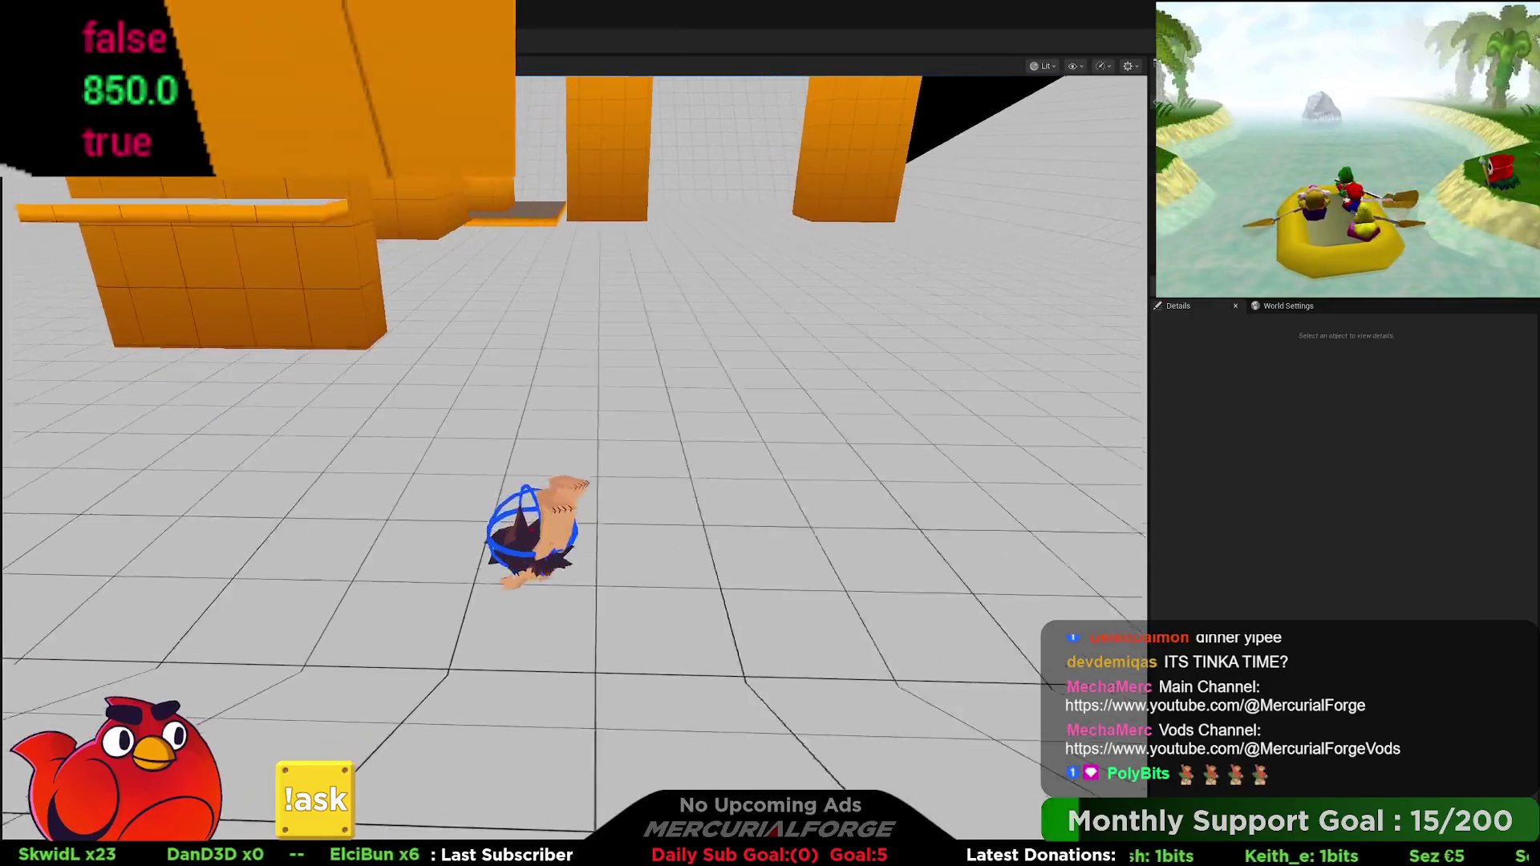
Step: End the running play session and select the floor cube Cube12
{"action": "key", "text": "s"}
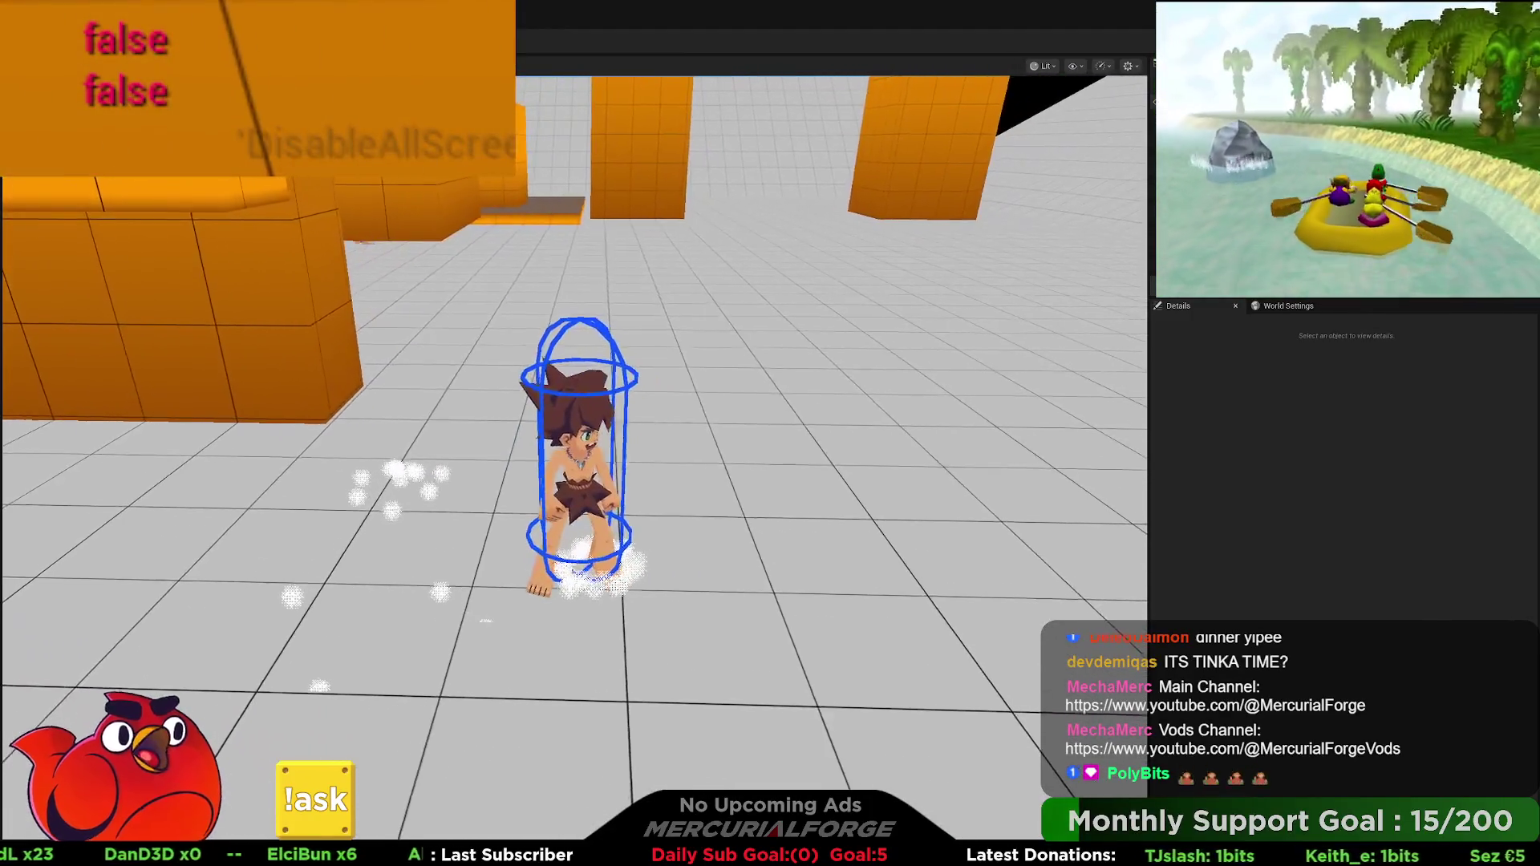
{"action": "key", "text": "Escape"}
{"action": "left_click", "coordinate": [580, 345]}
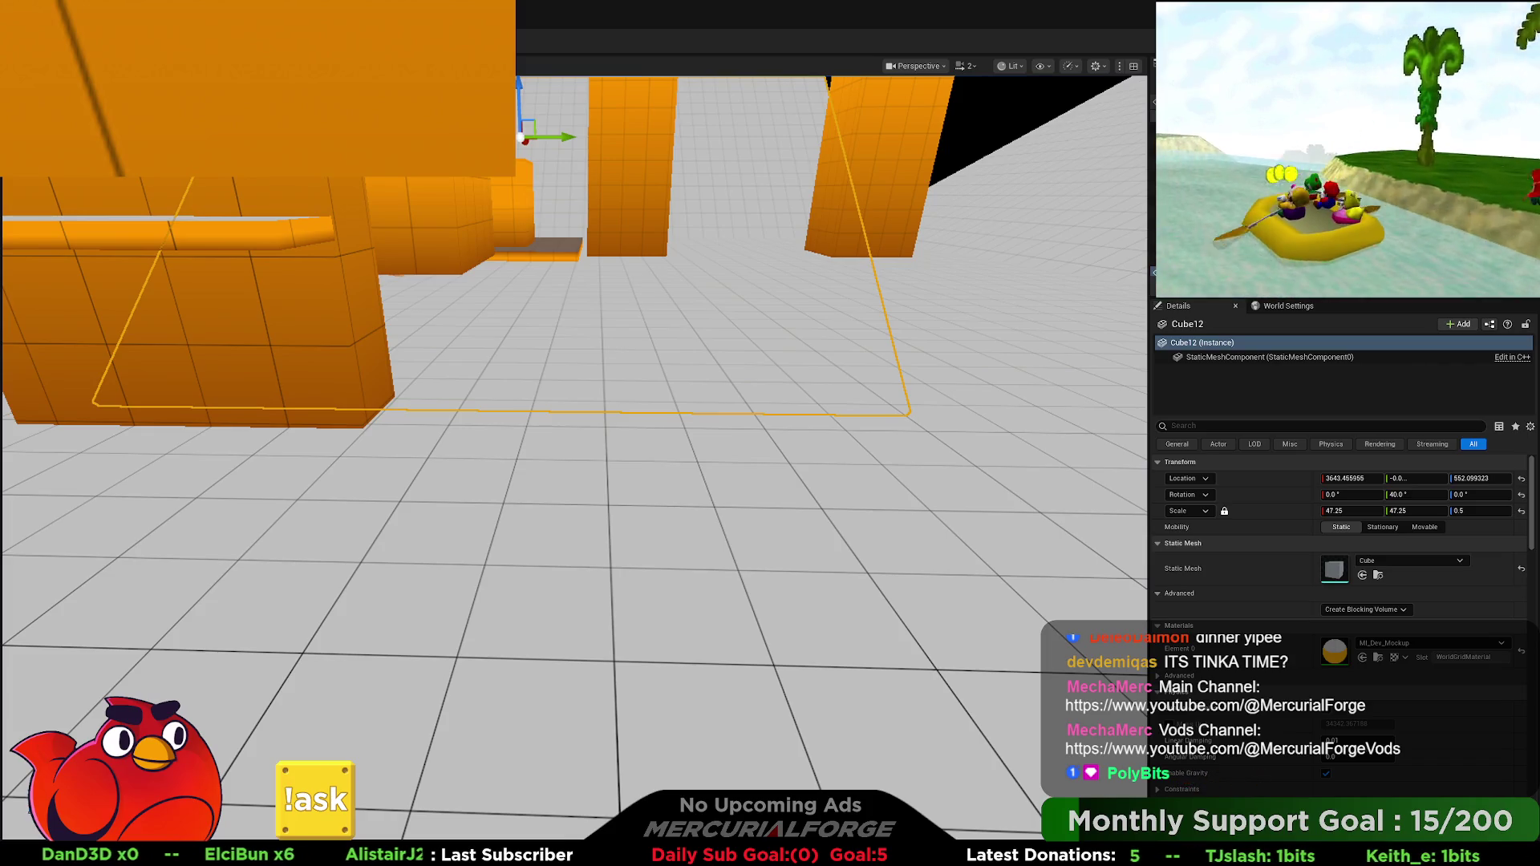
Step: Play-test the dive slide, running the character forward, back and forward again, then stop
{"action": "key", "text": "alt+p"}
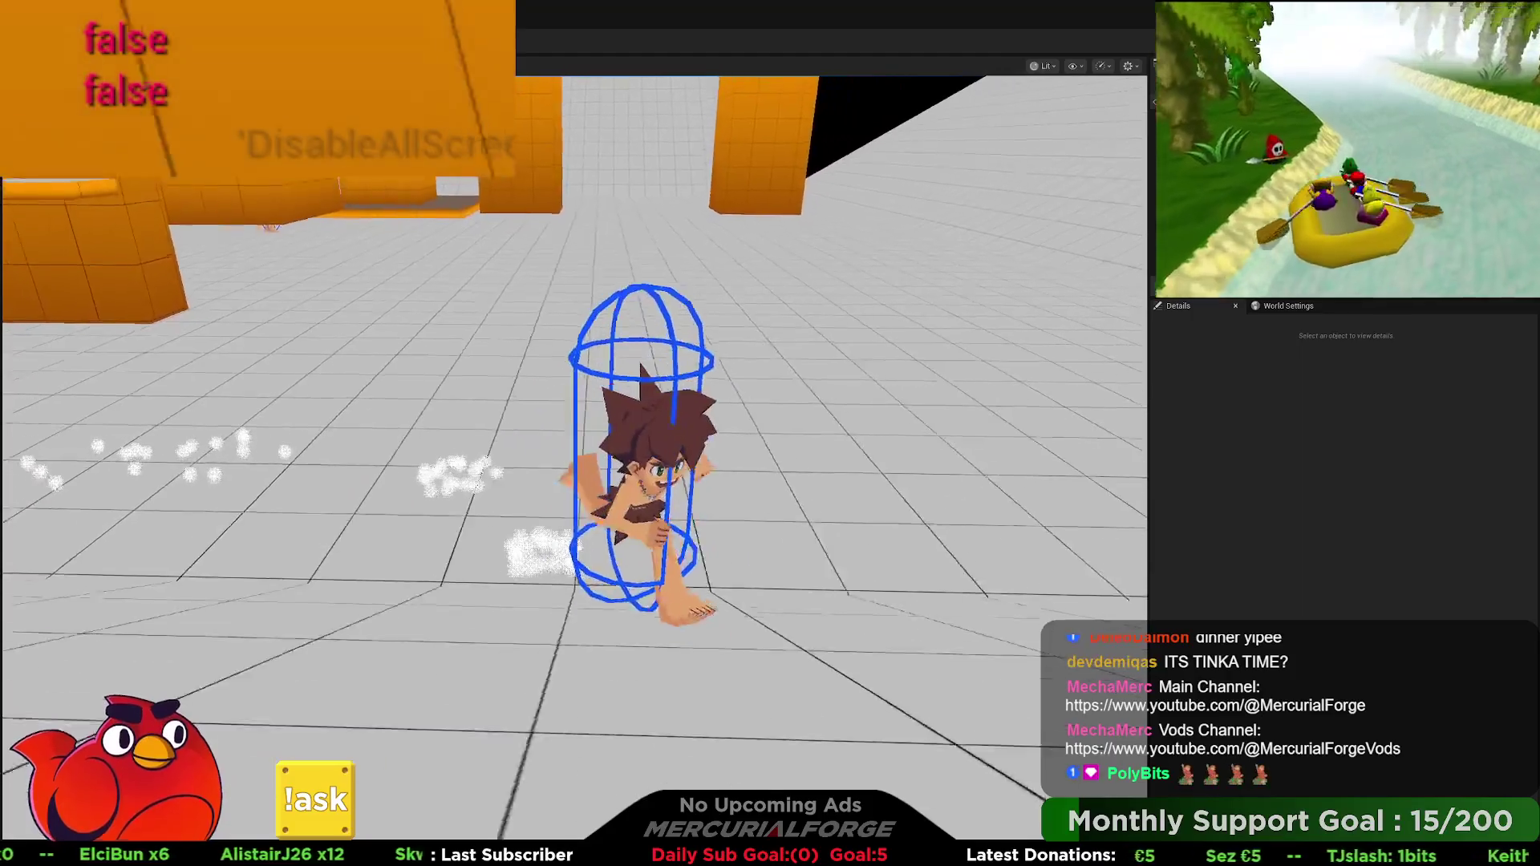
{"action": "key", "text": "w"}
{"action": "key", "text": "s"}
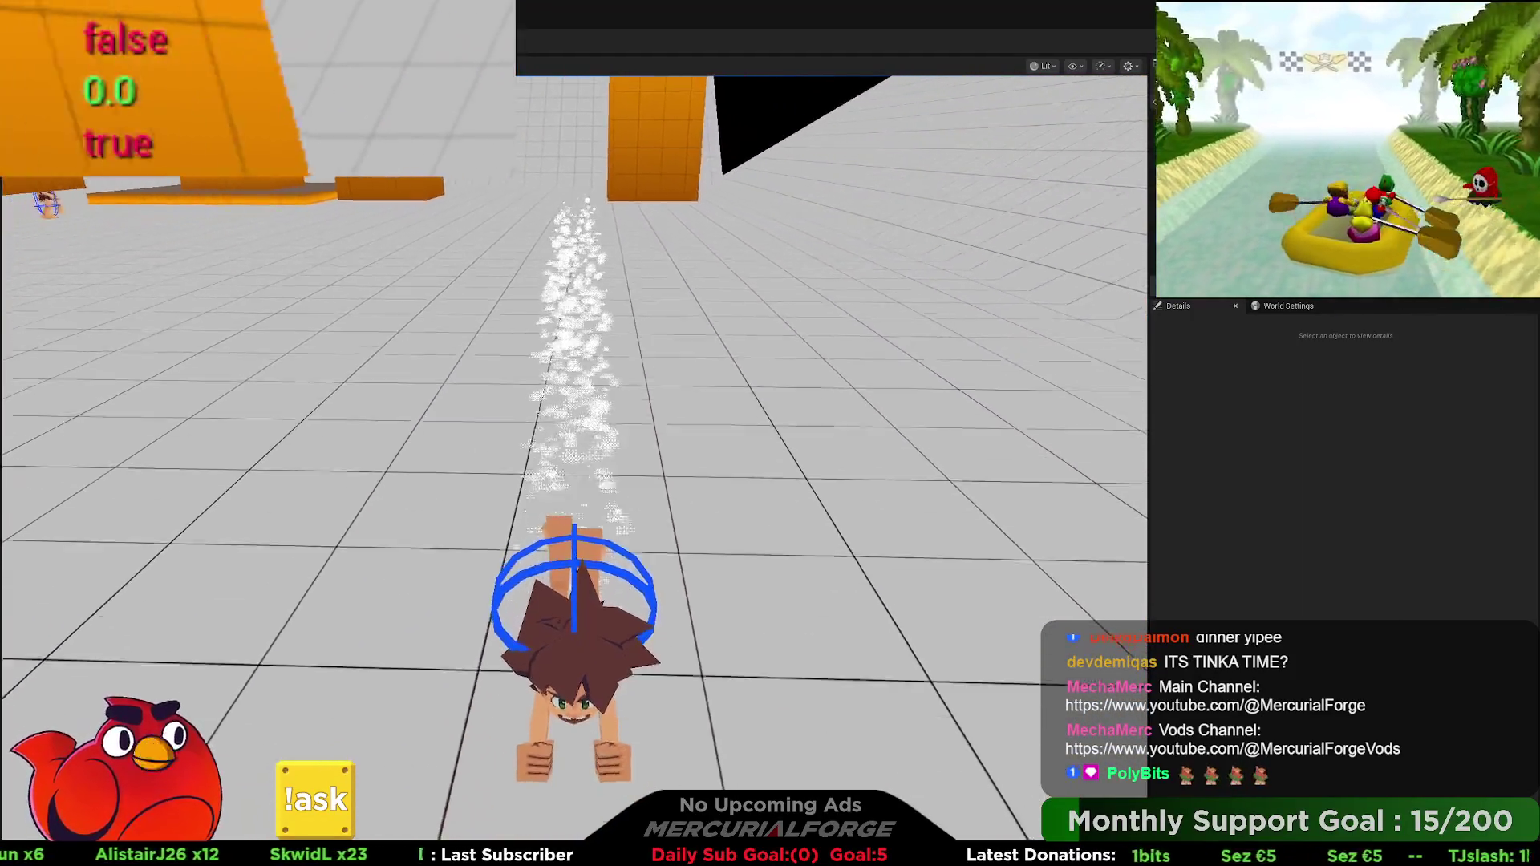
{"action": "key", "text": "w"}
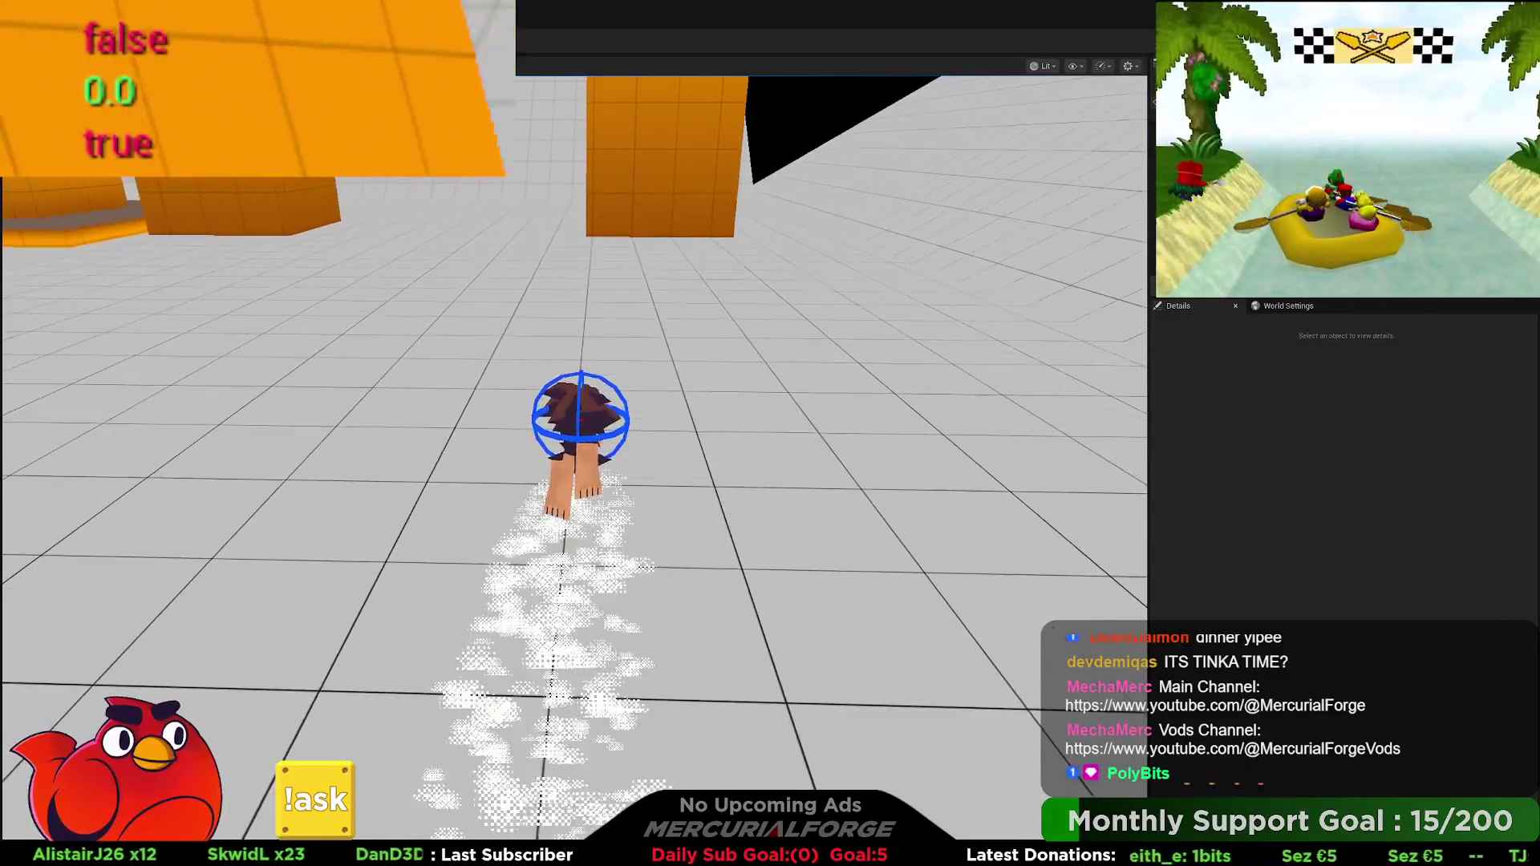
{"action": "key", "text": "Escape"}
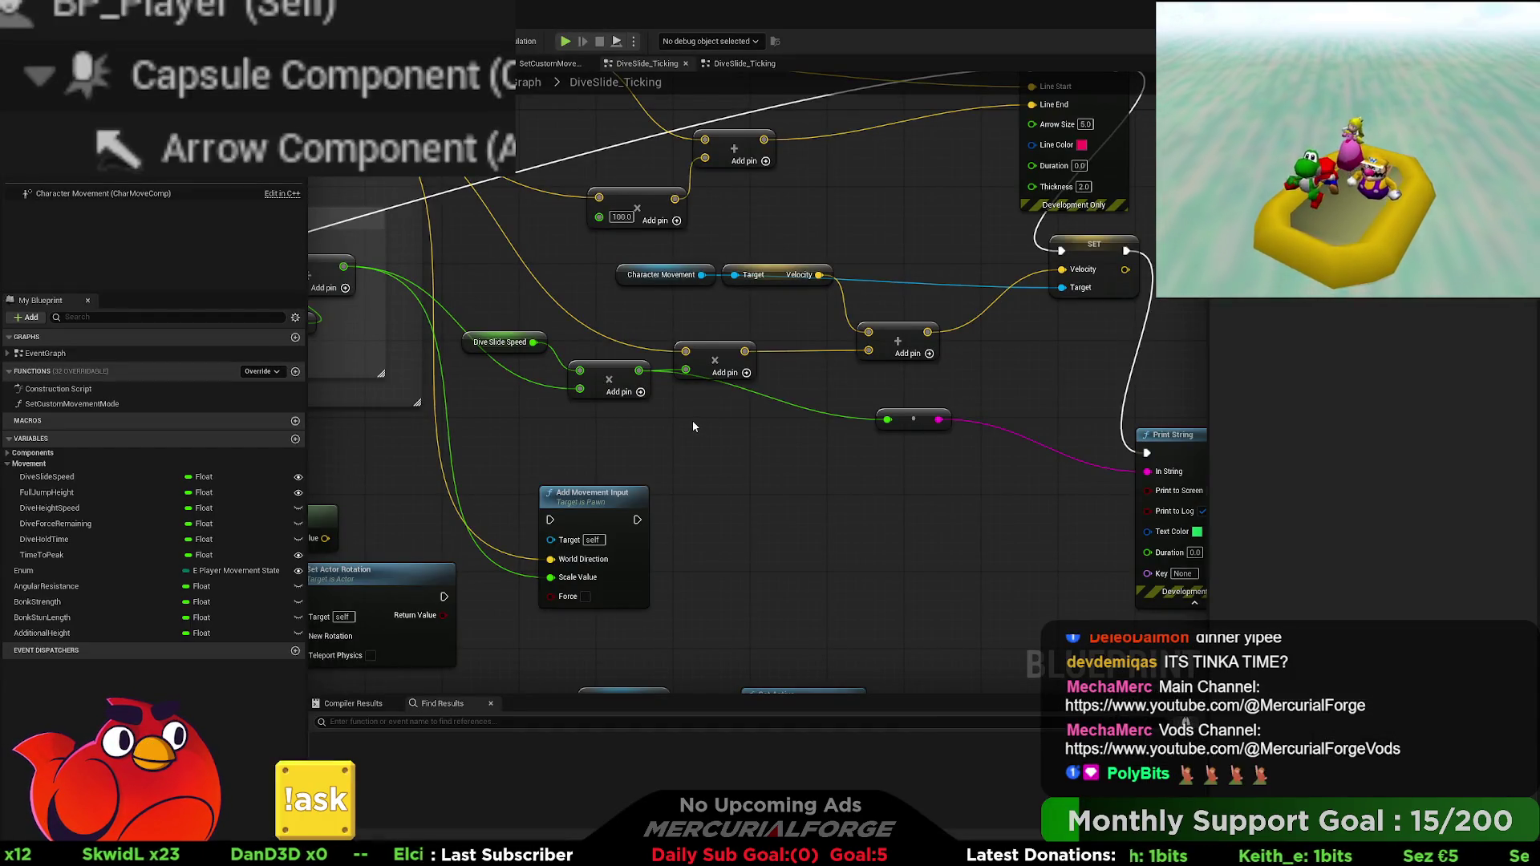
Step: Scale the slide speed by Get World Delta Seconds through a new Multiply node, then start Play
{"action": "mouse_move", "coordinate": [723, 352]}
{"action": "left_mouse_down"}
{"action": "mouse_move", "coordinate": [783, 357]}
{"action": "mouse_move", "coordinate": [818, 406]}
{"action": "mouse_move", "coordinate": [683, 403]}
{"action": "mouse_move", "coordinate": [796, 430]}
{"action": "left_mouse_up"}
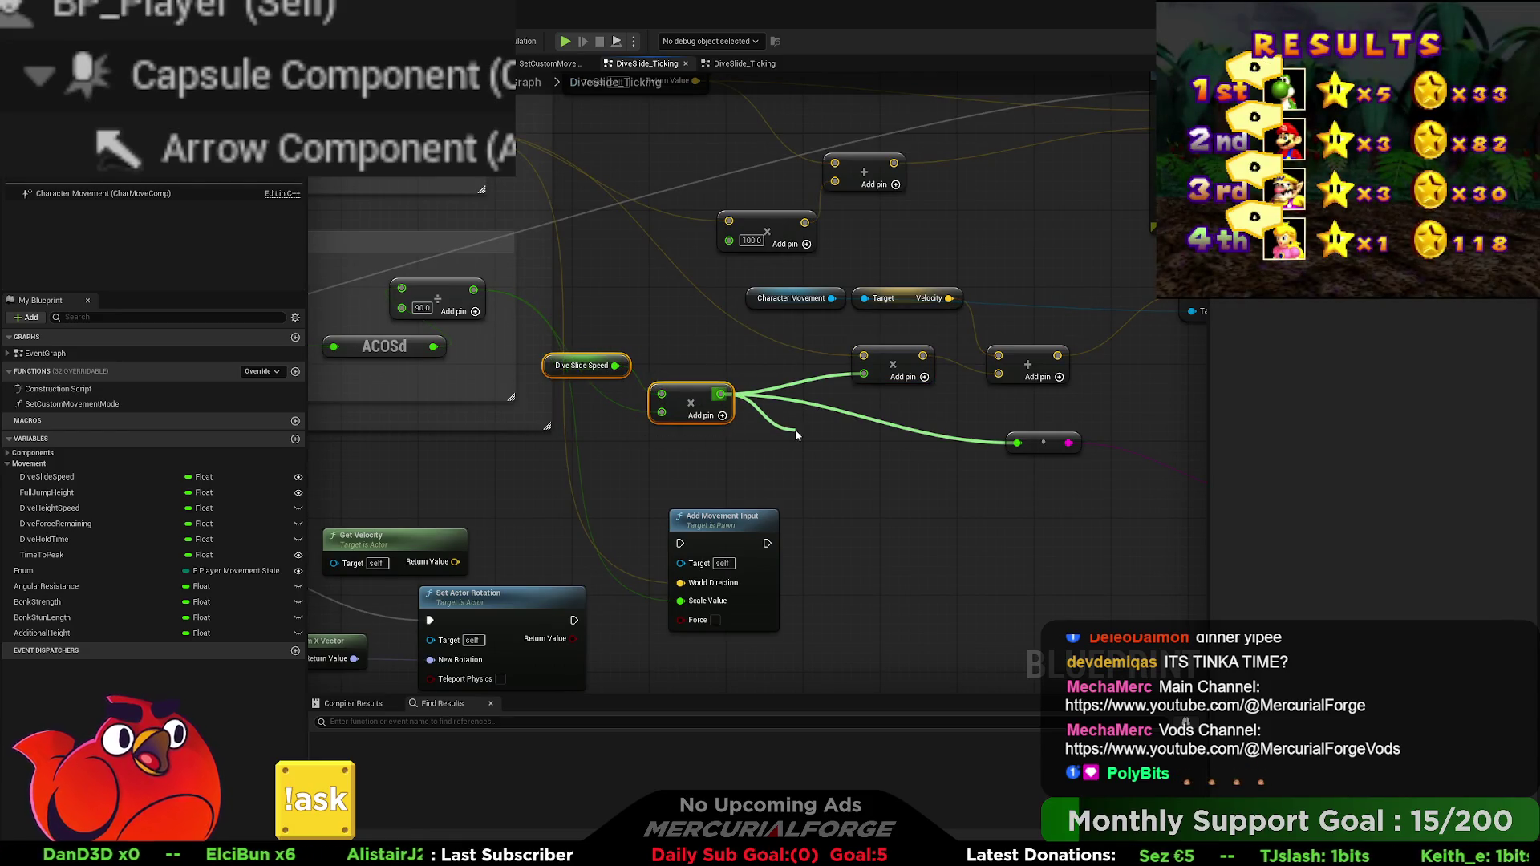
{"action": "type", "text": "*"}
{"action": "key", "text": "Return"}
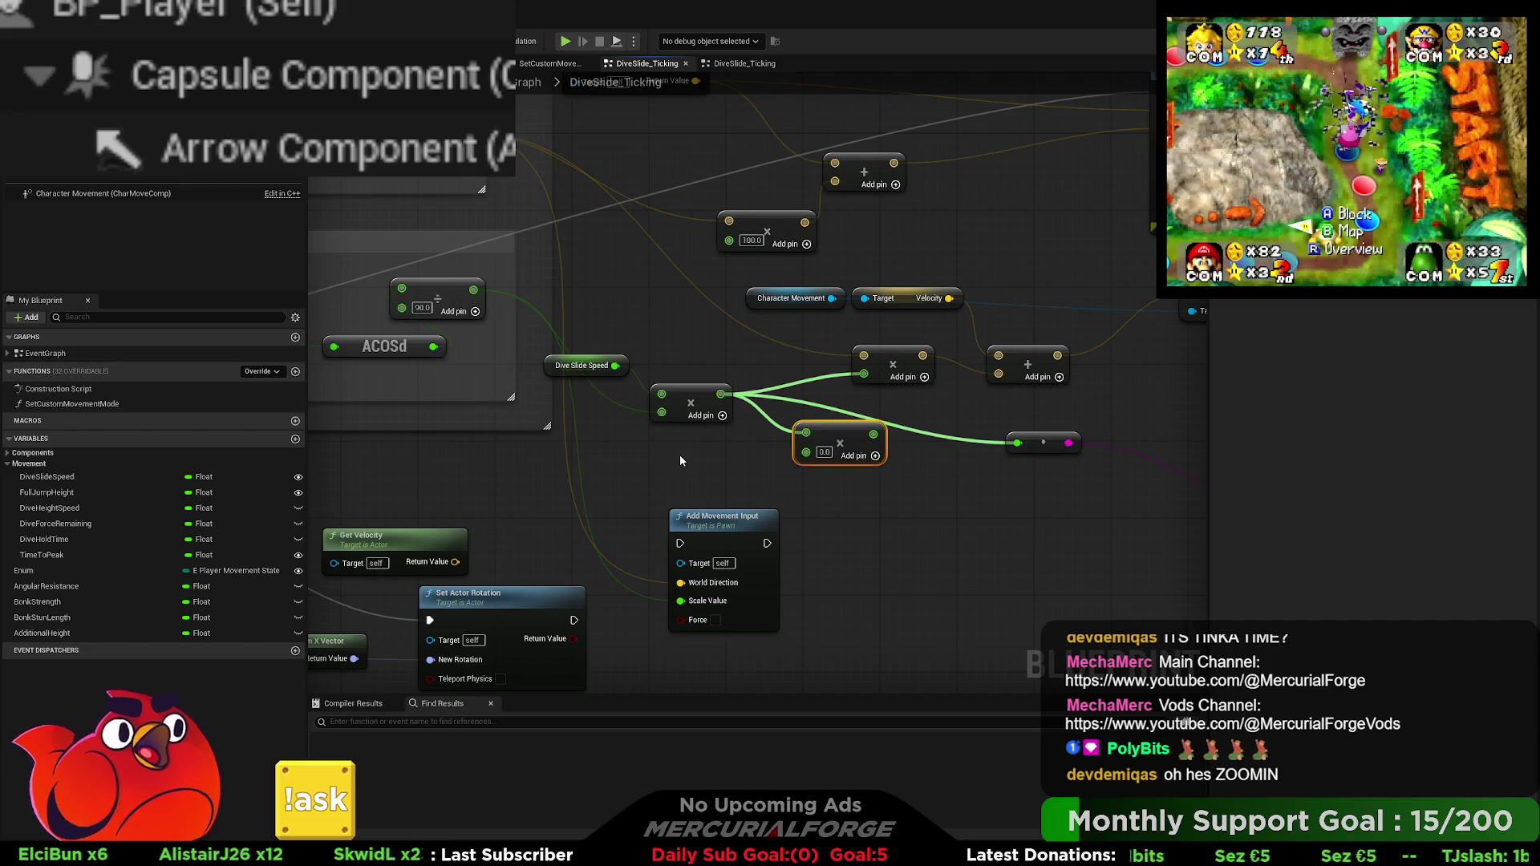
{"action": "key", "text": "ctrl+v"}
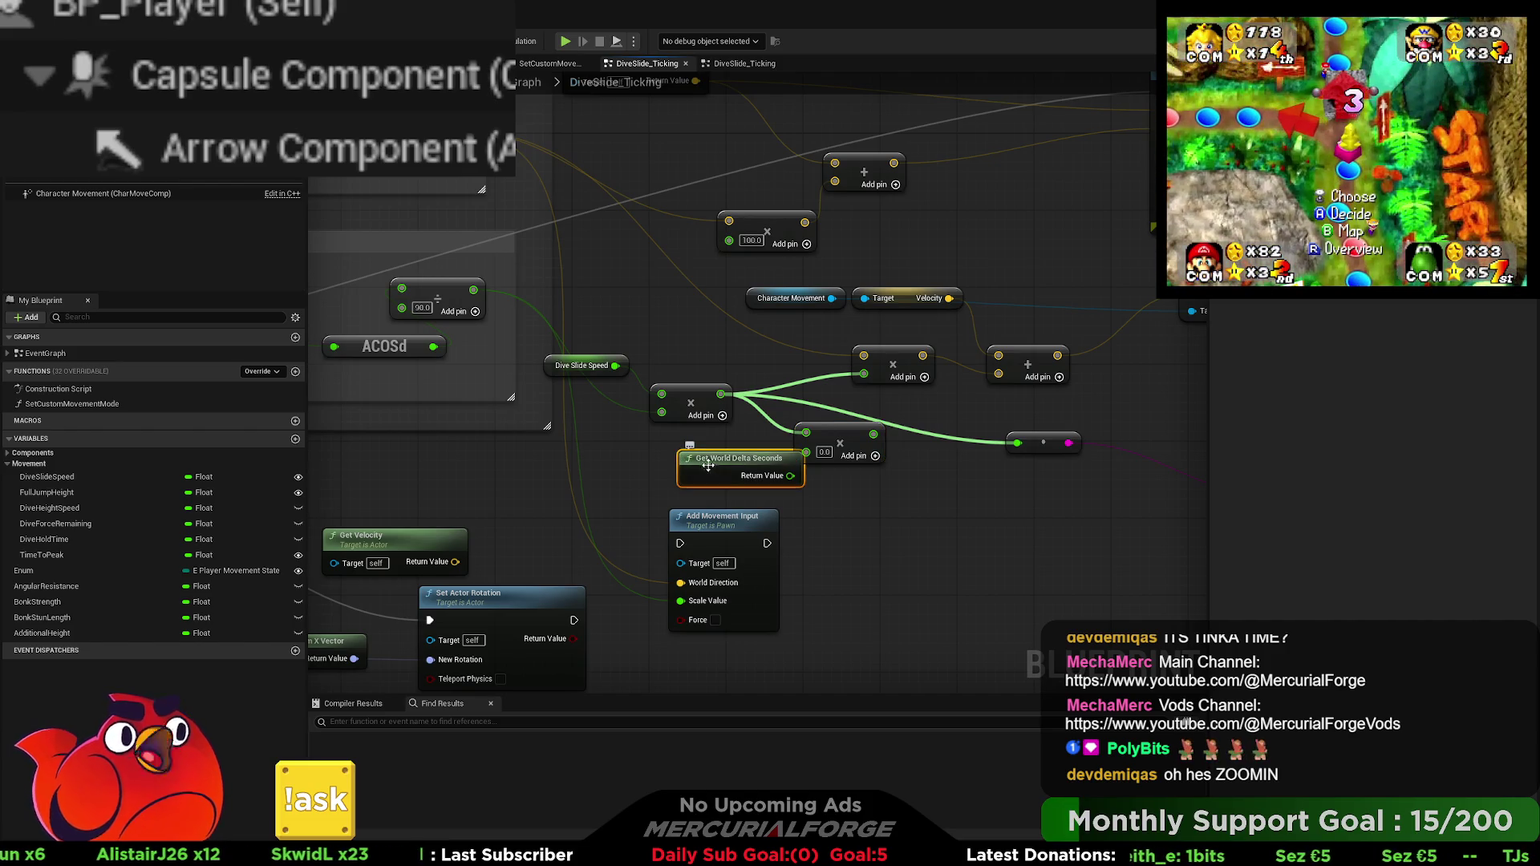
{"action": "left_click_drag", "start_coordinate": [694, 467], "coordinate": [806, 452]}
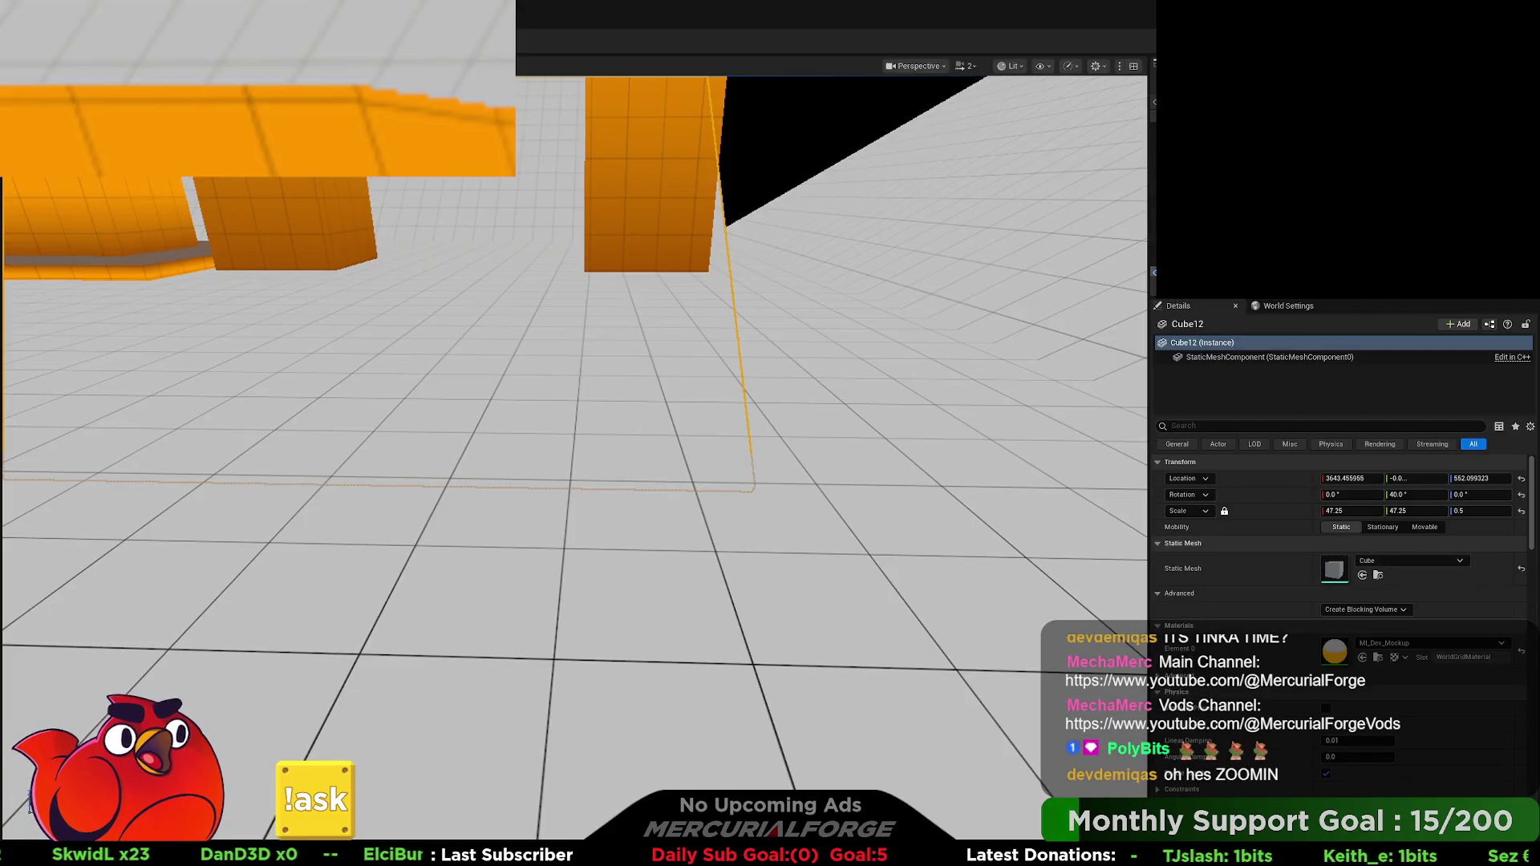
{"action": "key", "text": "alt+p"}
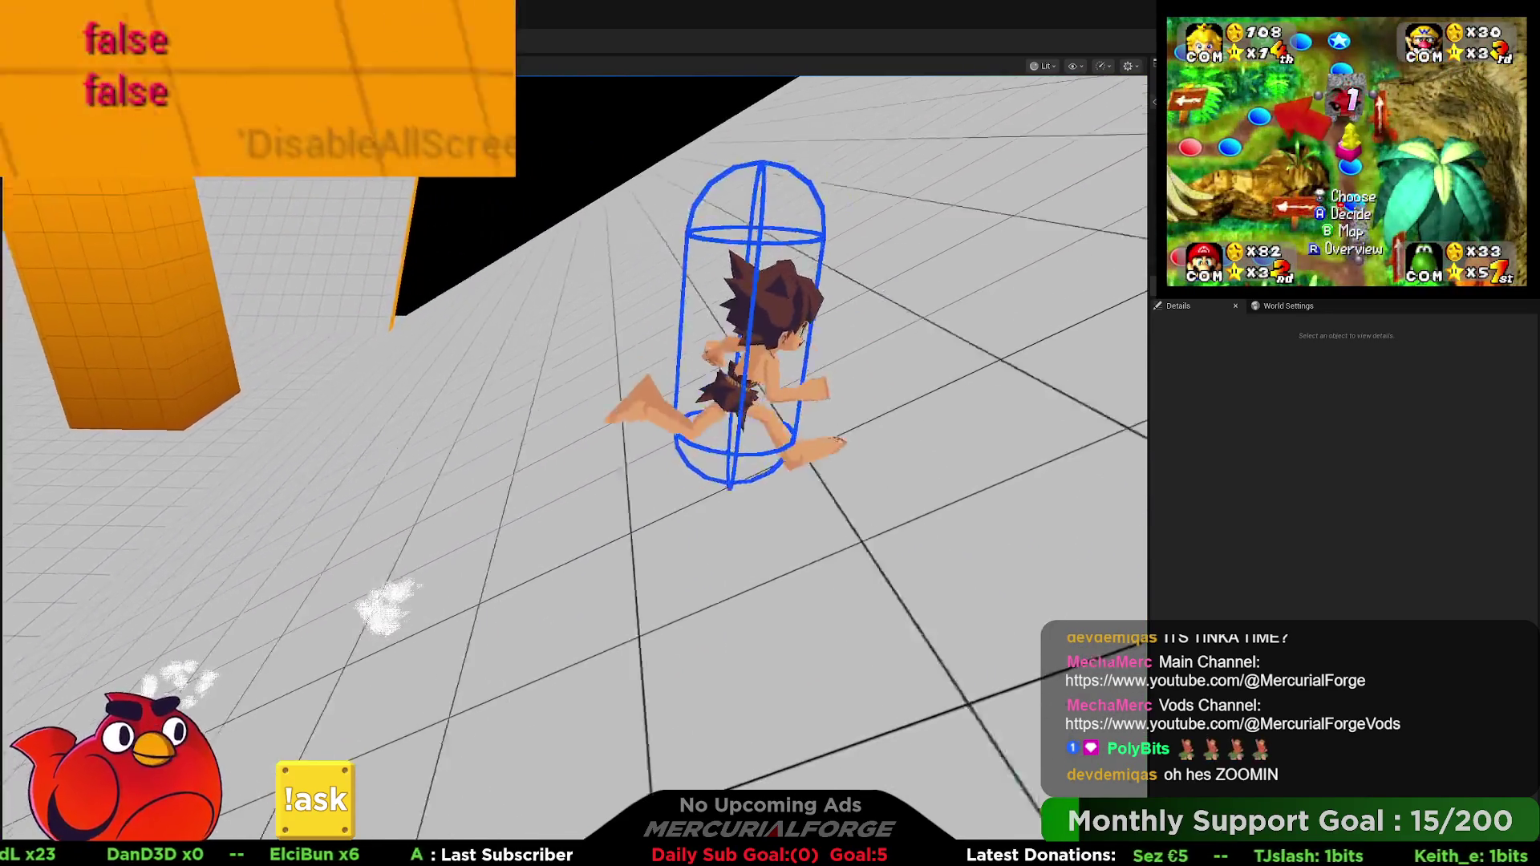
Step: Do three belly slides, which print speeds 3.148173 and 7.08339, then stop the session
{"action": "key", "text": "shift"}
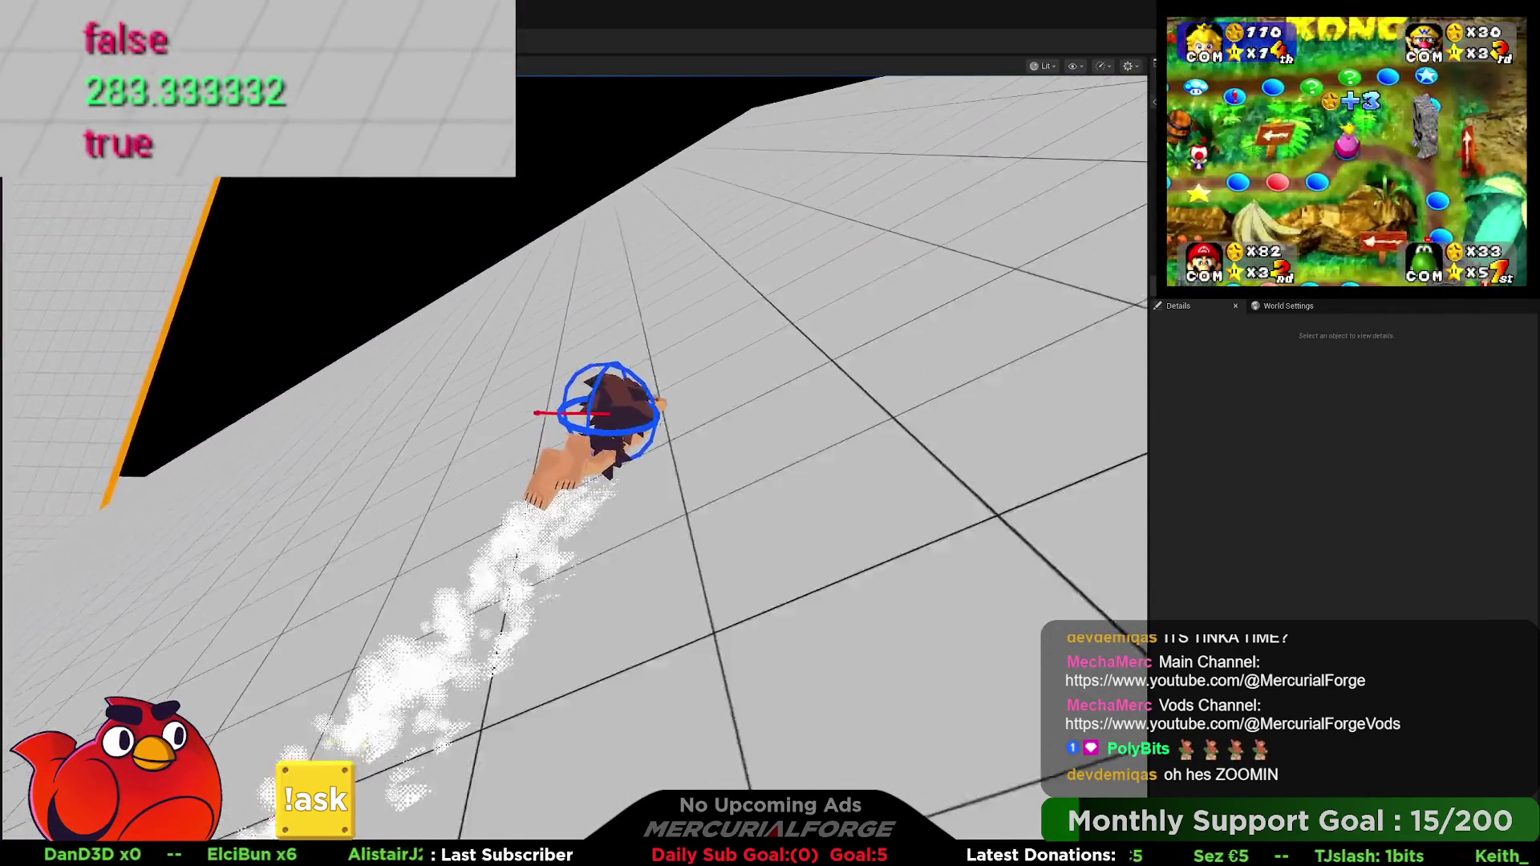
{"action": "key", "text": "space"}
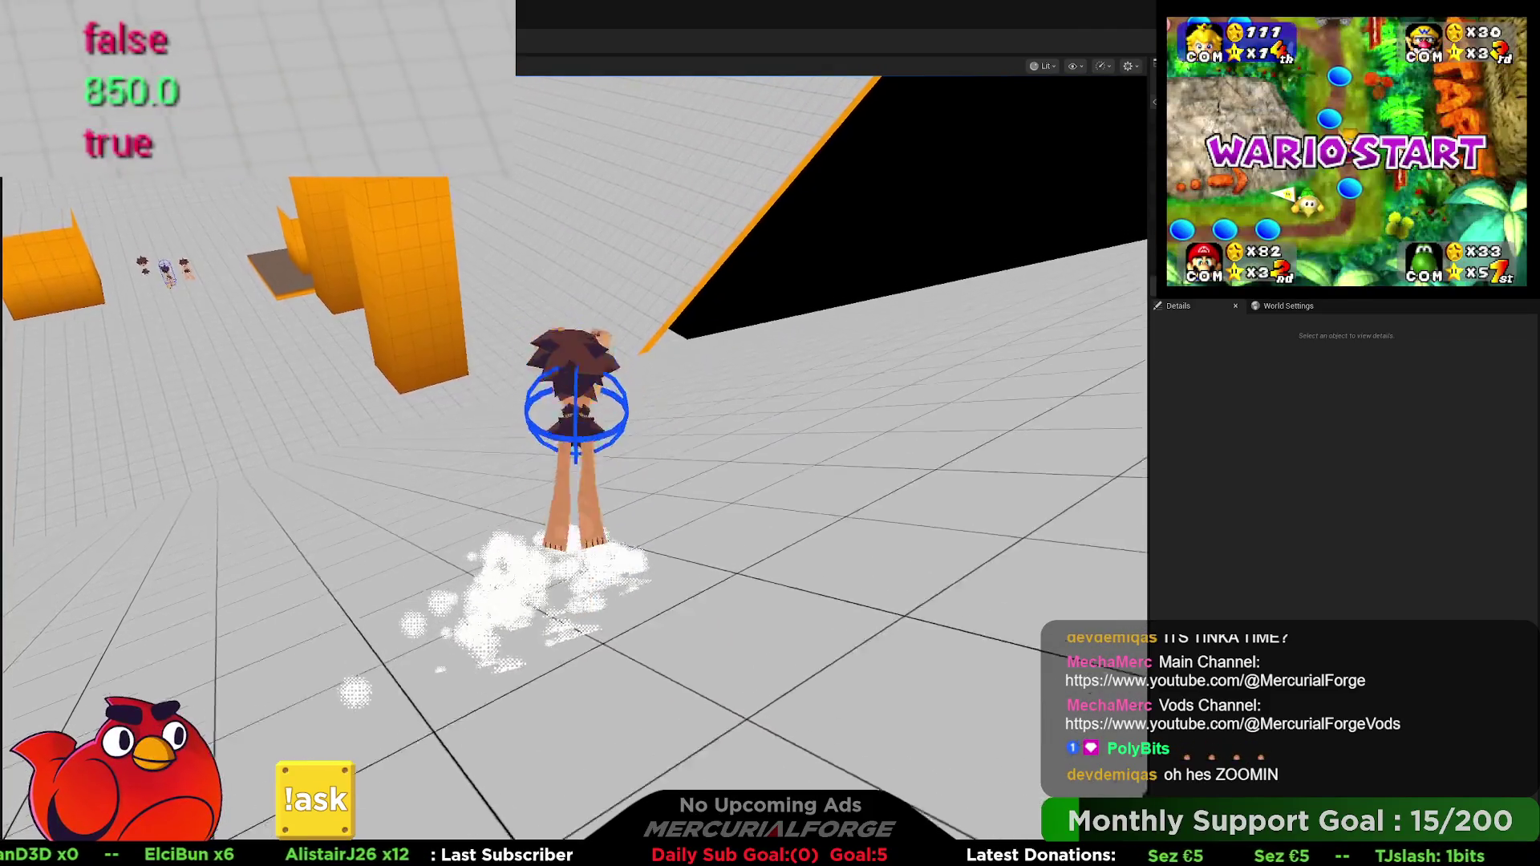
{"action": "key", "text": "shift"}
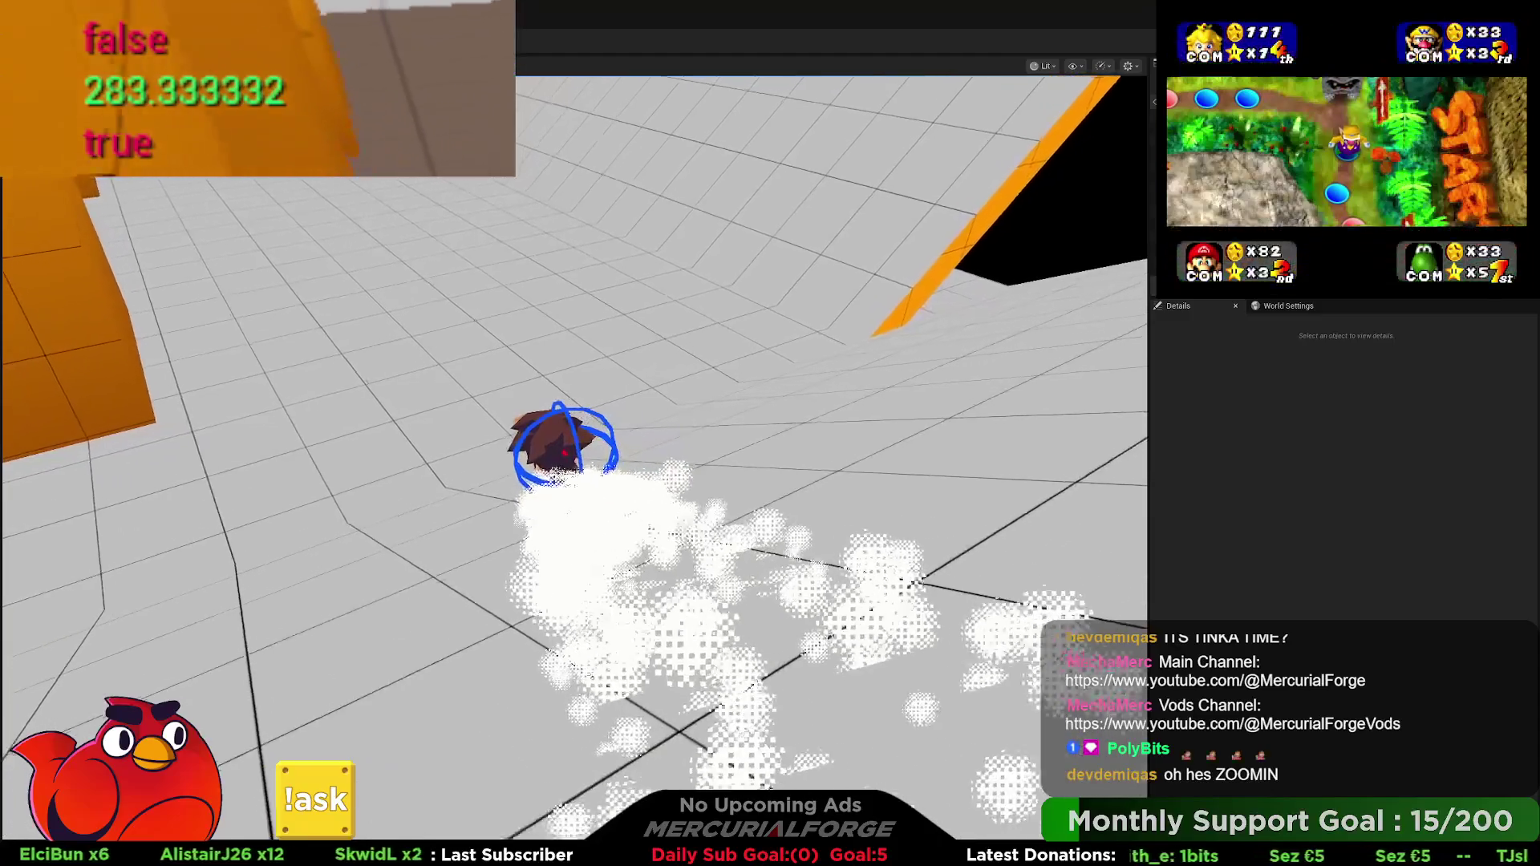
{"action": "key", "text": "space"}
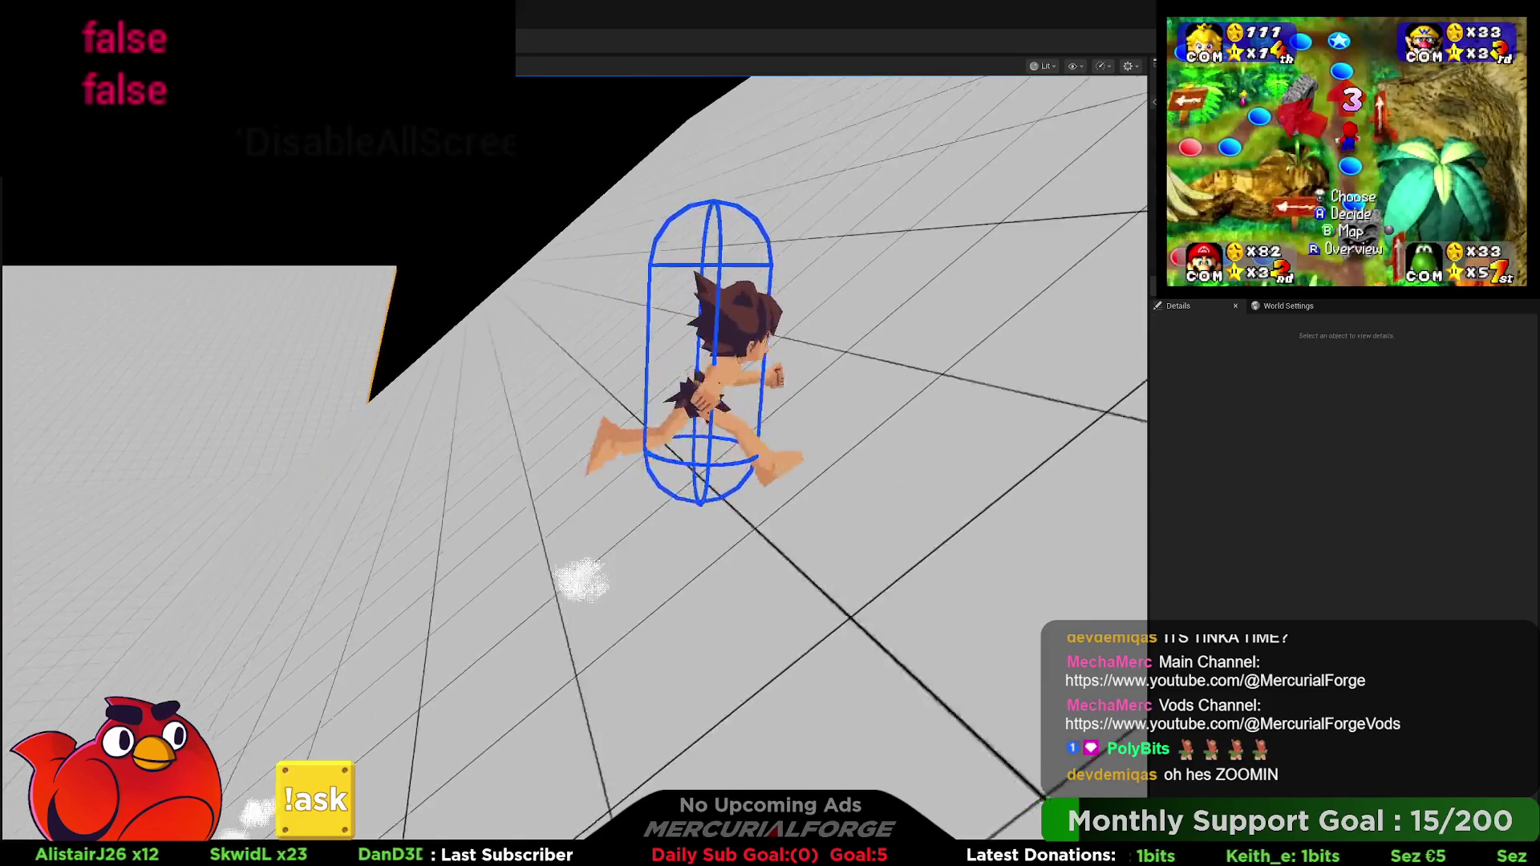
{"action": "key", "text": "shift"}
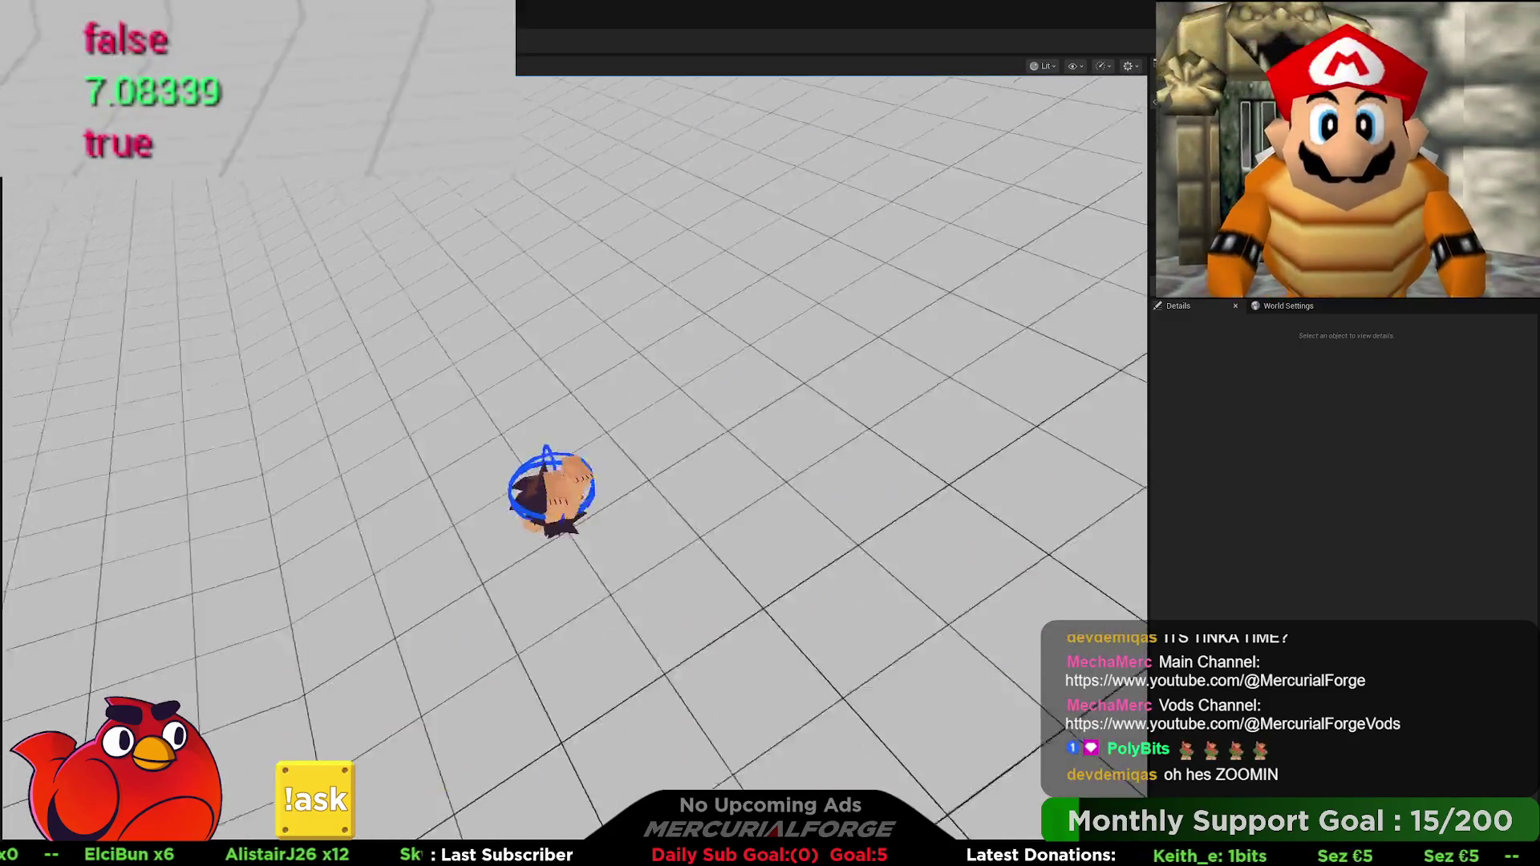
{"action": "key", "text": "Escape"}
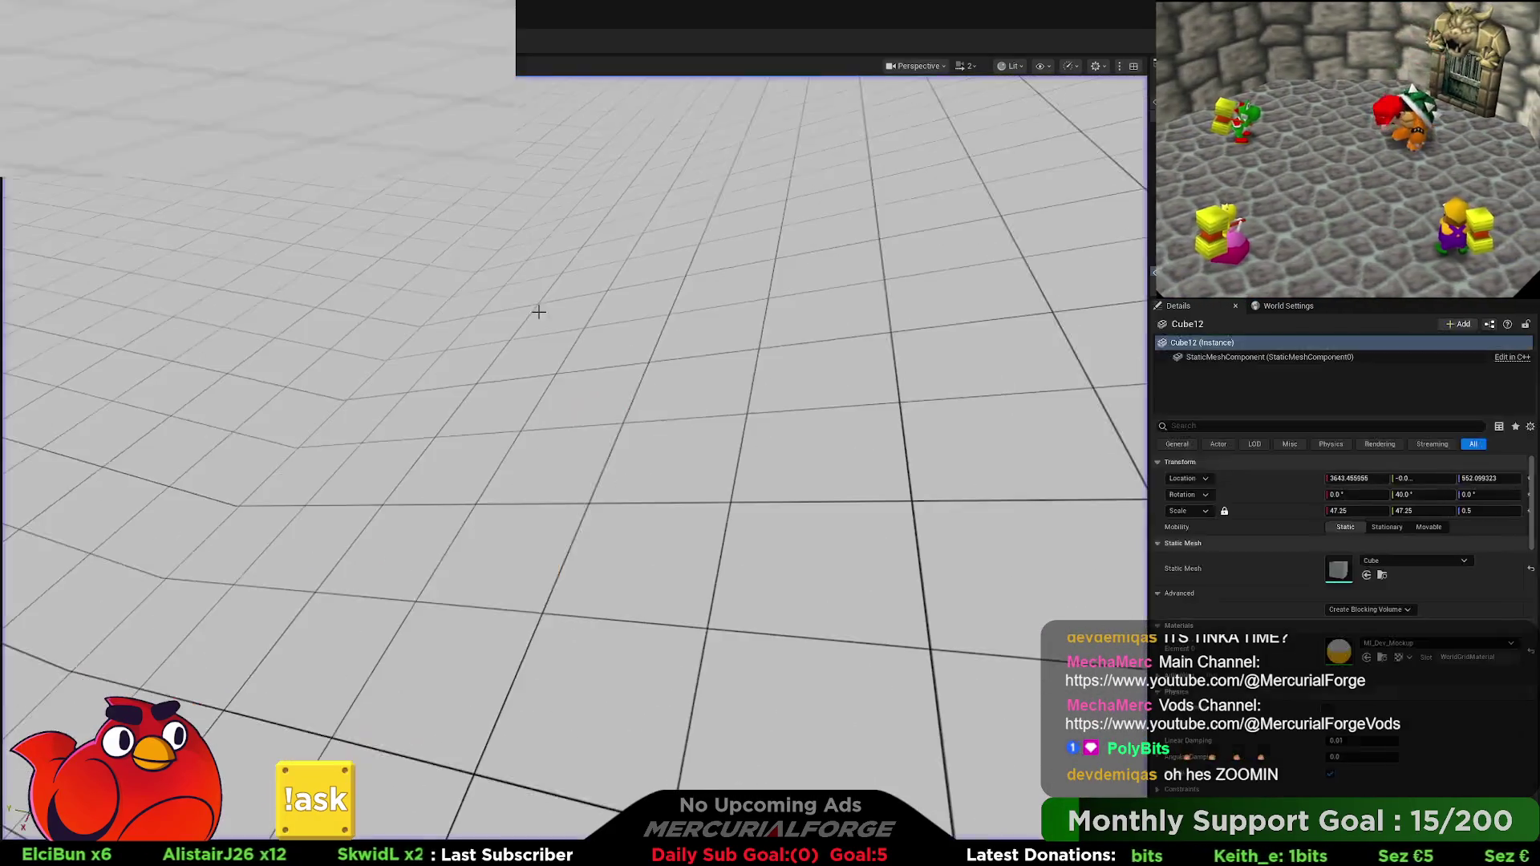
Step: In the BP_Player graph, wire ACOSd into the divide node and the multiply result into the lower multiply
{"action": "key", "text": "alt+Tab"}
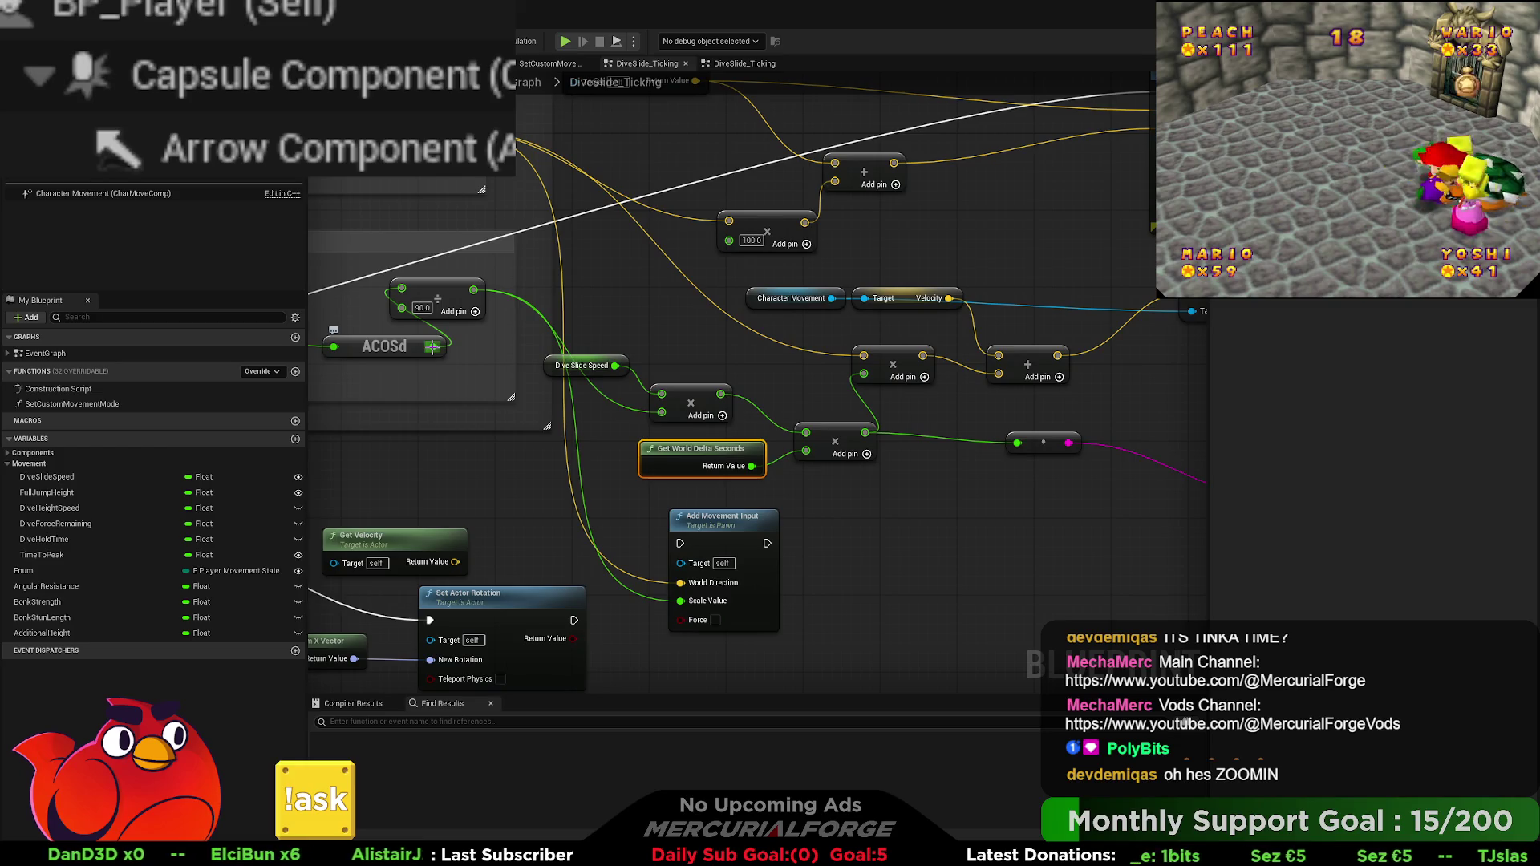
{"action": "left_click_drag", "start_coordinate": [433, 346], "coordinate": [401, 290]}
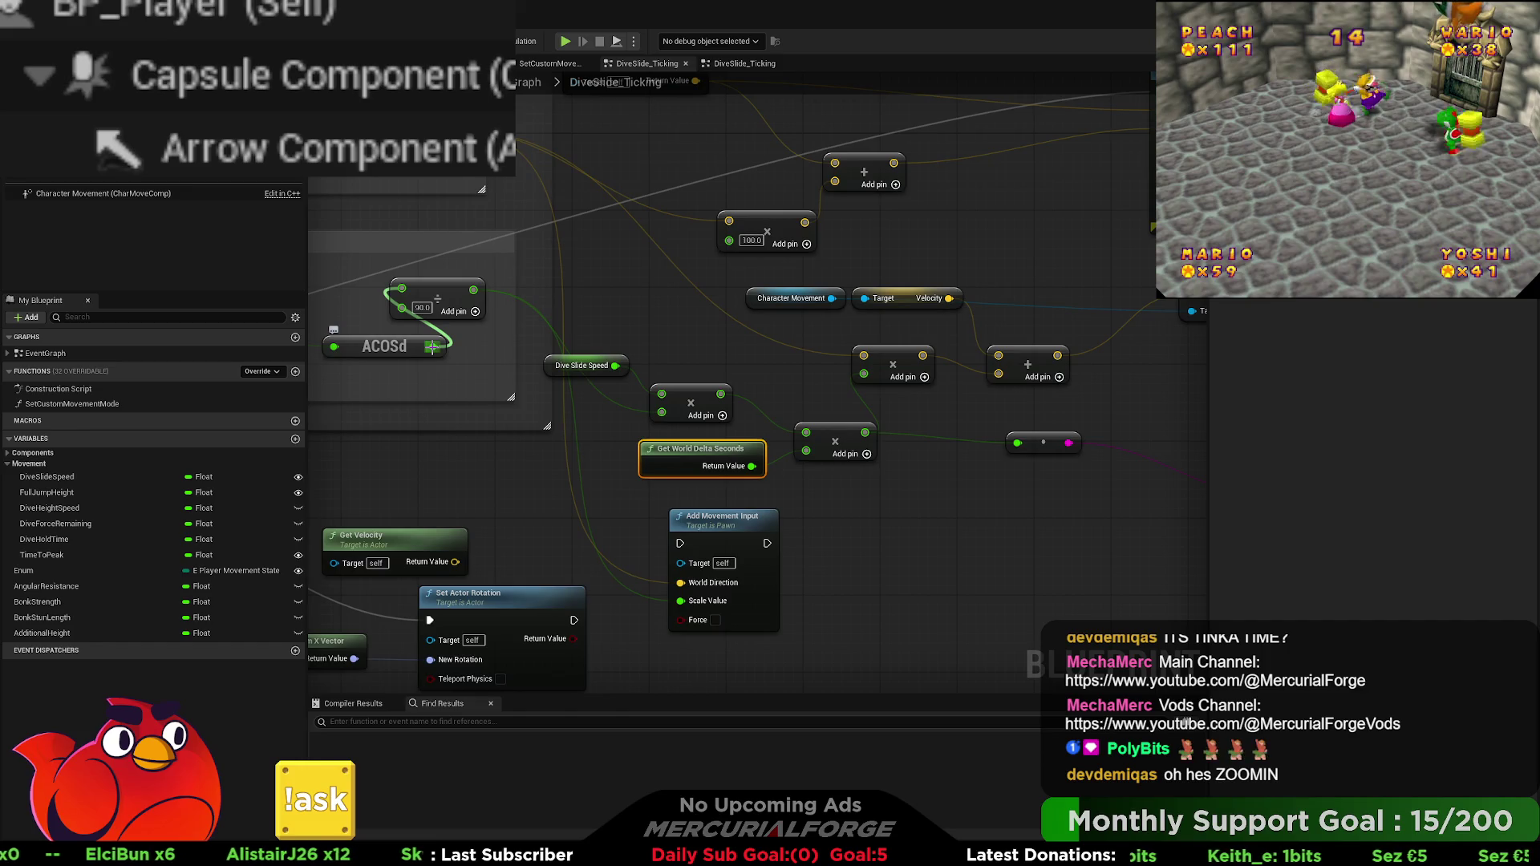
{"action": "left_click_drag", "start_coordinate": [804, 427], "coordinate": [806, 431]}
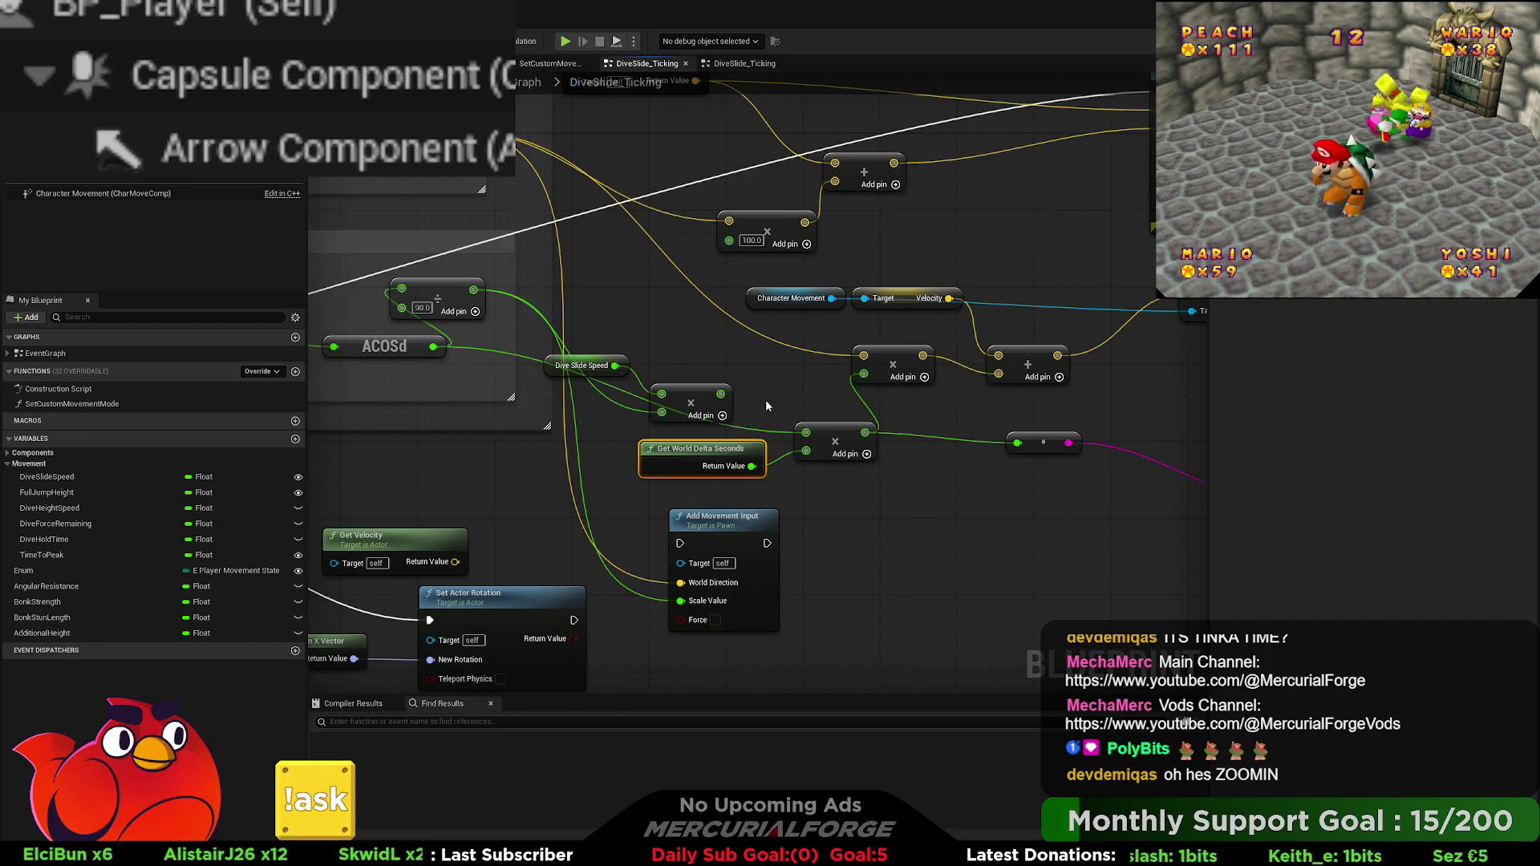
Step: Play-test a forward run and dive, then stop the session
{"action": "key", "text": "alt+p"}
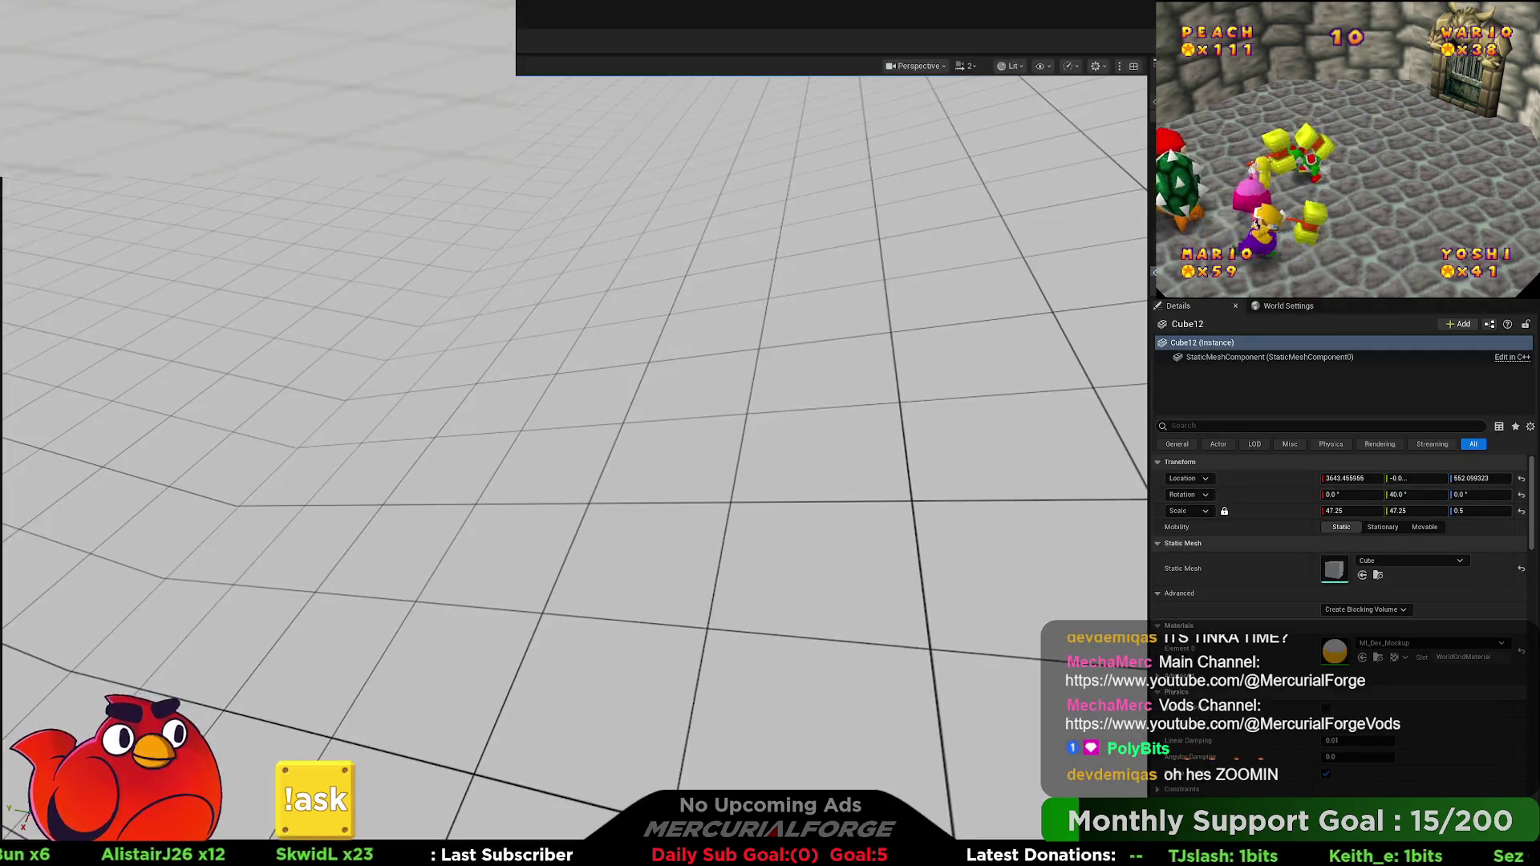
{"action": "key", "text": "w"}
{"action": "key", "text": "shift"}
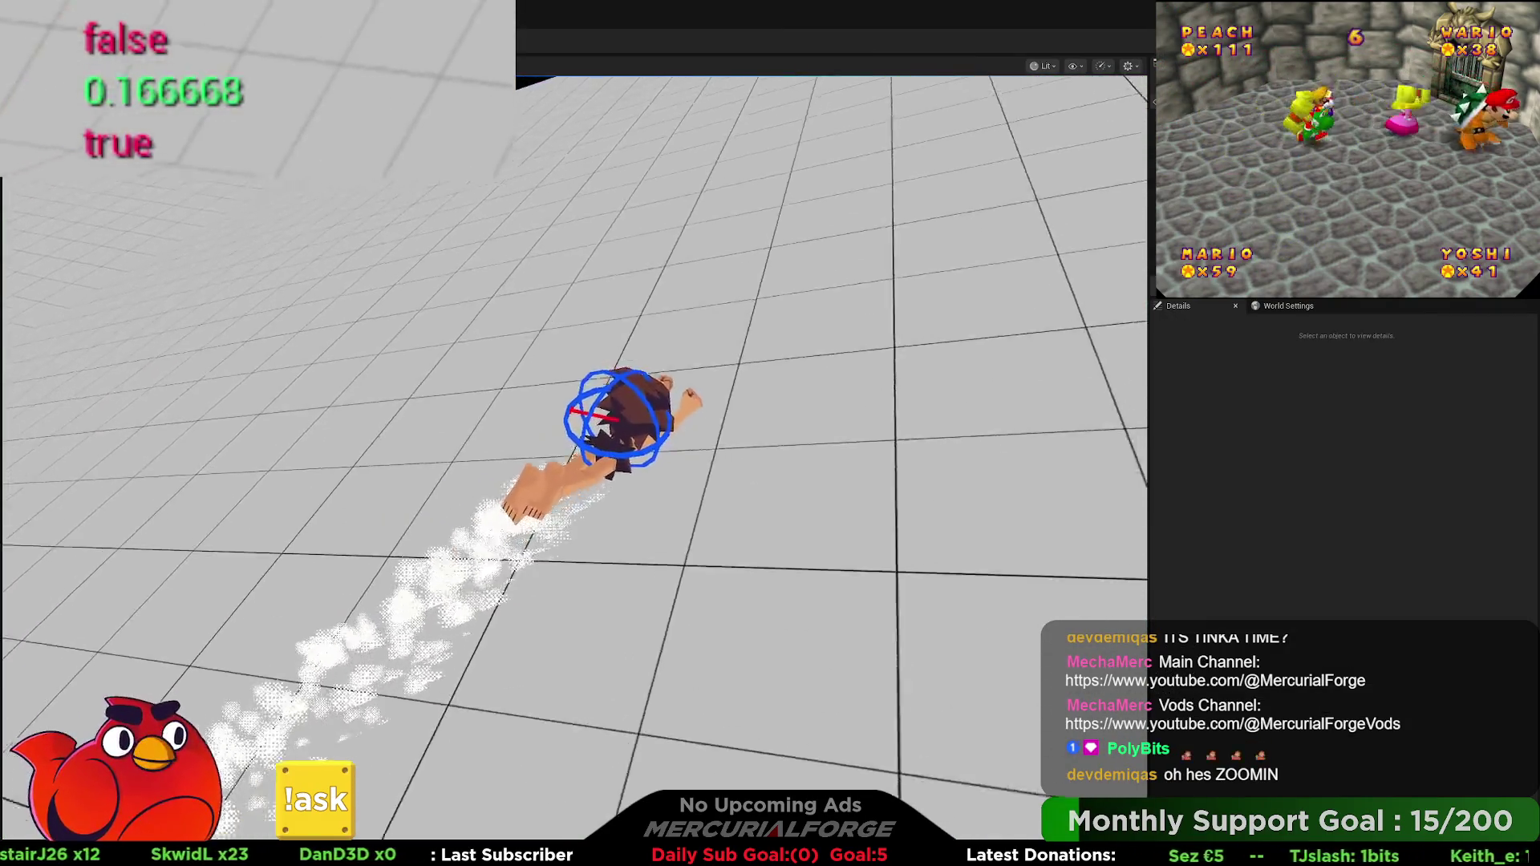
{"action": "key", "text": "Escape"}
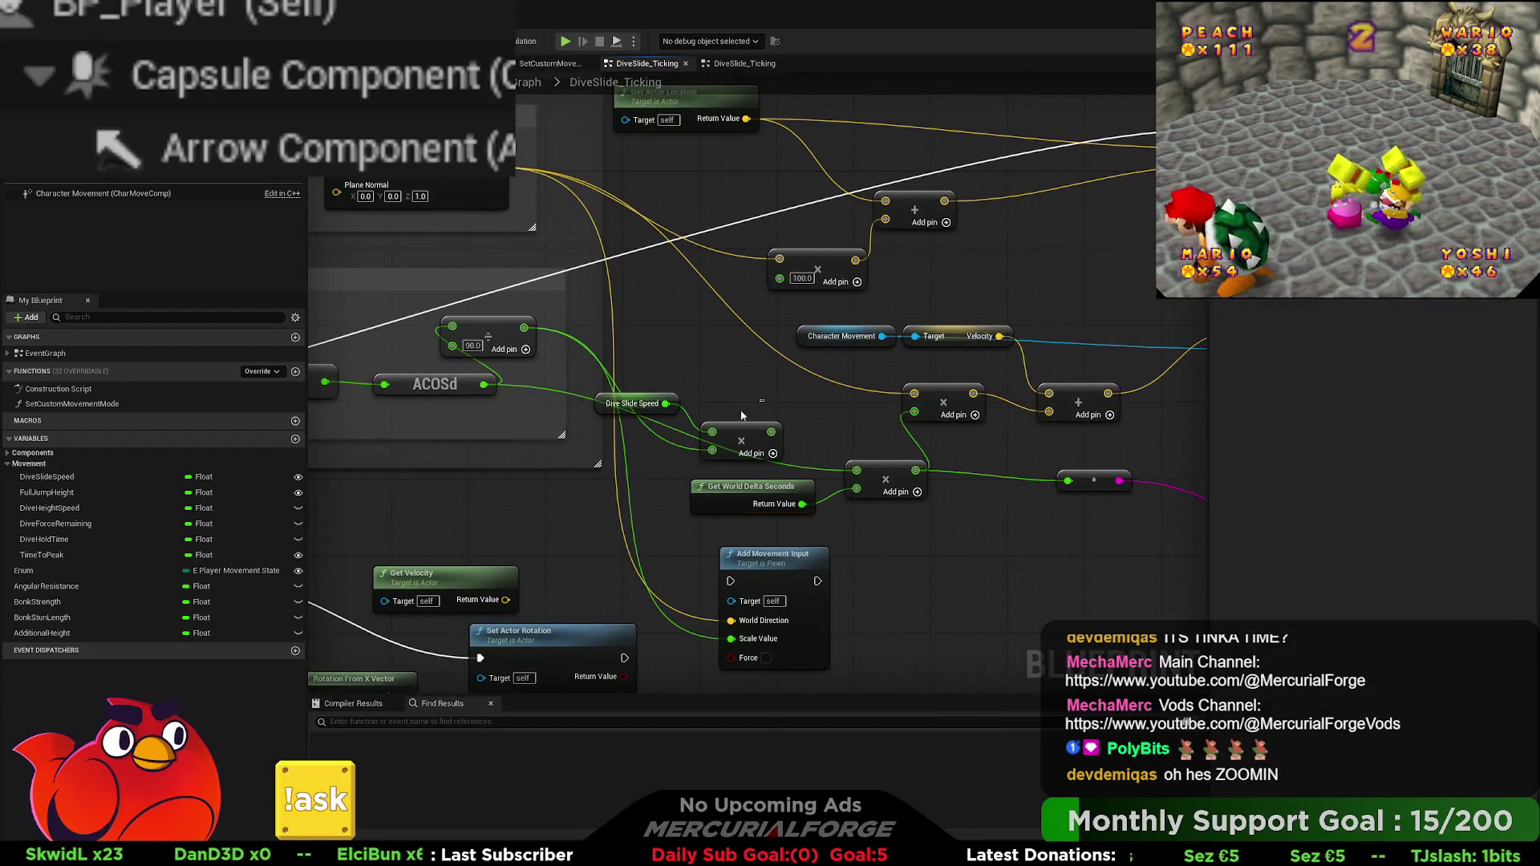
Step: Wire ACOSd into the multiply's top input, break its lower input, and add a new float variable
{"action": "left_click_drag", "start_coordinate": [618, 341], "coordinate": [747, 394]}
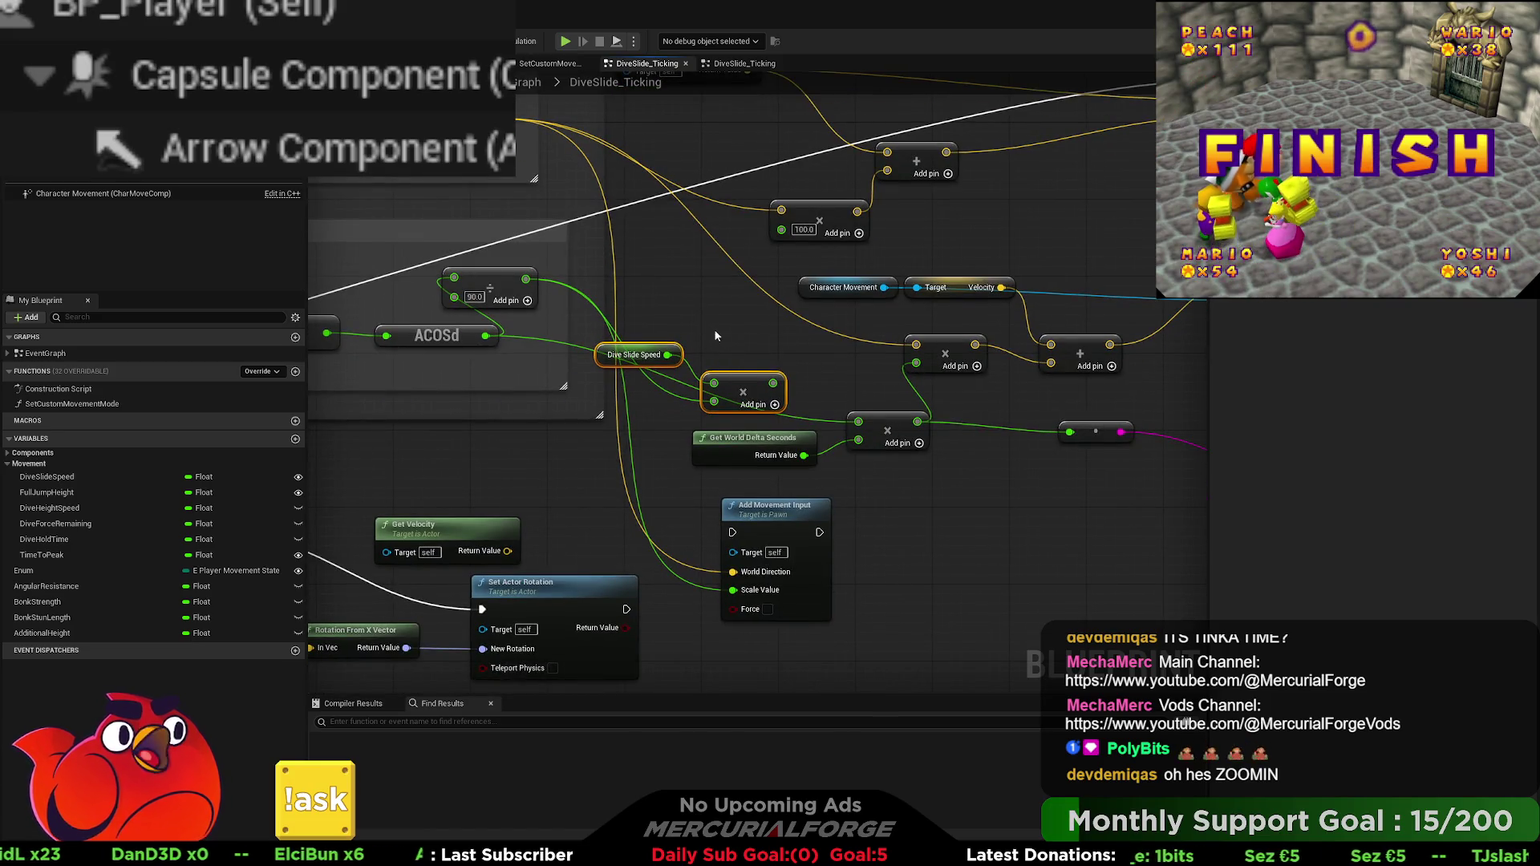
{"action": "left_click_drag", "start_coordinate": [485, 335], "coordinate": [714, 383]}
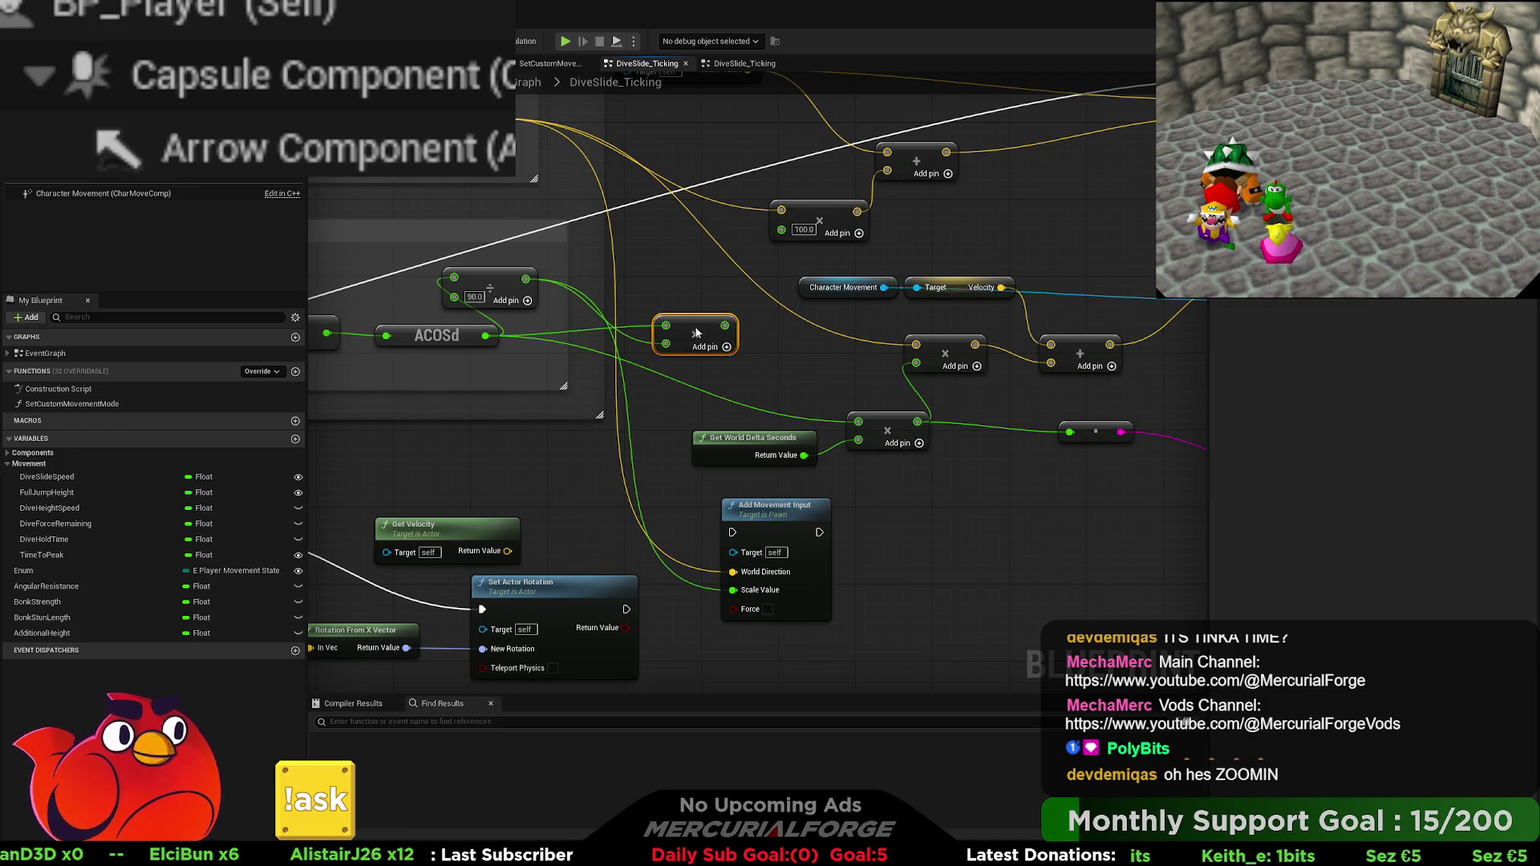
{"action": "left_click_drag", "start_coordinate": [694, 325], "coordinate": [723, 335]}
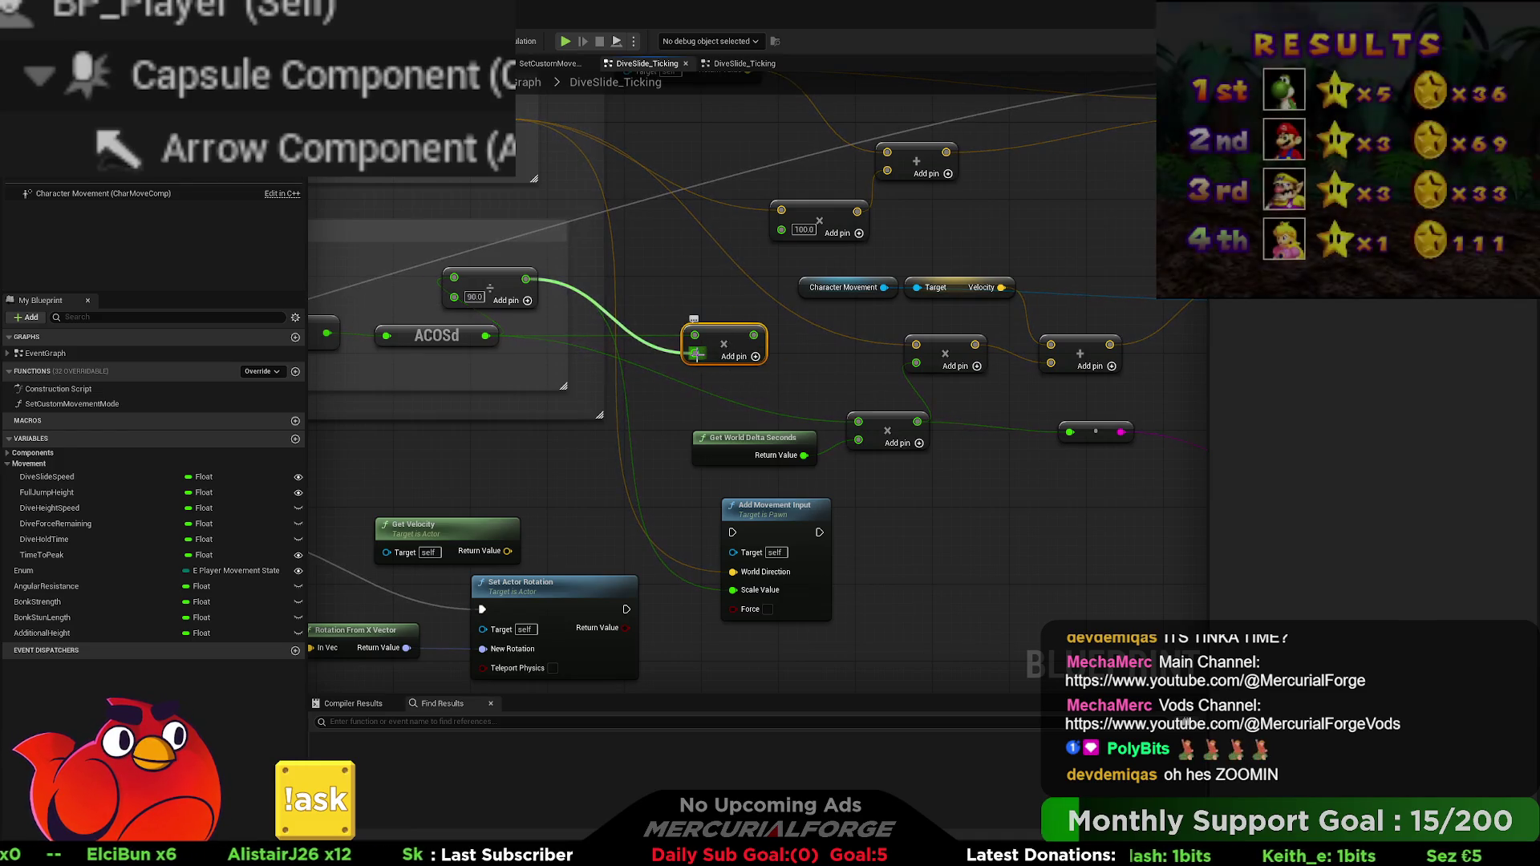
{"action": "left_click", "coordinate": [694, 354], "text": "alt"}
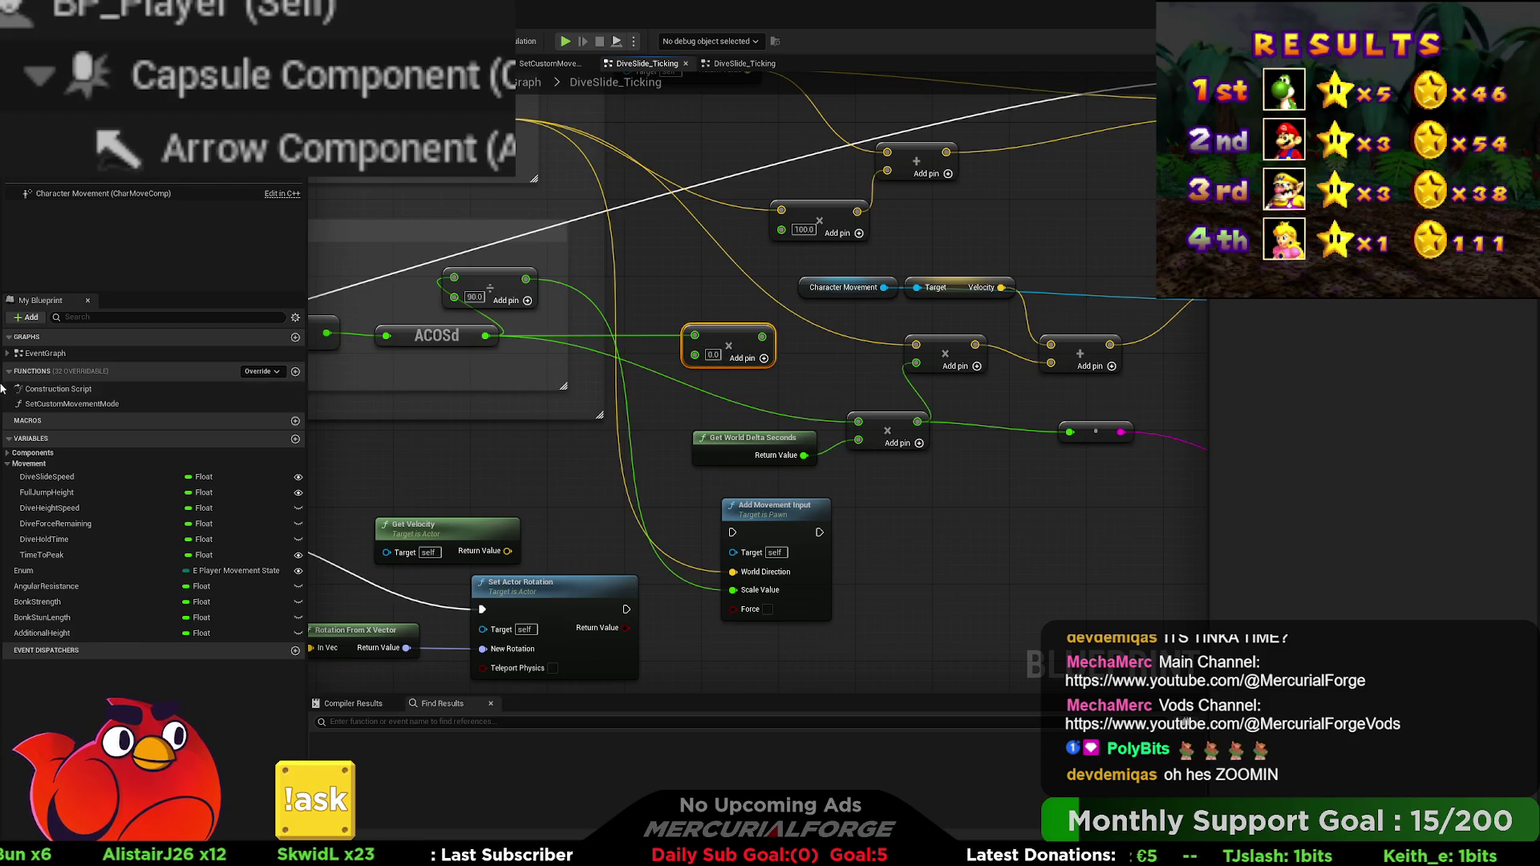
{"action": "left_click", "coordinate": [295, 464]}
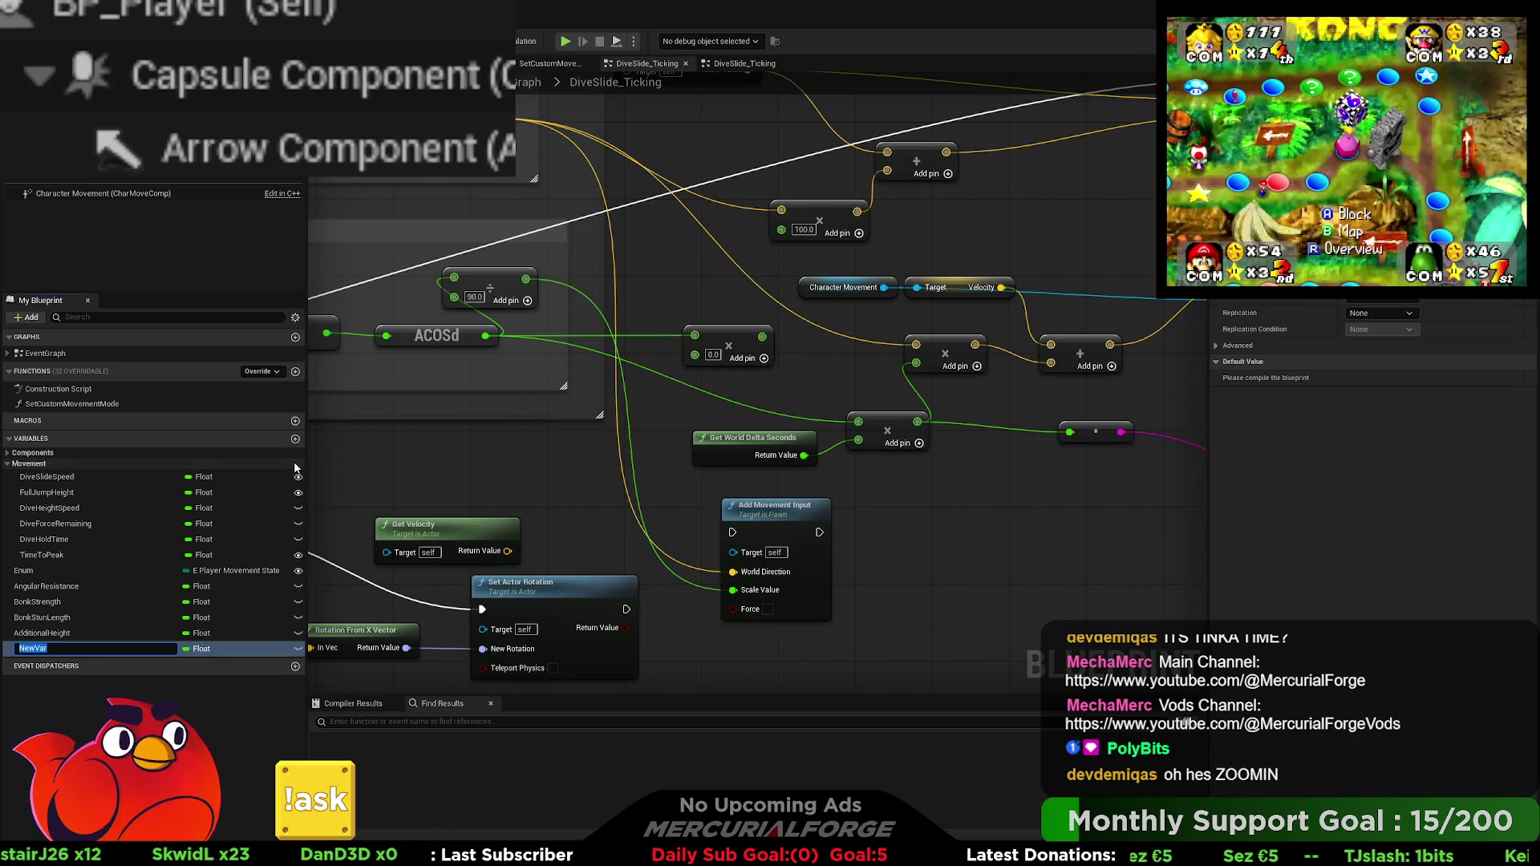
Step: Name the variable DiveSlidingForce and move it above DiveHoldTime in the Movement list
{"action": "type", "text": "DiveSlide"}
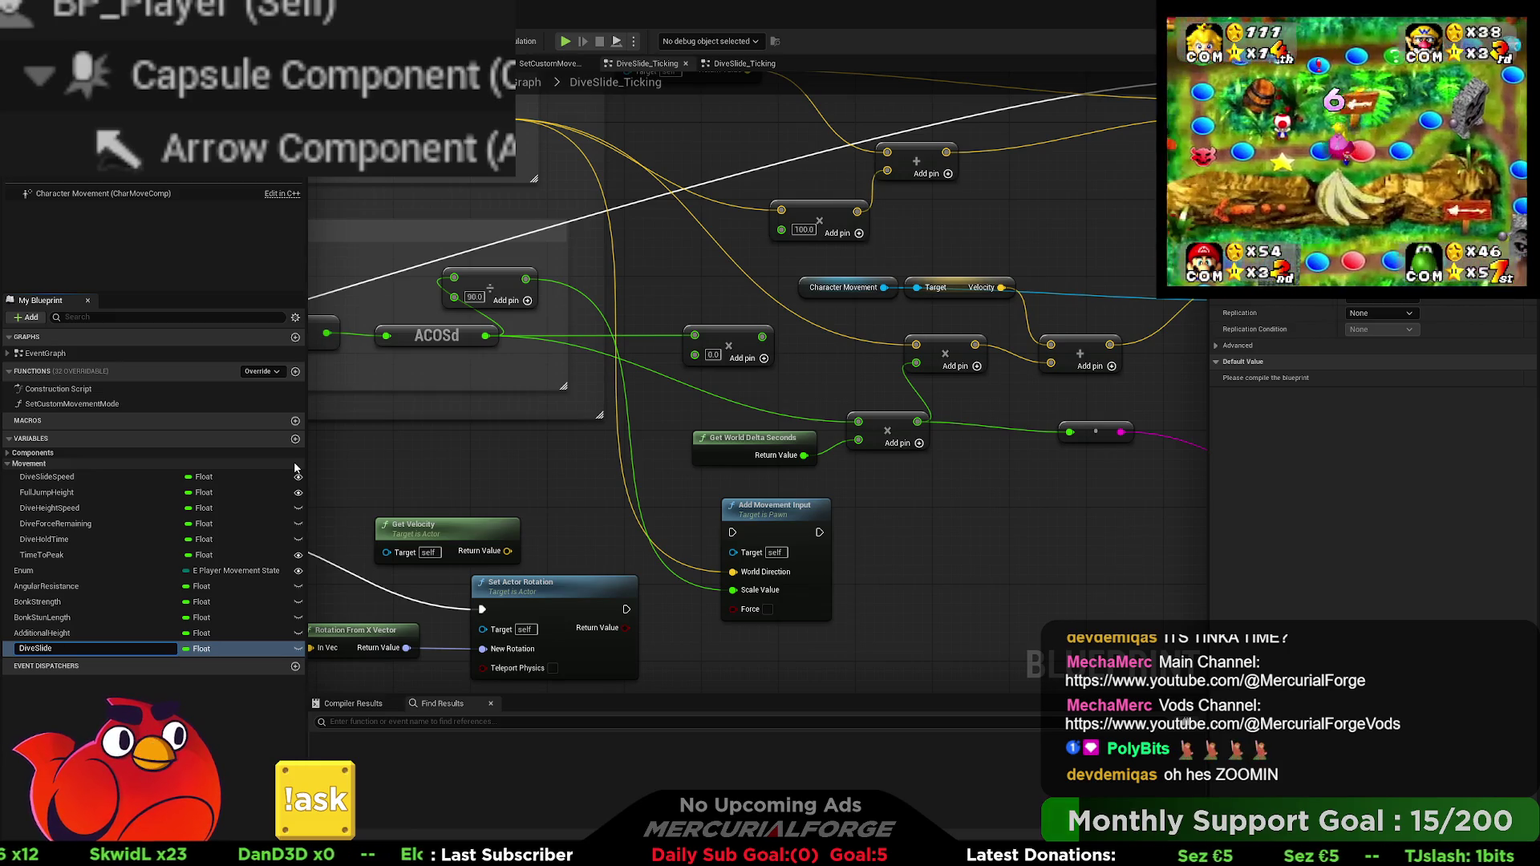
{"action": "key", "text": "BackSpace"}
{"action": "type", "text": "ingFor"}
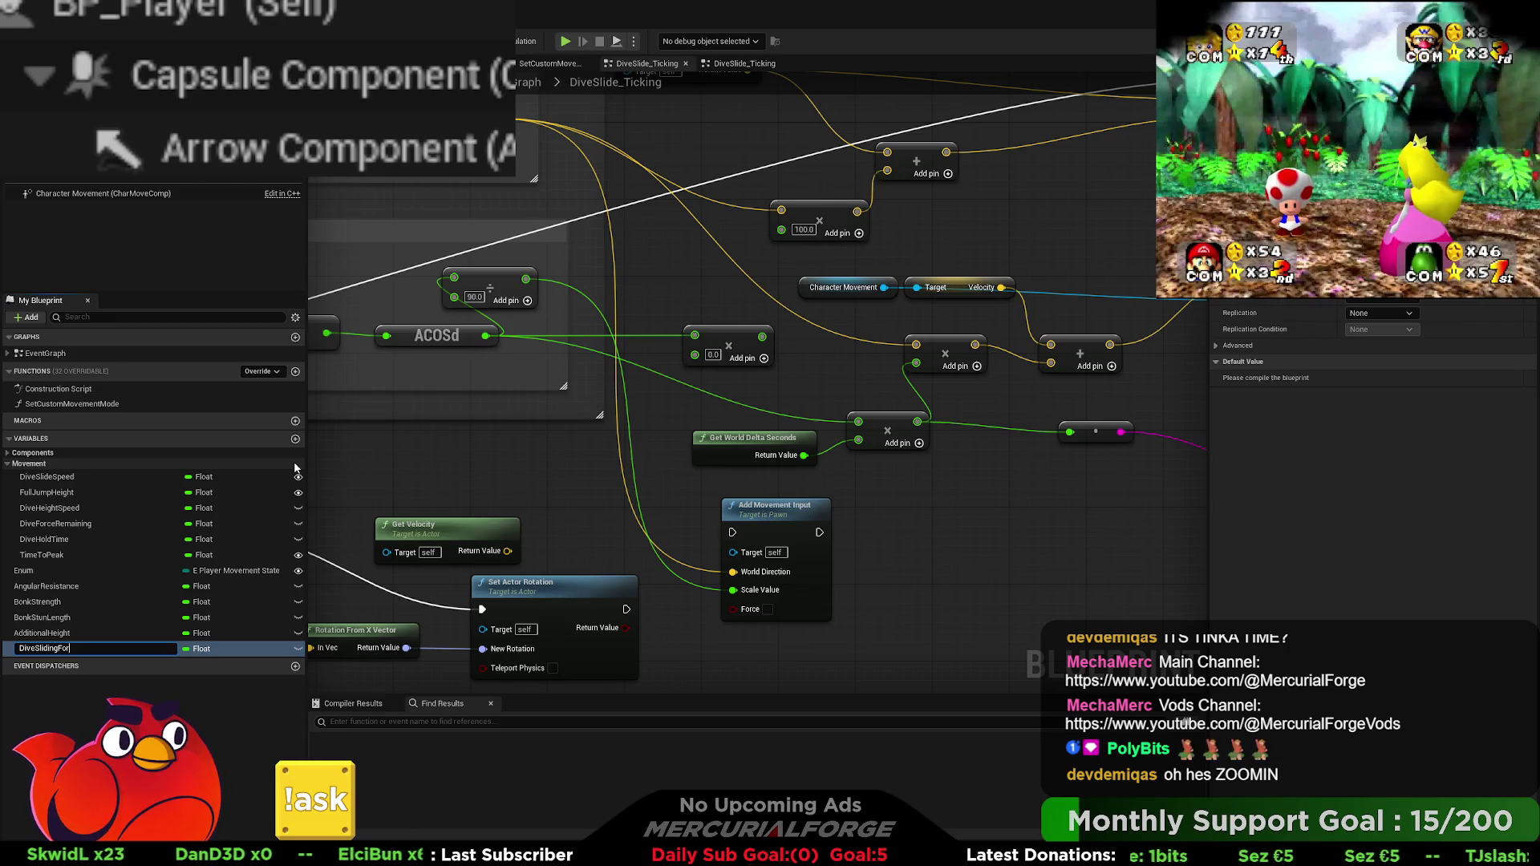
{"action": "type", "text": "ce"}
{"action": "key", "text": "Return"}
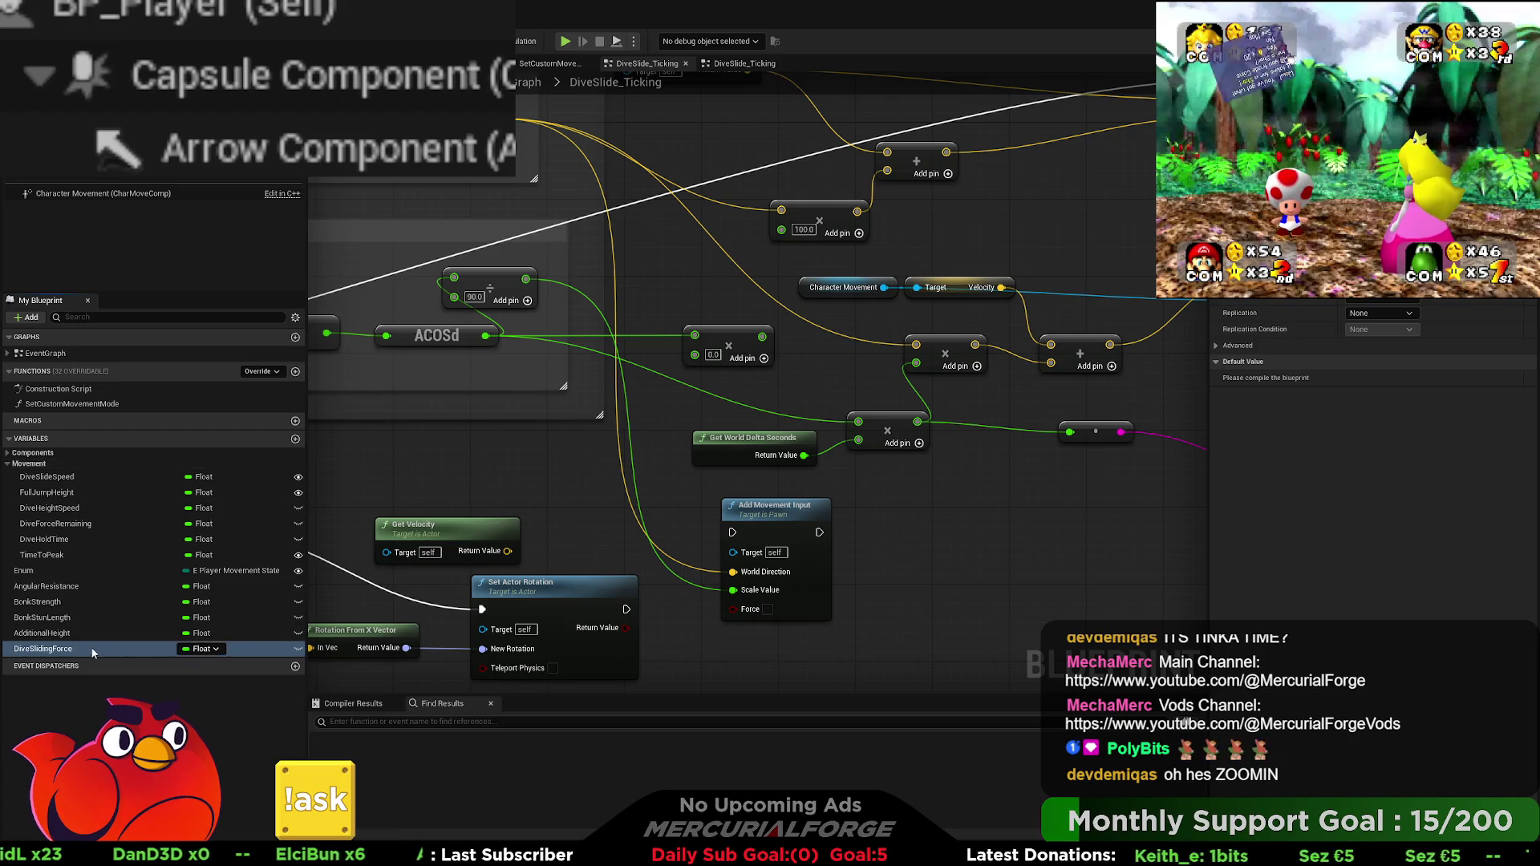
{"action": "left_click", "coordinate": [90, 646]}
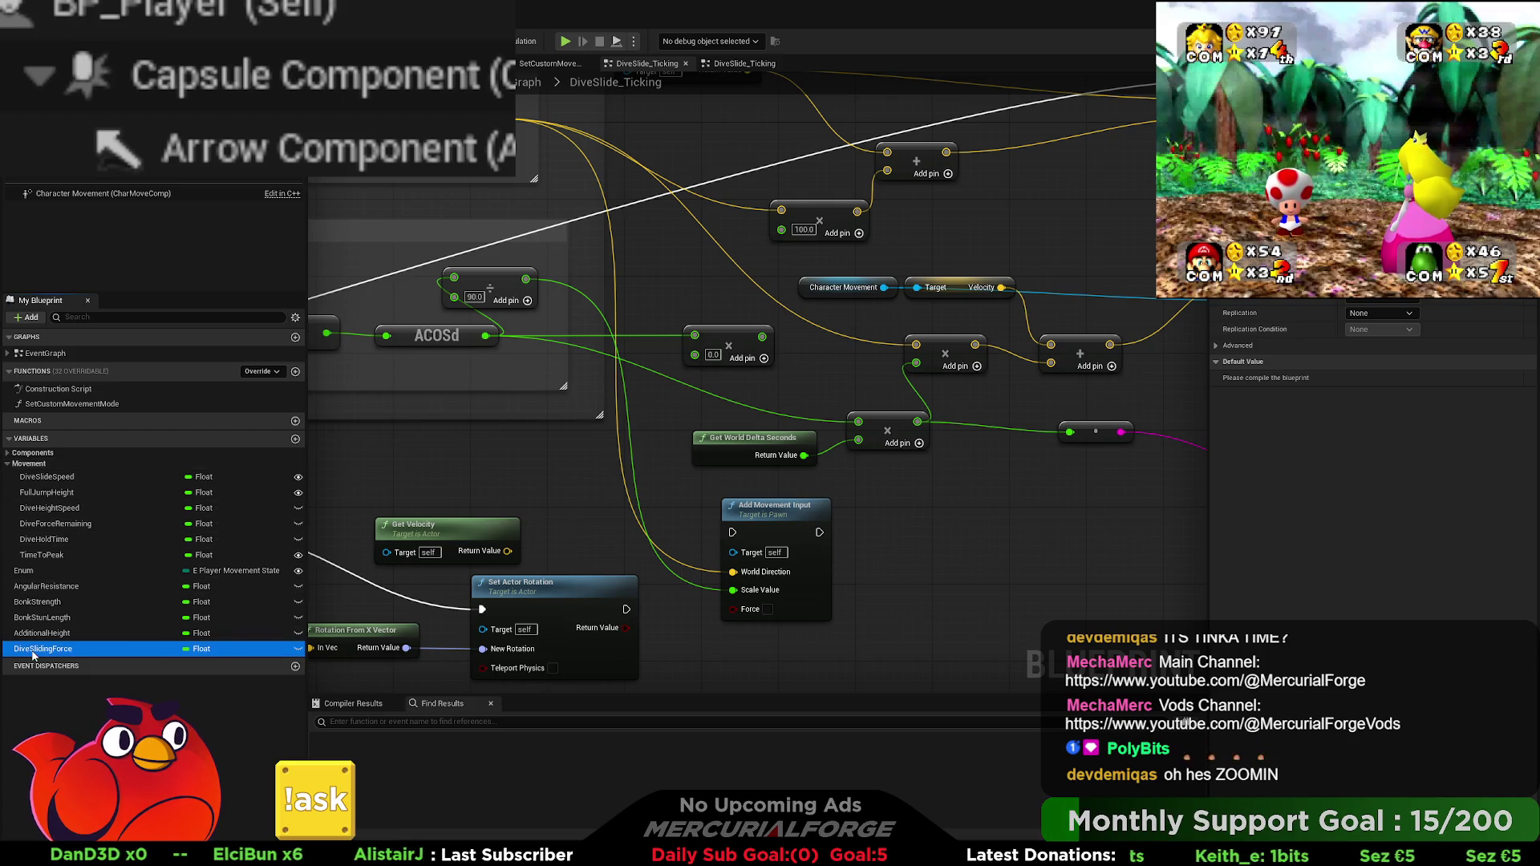
{"action": "left_click_drag", "start_coordinate": [51, 545], "coordinate": [51, 543]}
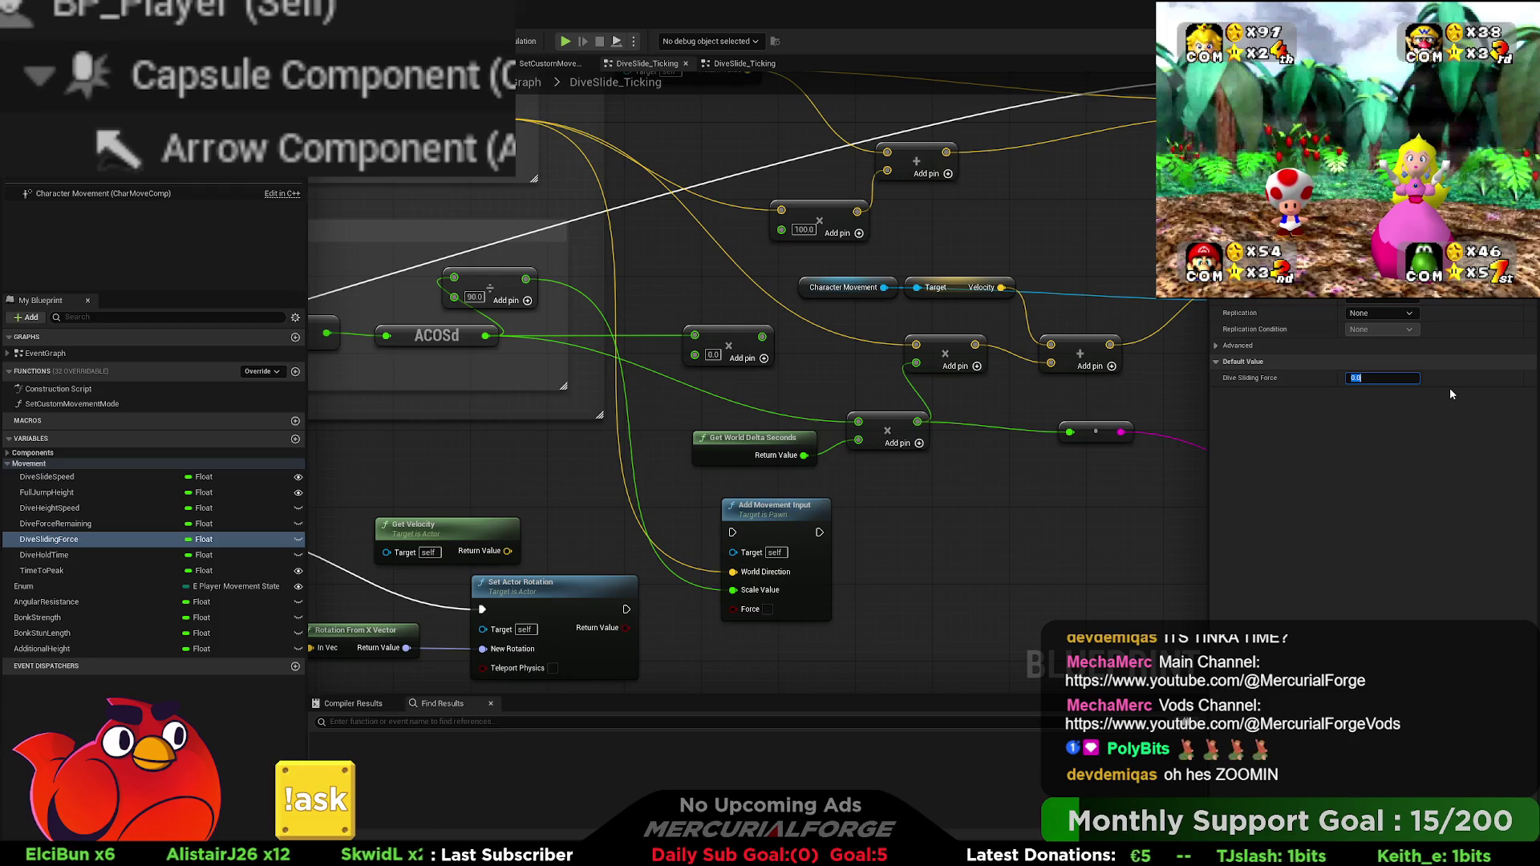
Step: Give DiveSlidingForce a default of 500 and multiply its getter into the lower multiply node
{"action": "type", "text": "500"}
{"action": "key", "text": "Return"}
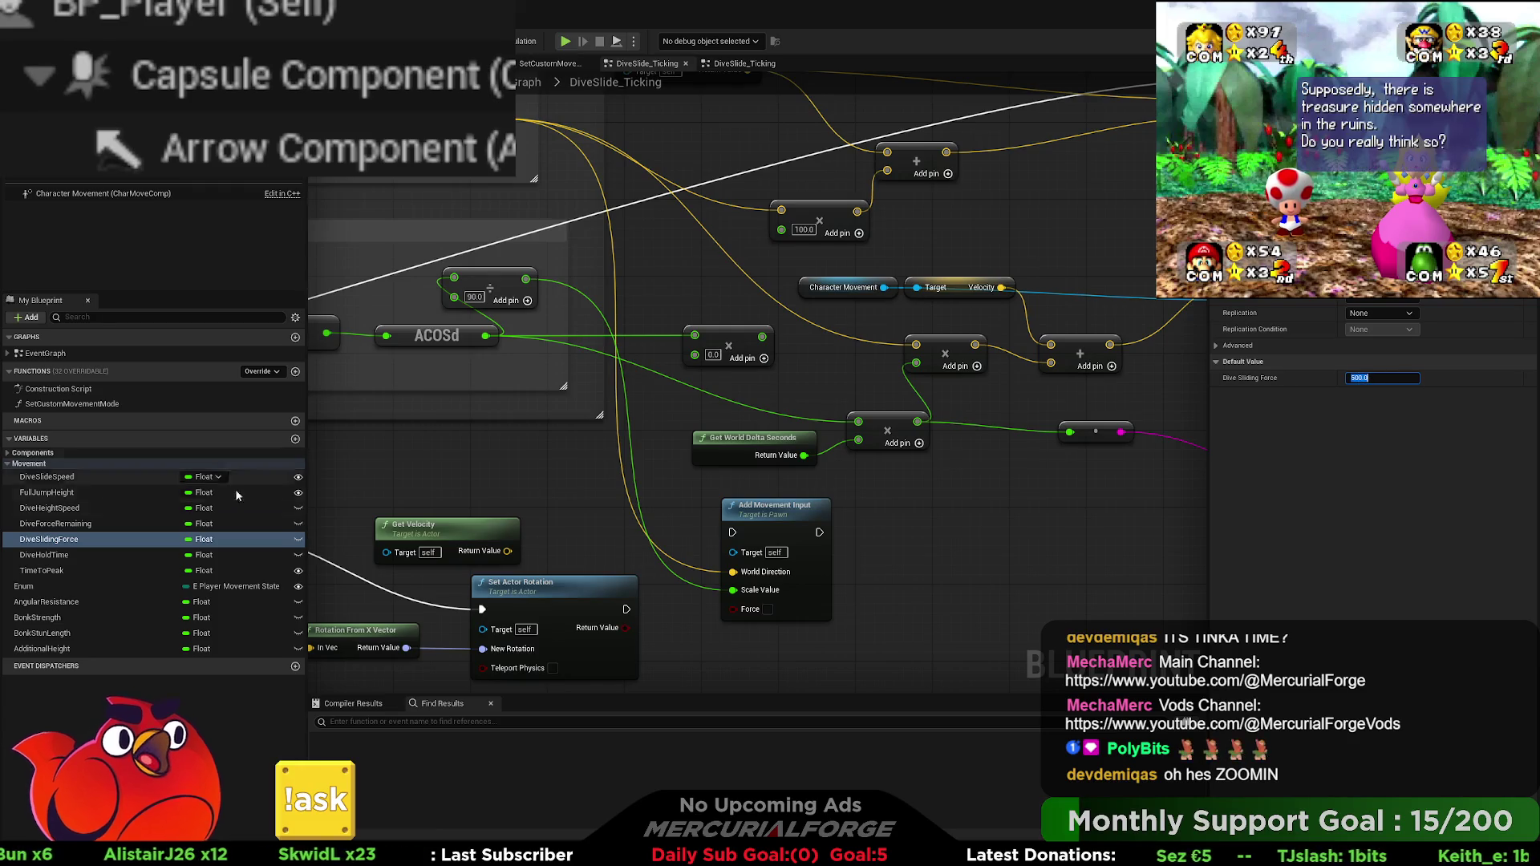
{"action": "mouse_move", "coordinate": [705, 363]}
{"action": "left_mouse_down"}
{"action": "mouse_move", "coordinate": [692, 366]}
{"action": "mouse_move", "coordinate": [754, 371]}
{"action": "left_mouse_up"}
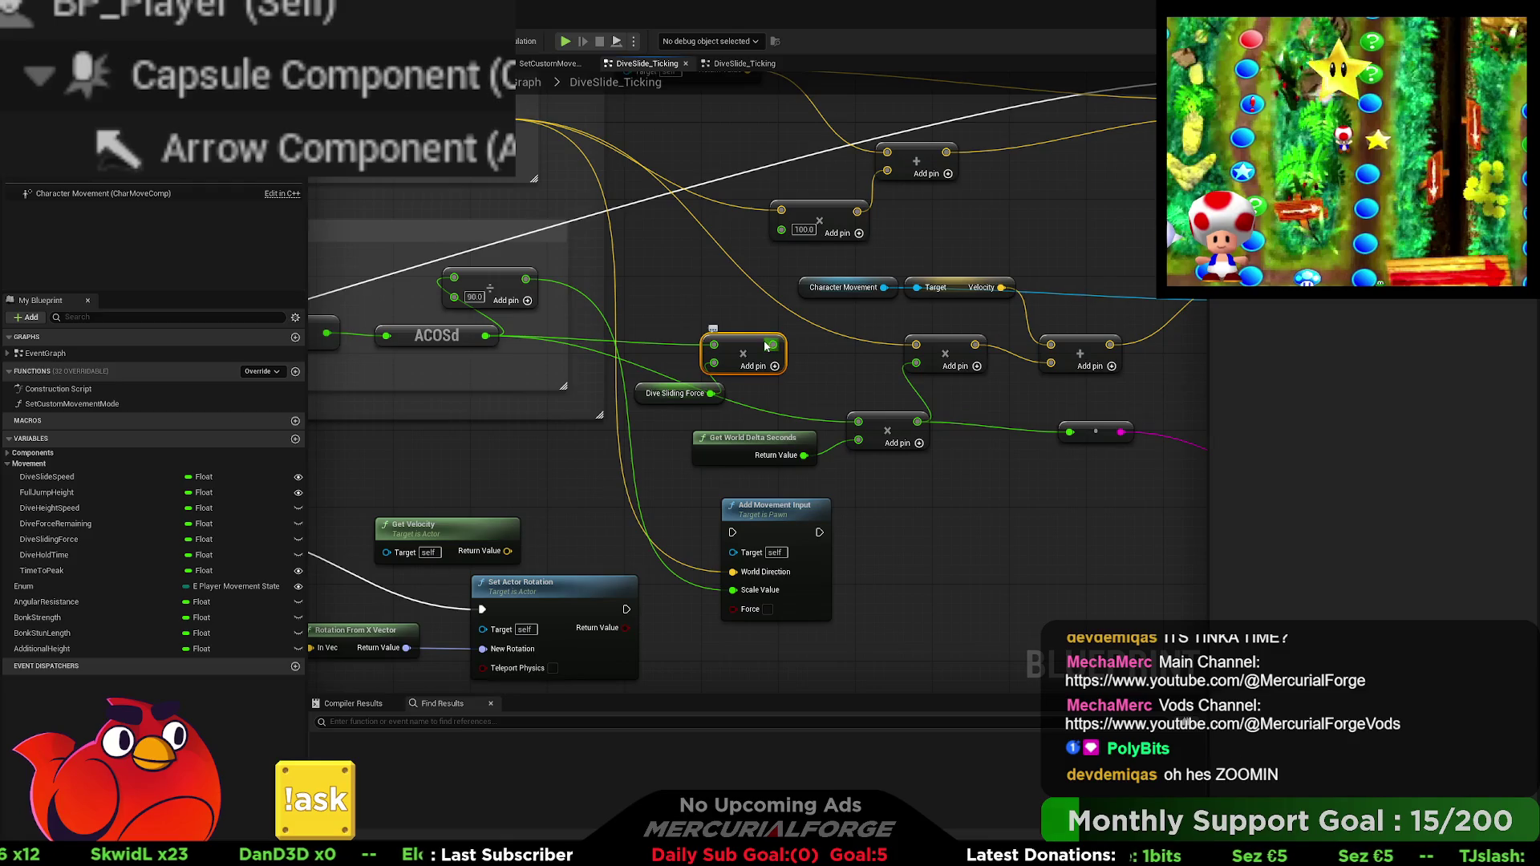
{"action": "left_click_drag", "start_coordinate": [776, 348], "coordinate": [916, 433]}
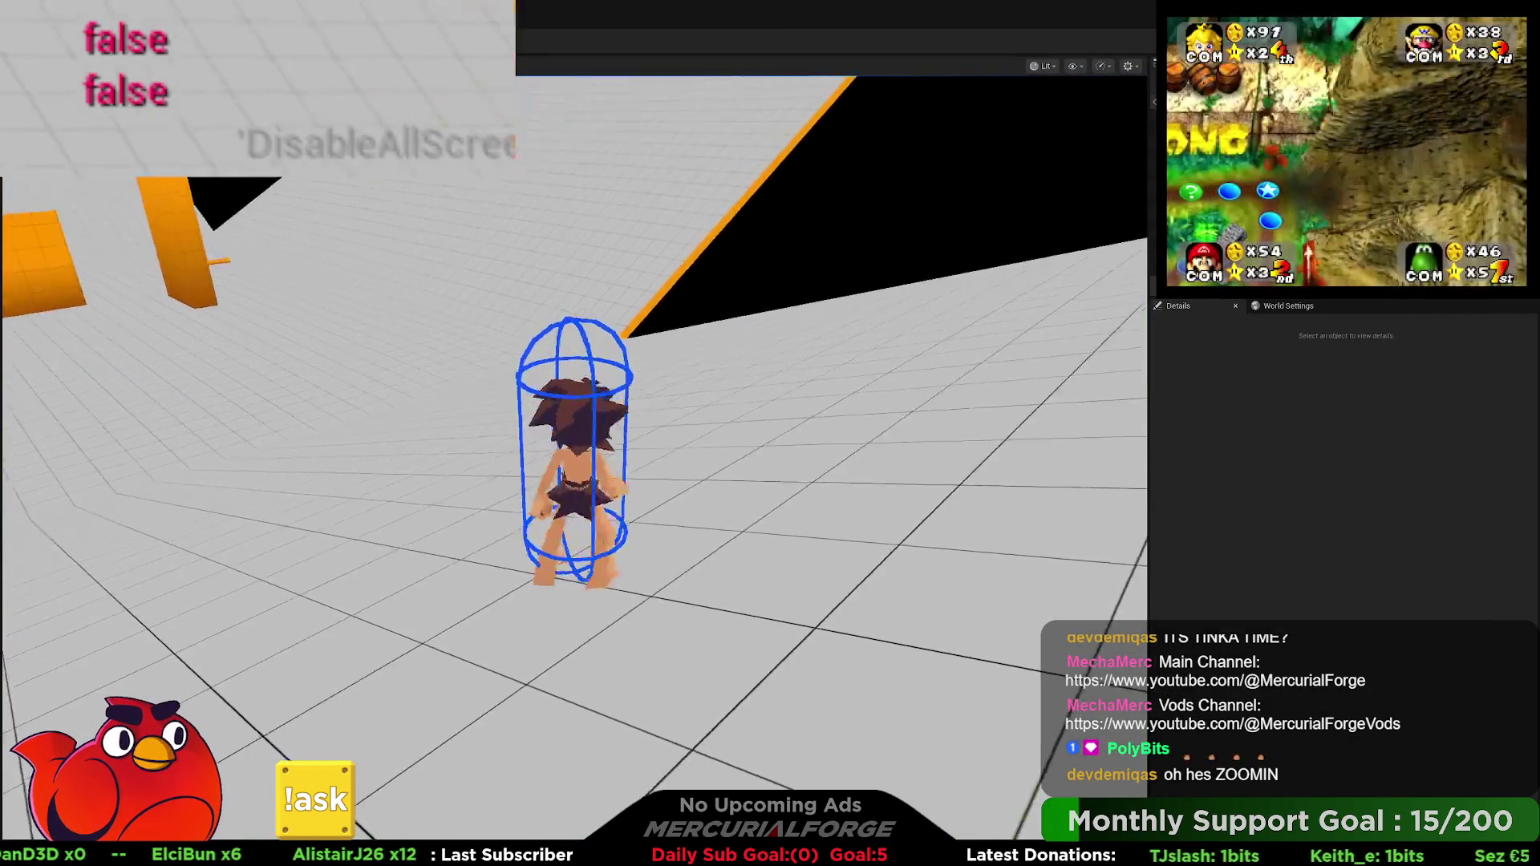
Step: Do repeated dive slides with speeds 375.002995 and 125.000998 easing to 0.0, then stop playing
{"action": "key", "text": "shift"}
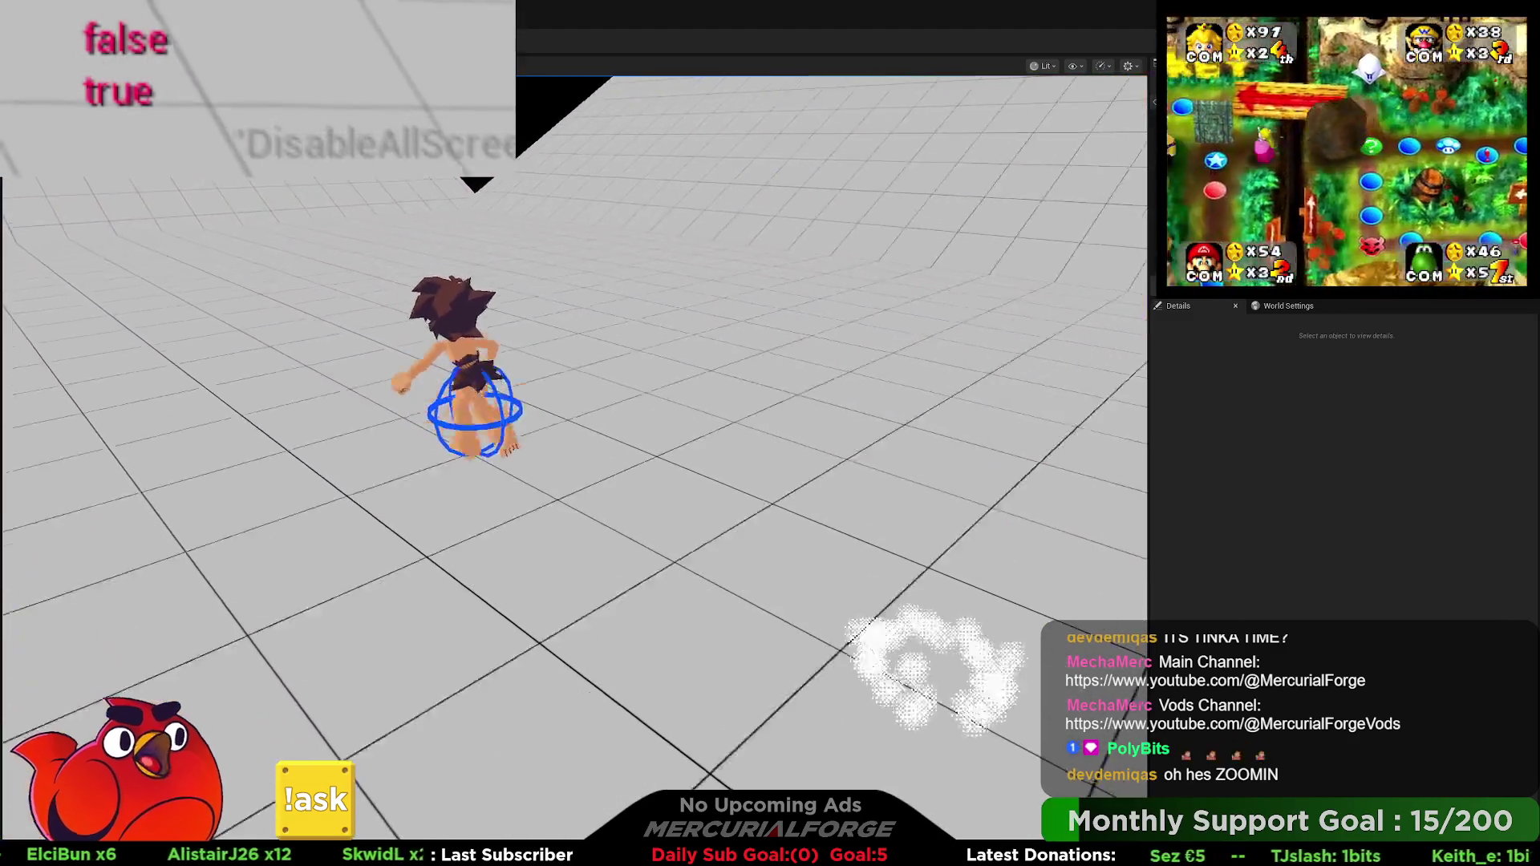
{"action": "key", "text": "shift"}
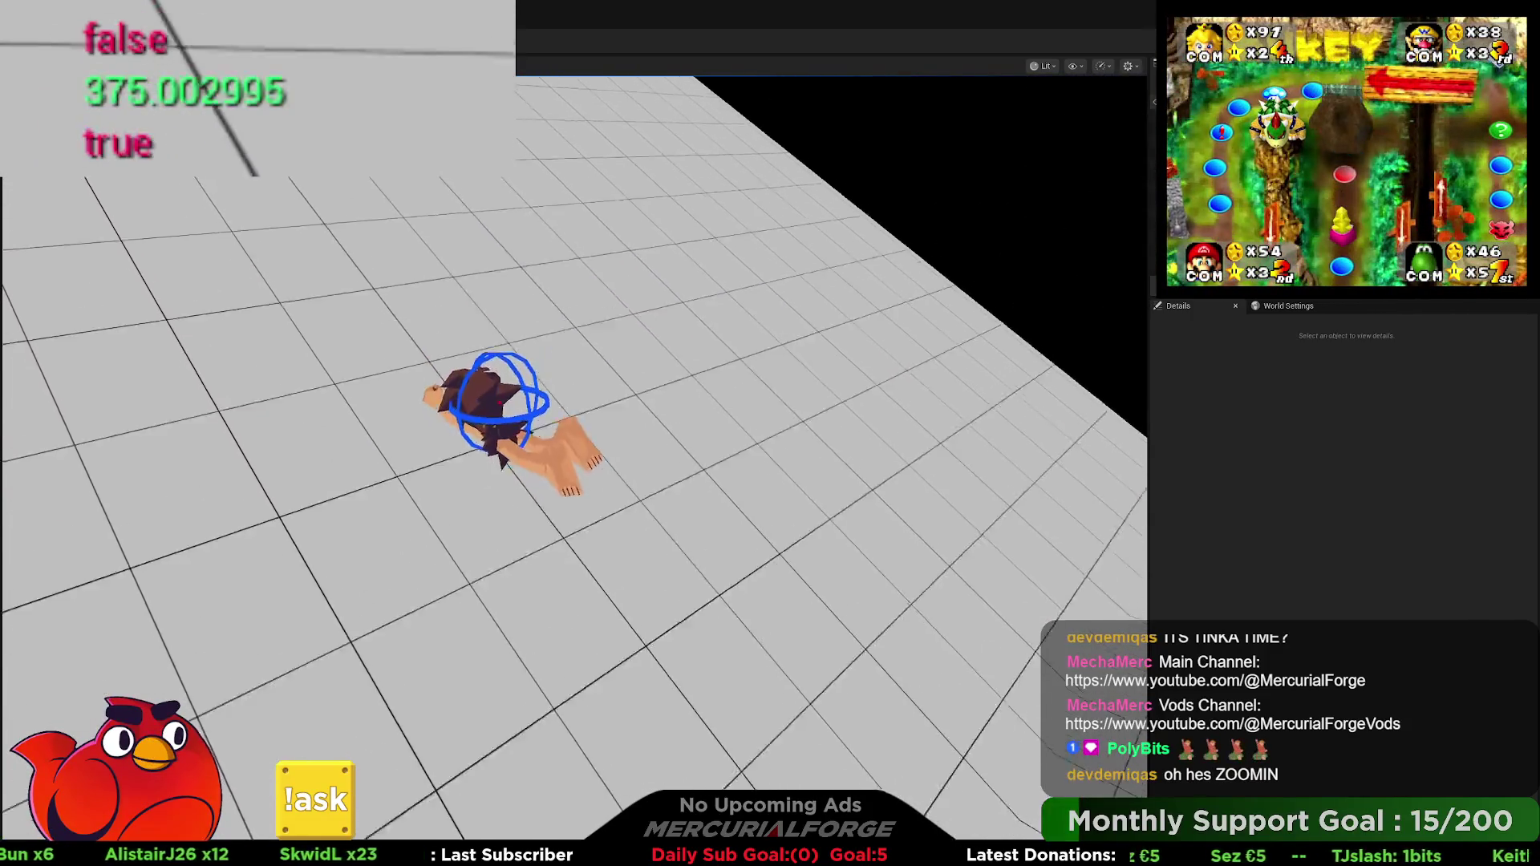
{"action": "key", "text": "shift"}
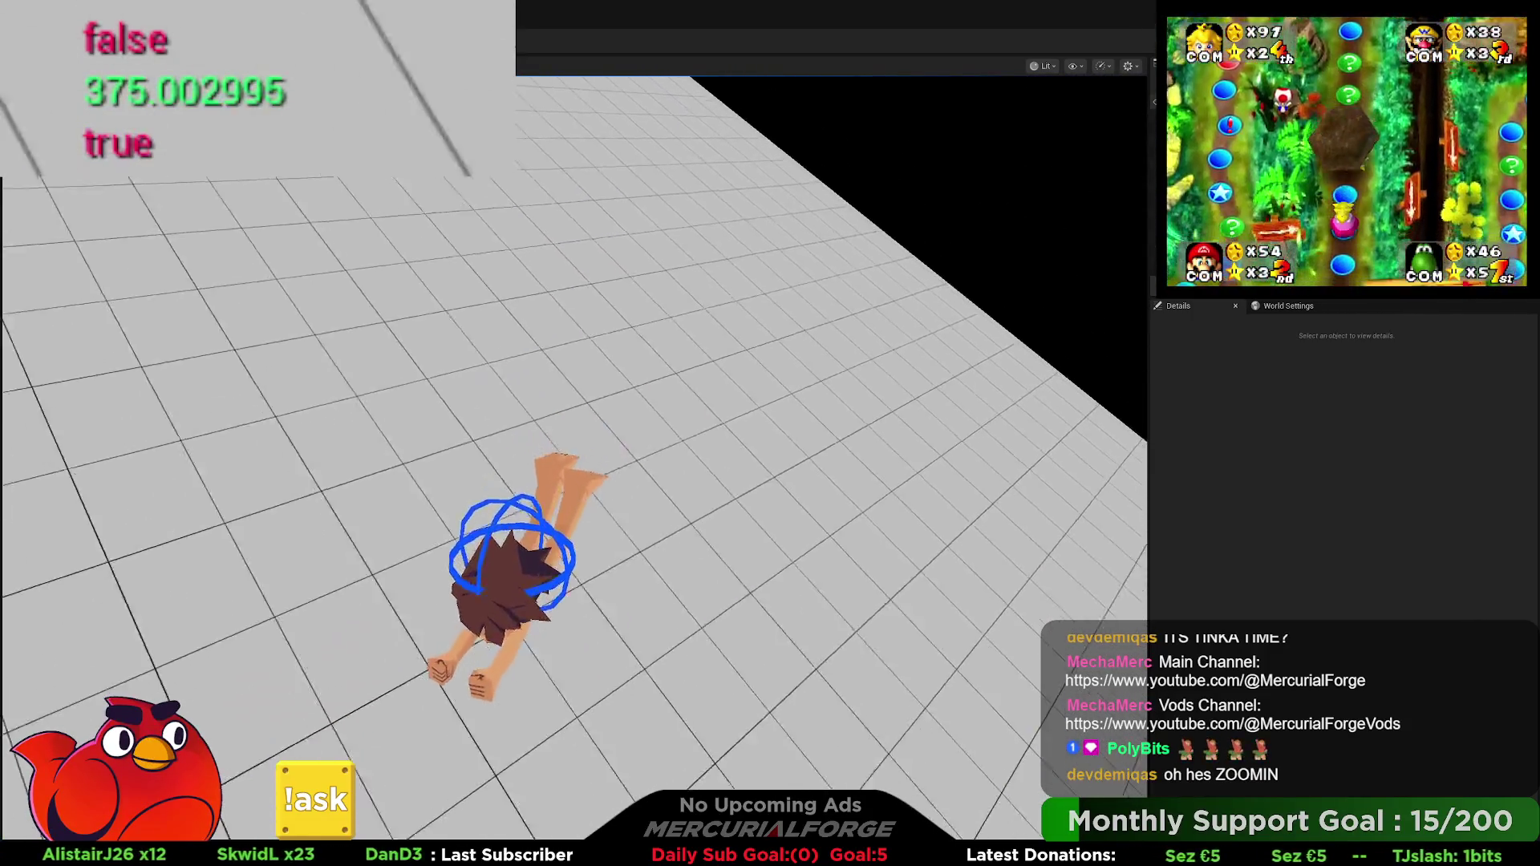
{"action": "key", "text": "shift"}
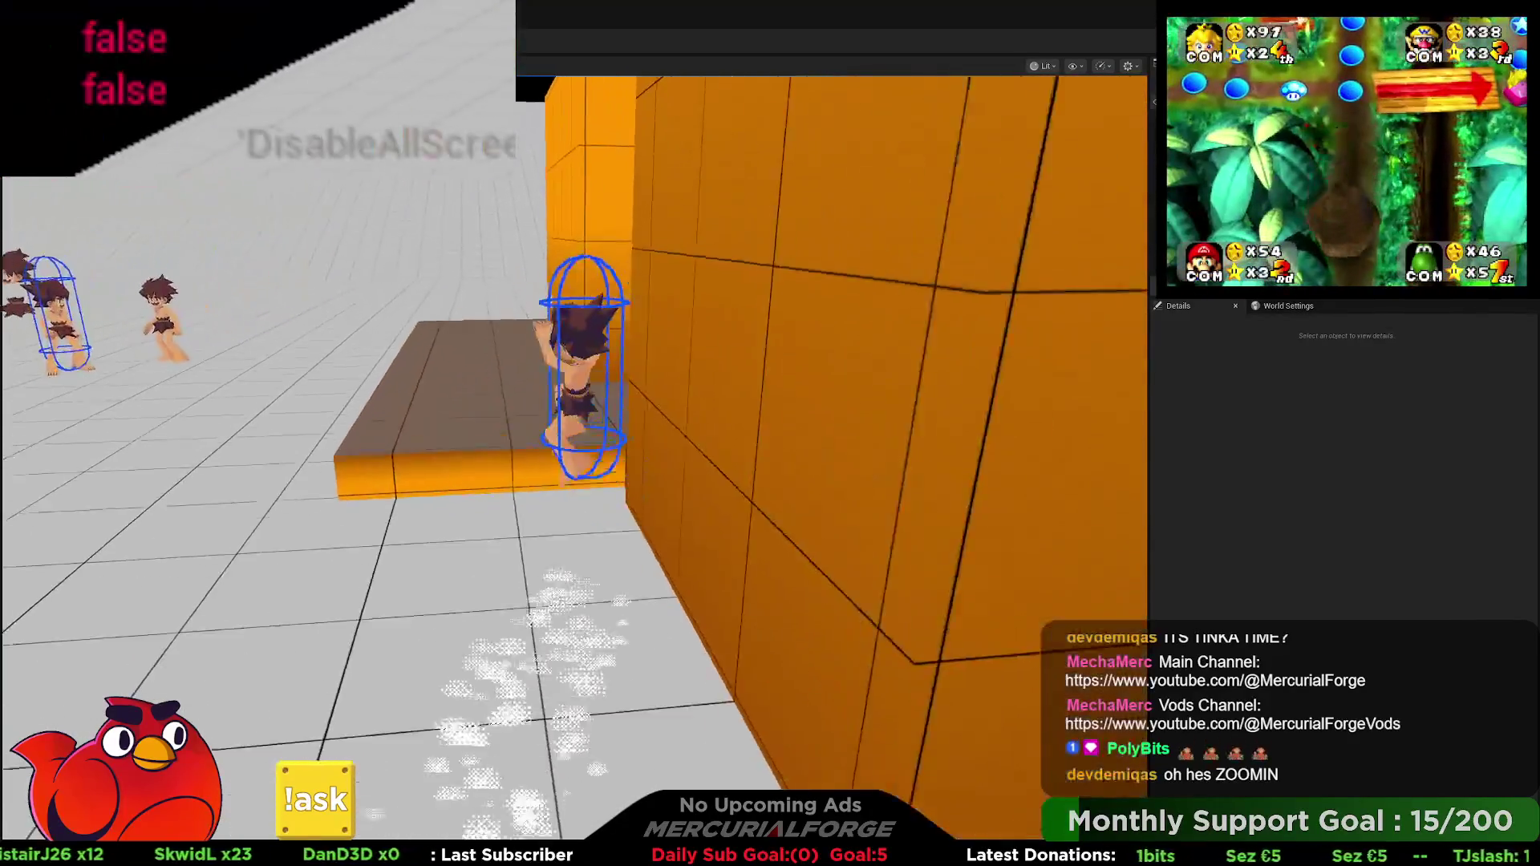
{"action": "key", "text": "w"}
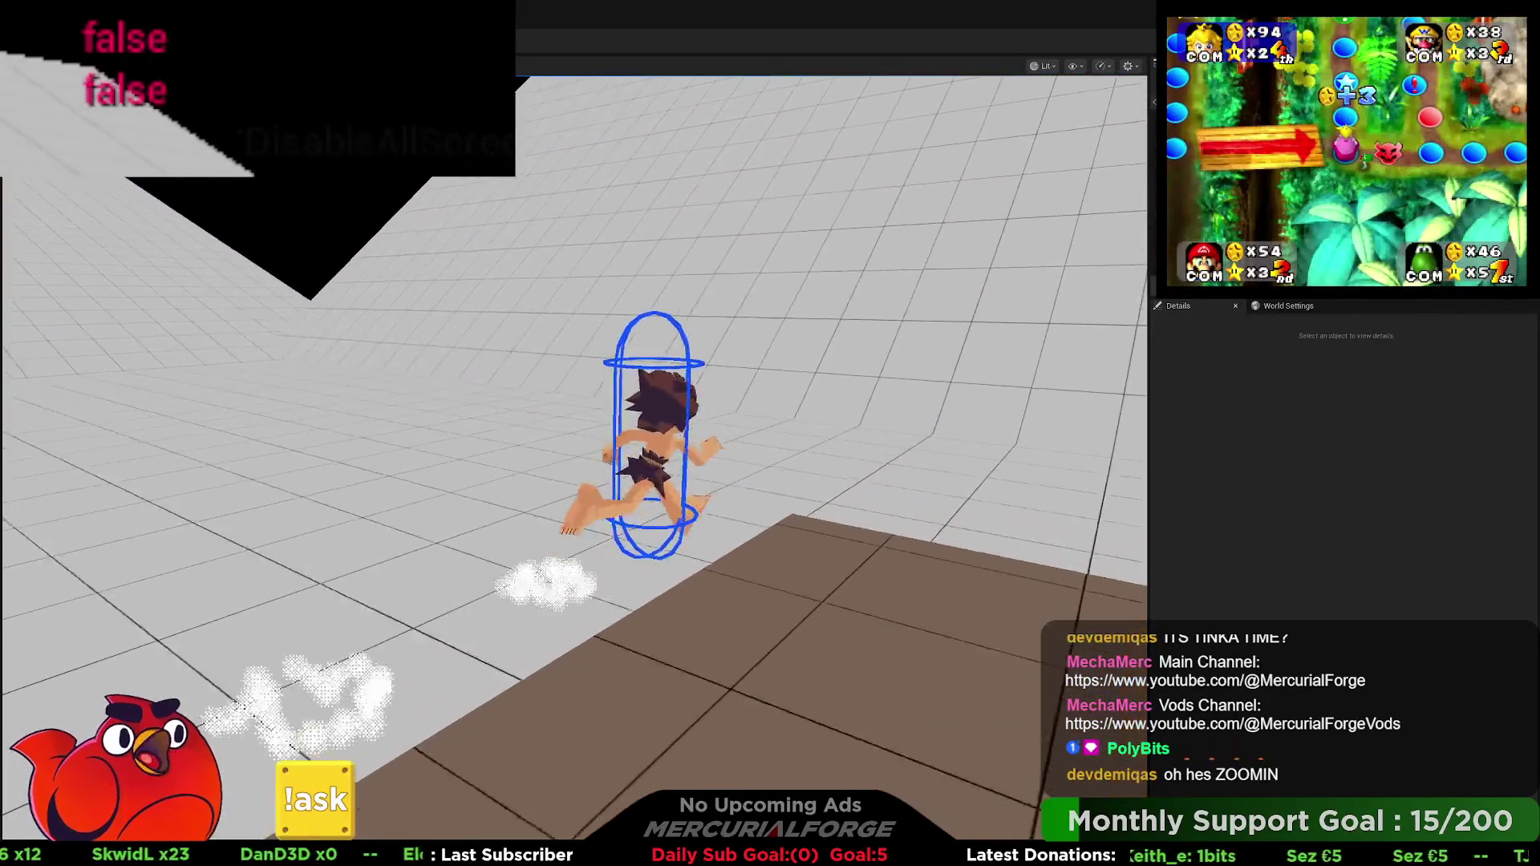
{"action": "key", "text": "shift"}
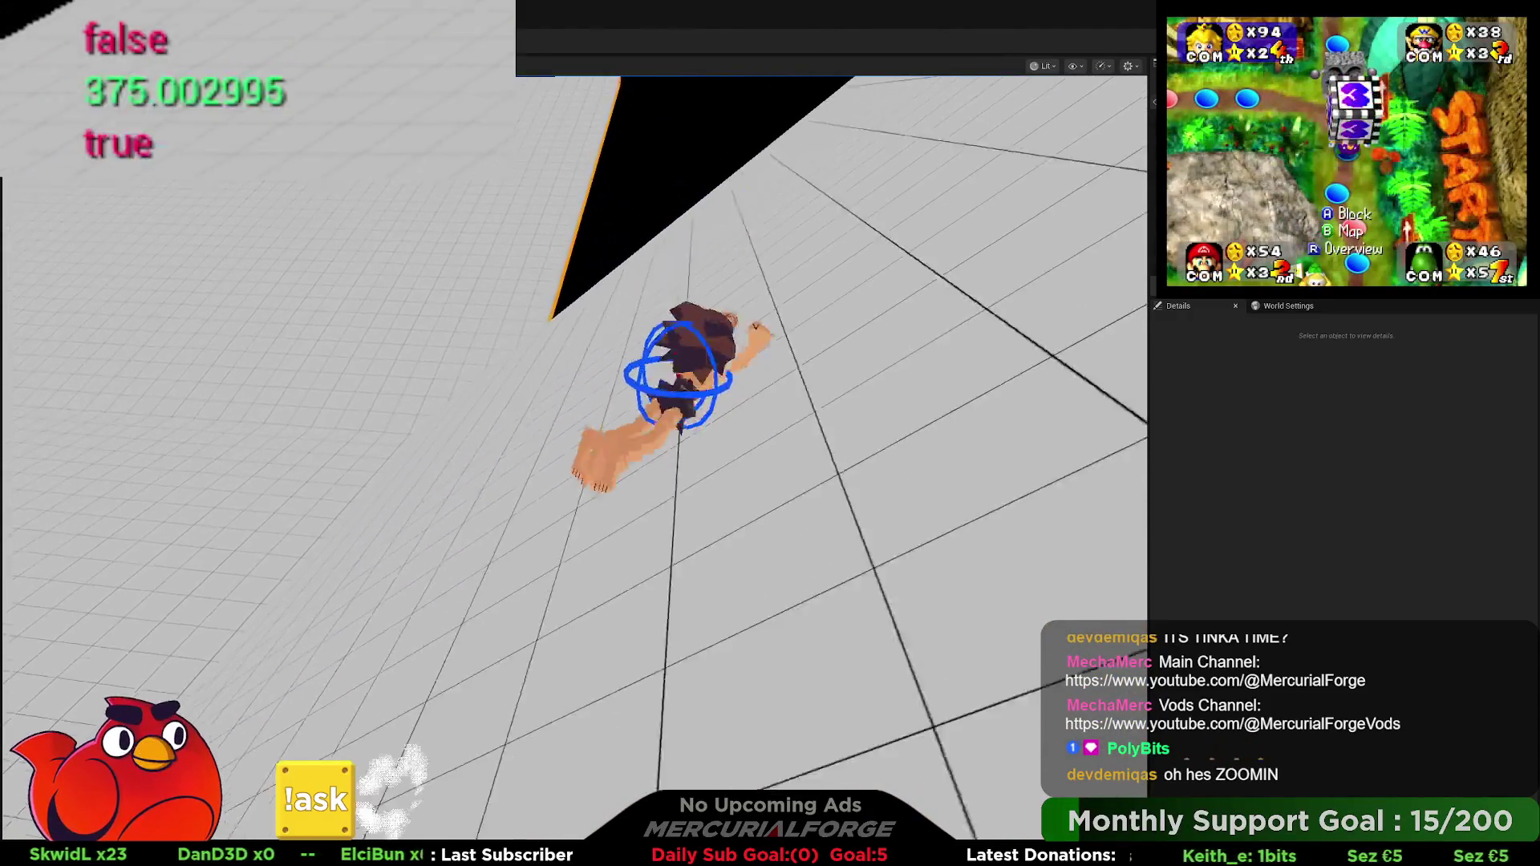
{"action": "key", "text": "shift"}
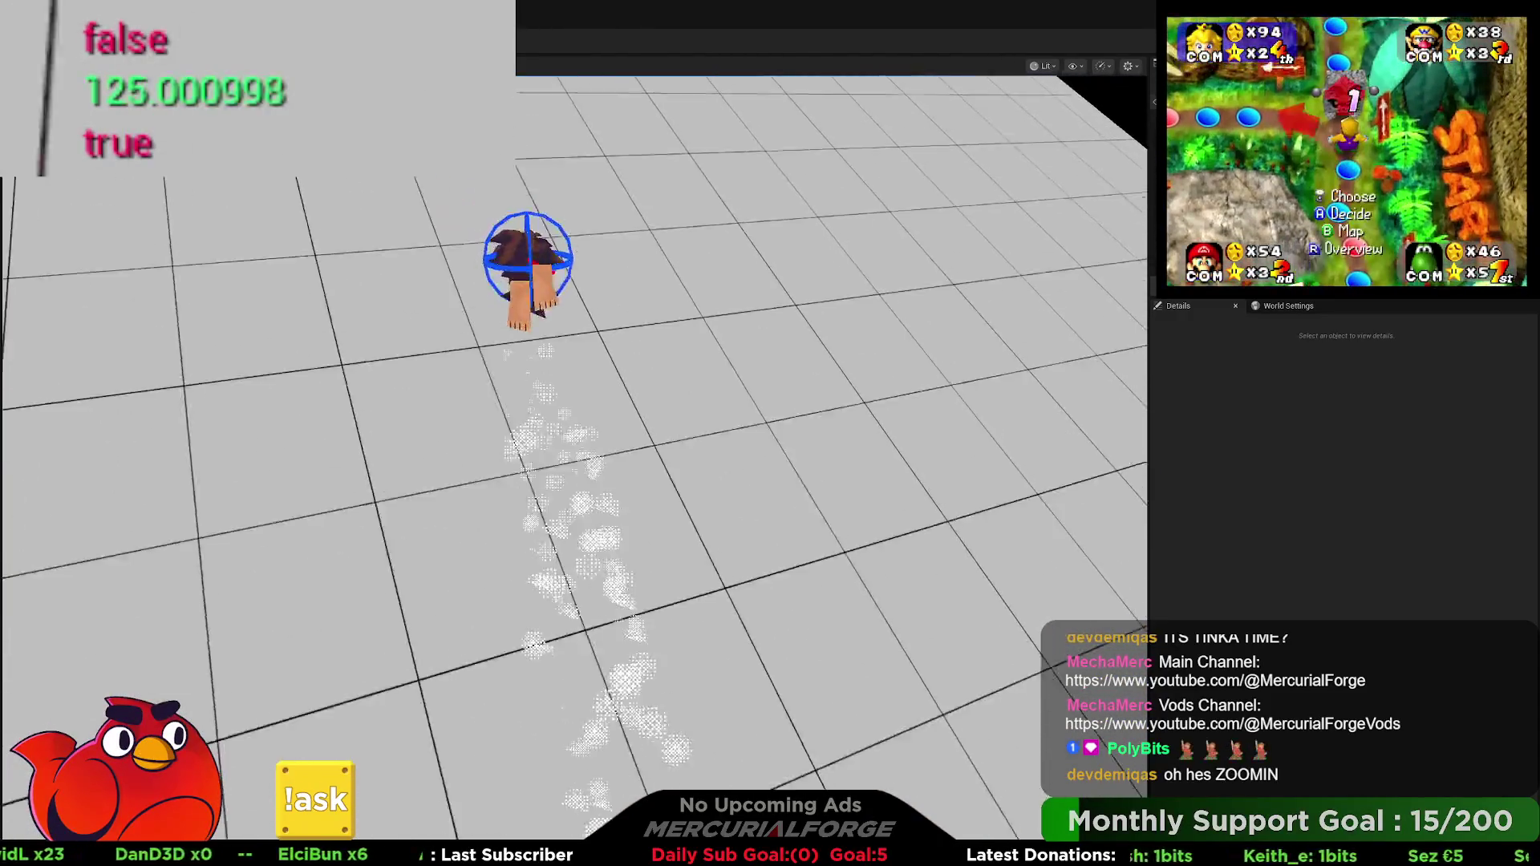
{"action": "key", "text": "w"}
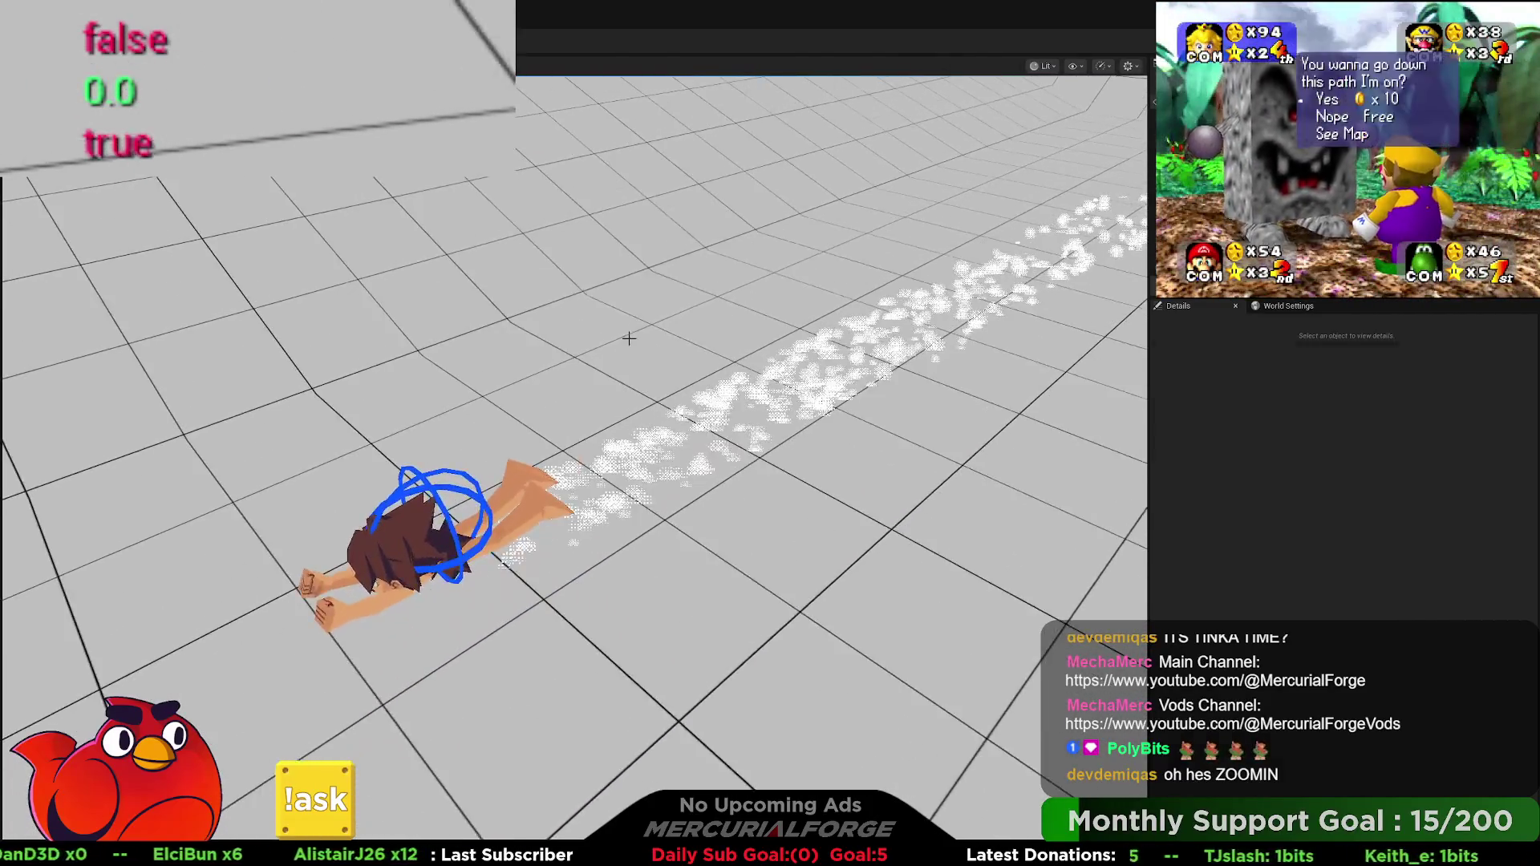
{"action": "key", "text": "Escape"}
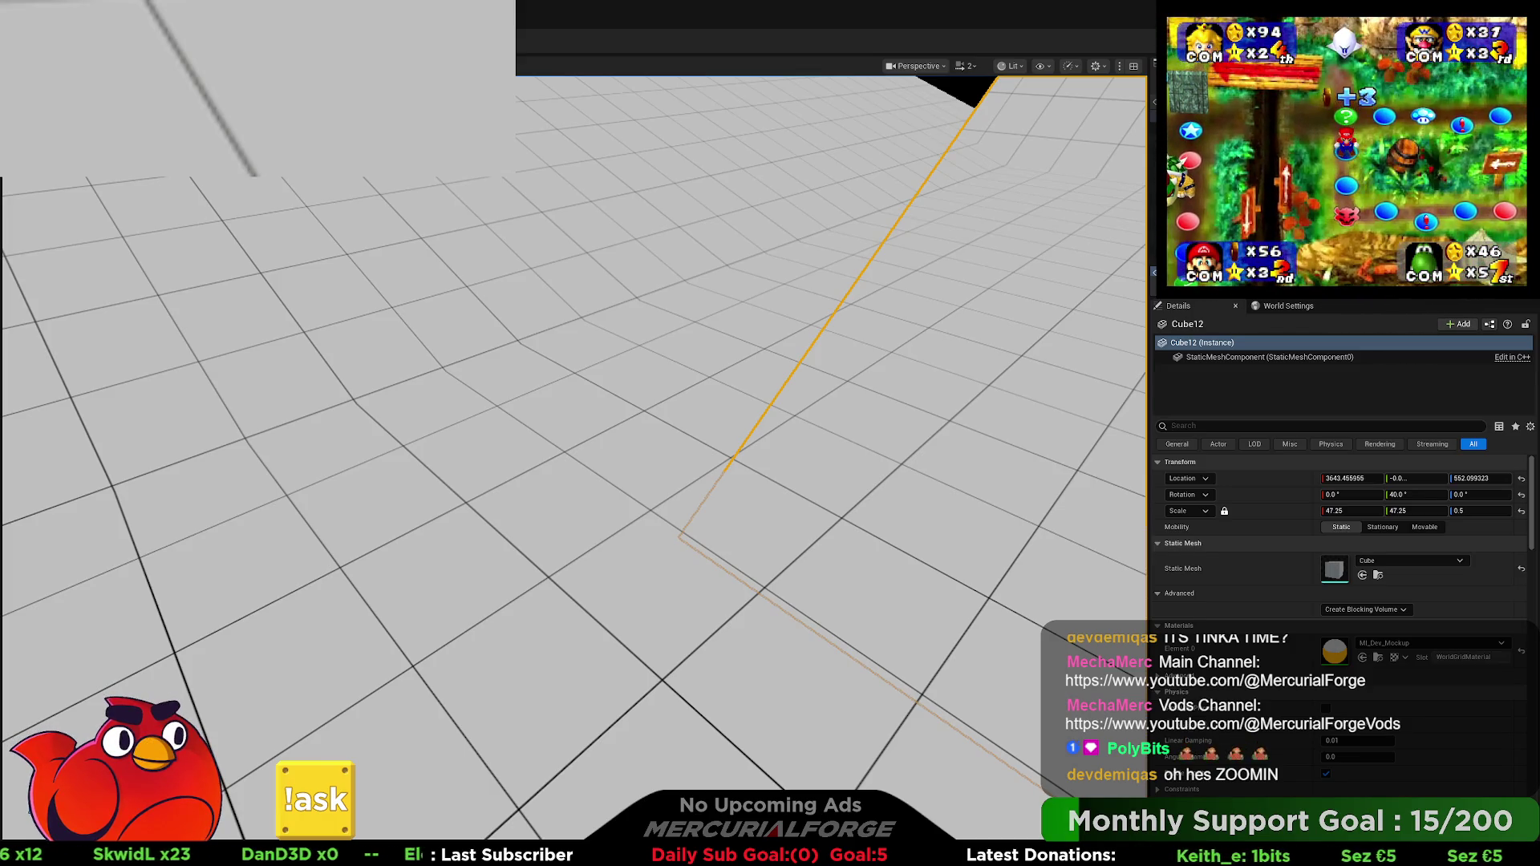
Step: During play, scrub BP_Player0's Movement dive force from 500 down to about 128
{"action": "key", "text": "w"}
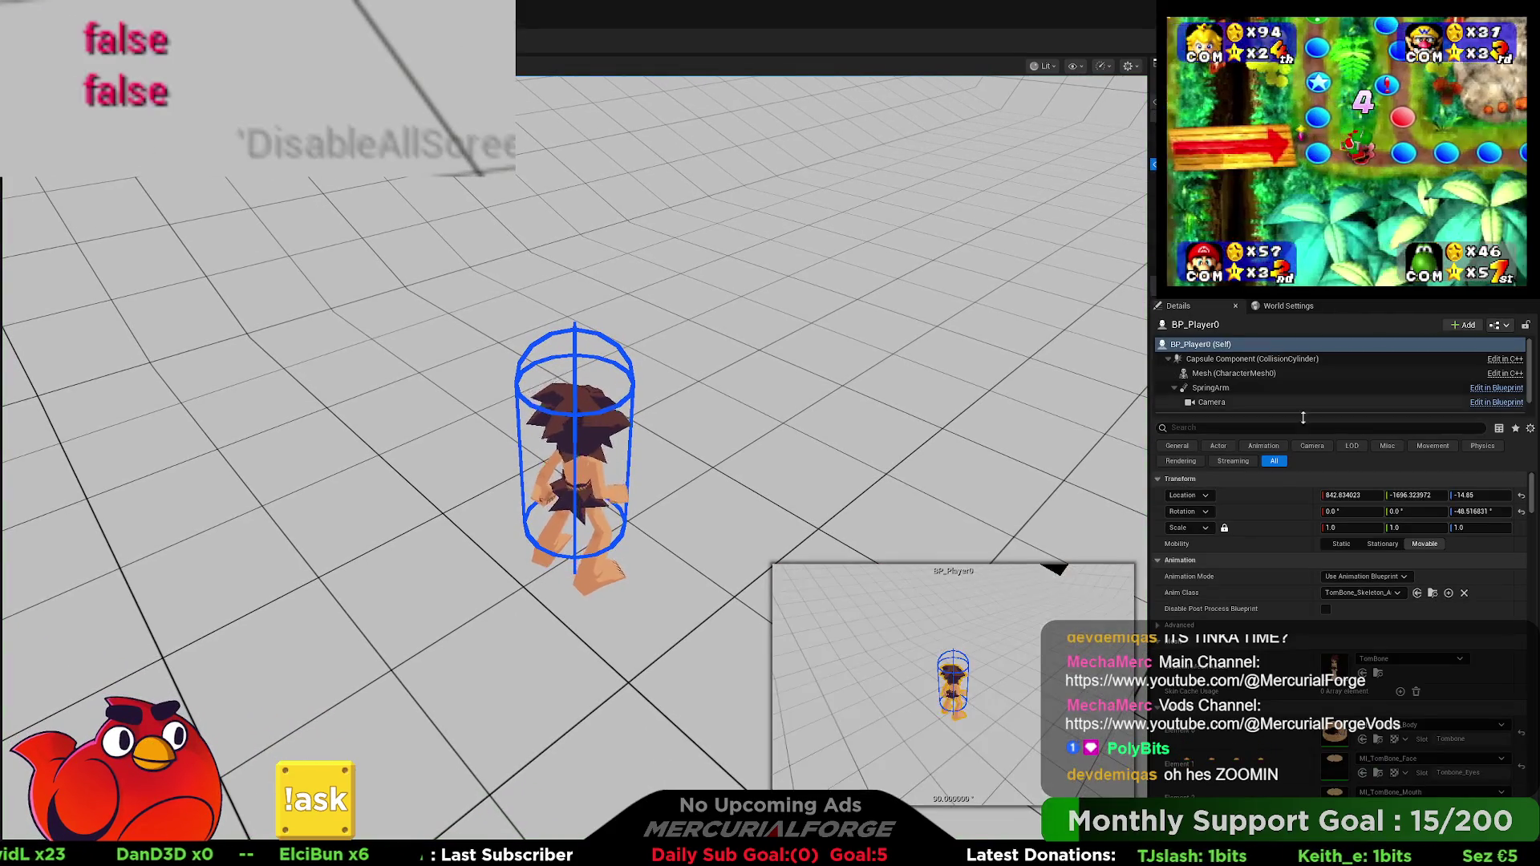
{"action": "scroll", "coordinate": [1268, 608], "scroll_direction": "down", "scroll_amount": 5}
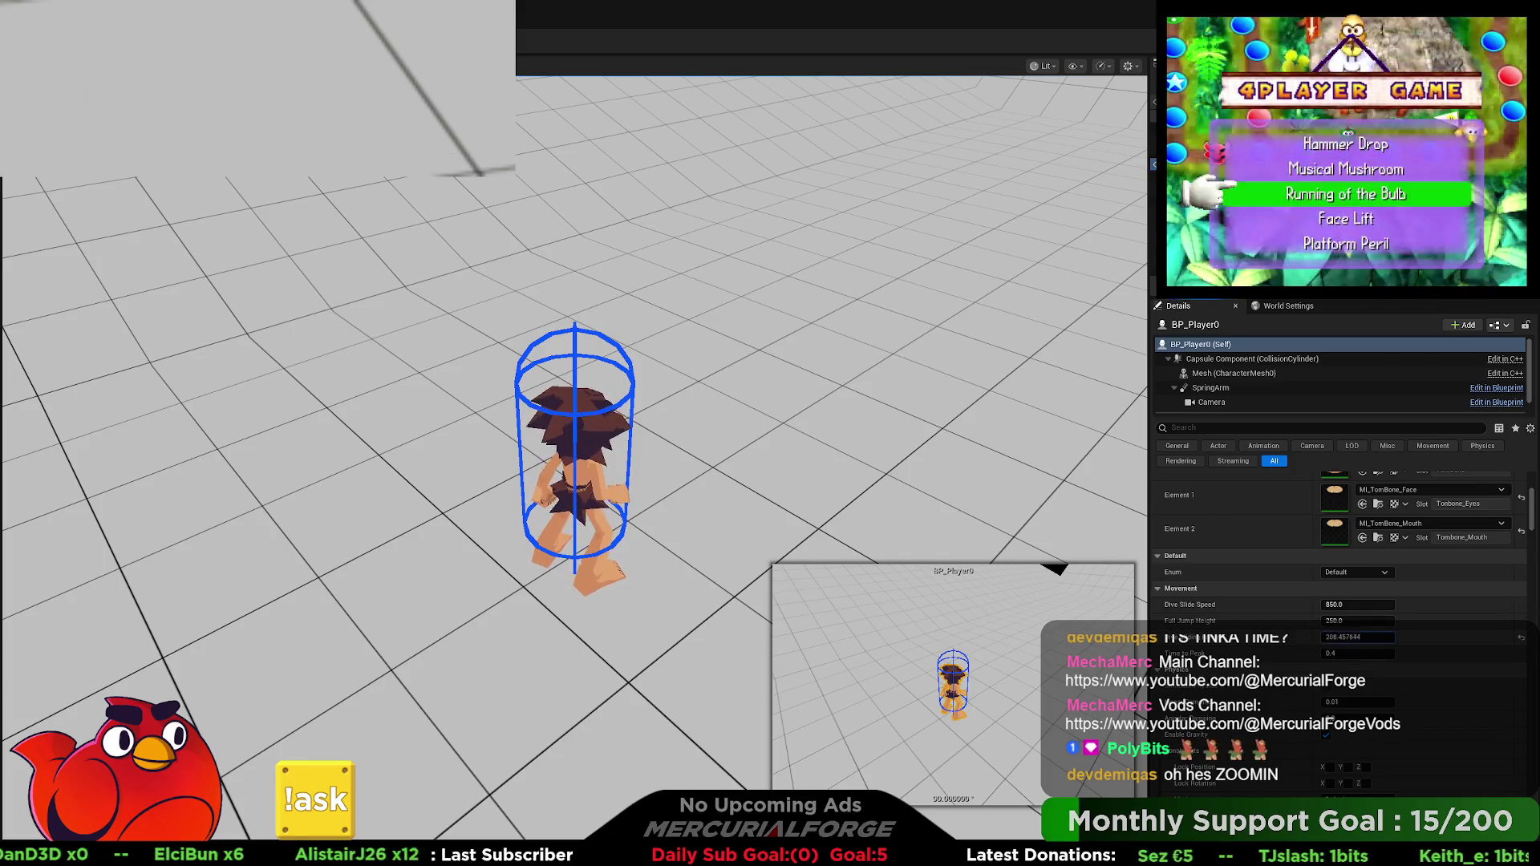
{"action": "left_click_drag", "start_coordinate": [1331, 637], "coordinate": [1283, 638]}
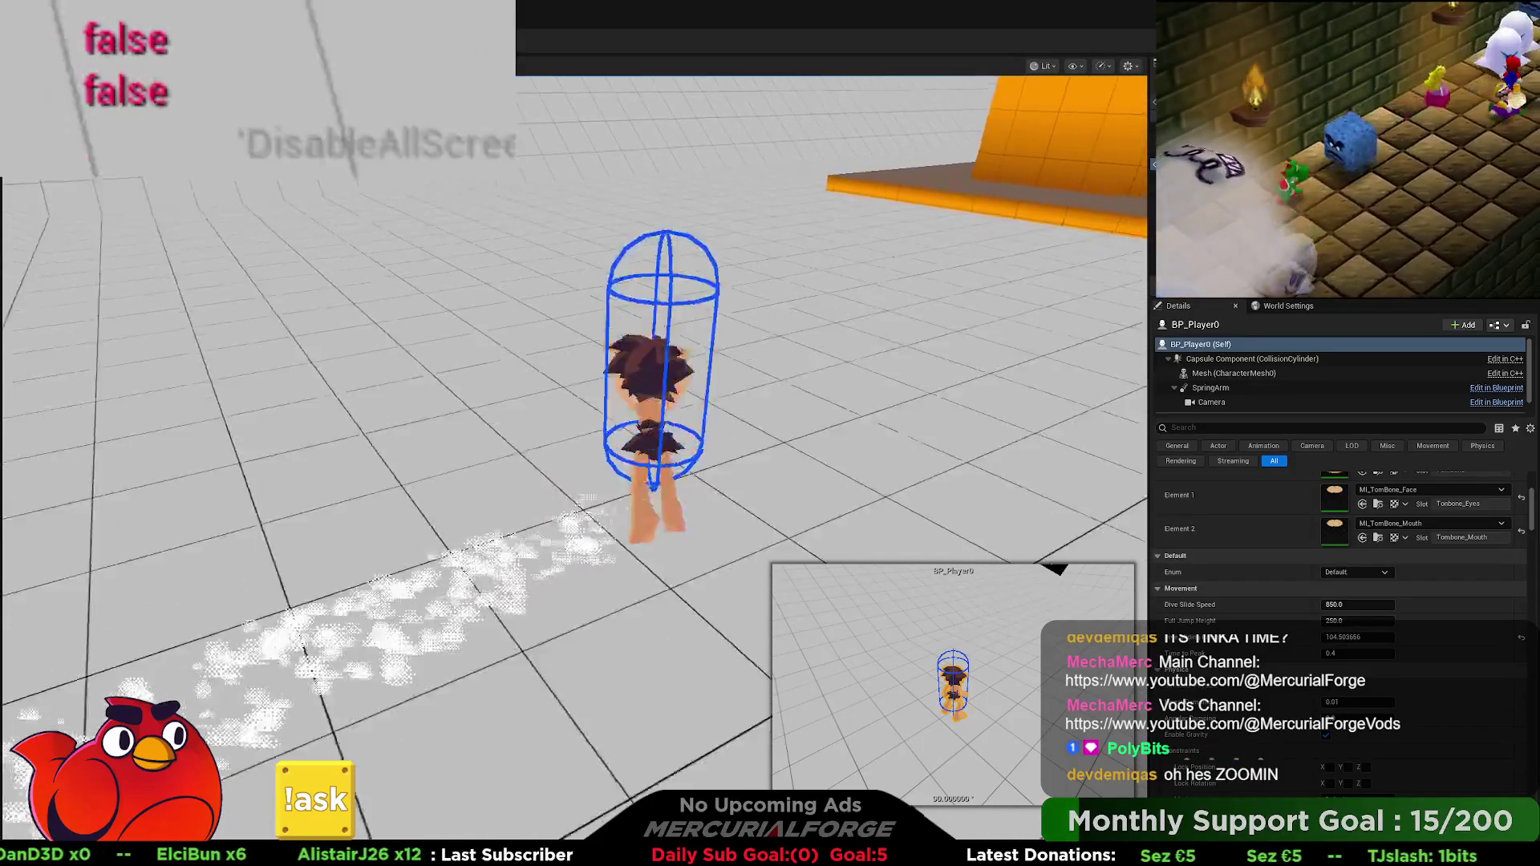
Step: Test one more dive slide, end play, and switch back to the BP_Player graph
{"action": "key", "text": "shift"}
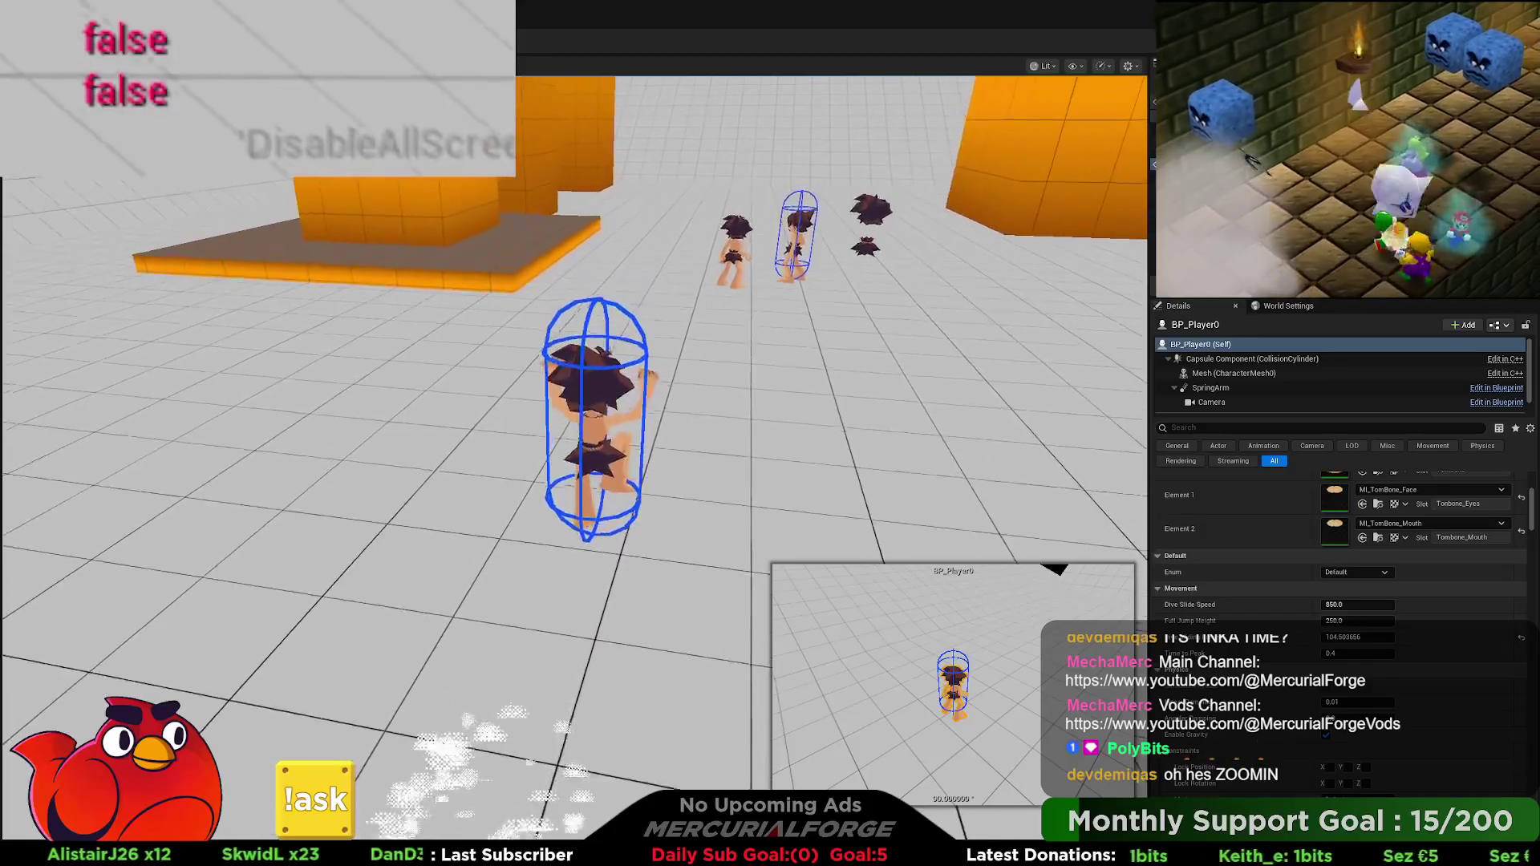
{"action": "key", "text": "s"}
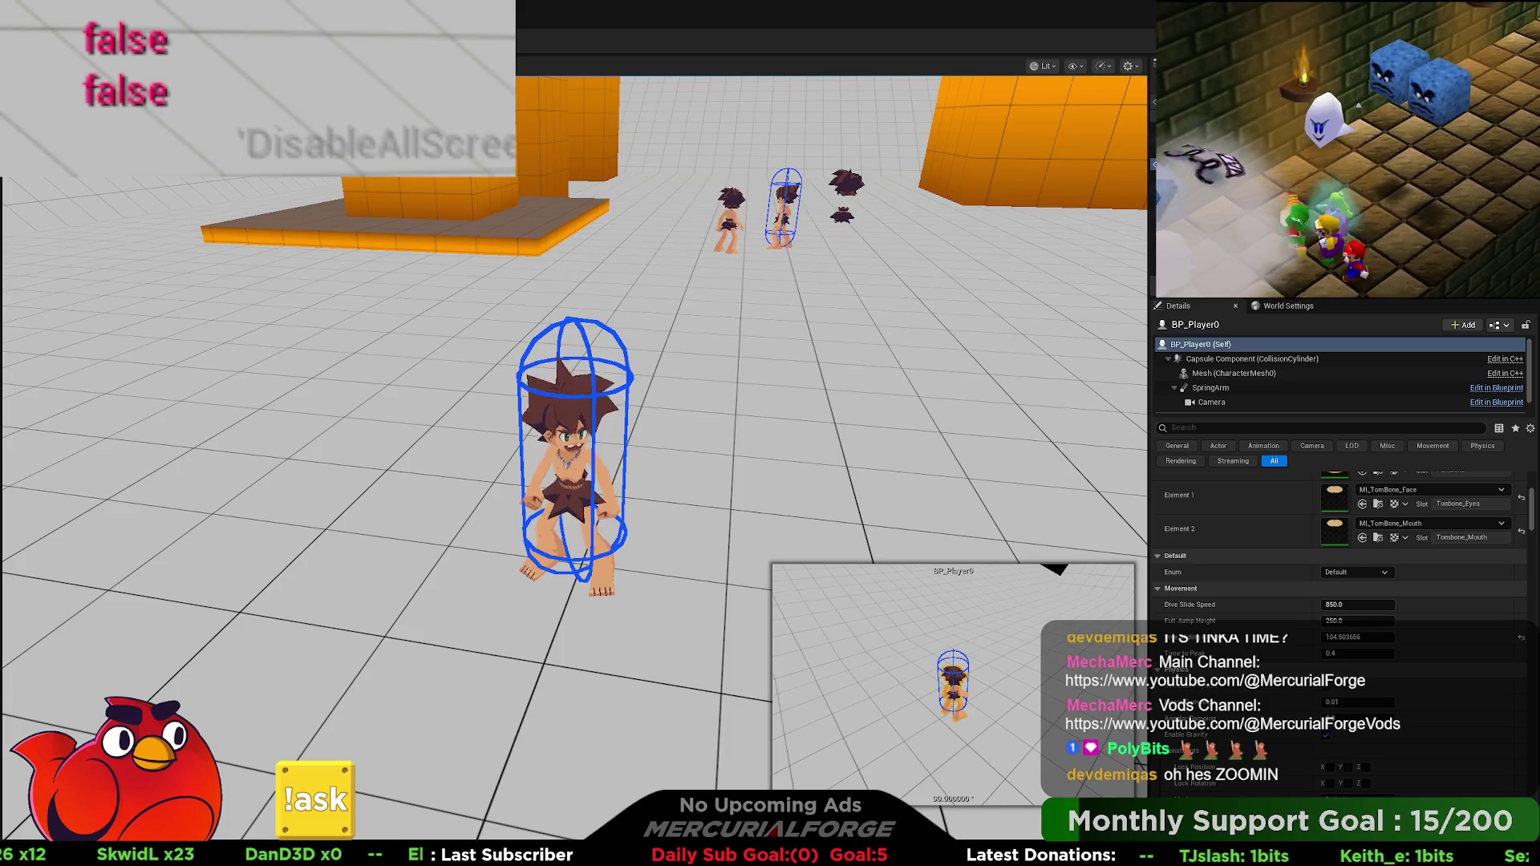
{"action": "key", "text": "Escape"}
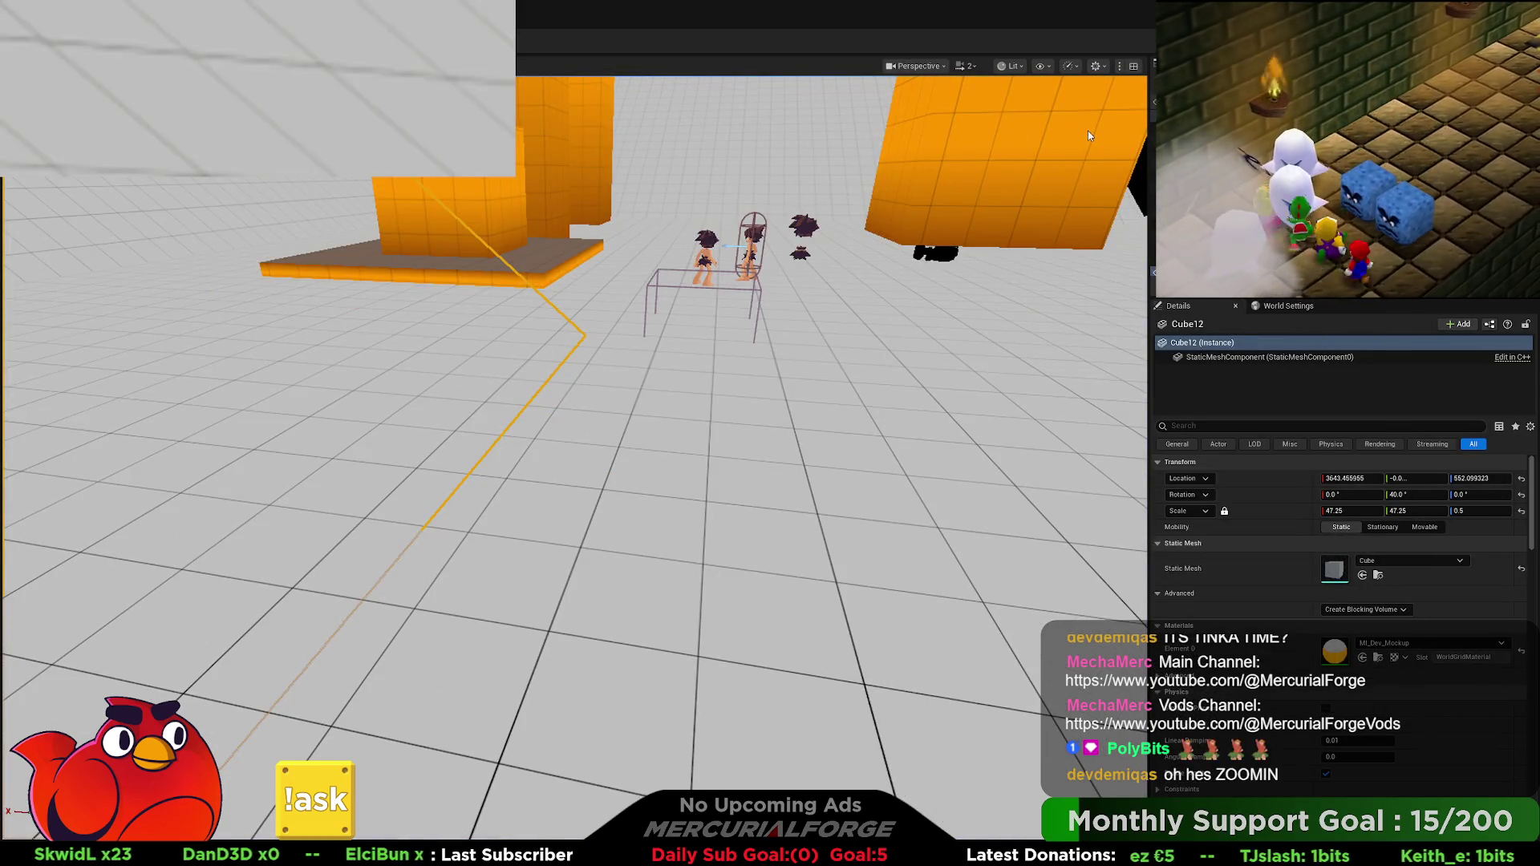
{"action": "key", "text": "alt+Tab"}
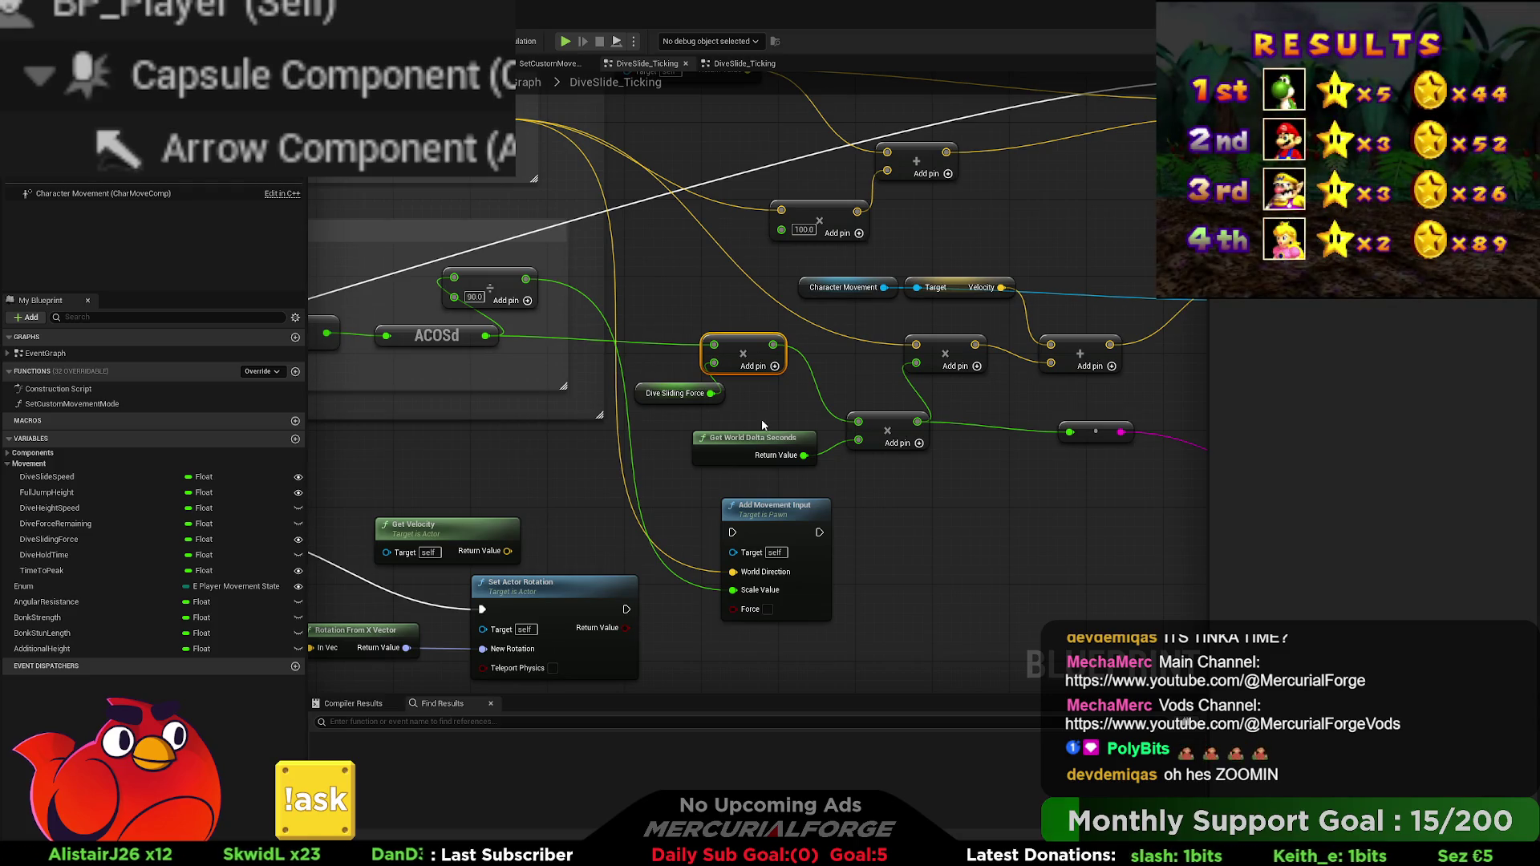
Step: Nudge Get World Delta Seconds, wire the Dive Sliding Force product into the final multiply, and press Play
{"action": "left_click_drag", "start_coordinate": [772, 446], "coordinate": [725, 460]}
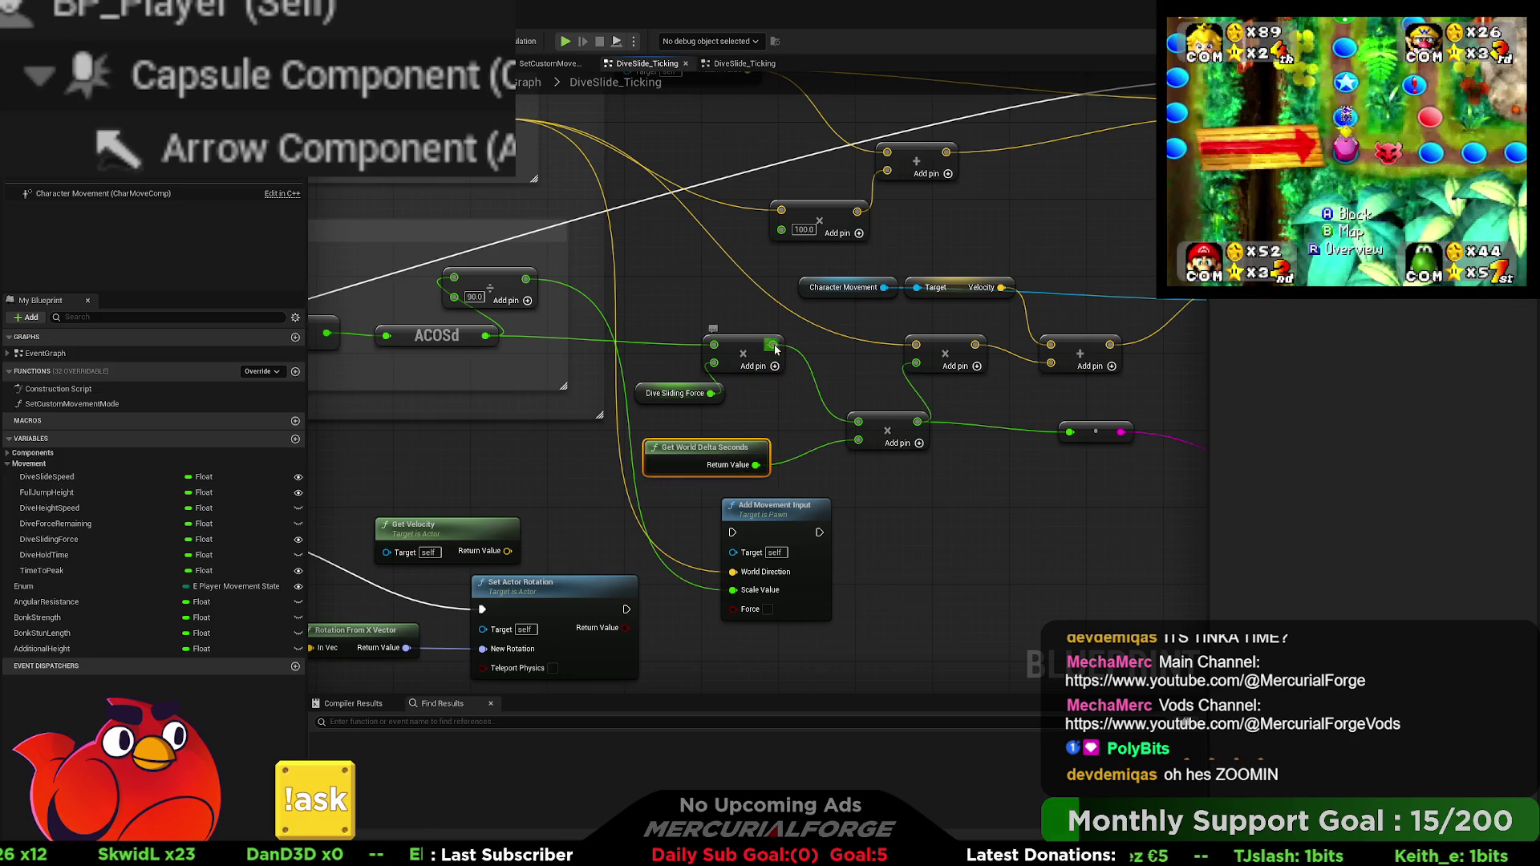
{"action": "left_click_drag", "start_coordinate": [775, 348], "coordinate": [815, 388]}
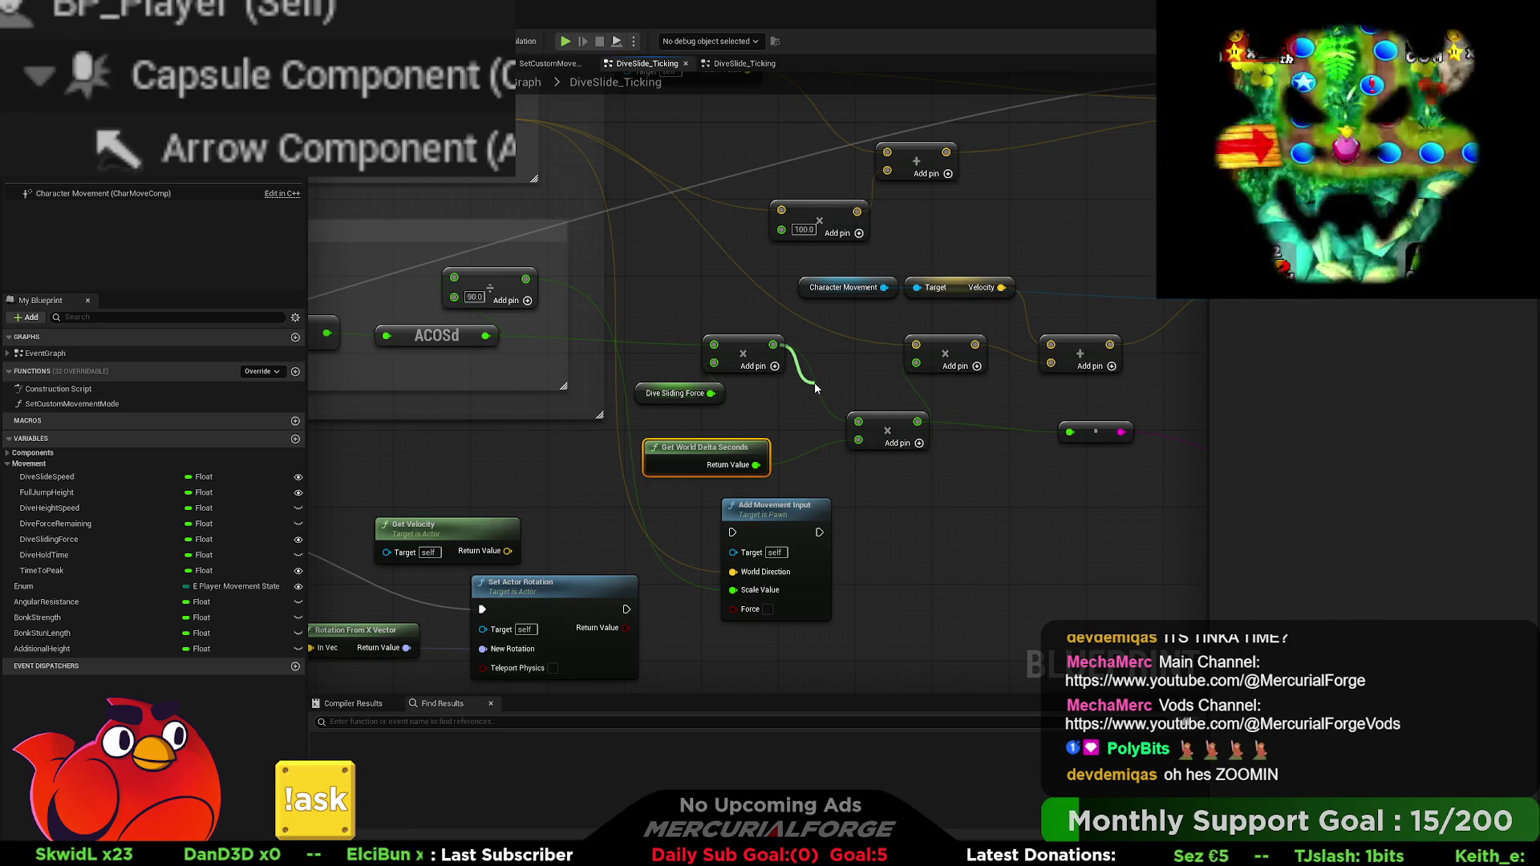
{"action": "left_click_drag", "start_coordinate": [1057, 433], "coordinate": [1070, 432]}
{"action": "key", "text": "alt+p"}
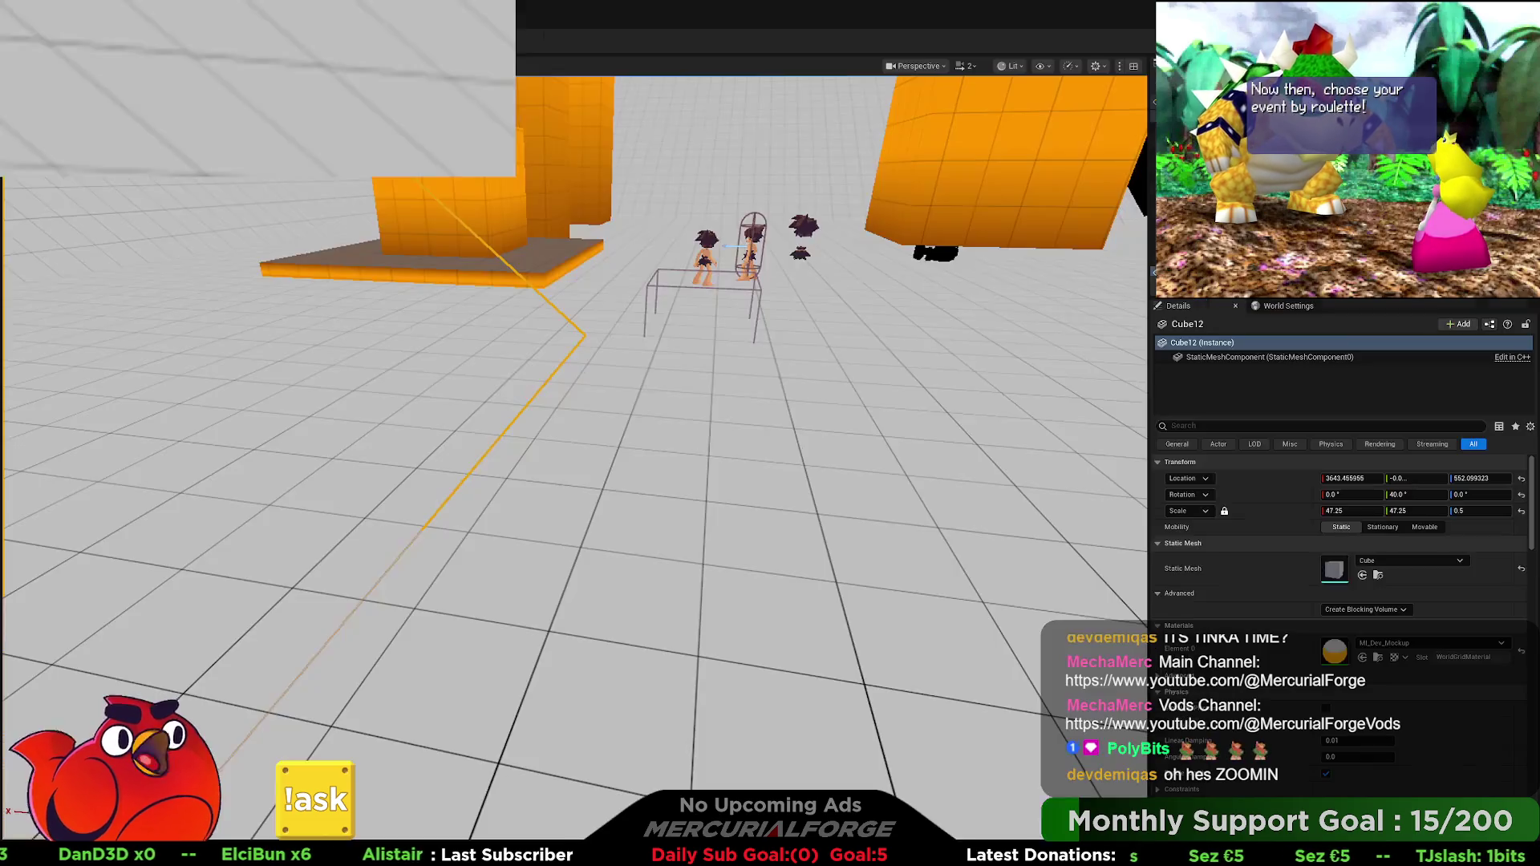
Step: Run and roll-dive the character around the orange block, then bring up the console history
{"action": "key", "text": "w"}
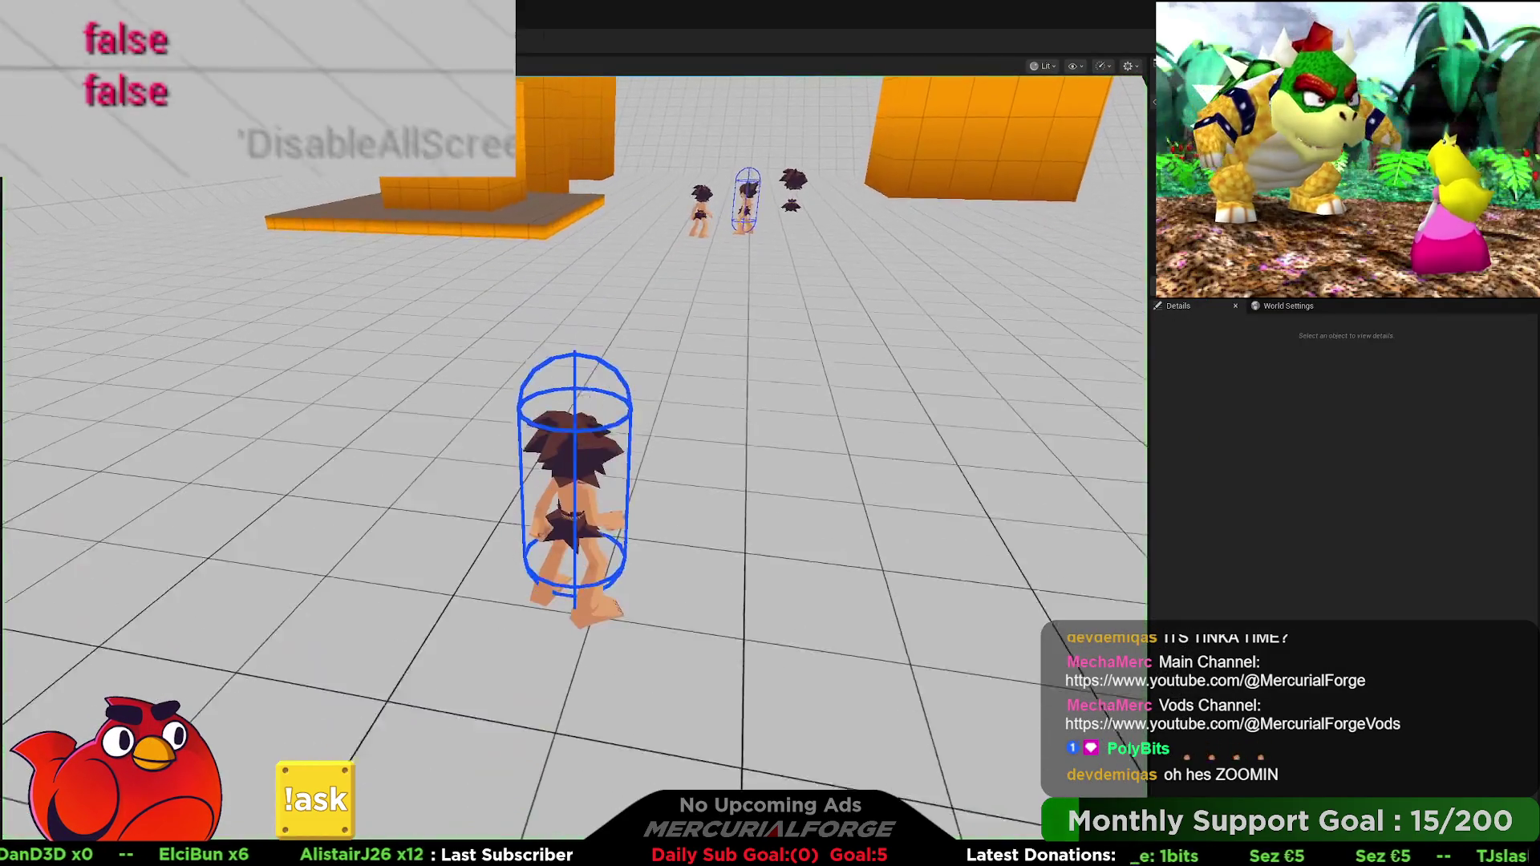
{"action": "key", "text": "a"}
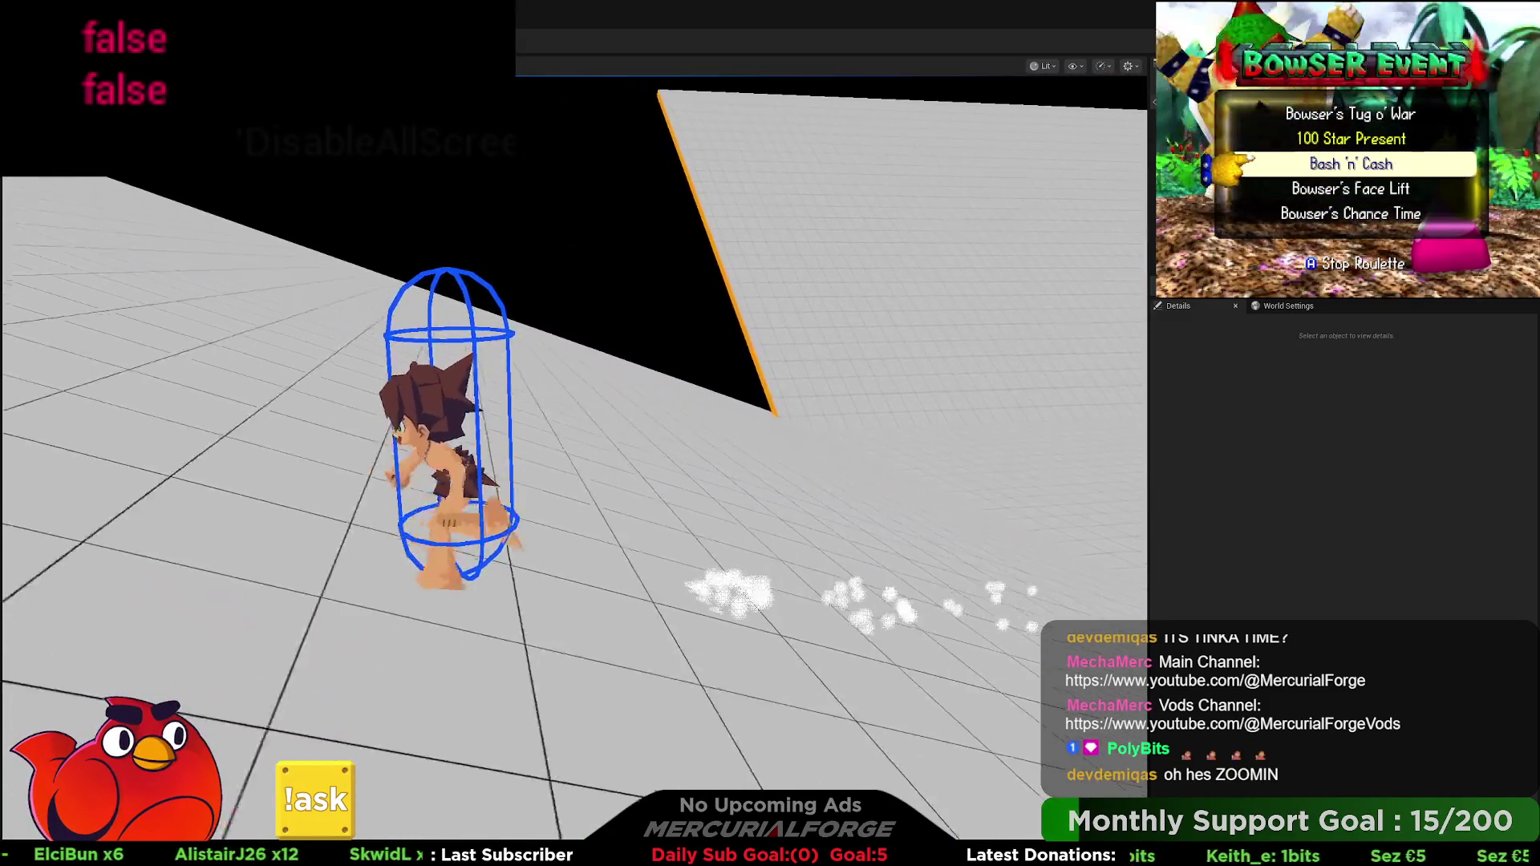
{"action": "key", "text": "space"}
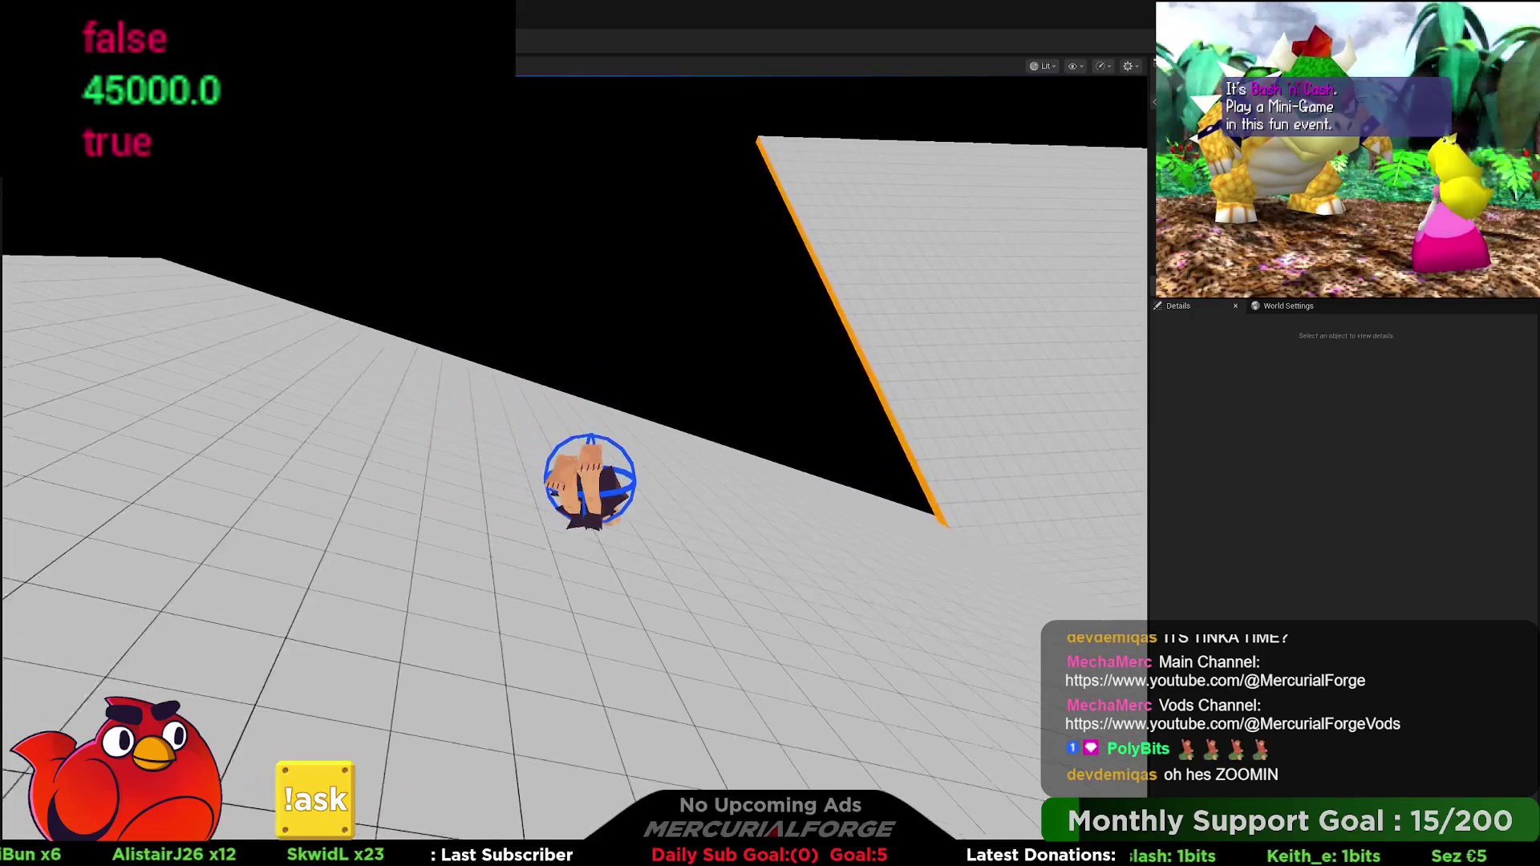
{"action": "key", "text": "d"}
{"action": "key", "text": "w"}
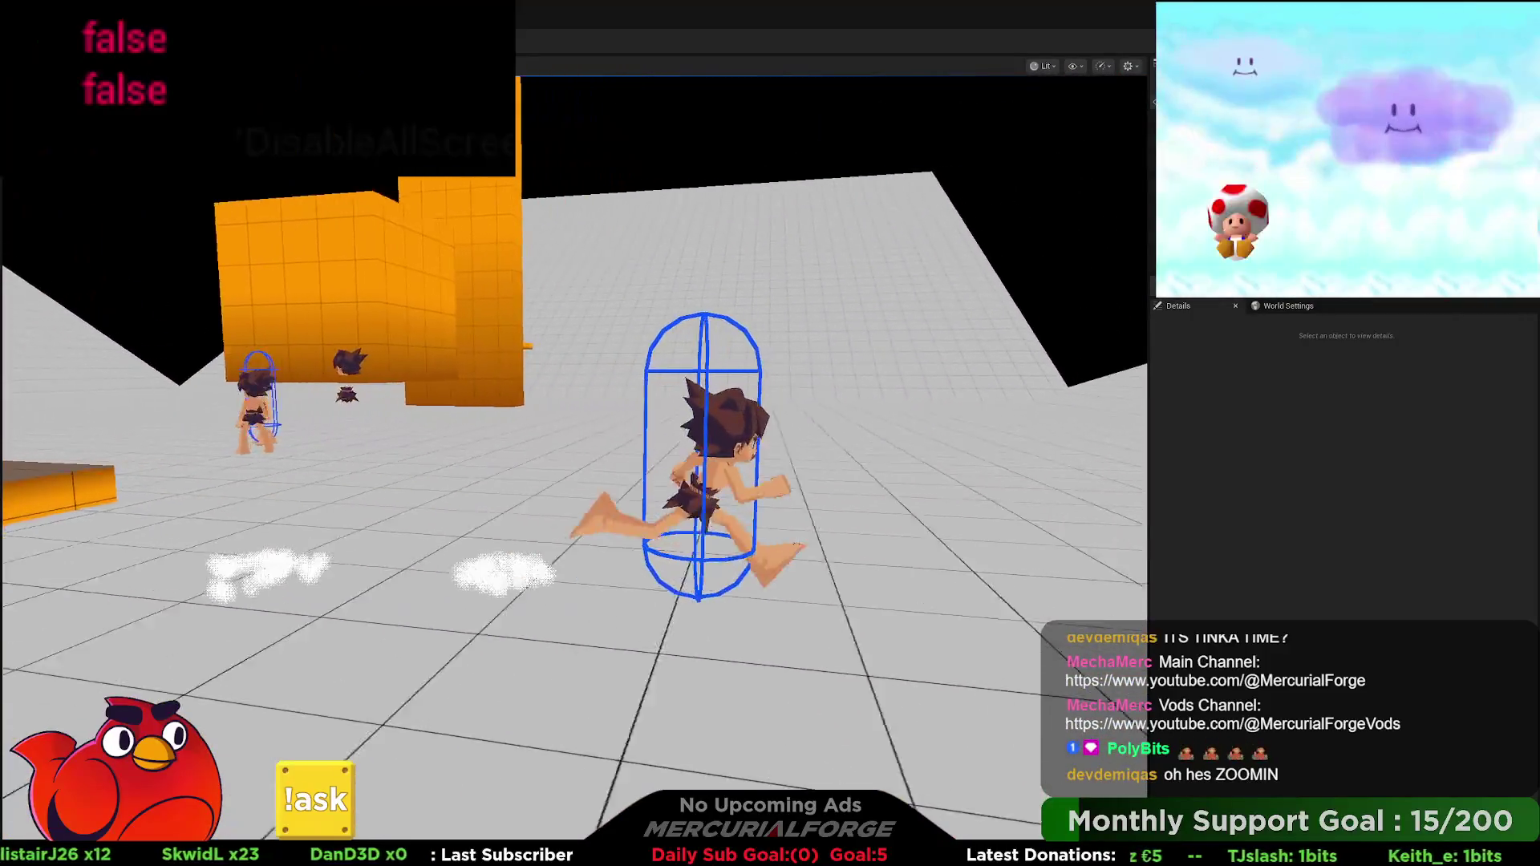
{"action": "key", "text": "space"}
{"action": "key", "text": "space"}
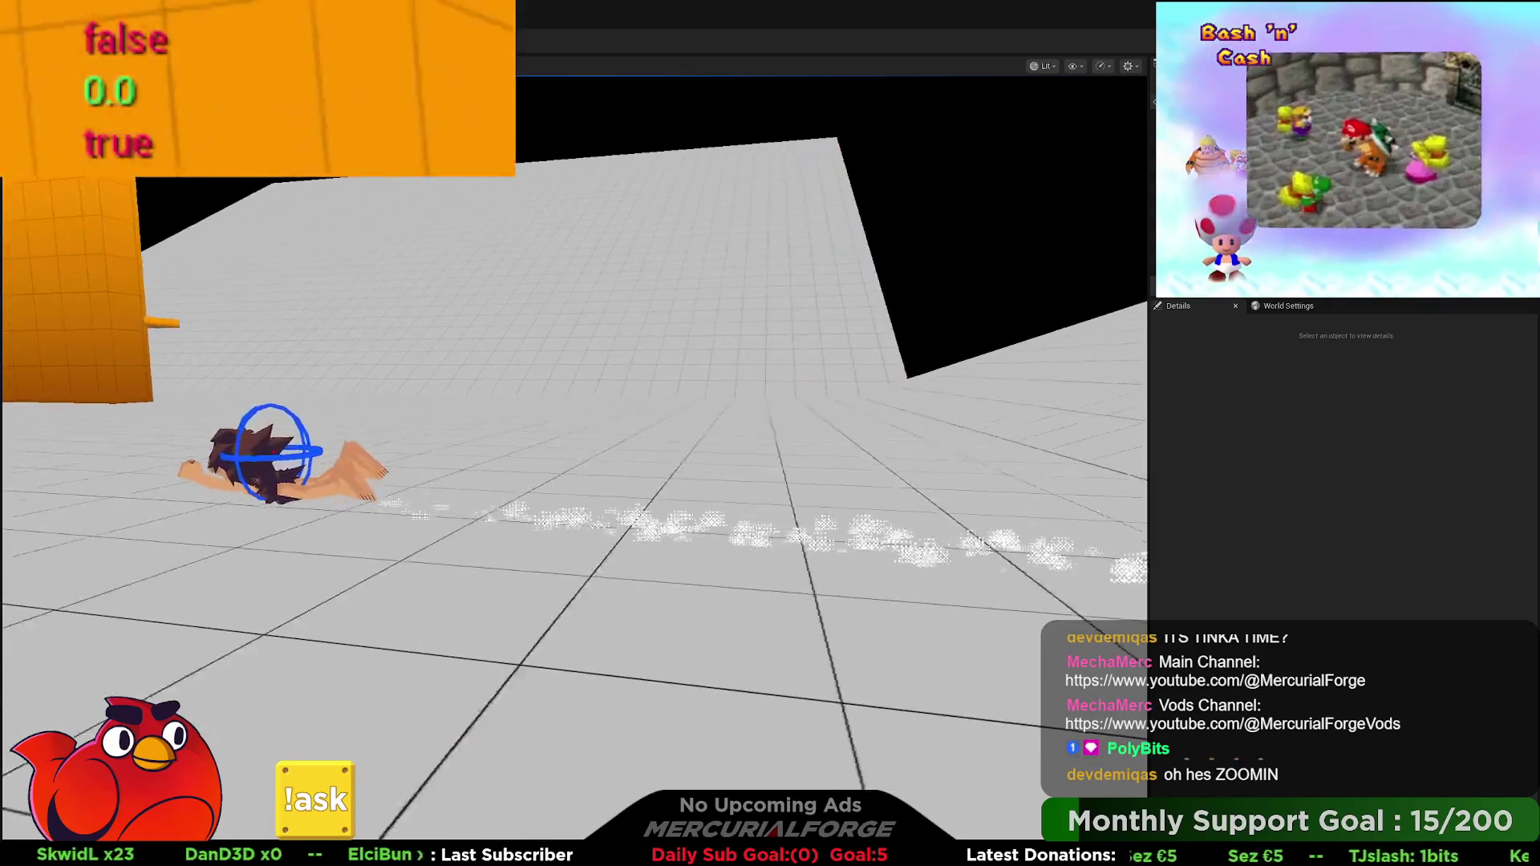
{"action": "key", "text": "w"}
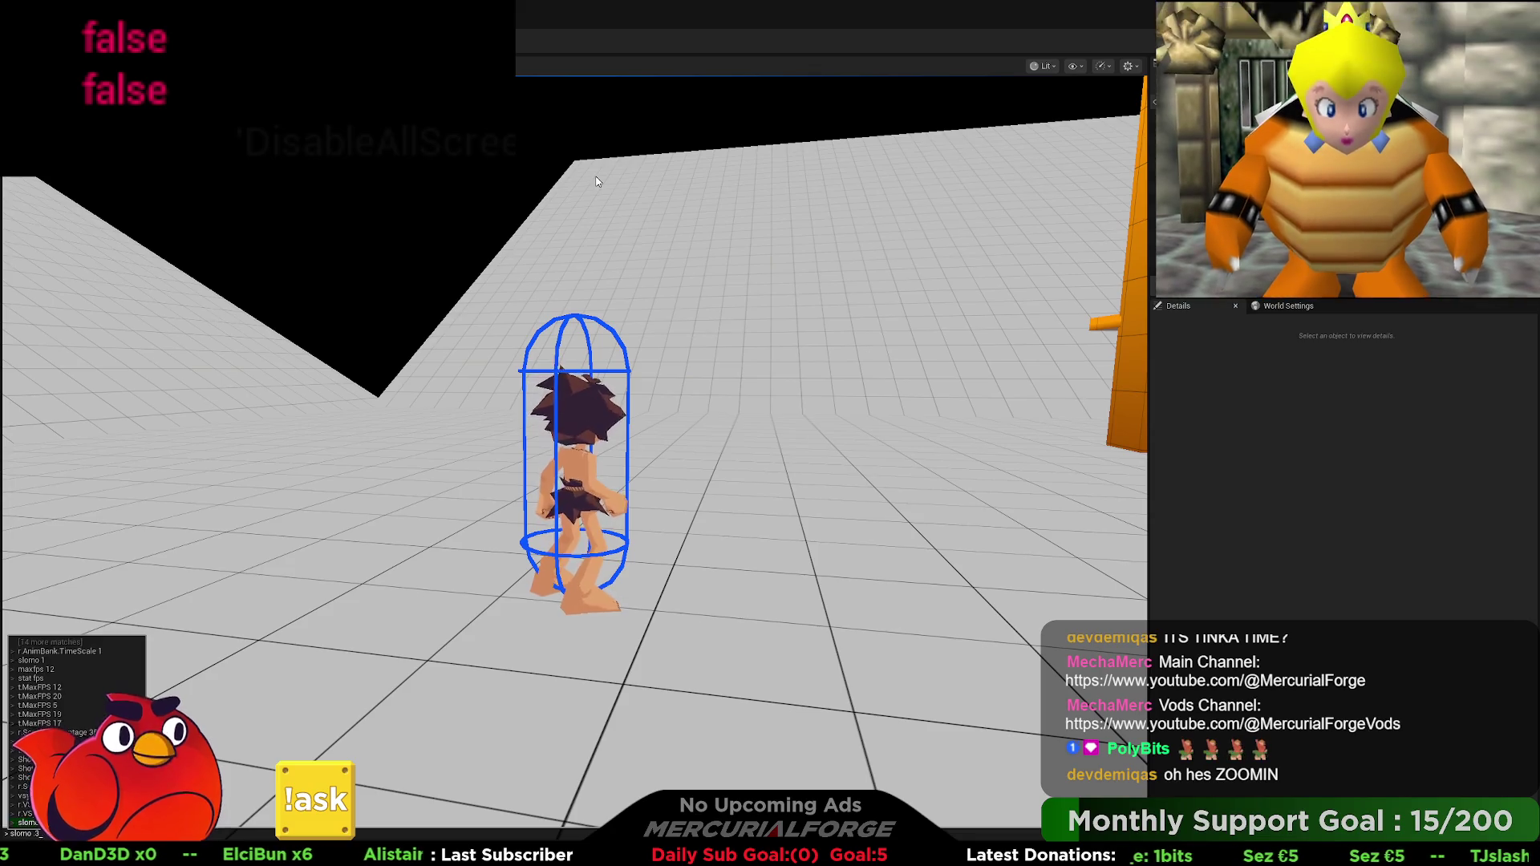
{"action": "key", "text": "grave"}
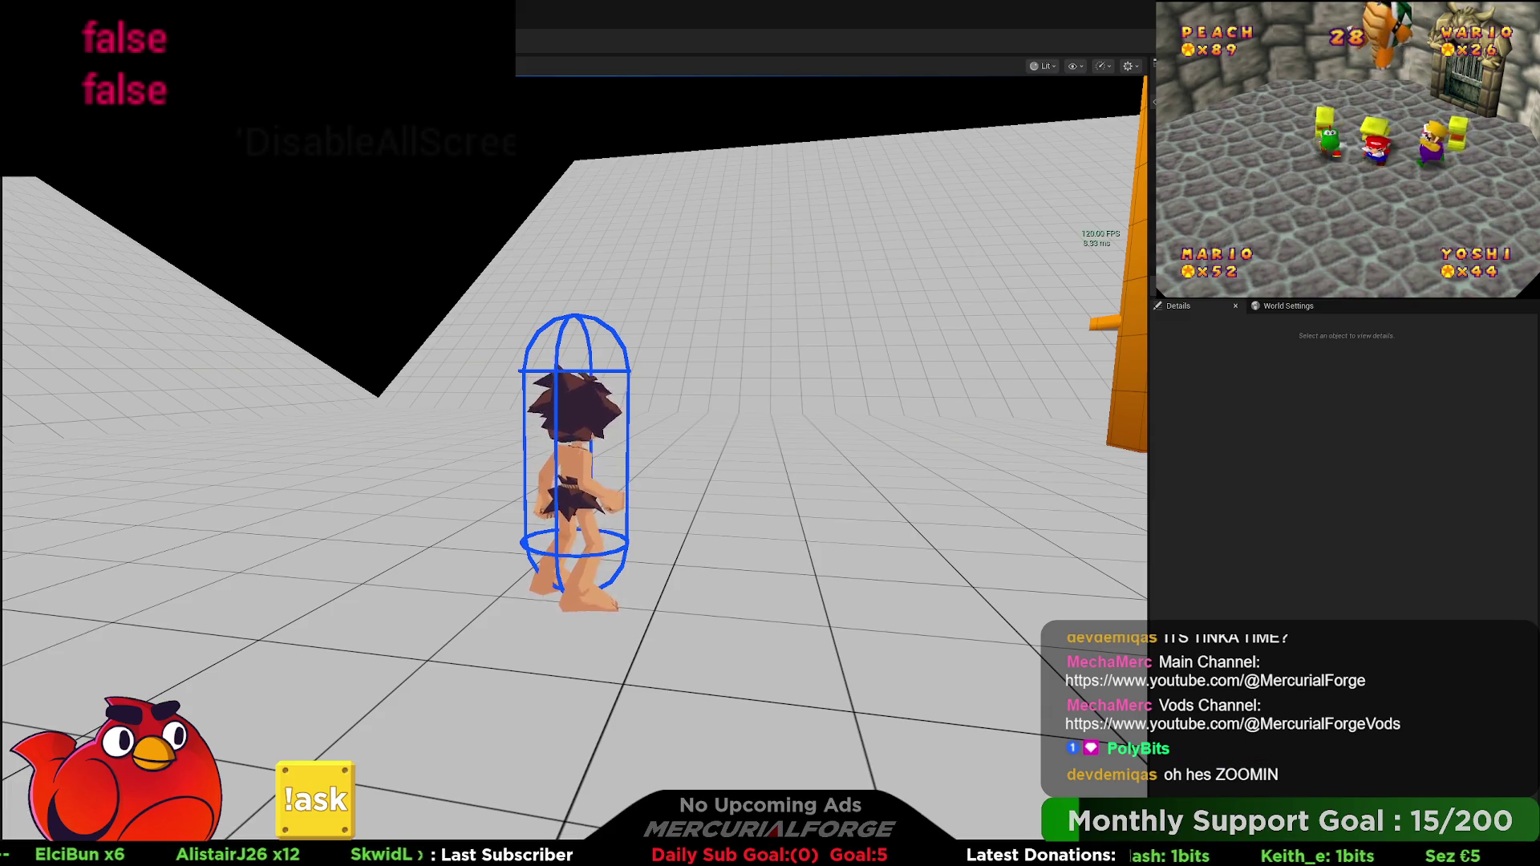
Step: Refocus the game, dive across the floor until the slide prints 10000.000053 then 0.0, and stop
{"action": "left_click", "coordinate": [596, 181]}
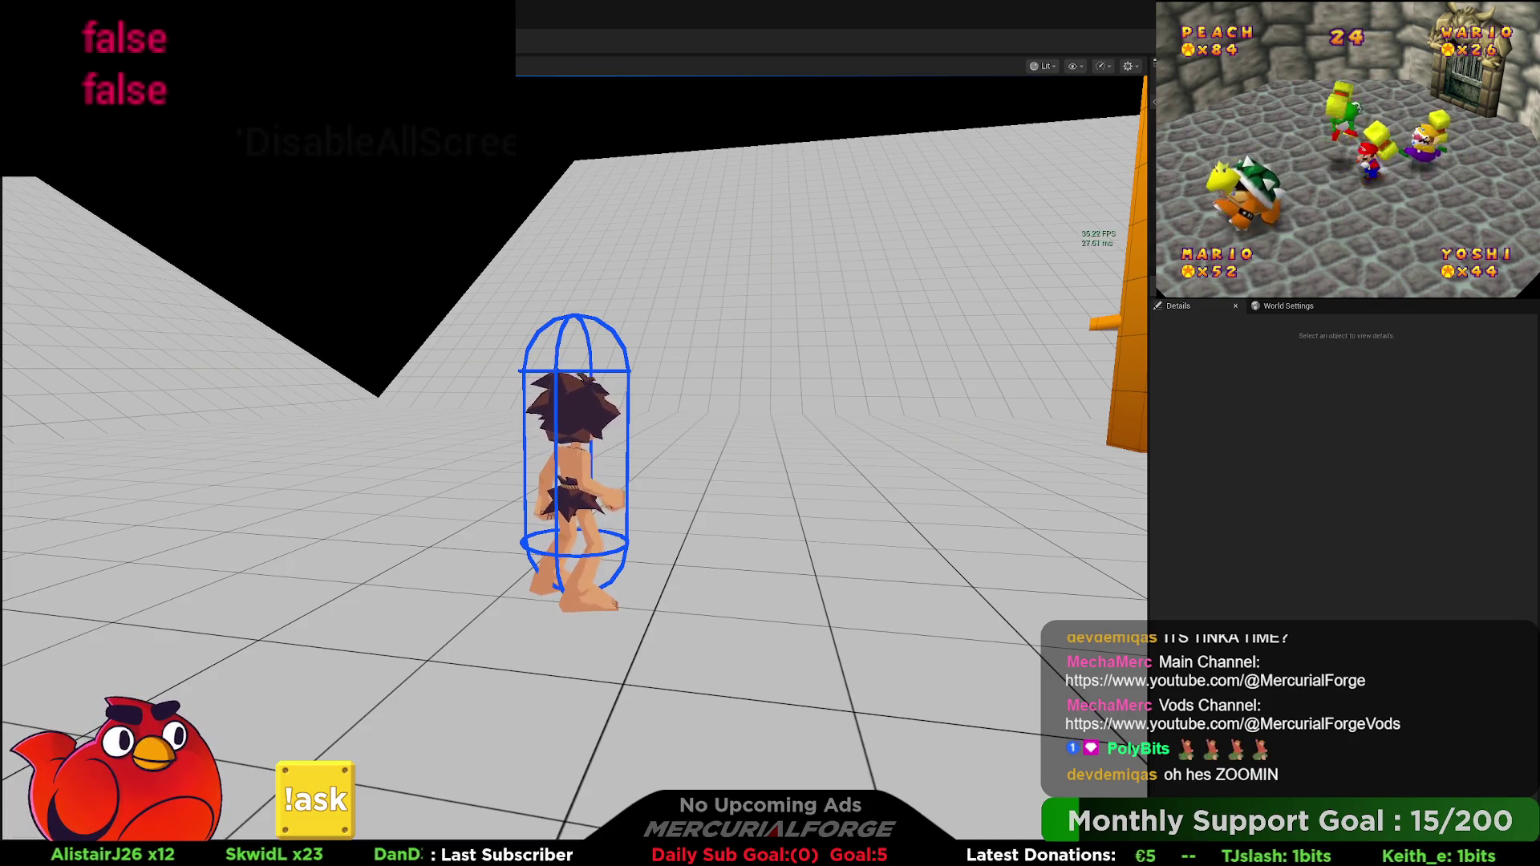
{"action": "key", "text": "s"}
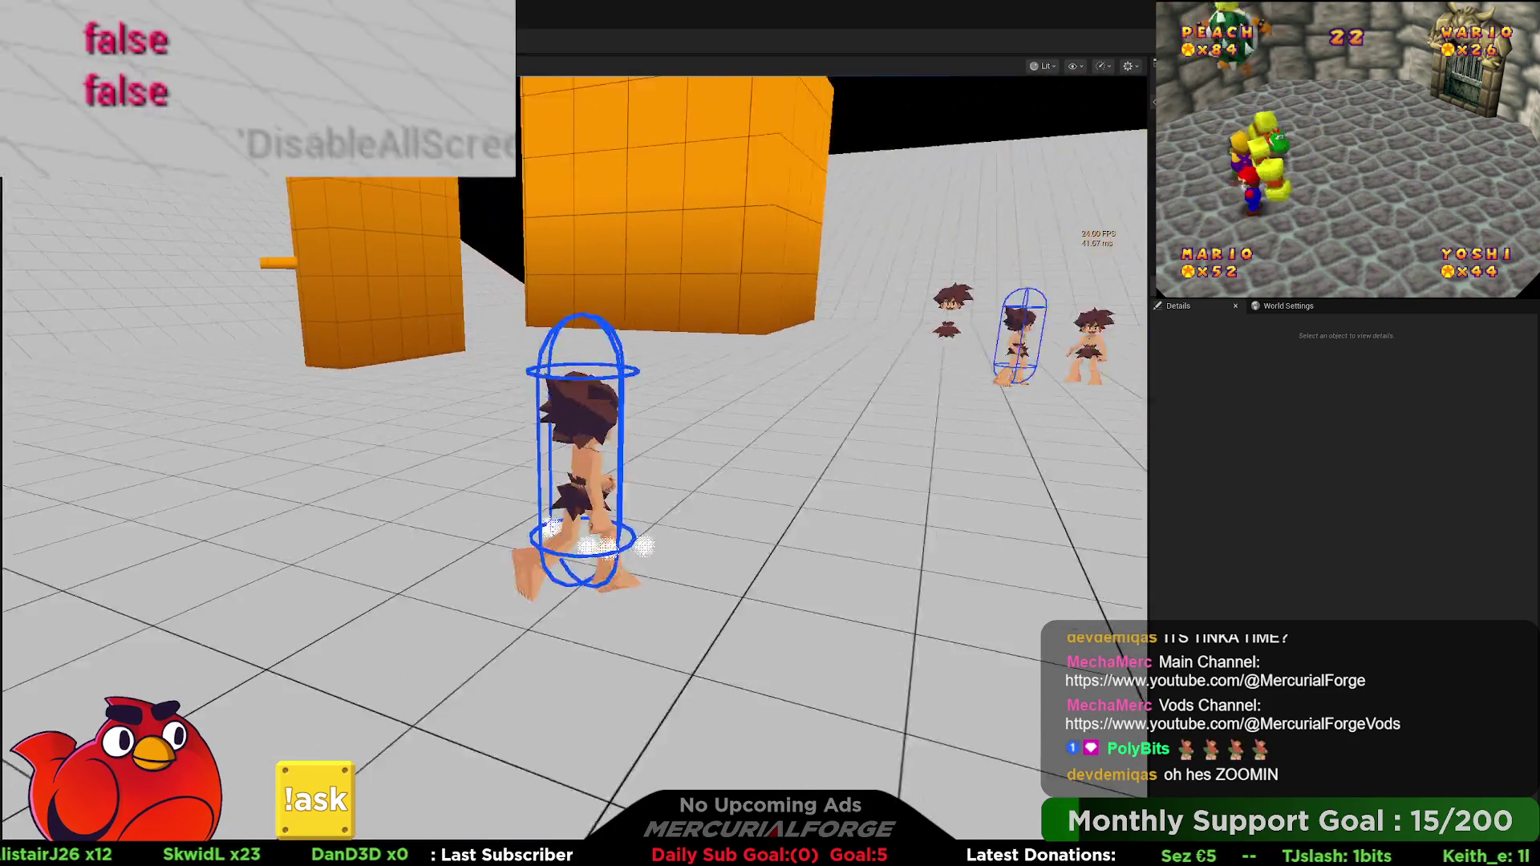
{"action": "key", "text": "w"}
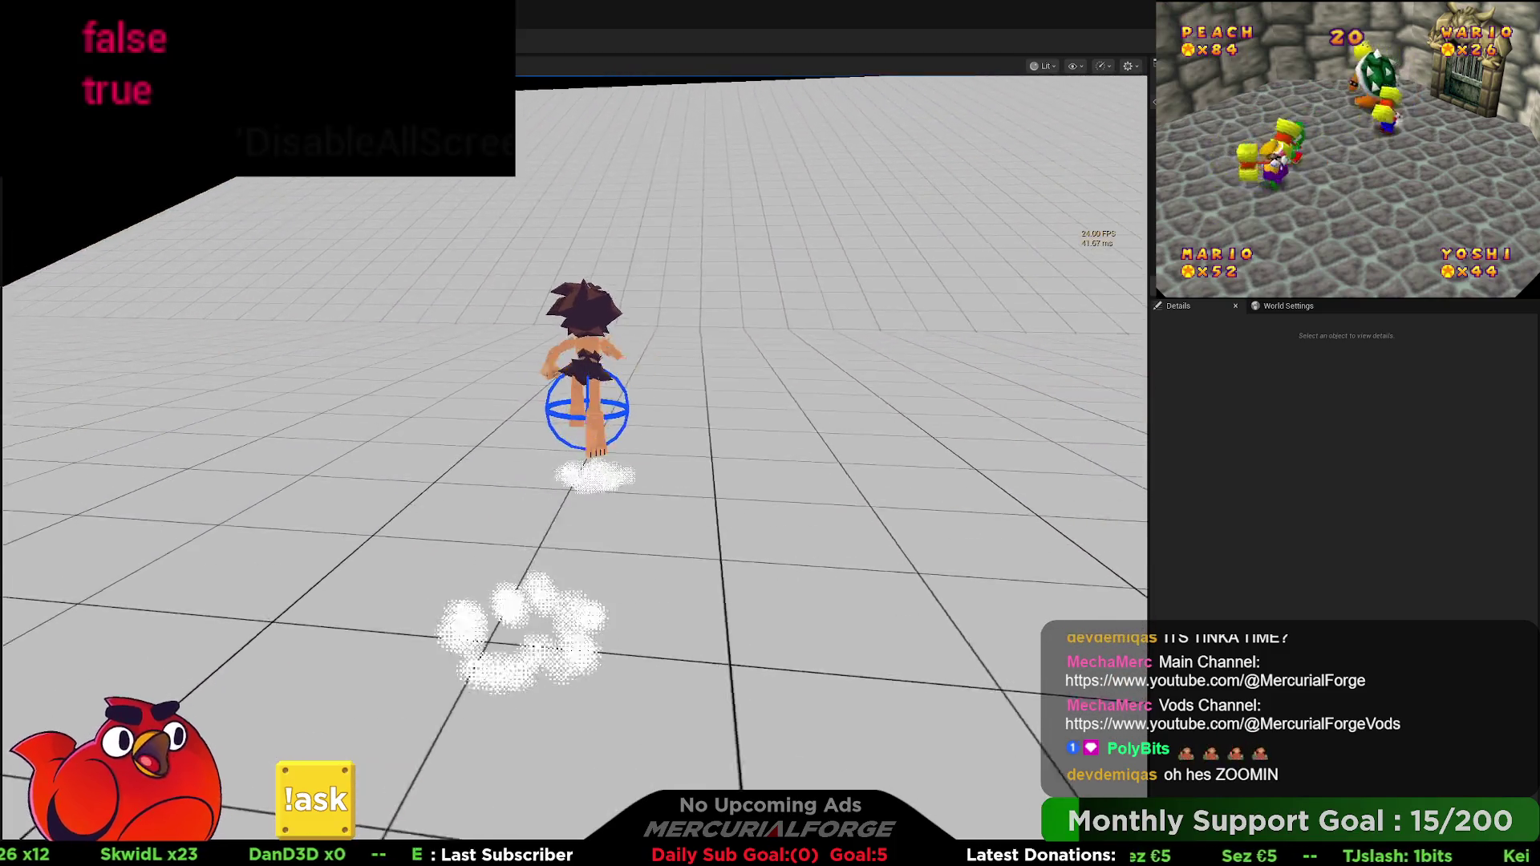
{"action": "key", "text": "a"}
{"action": "key", "text": "d"}
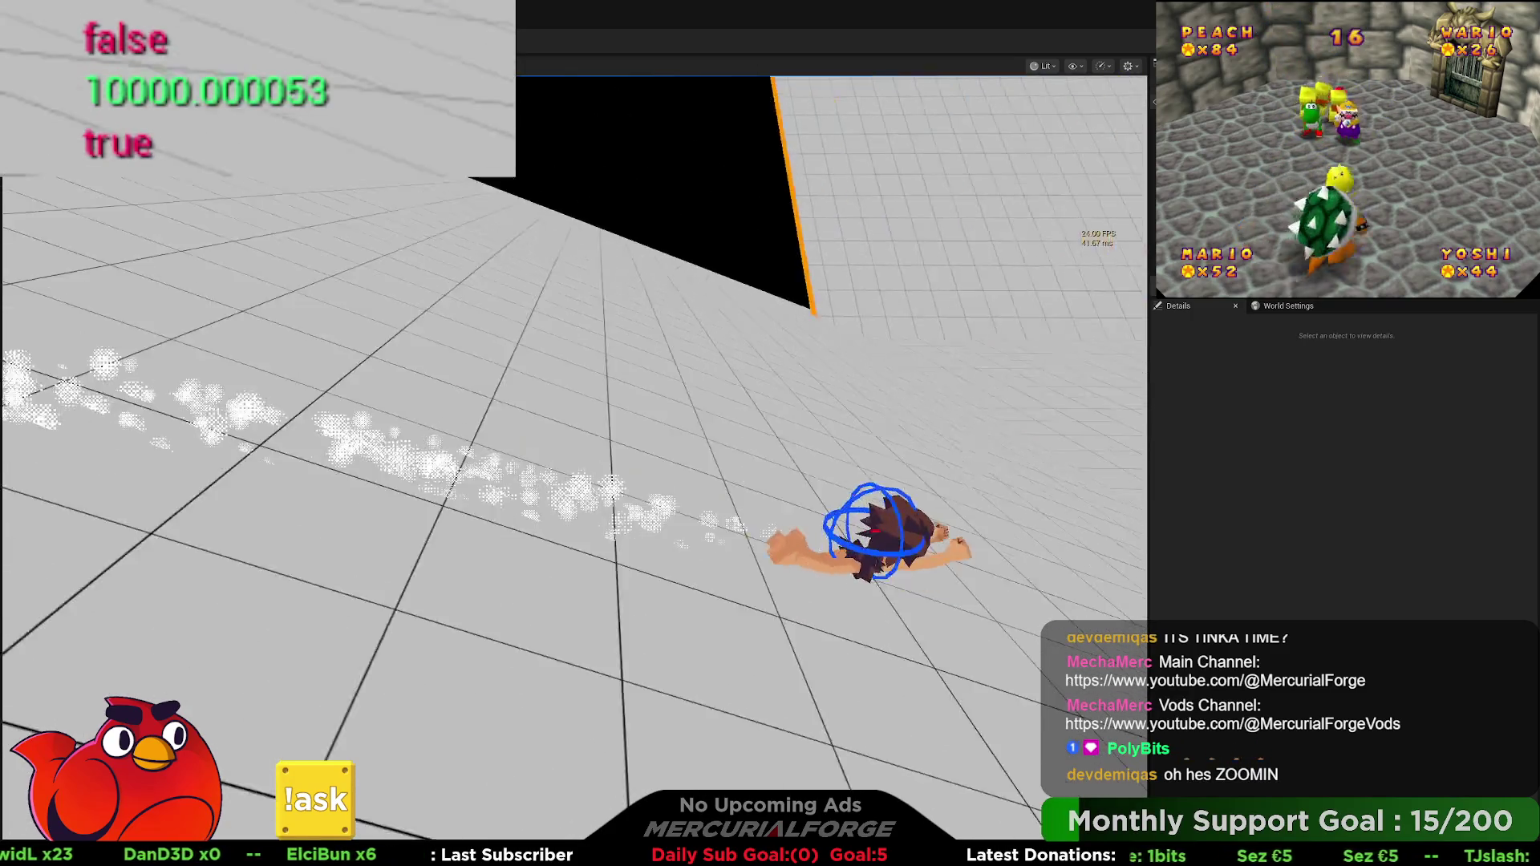
{"action": "key", "text": "w"}
{"action": "key", "text": "a"}
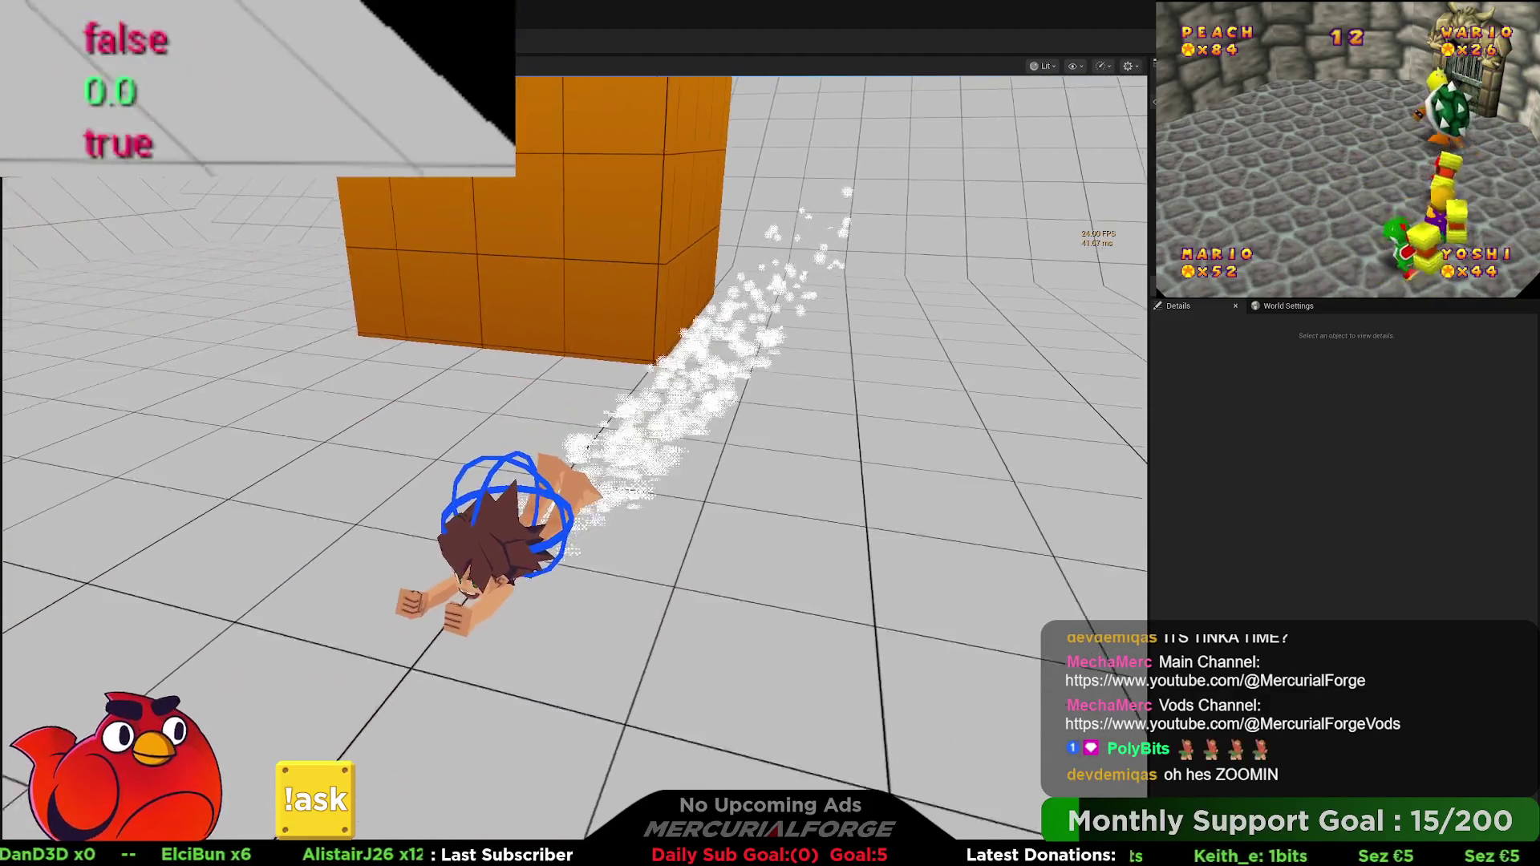
{"action": "key", "text": "Escape"}
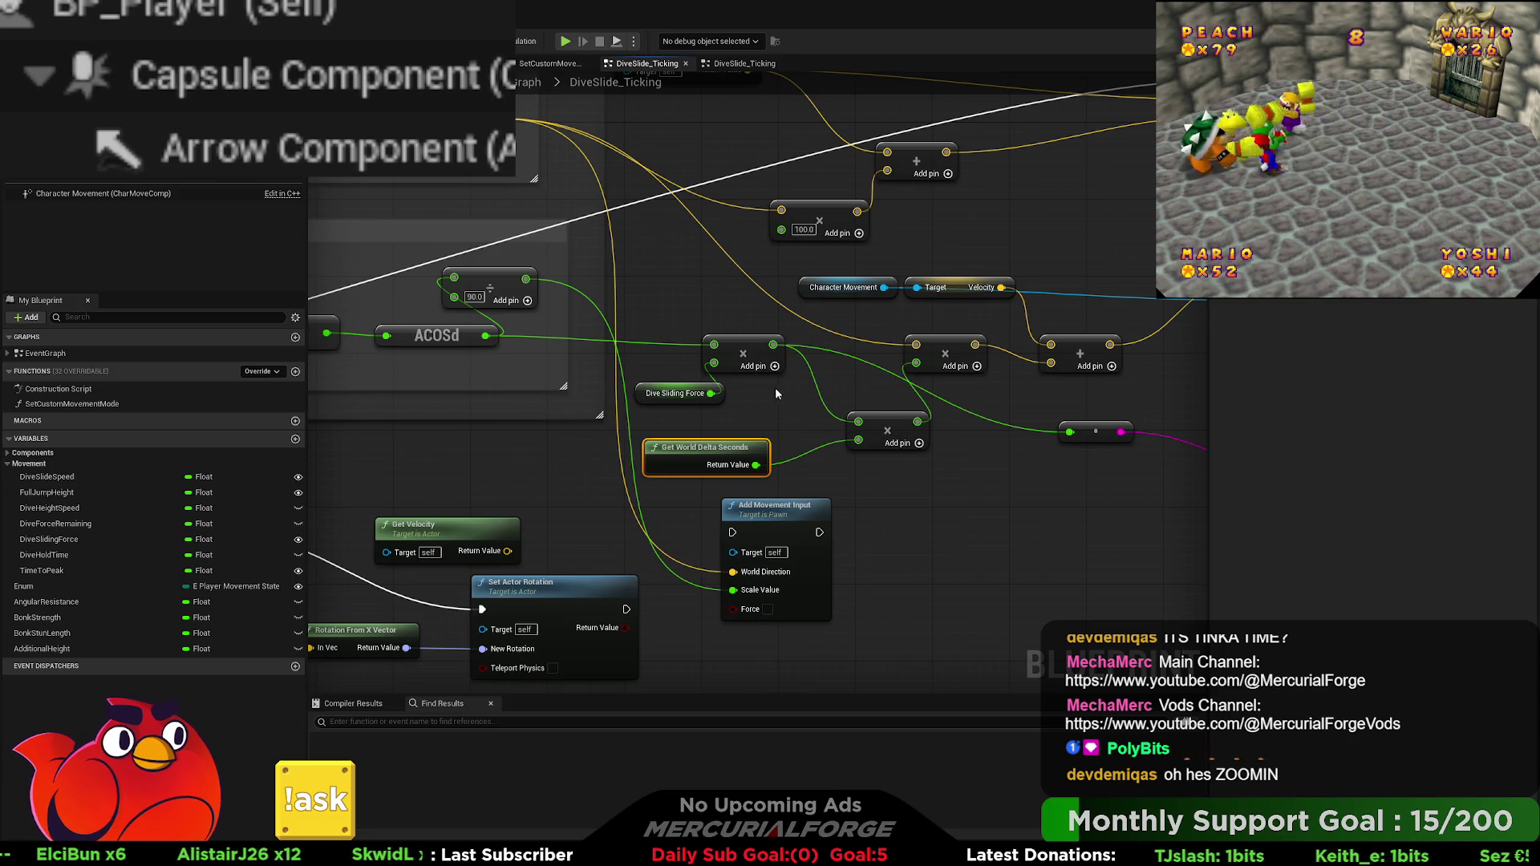
Step: Pan the DiveSlide_Ticking graph right to the Print String node, then start a play test
{"action": "left_click_drag", "start_coordinate": [775, 388], "coordinate": [684, 400]}
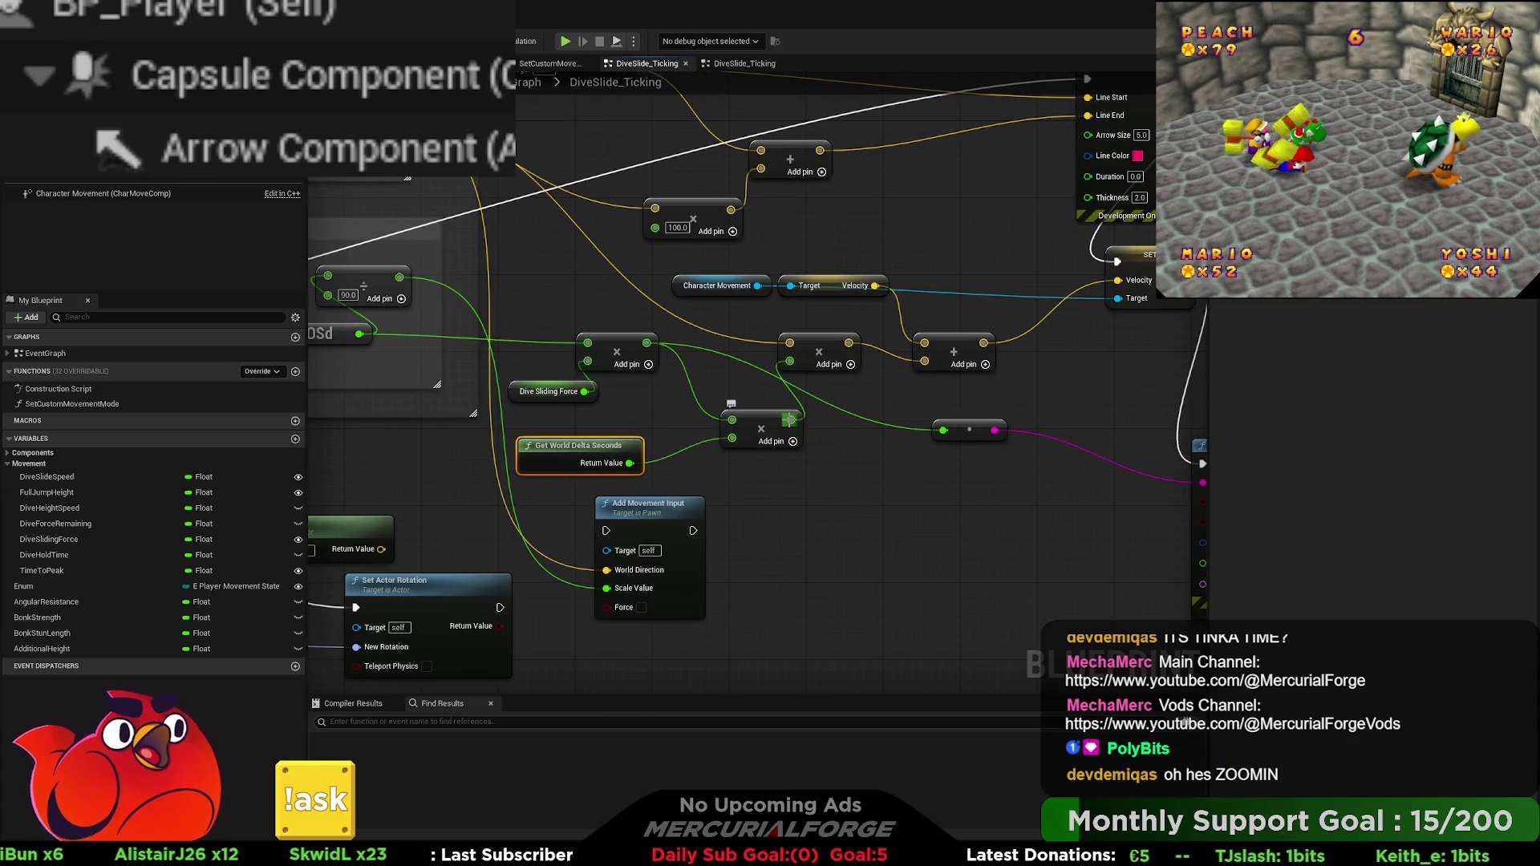
{"action": "left_click_drag", "start_coordinate": [790, 418], "coordinate": [716, 424]}
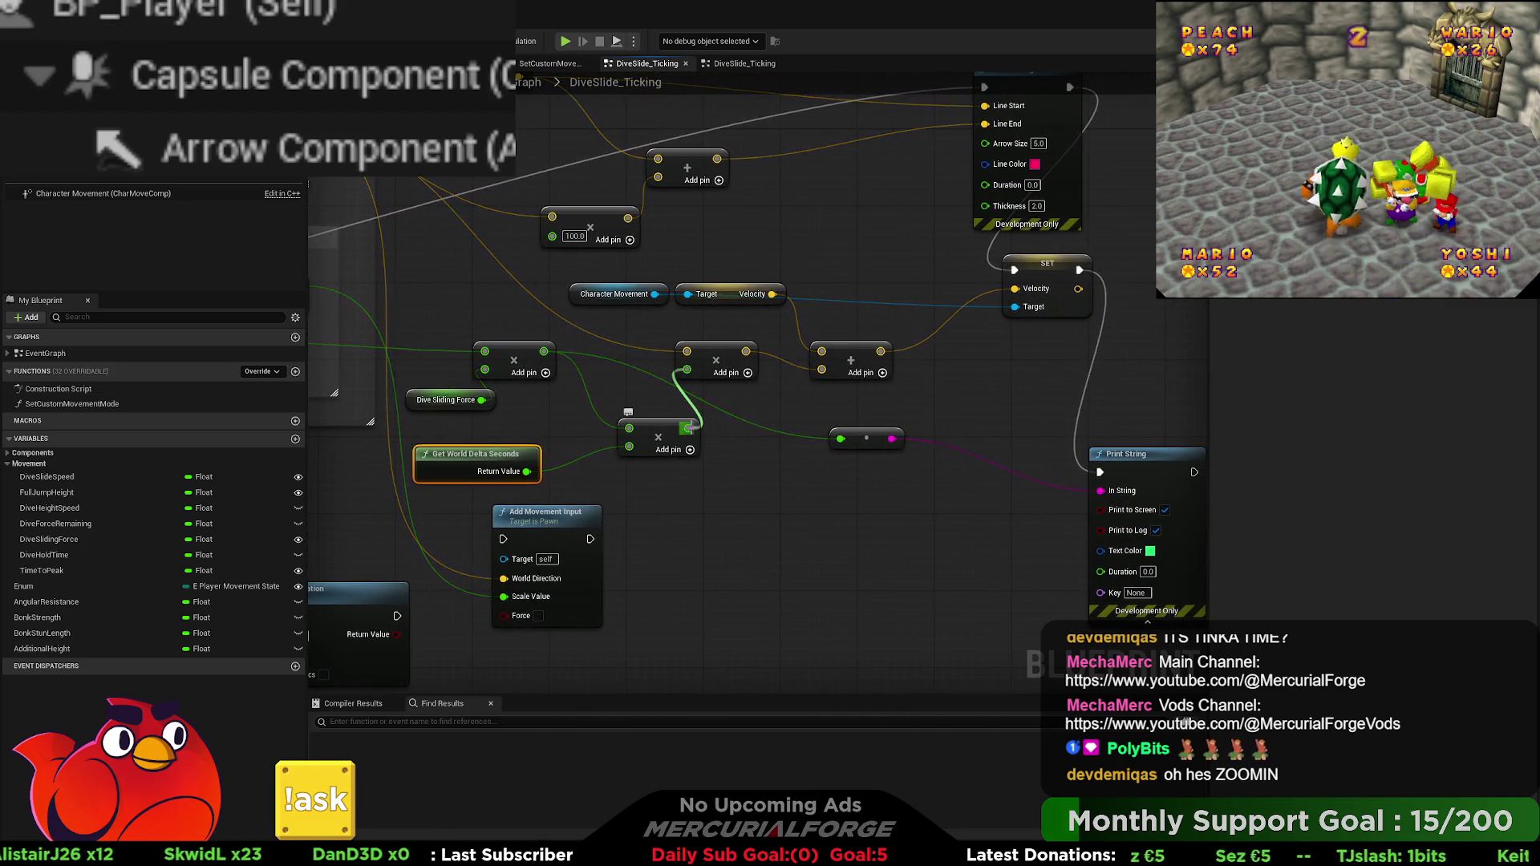
{"action": "mouse_move", "coordinate": [554, 372]}
{"action": "left_mouse_down"}
{"action": "mouse_move", "coordinate": [601, 377]}
{"action": "mouse_move", "coordinate": [538, 369]}
{"action": "mouse_move", "coordinate": [802, 373]}
{"action": "mouse_move", "coordinate": [513, 367]}
{"action": "left_mouse_up"}
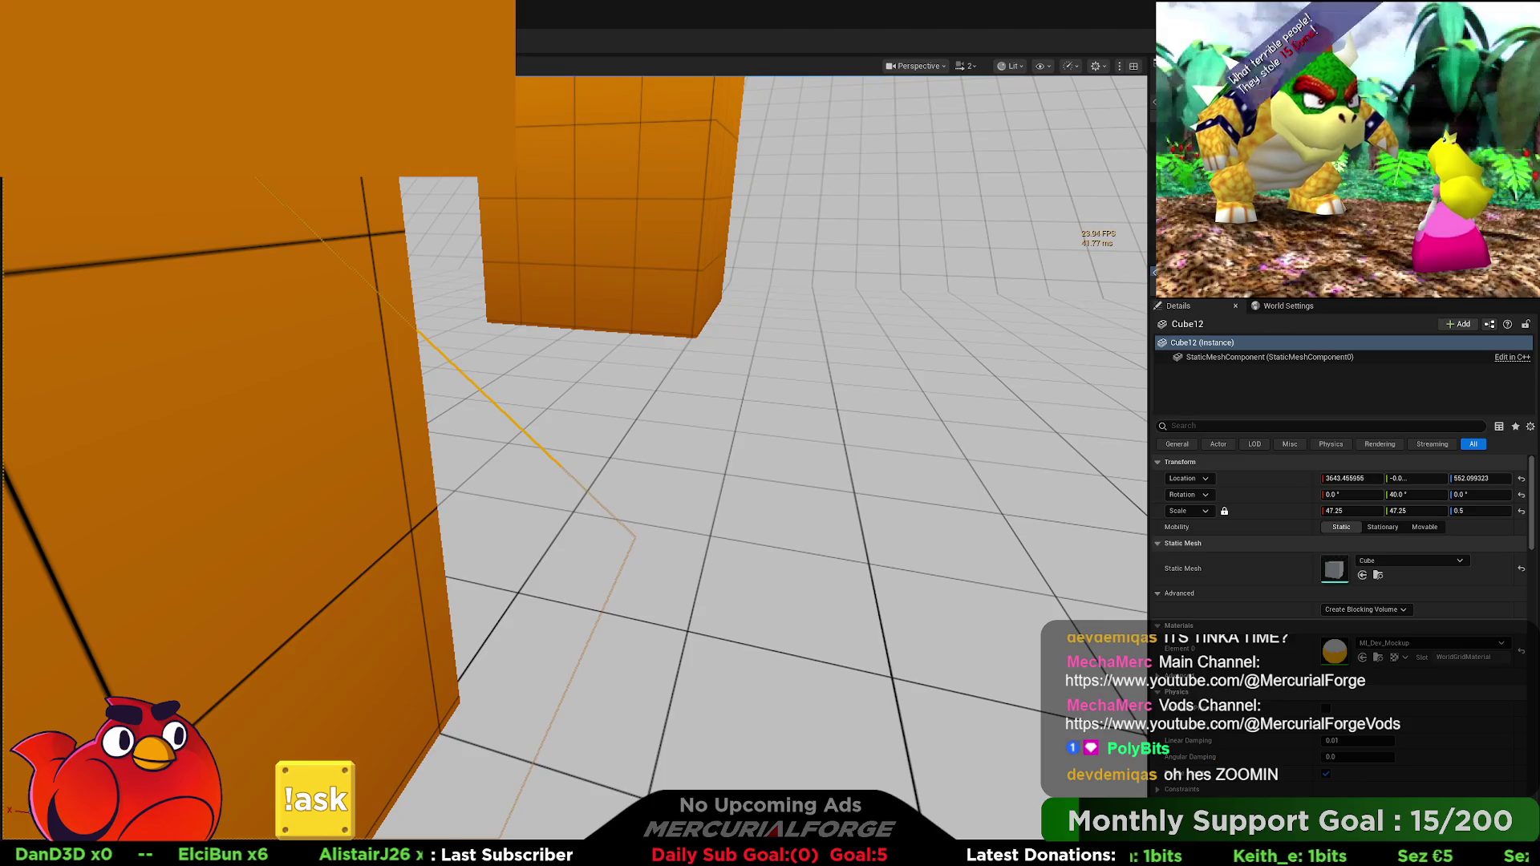
{"action": "key", "text": "alt+p"}
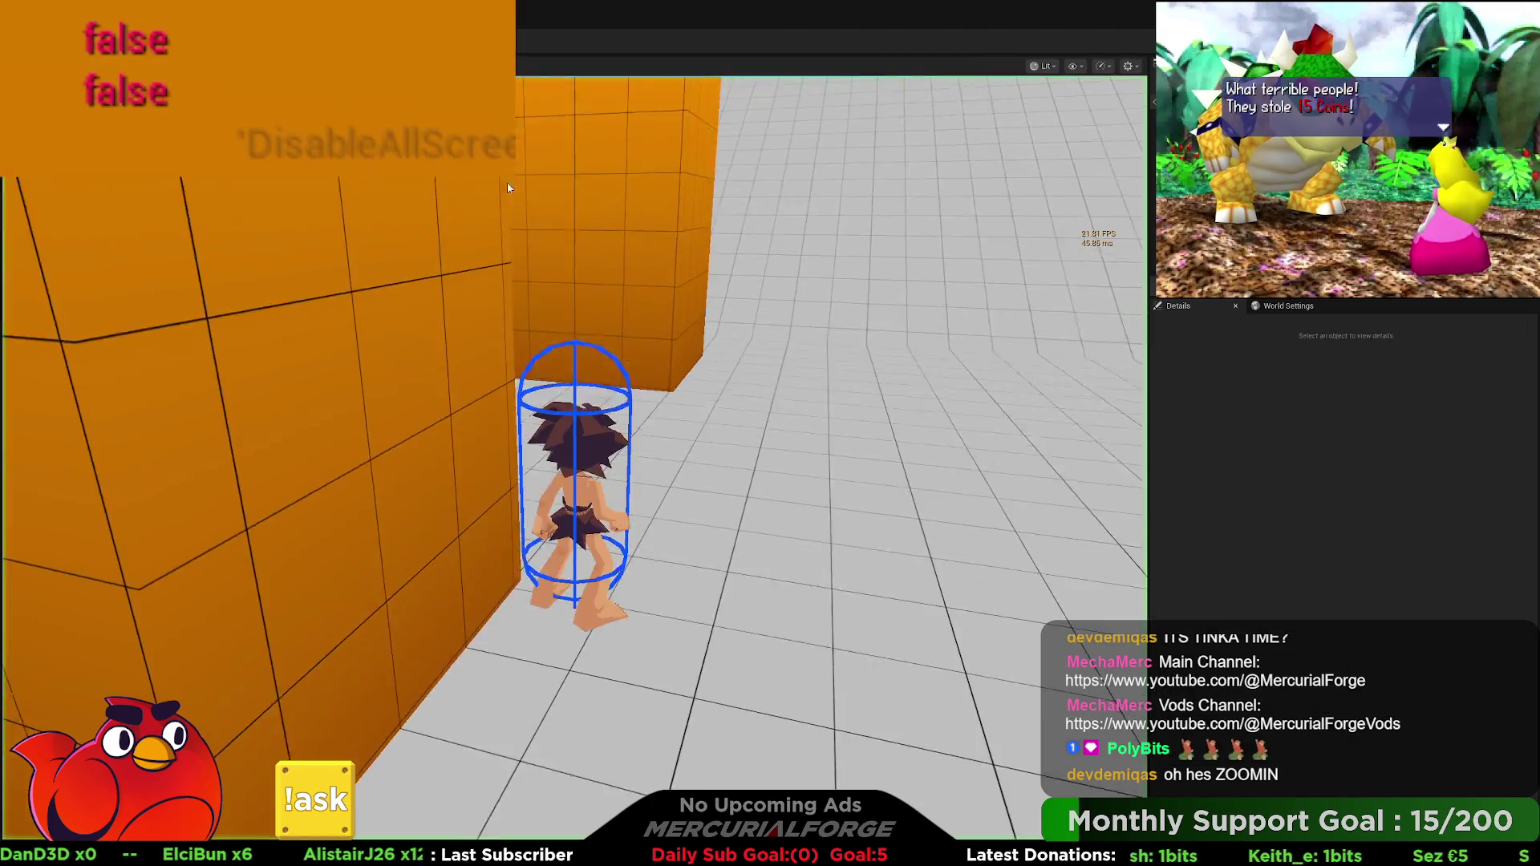
Step: Run the character forward in play mode, stop, and reselect AdditionalHeight in BP_Player
{"action": "key", "text": "w"}
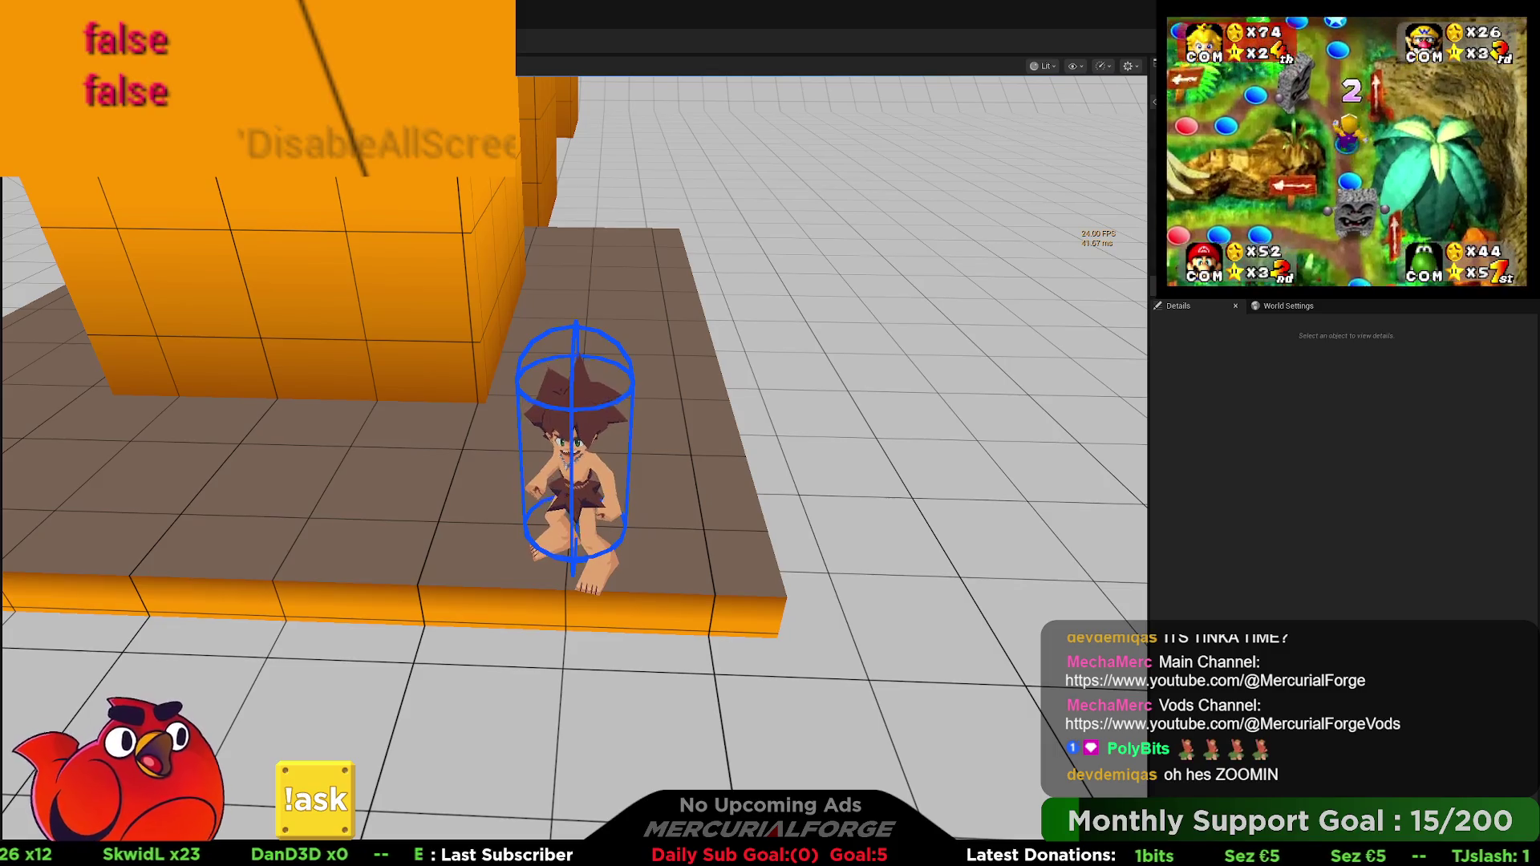
{"action": "key", "text": "Escape"}
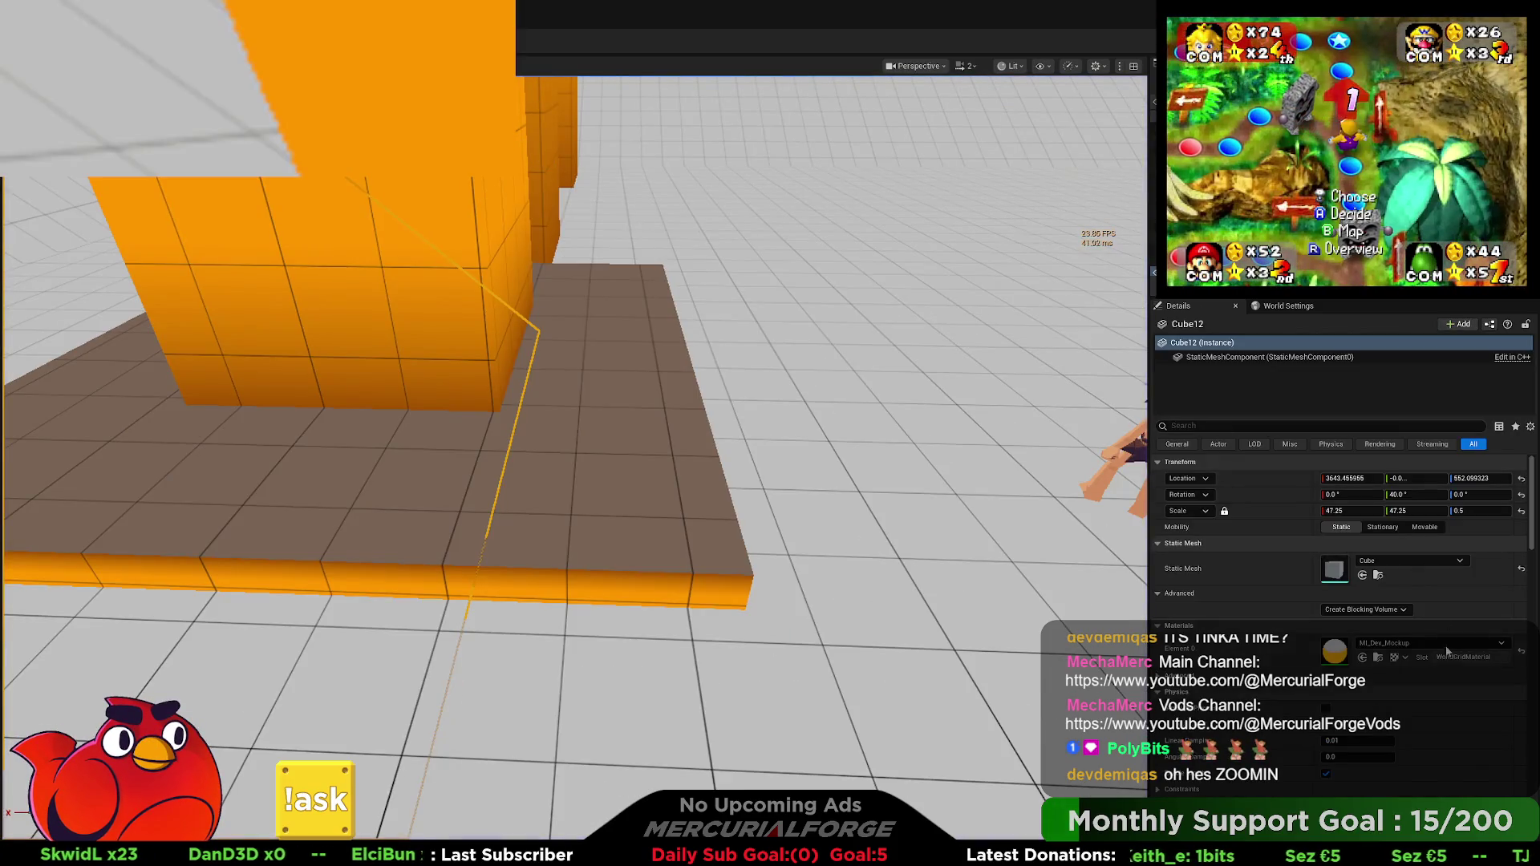
{"action": "scroll", "coordinate": [1448, 651], "scroll_direction": "down", "scroll_amount": 2}
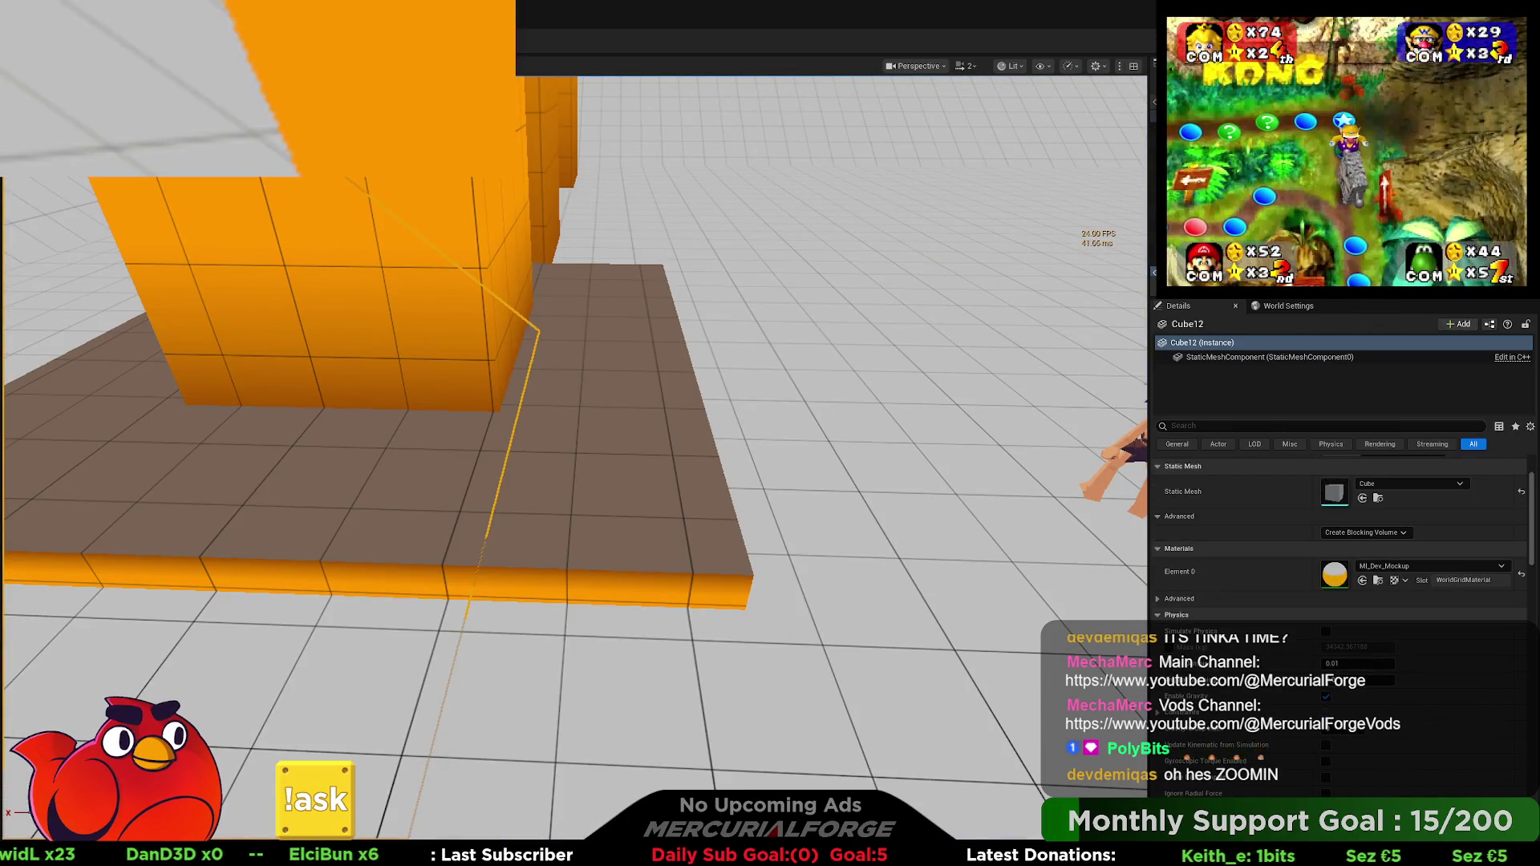
{"action": "key", "text": "alt+Tab"}
{"action": "left_click", "coordinate": [82, 648]}
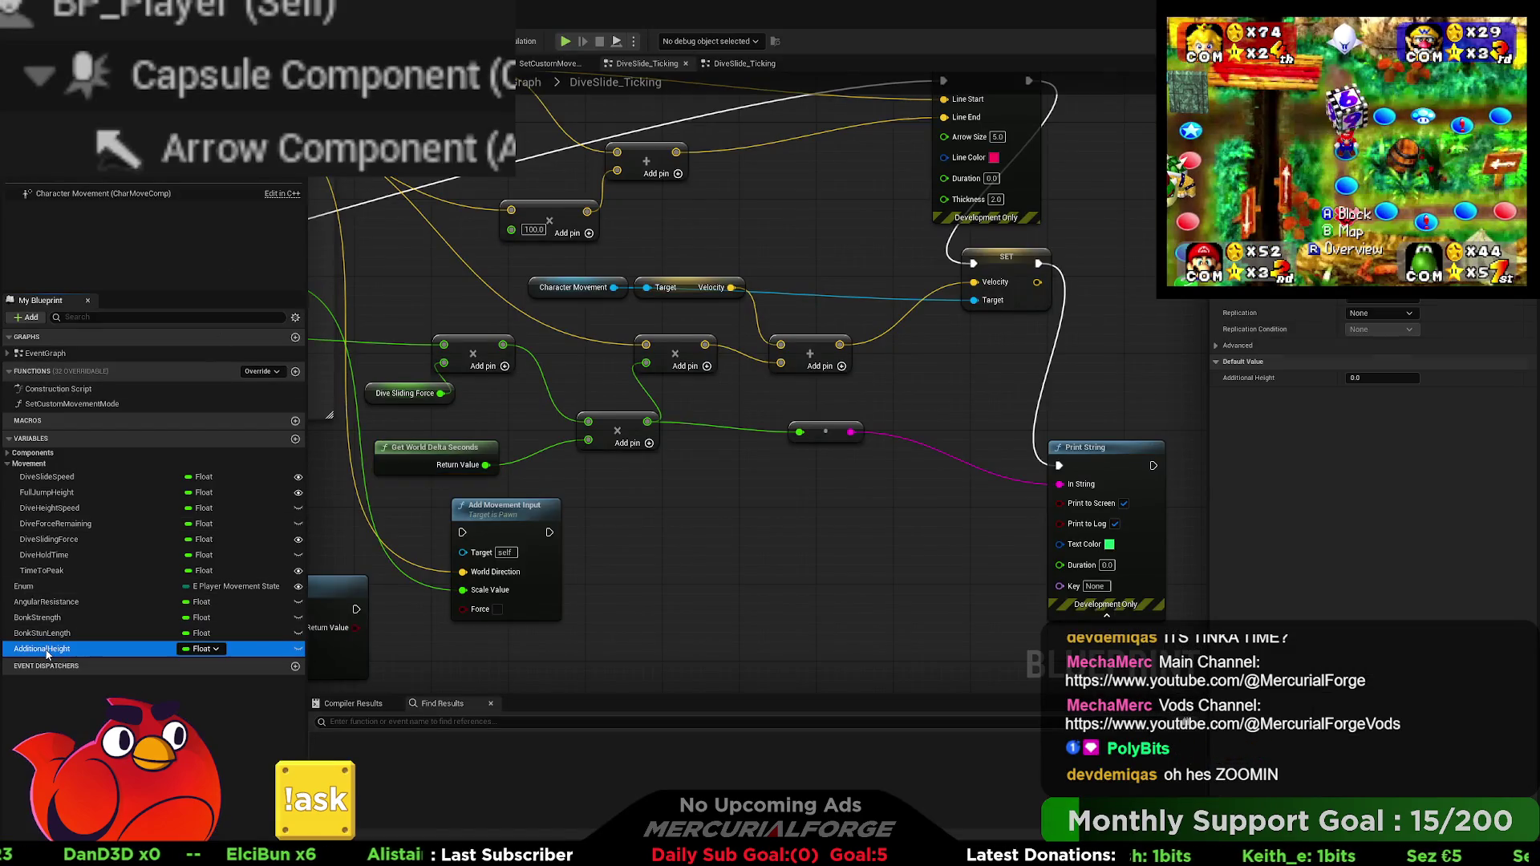
Step: Set DiveSlidingForce's default value to 100
{"action": "left_click", "coordinate": [74, 540]}
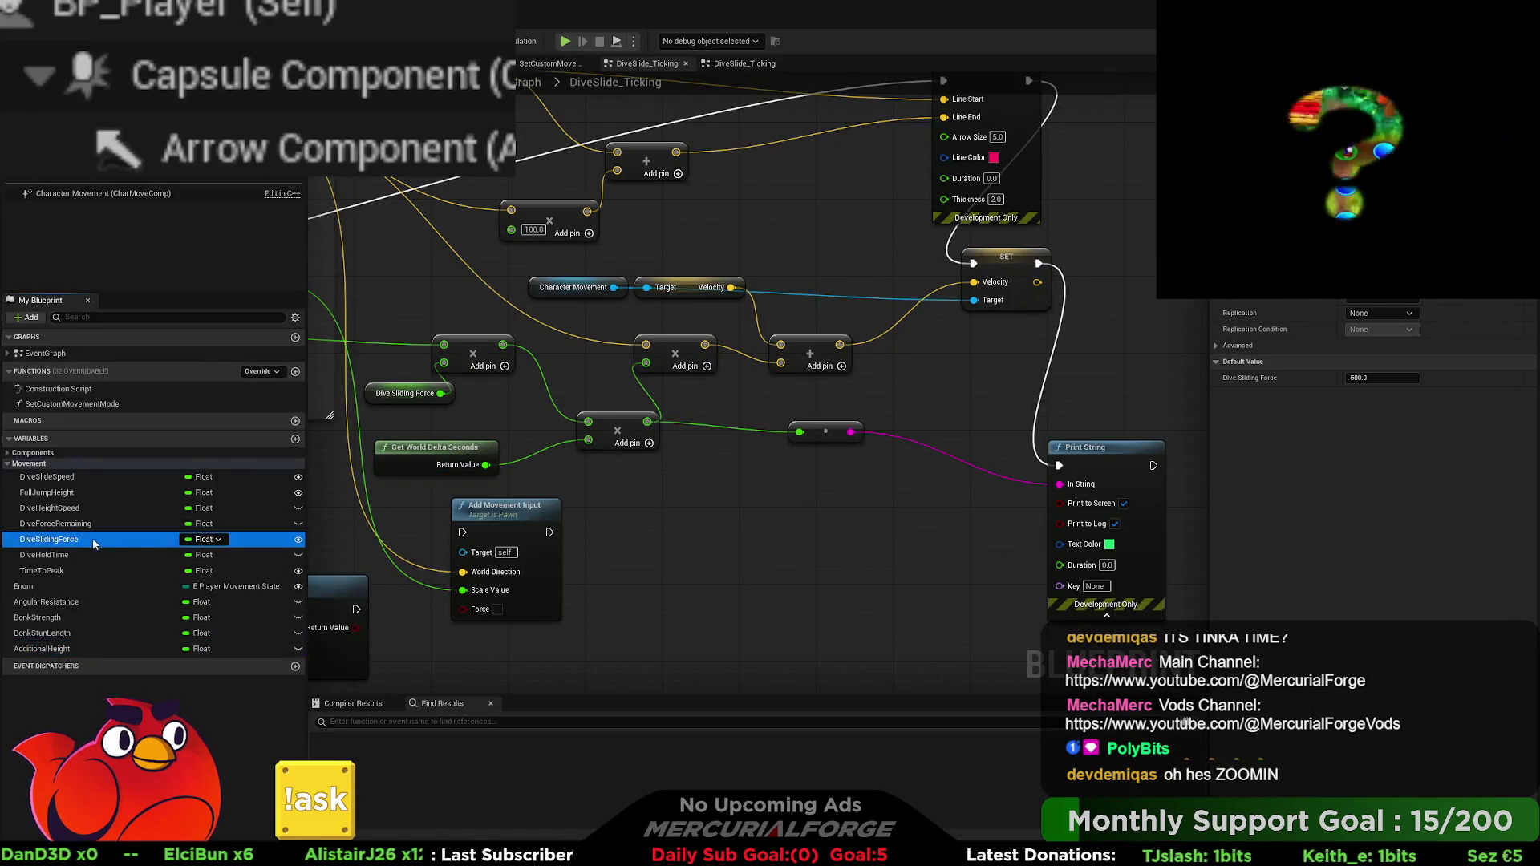
{"action": "left_click", "coordinate": [1379, 377]}
{"action": "type", "text": "1"}
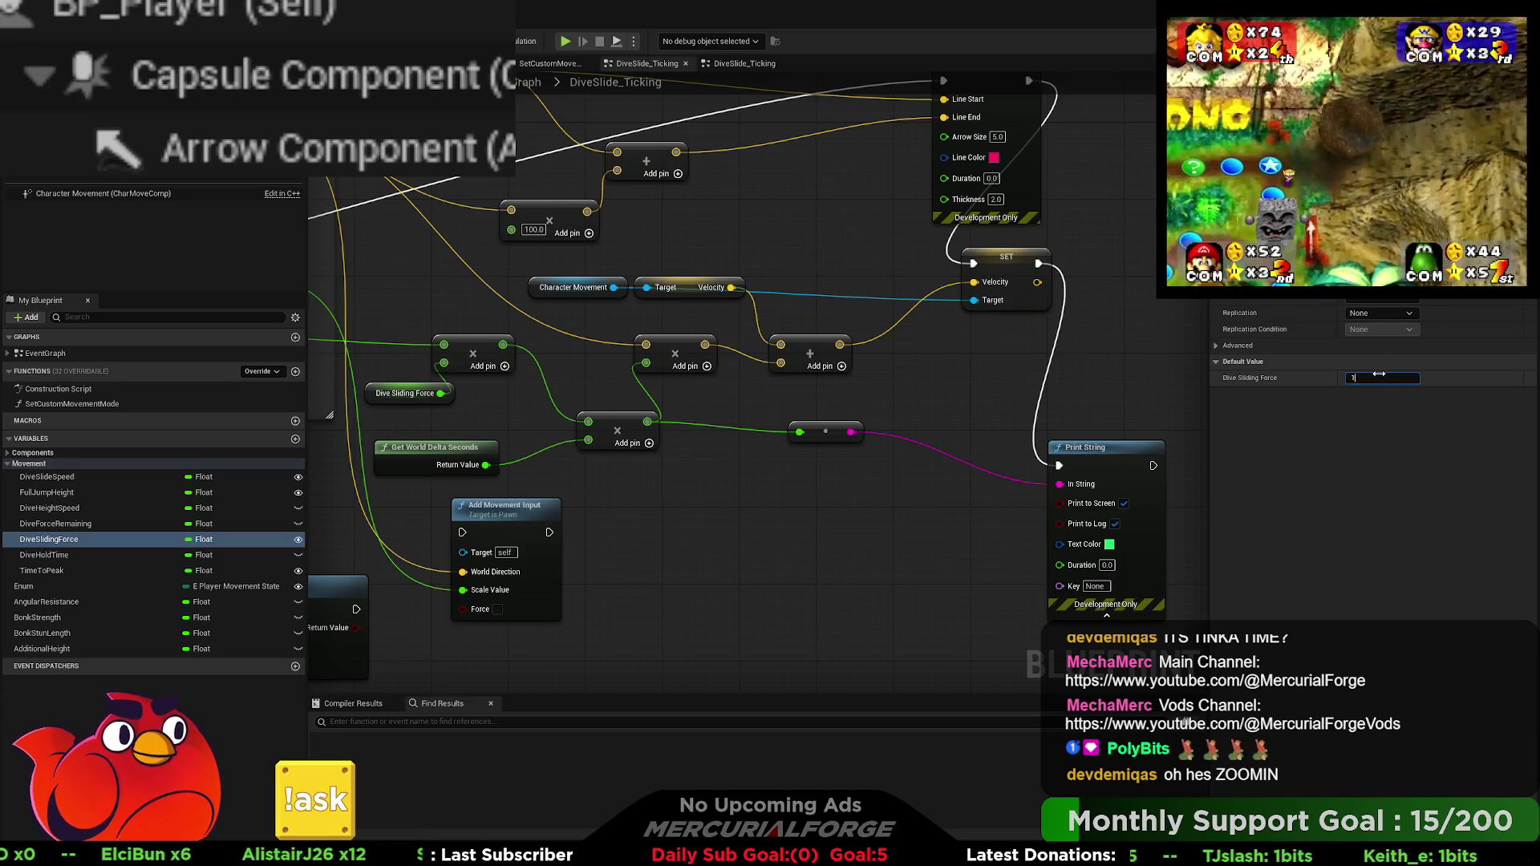
{"action": "type", "text": "00"}
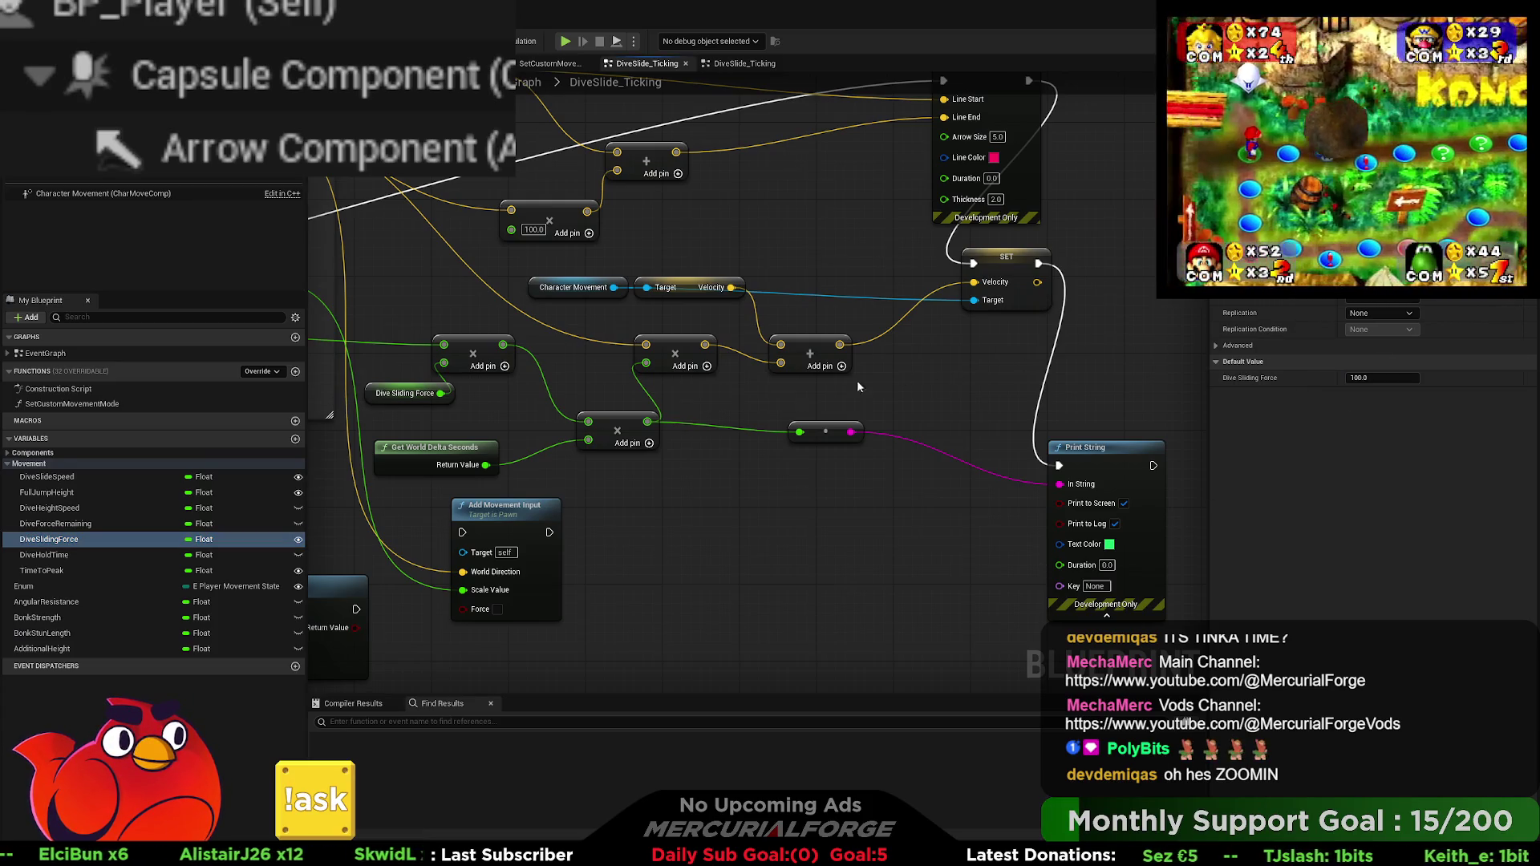
Step: Wire the Add node's output into the reroute node and start a play test
{"action": "left_click_drag", "start_coordinate": [503, 345], "coordinate": [582, 372]}
{"action": "left_click_drag", "start_coordinate": [797, 438], "coordinate": [799, 434]}
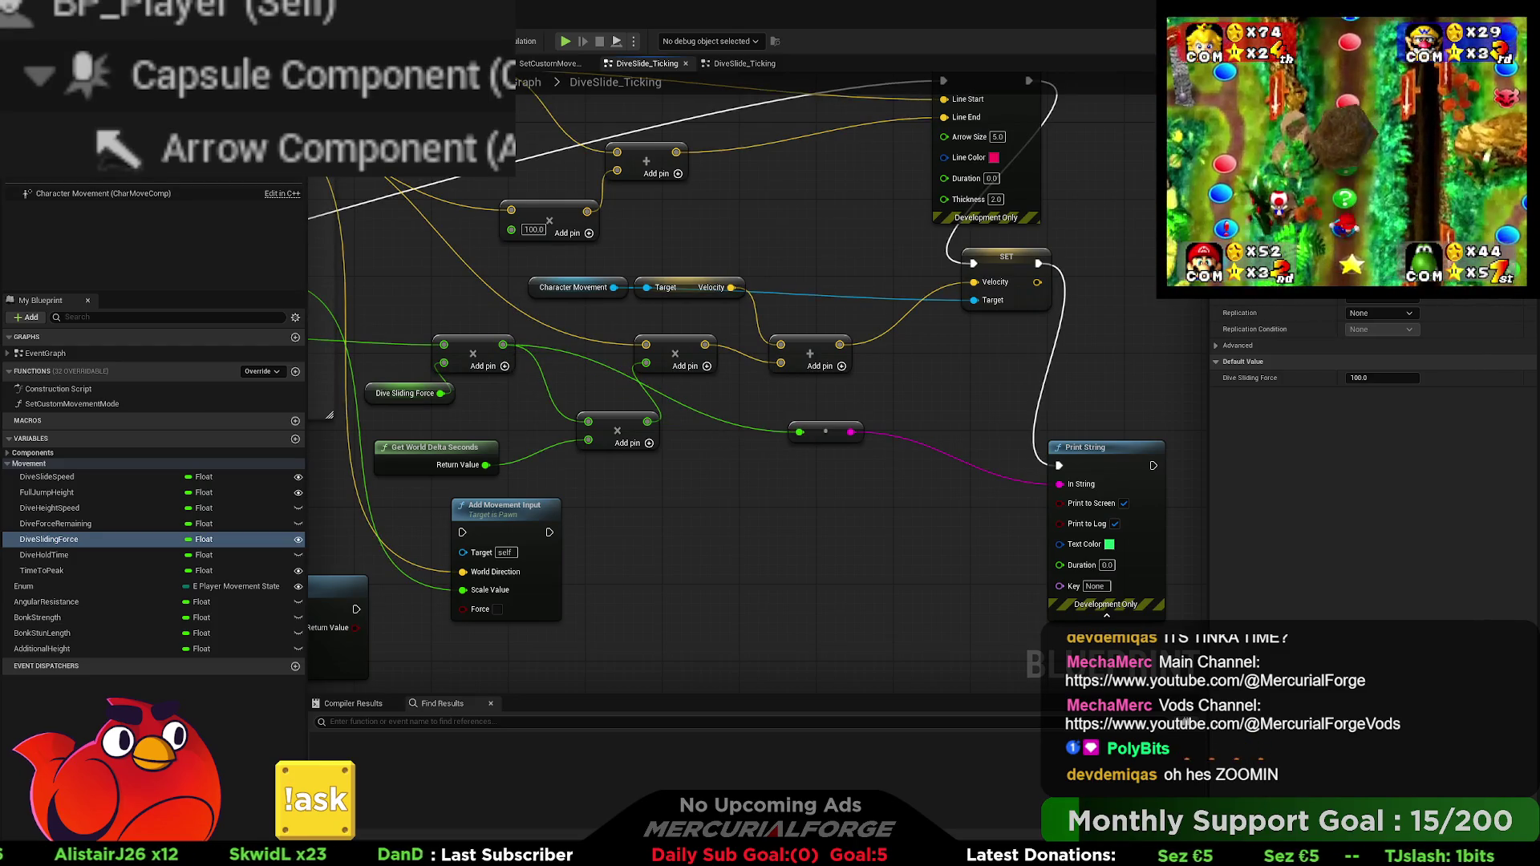
{"action": "key", "text": "alt+p"}
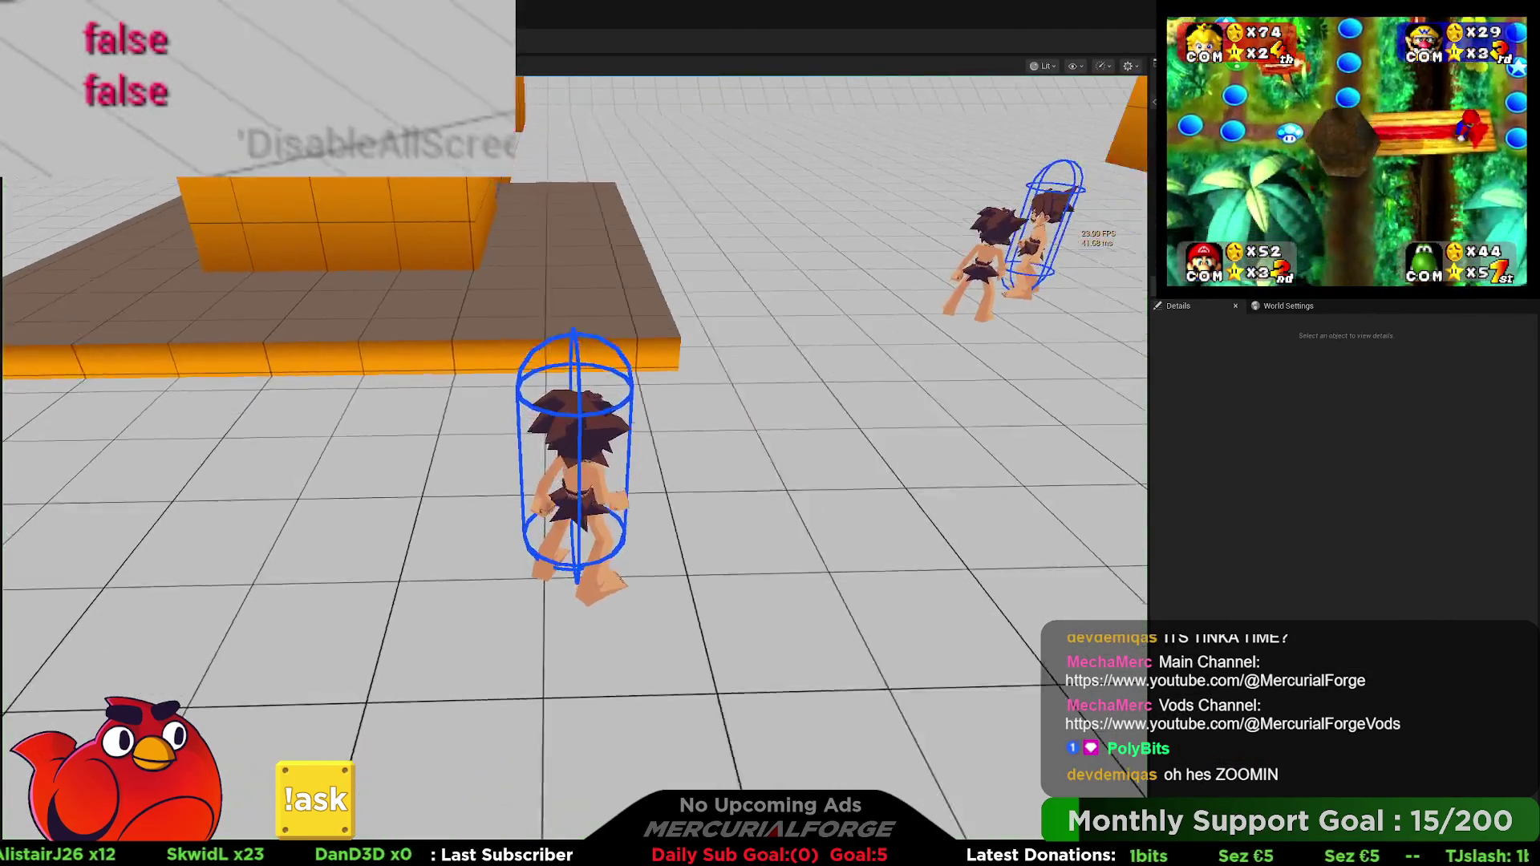
Step: Run around the level, dash left, and drop into a low slide near the orange walls
{"action": "key", "text": "shift+w"}
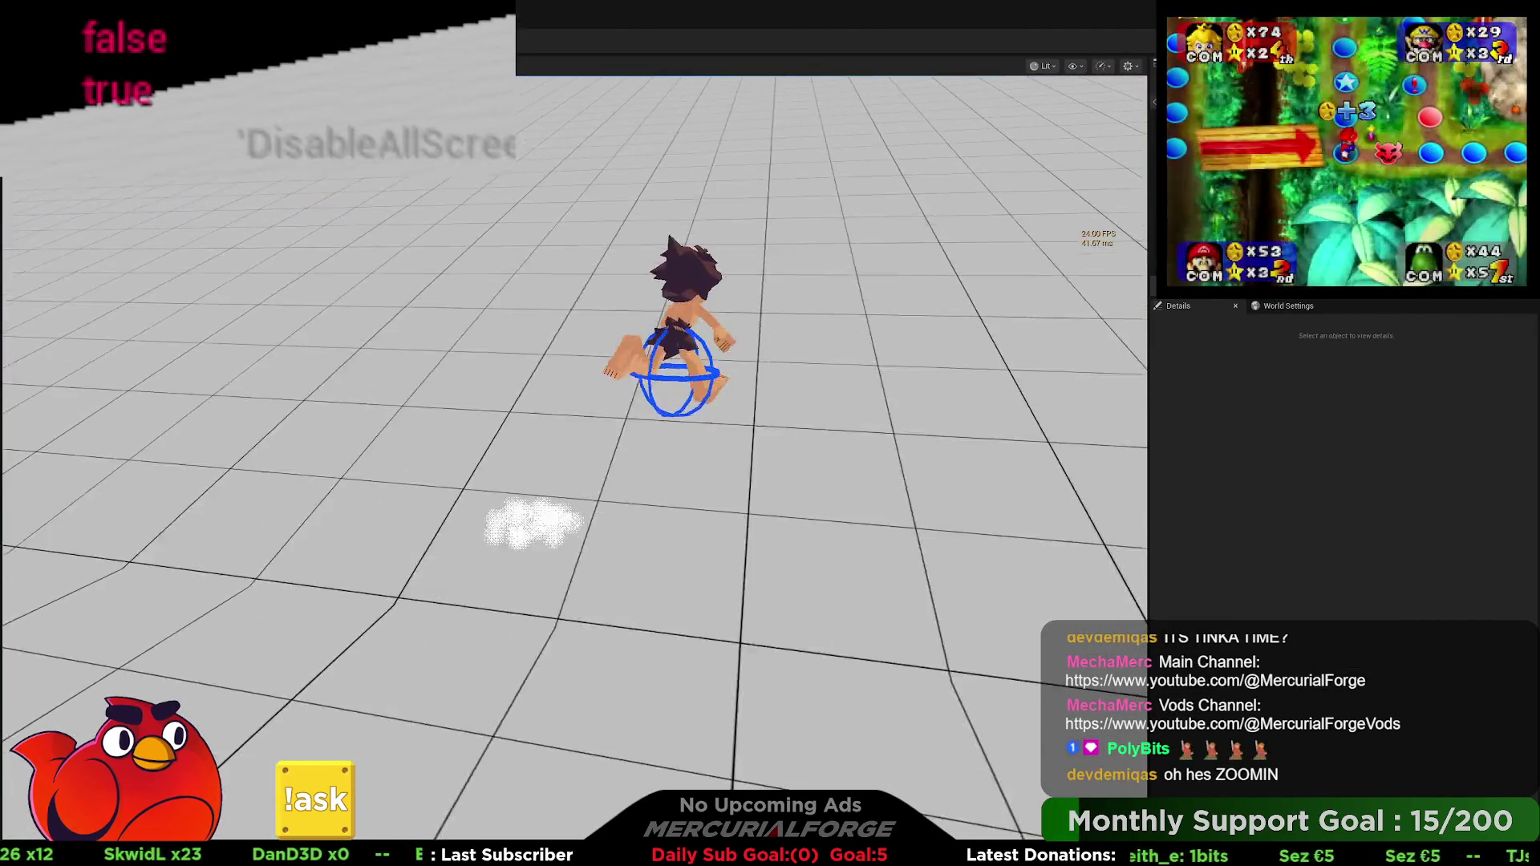
{"action": "key", "text": "s"}
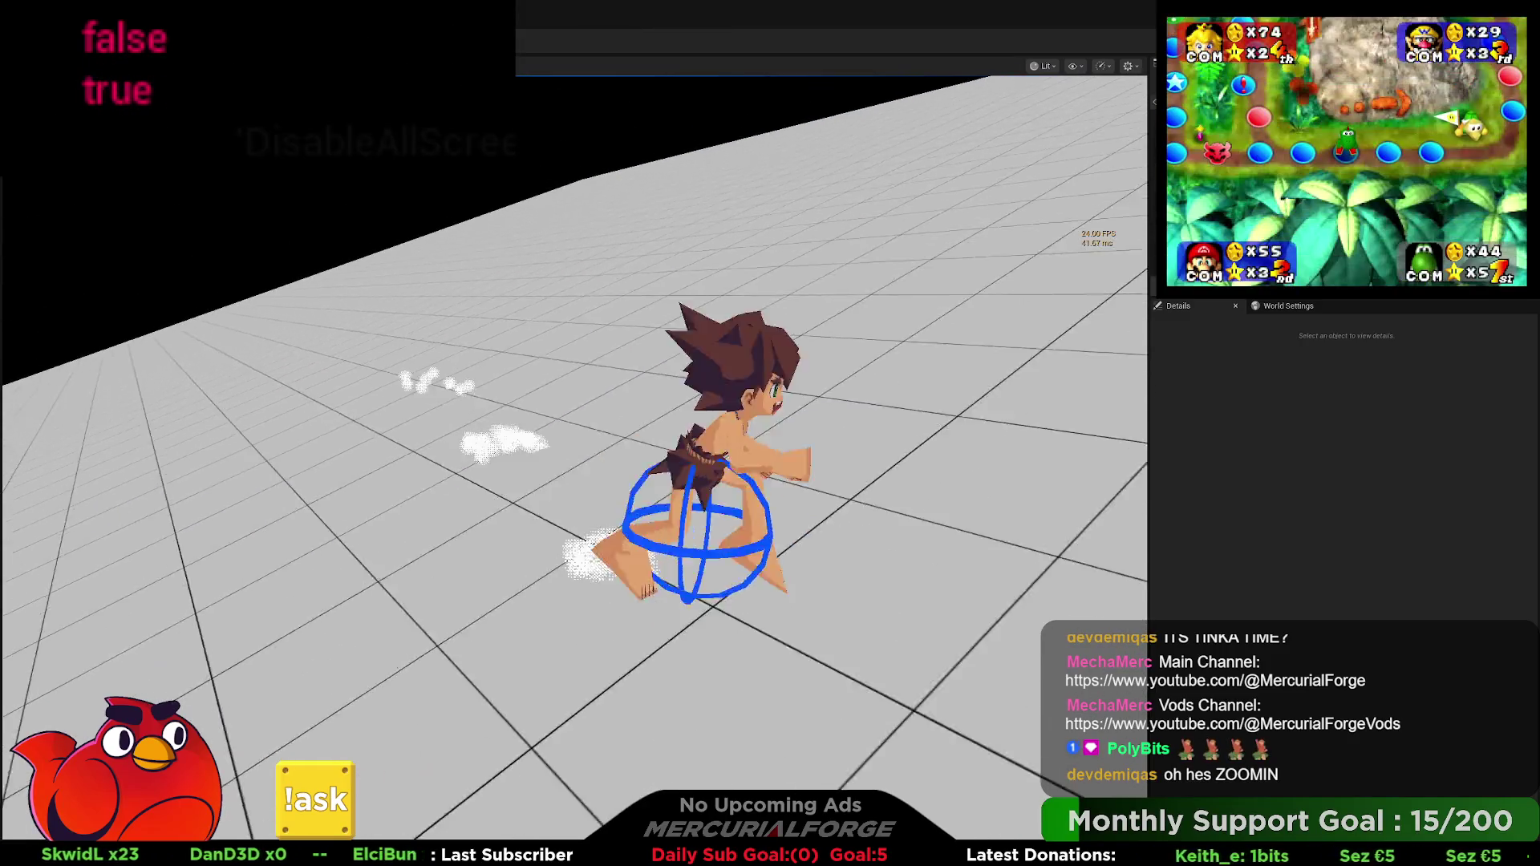
{"action": "key", "text": "shift+w"}
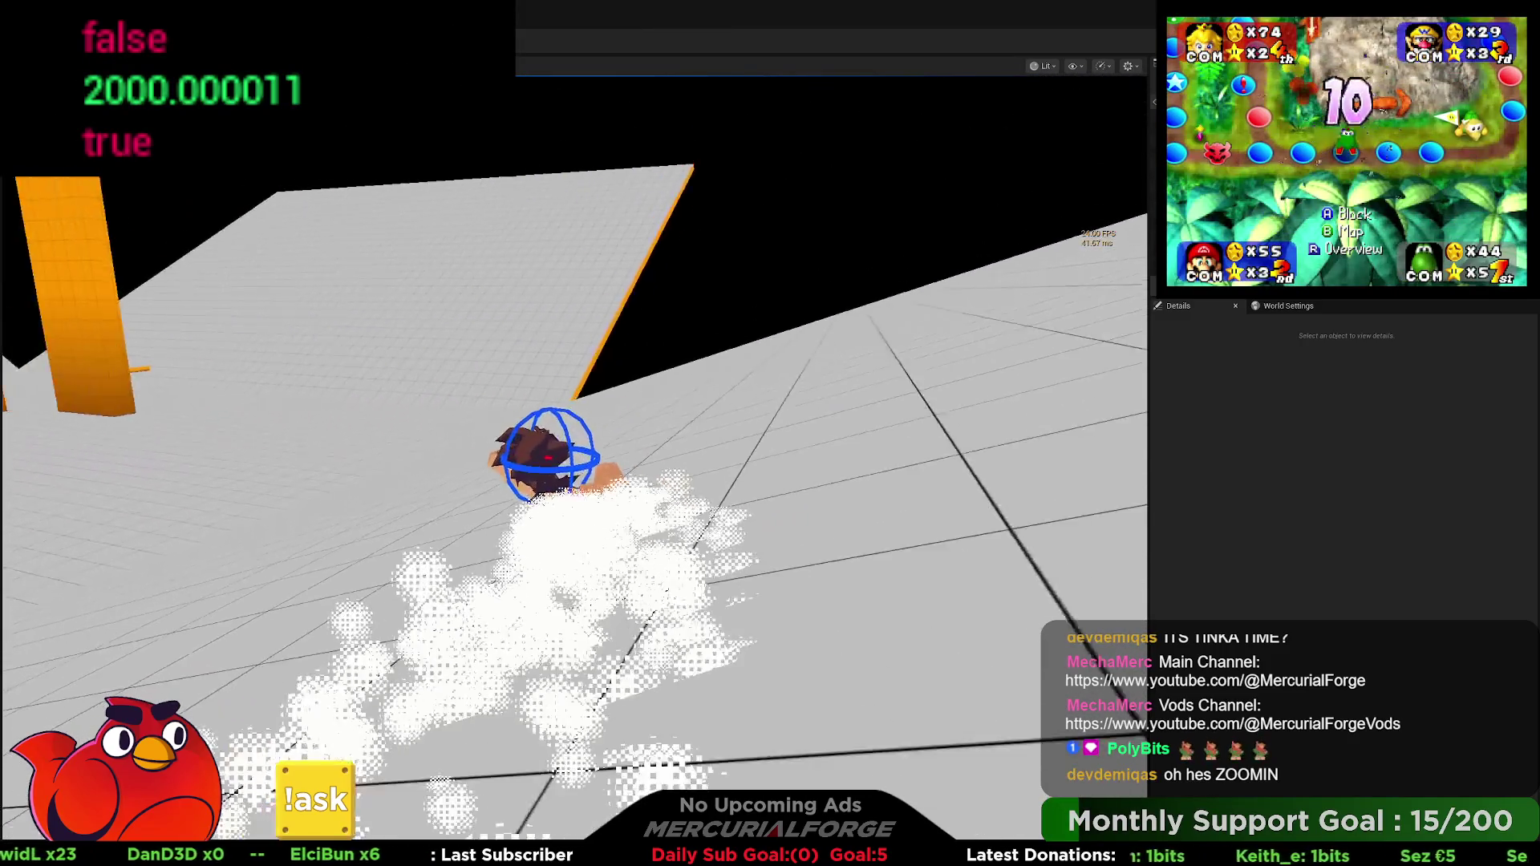
{"action": "key", "text": "a"}
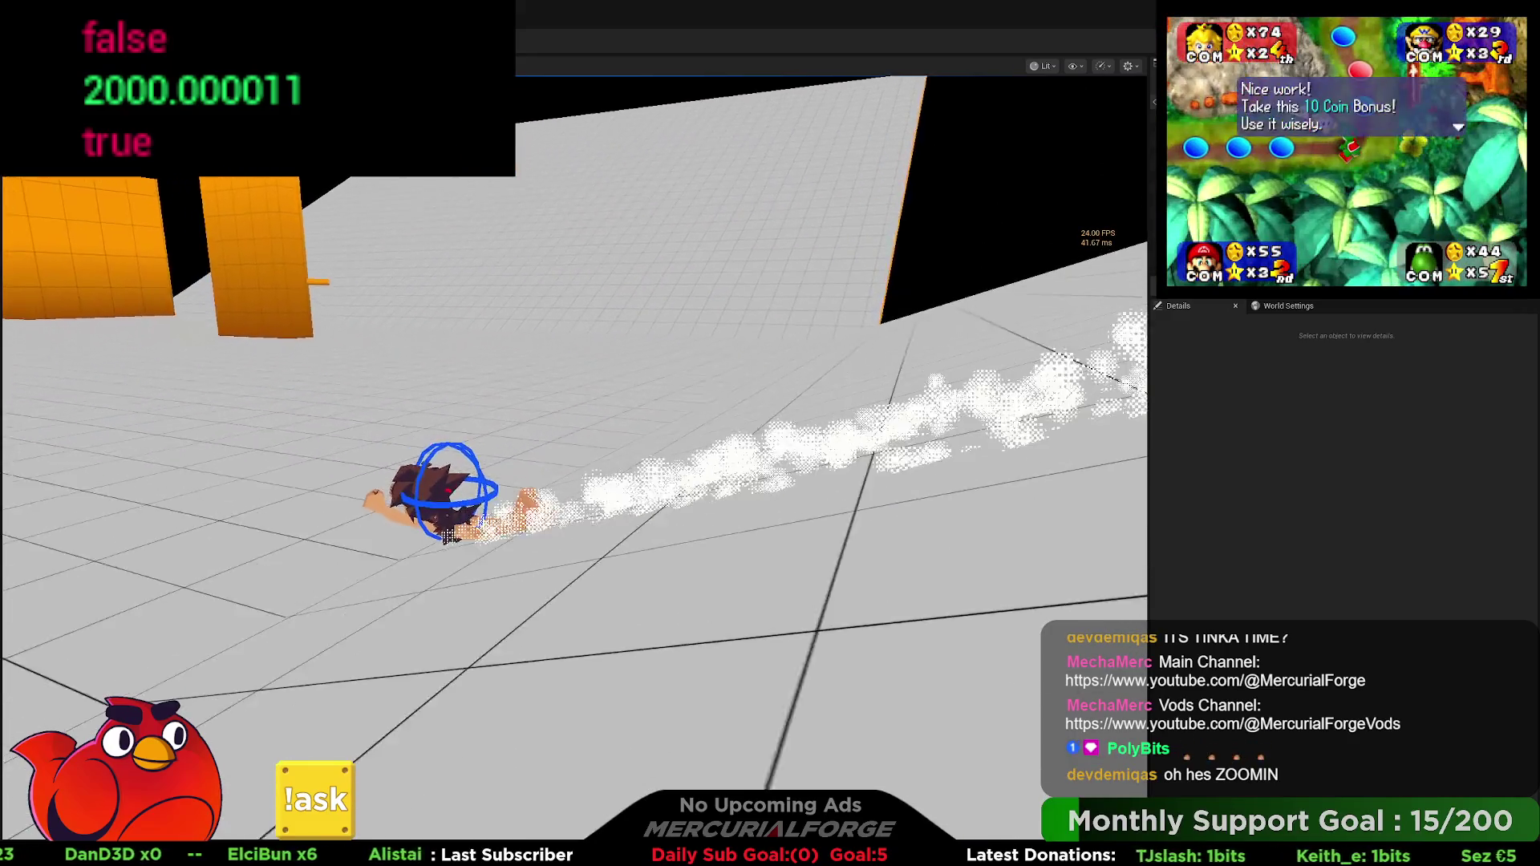
{"action": "key", "text": "s"}
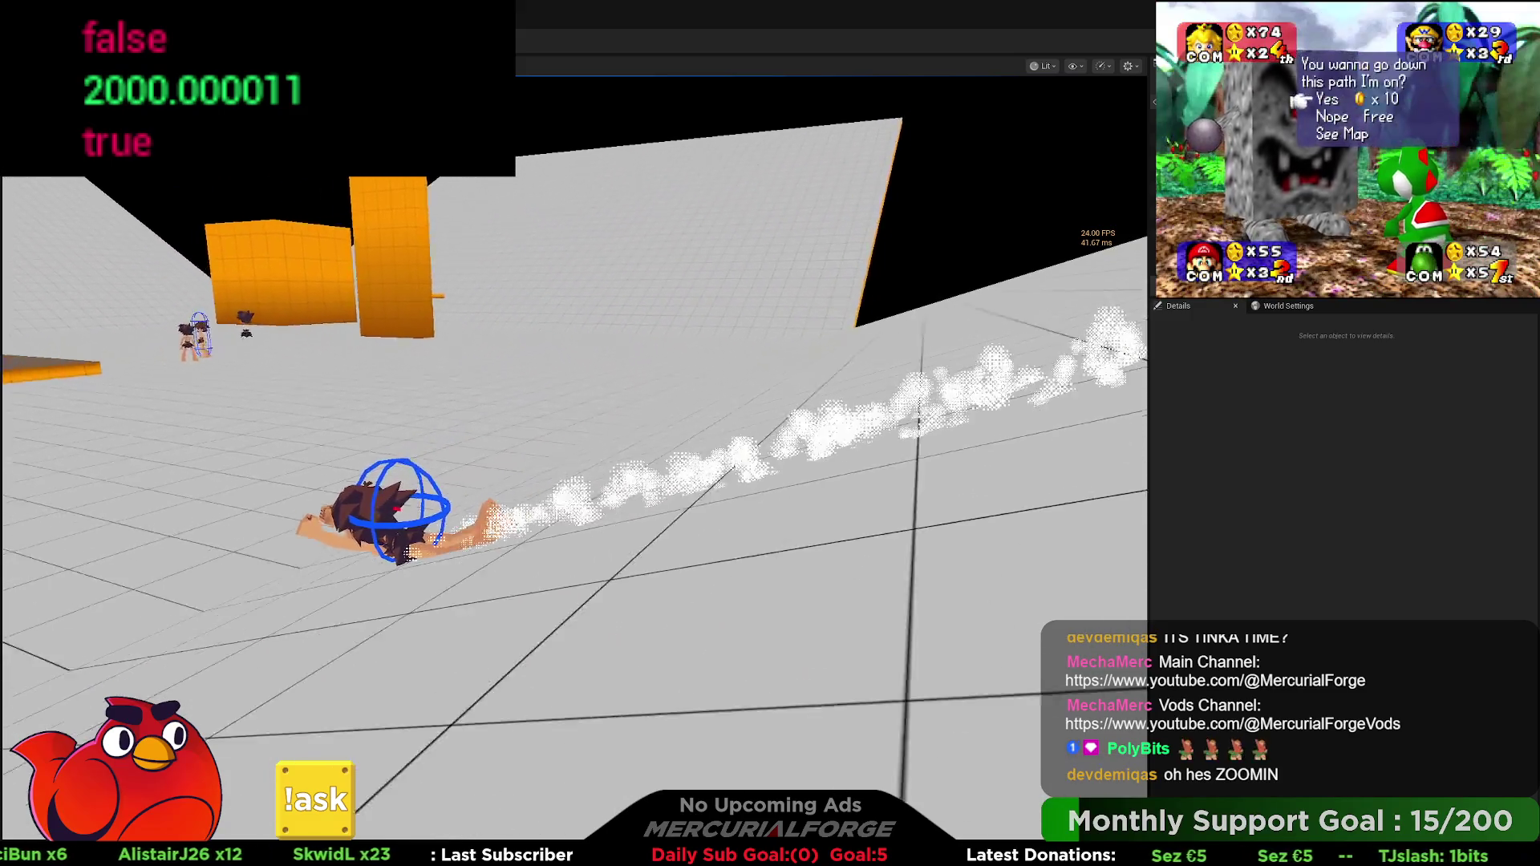
{"action": "key", "text": "w"}
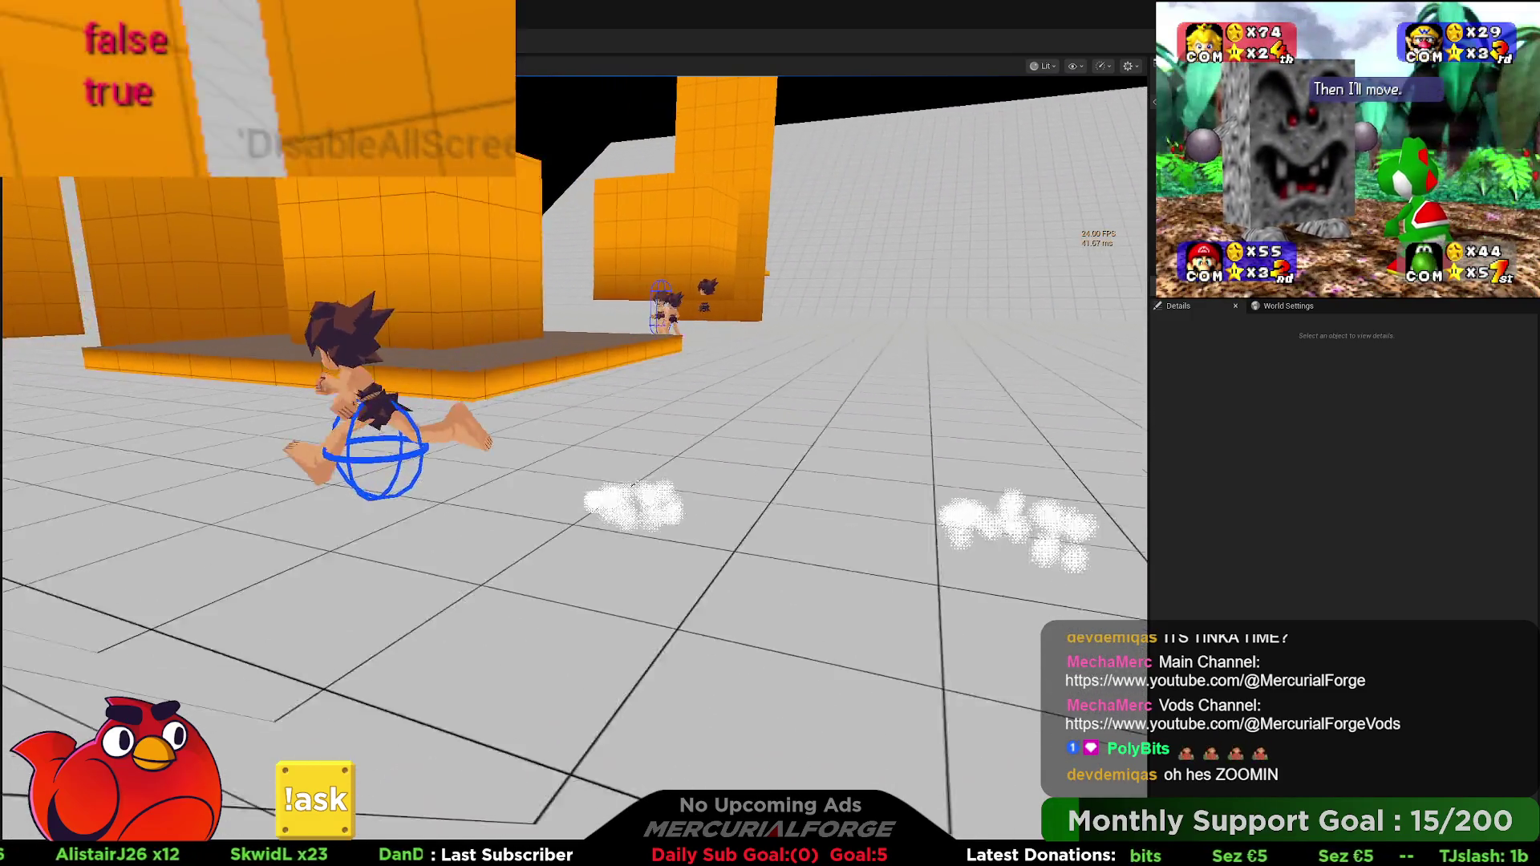
{"action": "key", "text": "d"}
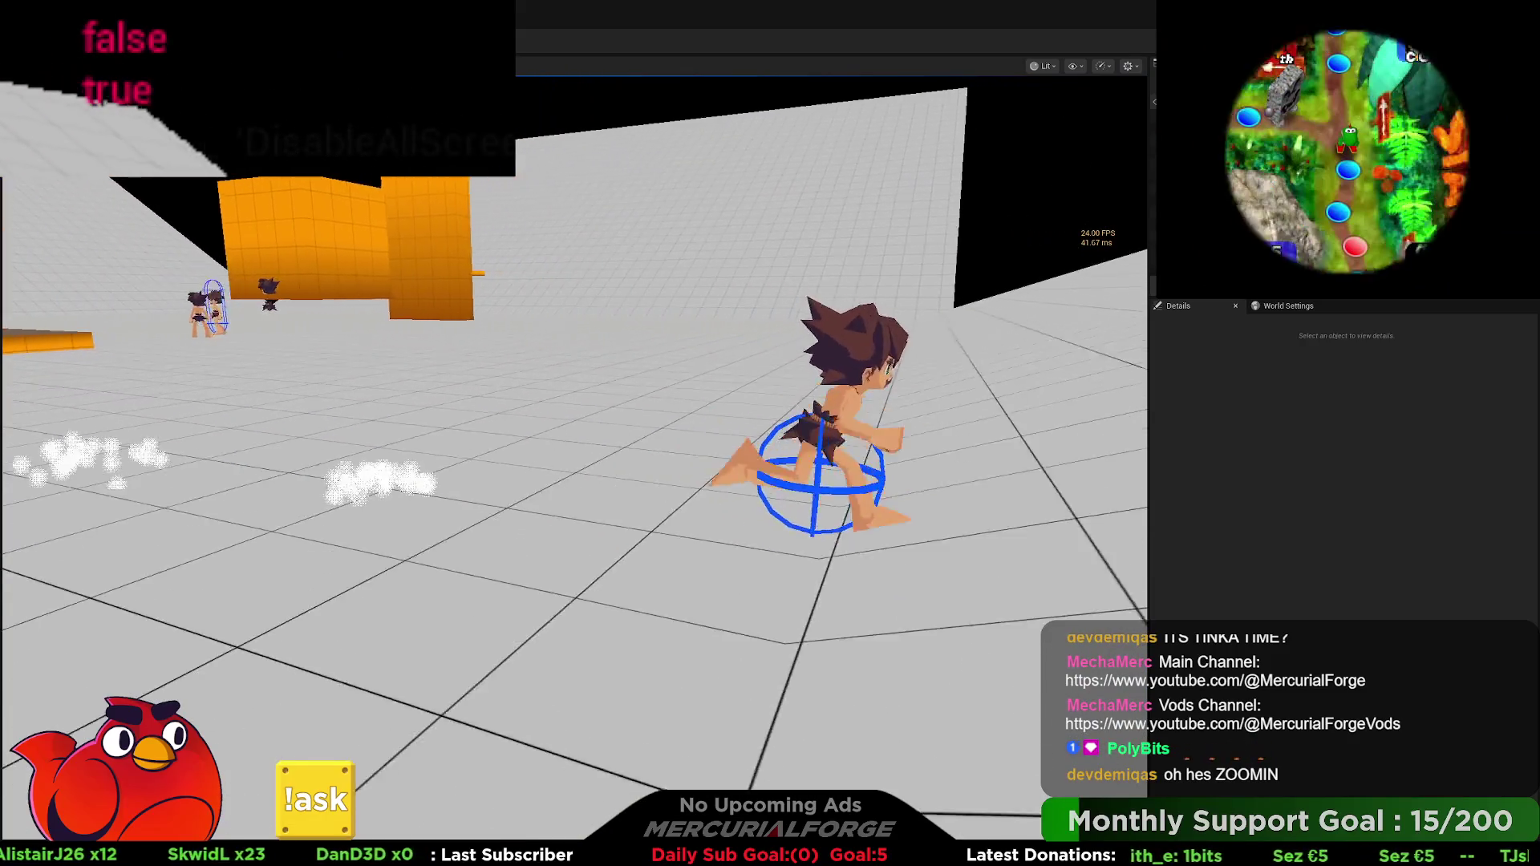
{"action": "key", "text": "shift"}
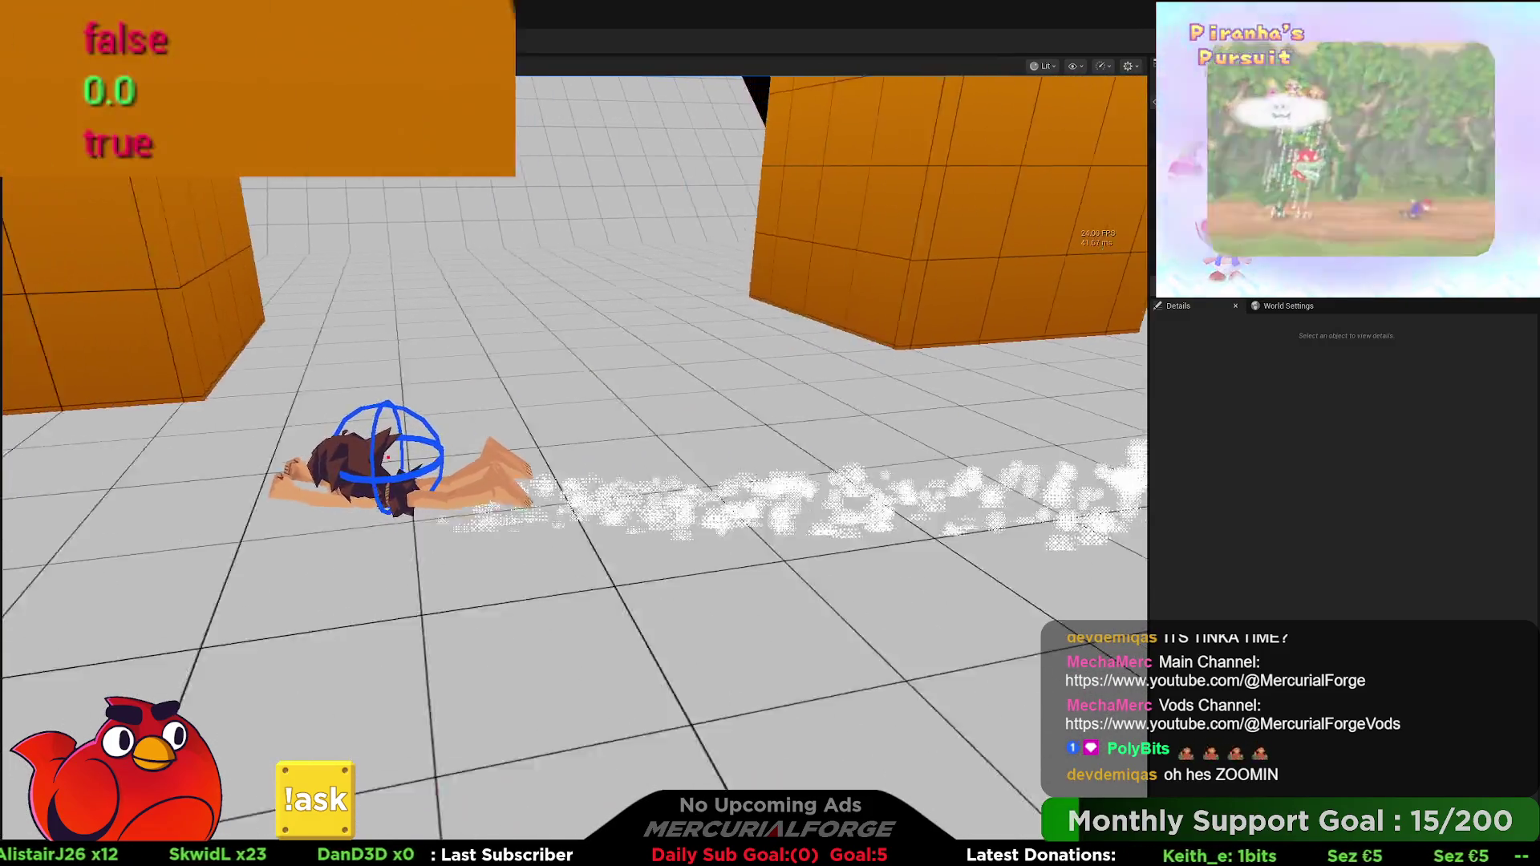
Step: Dive-slide toward the camera and into the orange corridor, then end the play session
{"action": "key", "text": "w"}
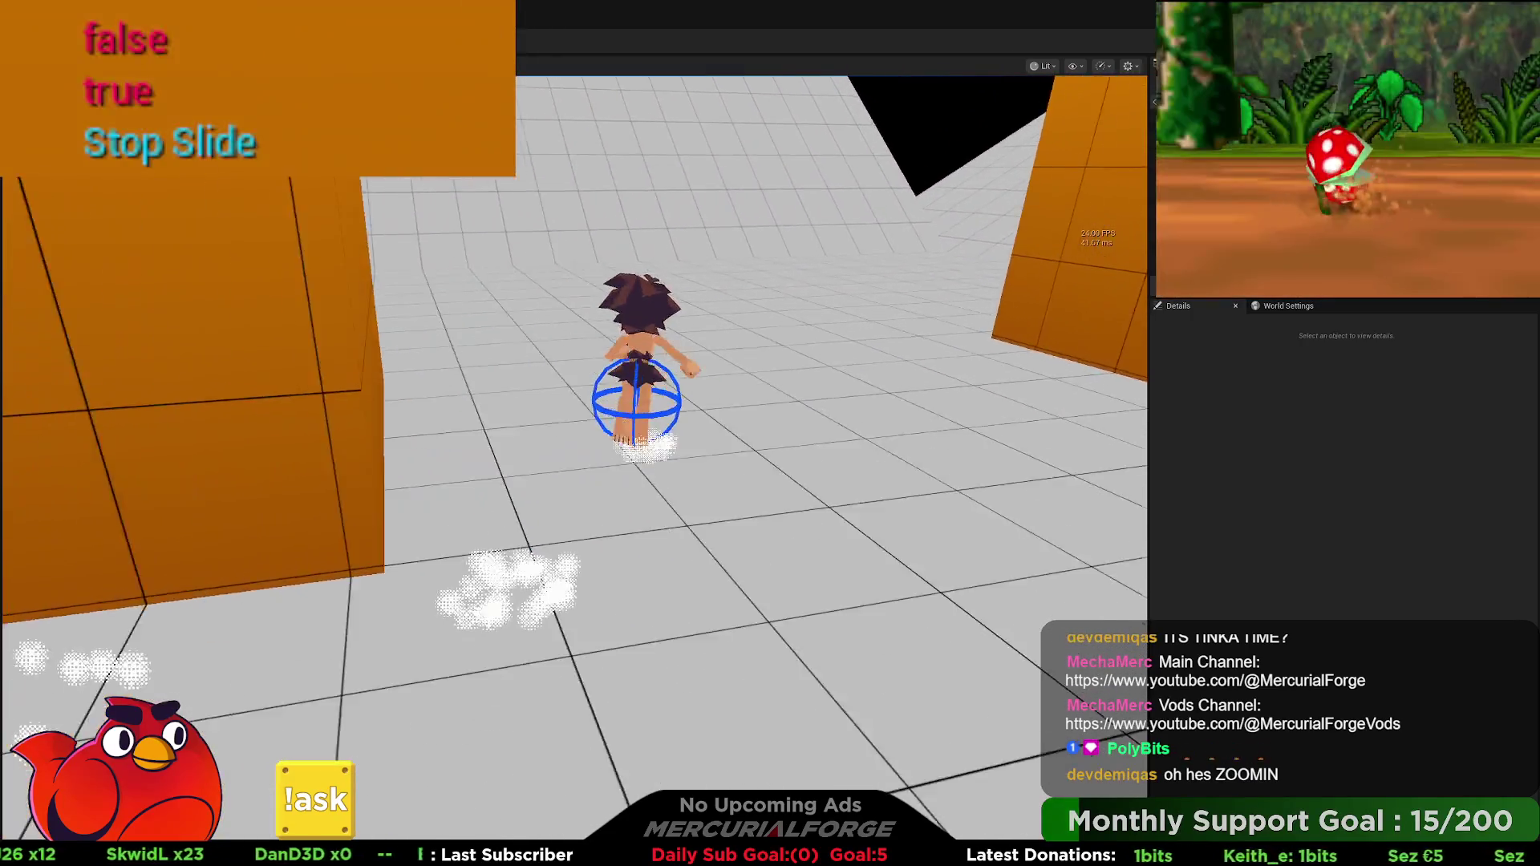
{"action": "key", "text": "s"}
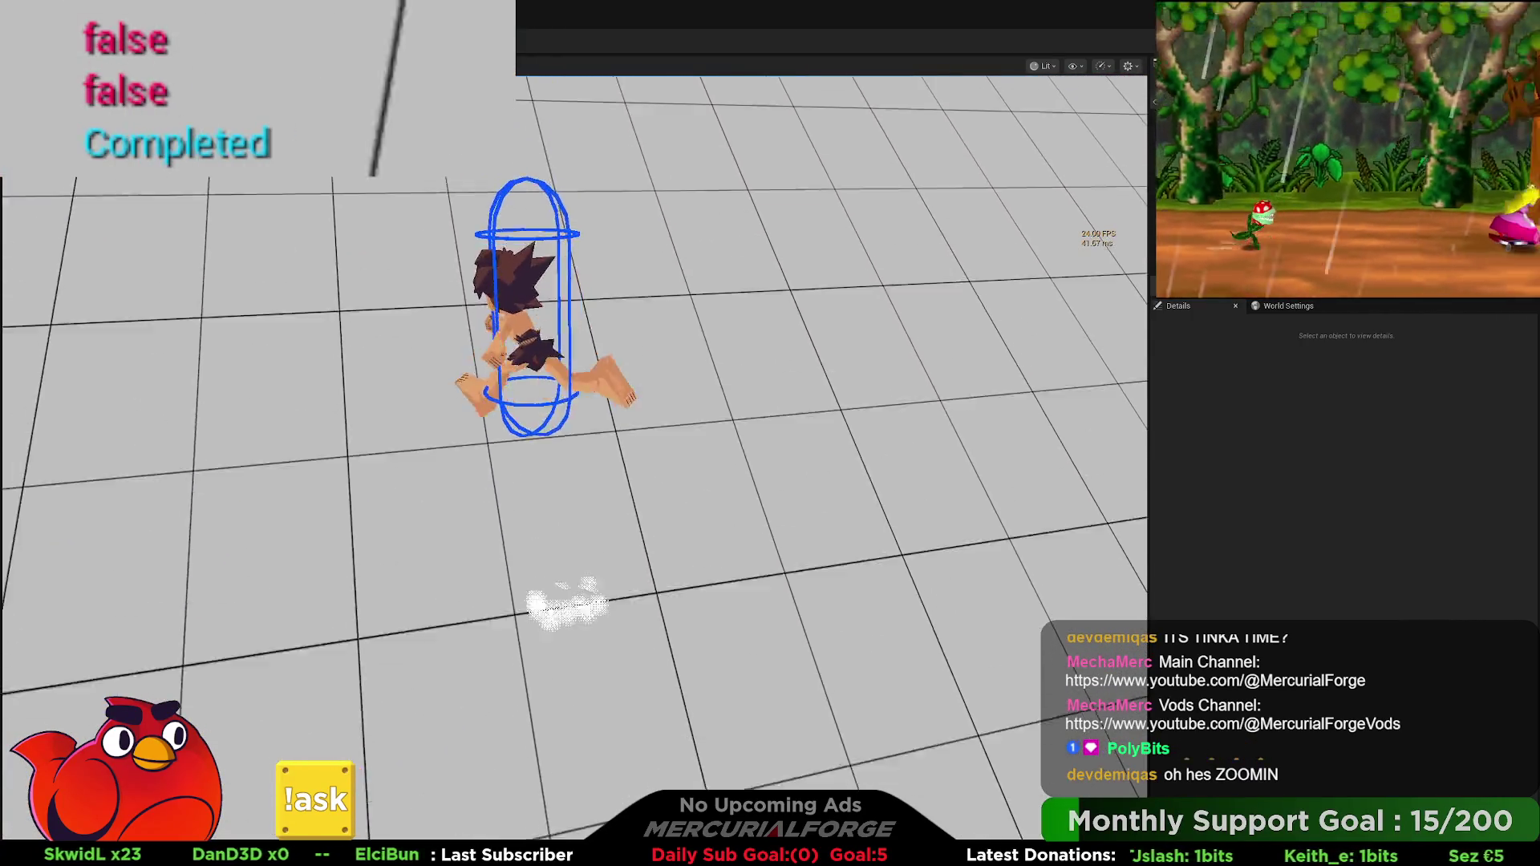
{"action": "key", "text": "w"}
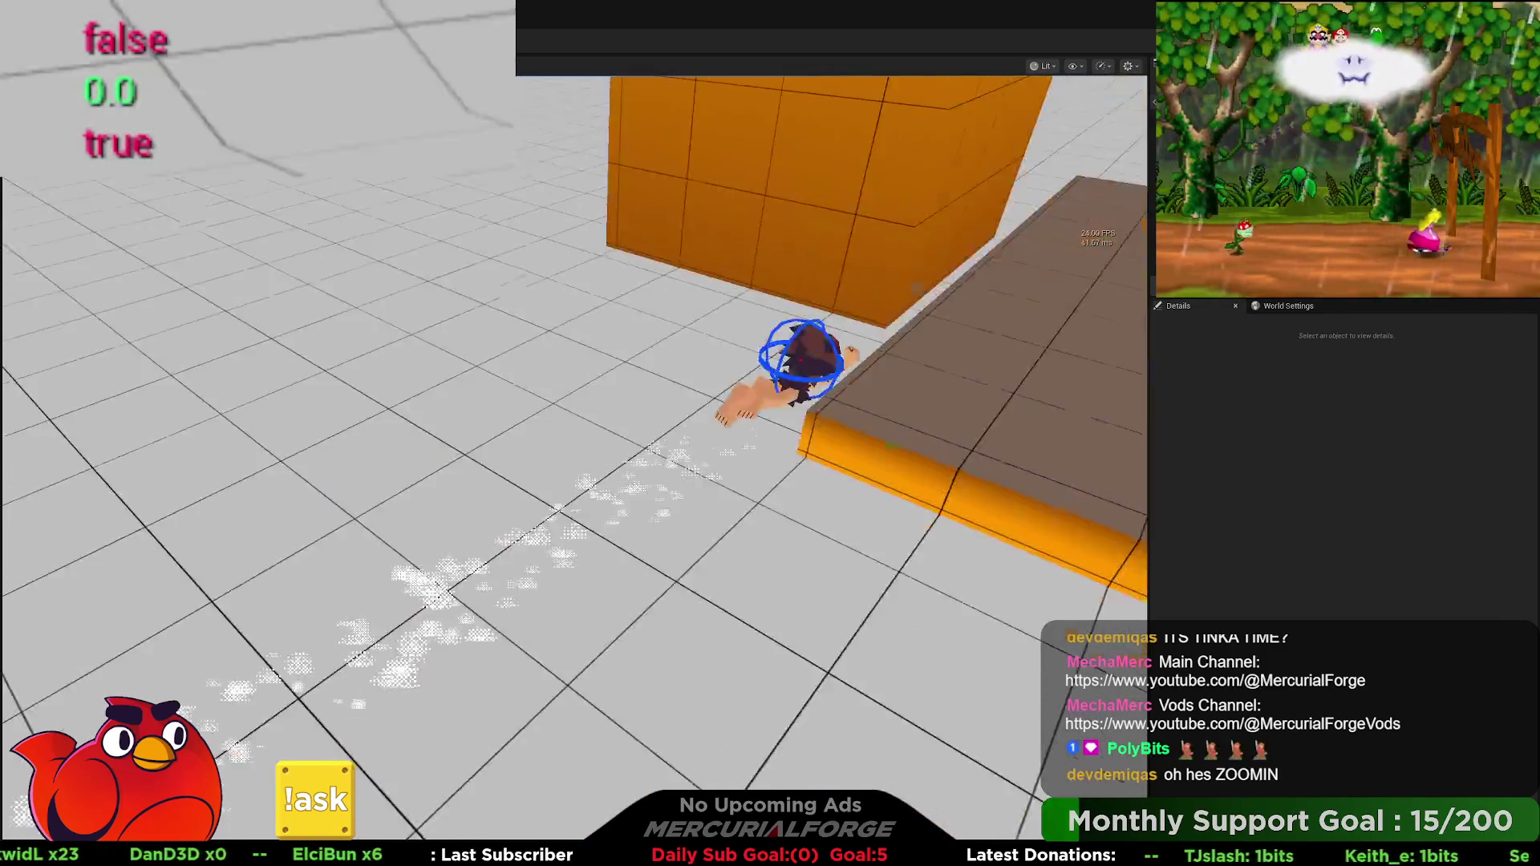
{"action": "key", "text": "s"}
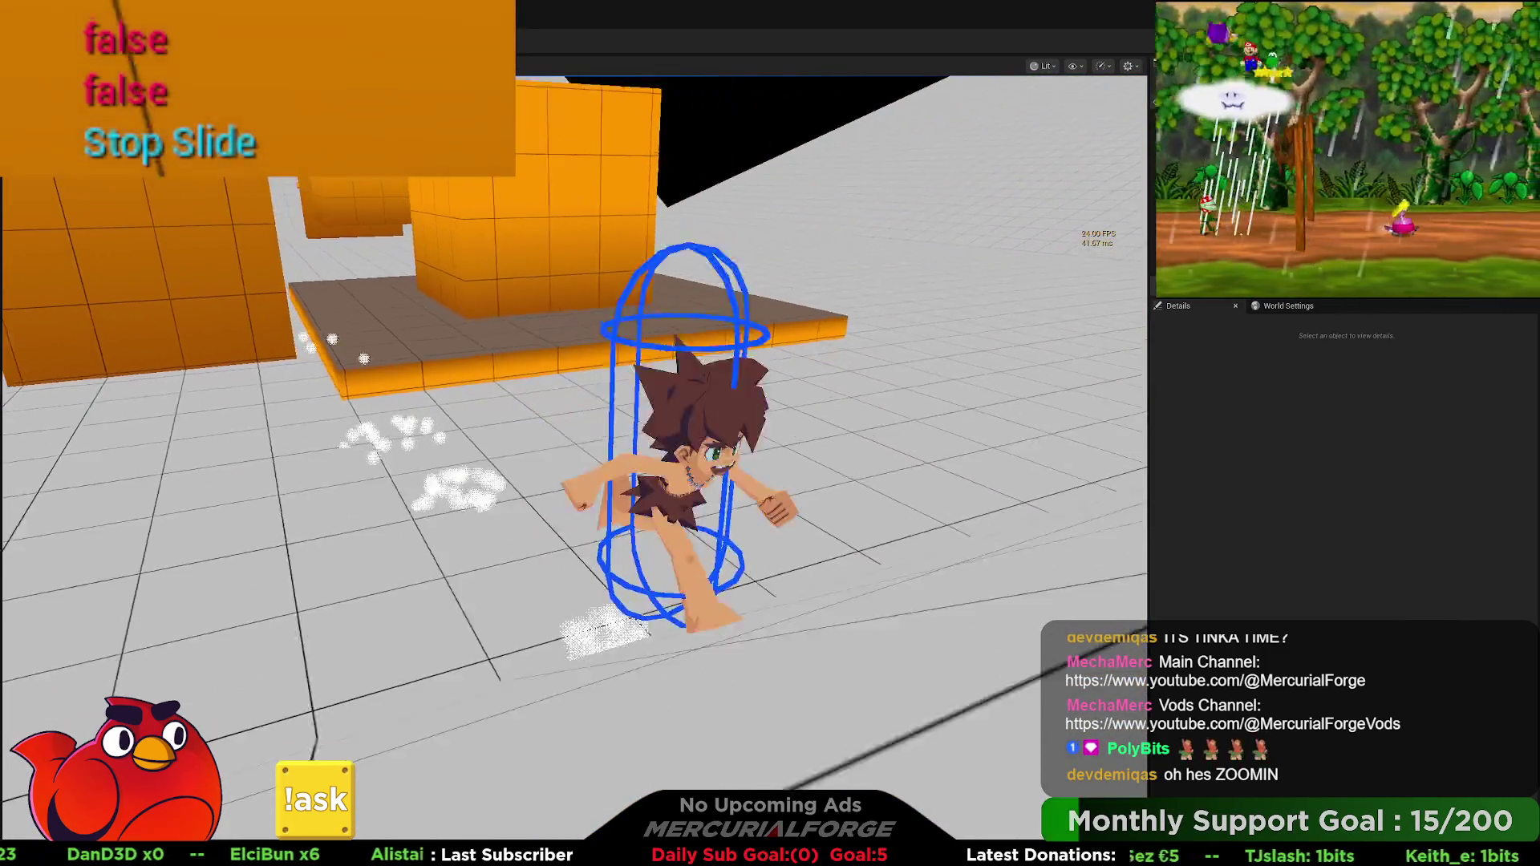
{"action": "key", "text": "shift"}
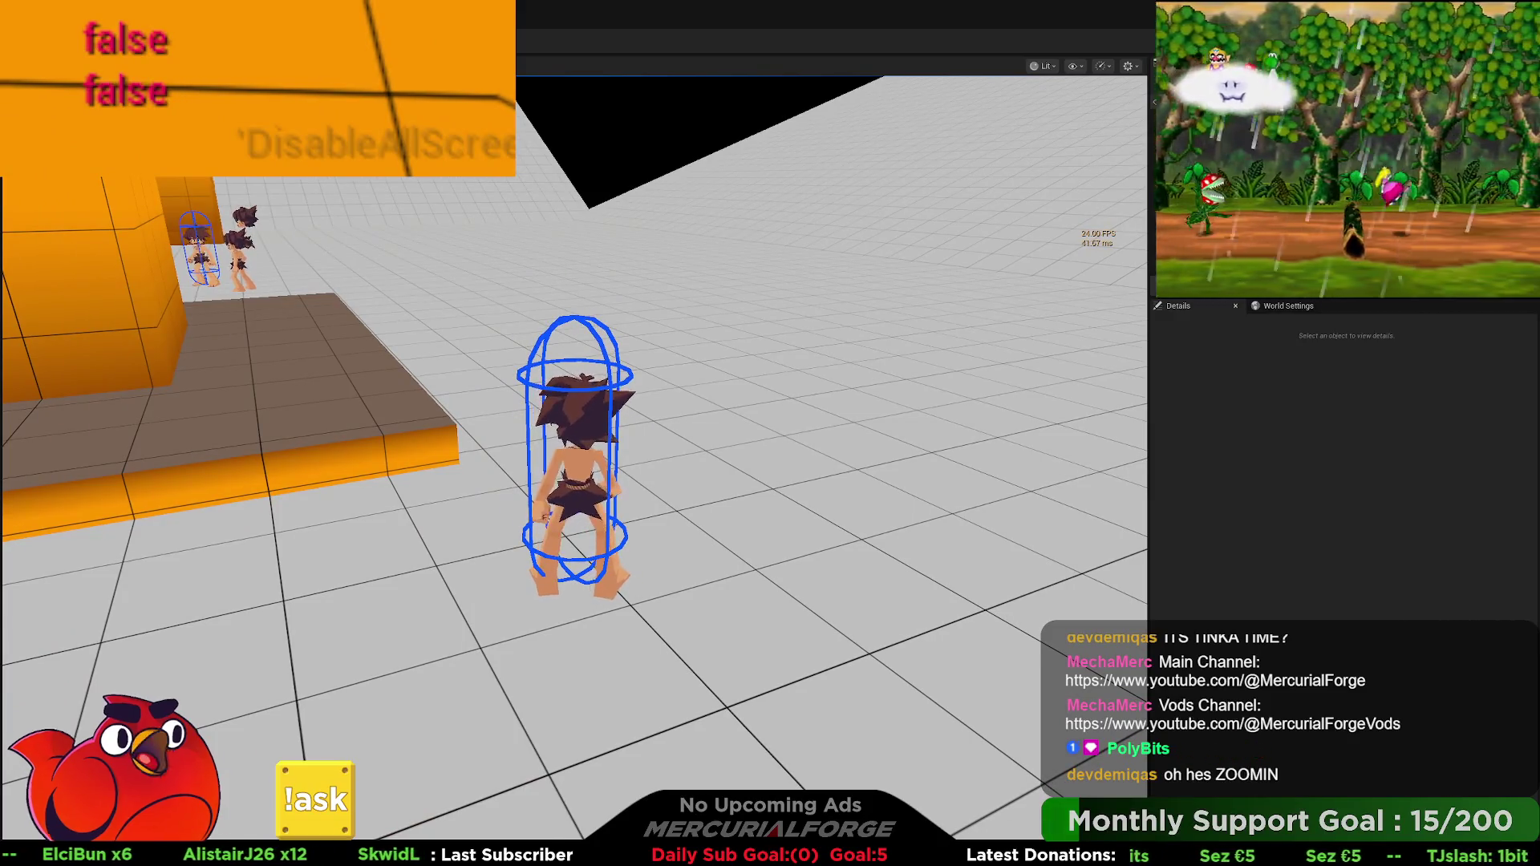
{"action": "key", "text": "Escape"}
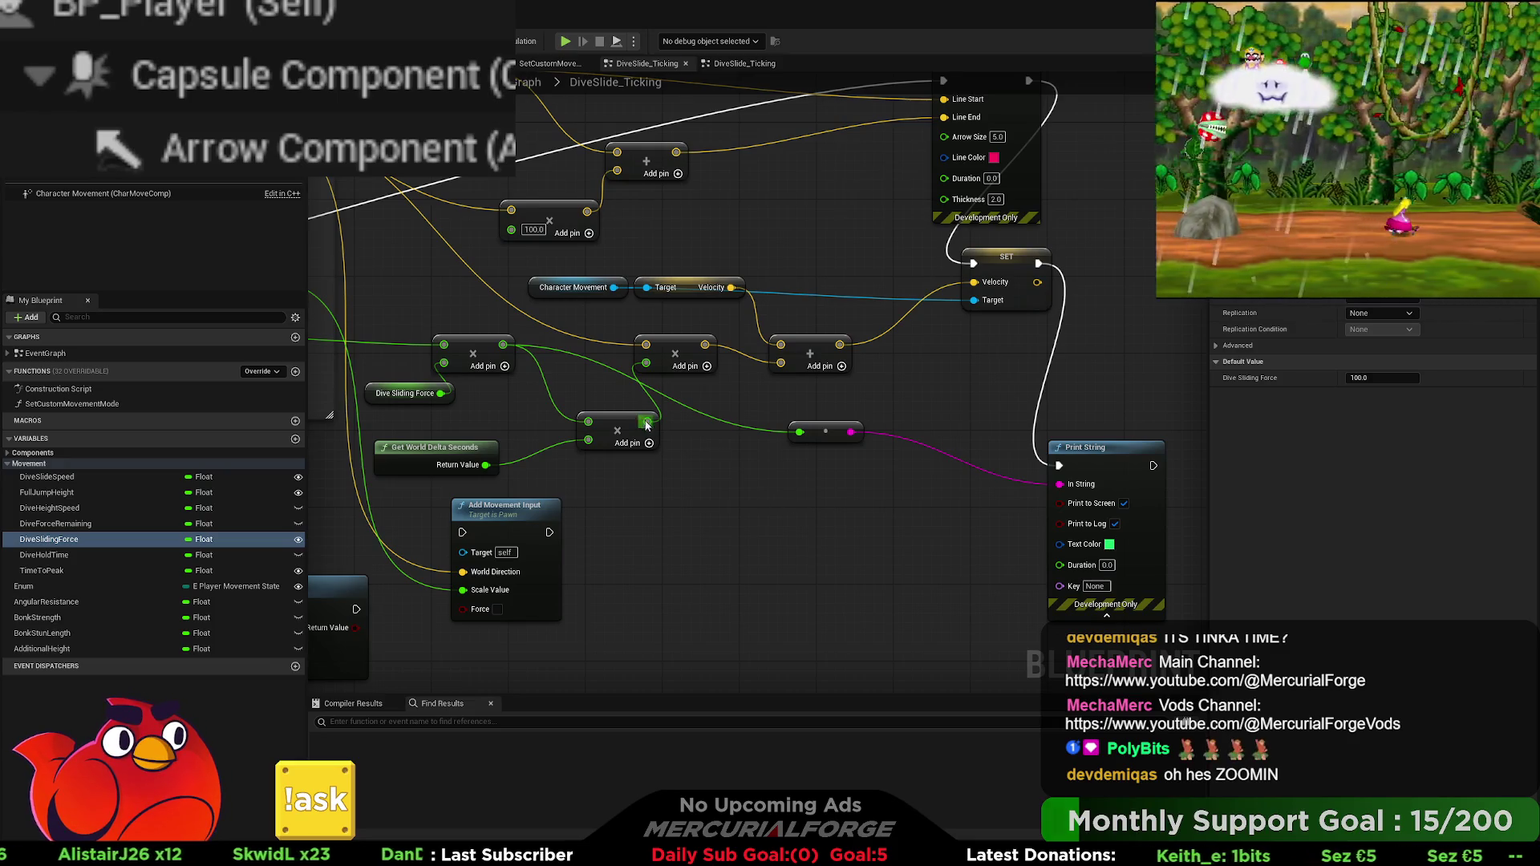
Step: Pull a wire from the multiply output and reposition the multiply, add and reroute nodes
{"action": "left_click_drag", "start_coordinate": [647, 421], "coordinate": [799, 434]}
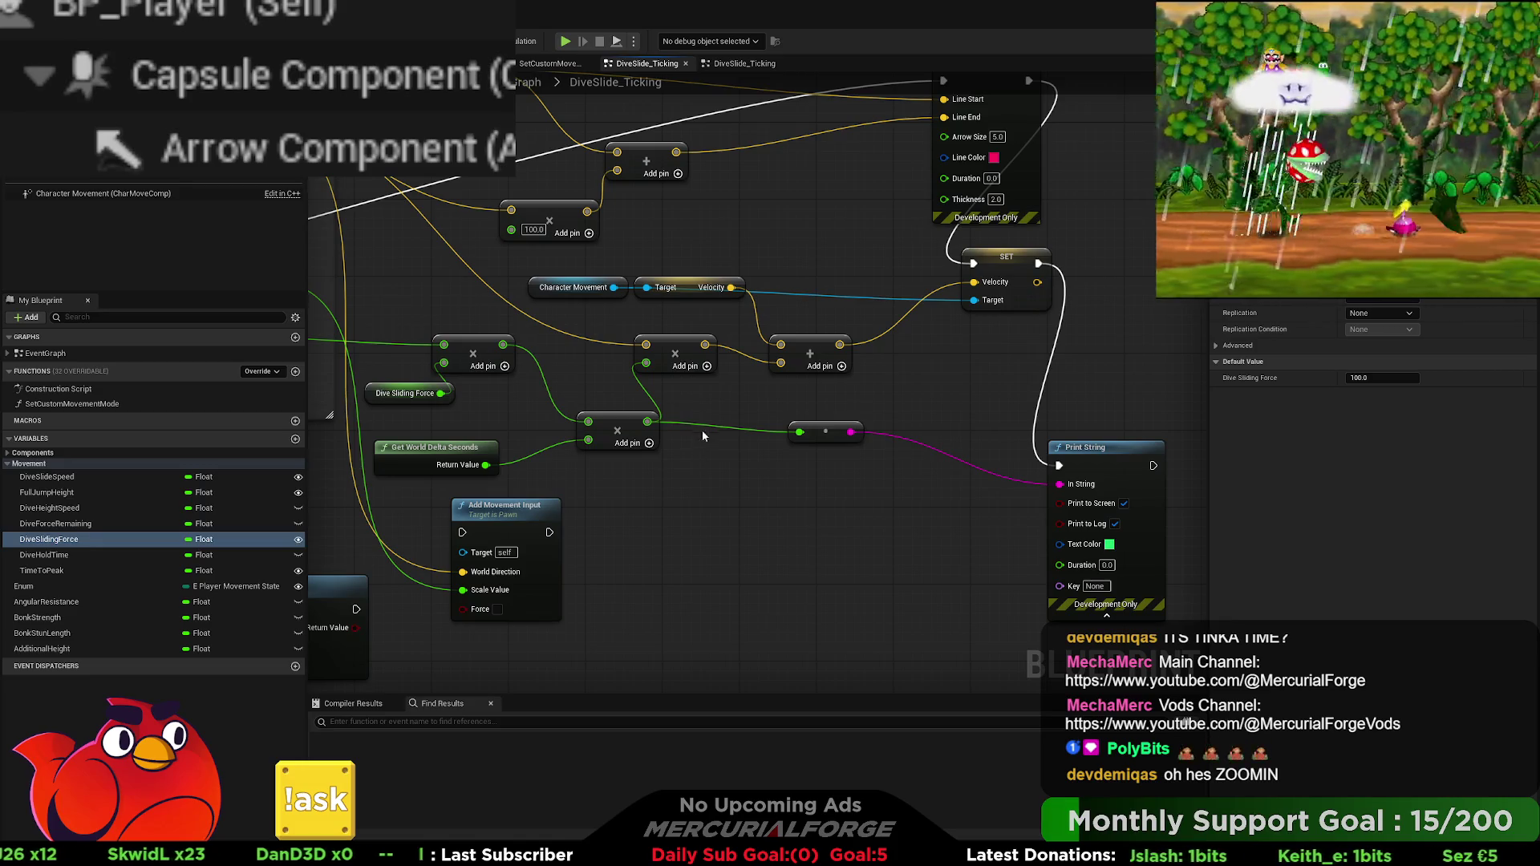
{"action": "mouse_move", "coordinate": [828, 396]}
{"action": "left_mouse_down"}
{"action": "mouse_move", "coordinate": [629, 325]}
{"action": "mouse_move", "coordinate": [860, 335]}
{"action": "mouse_move", "coordinate": [791, 325]}
{"action": "left_mouse_up"}
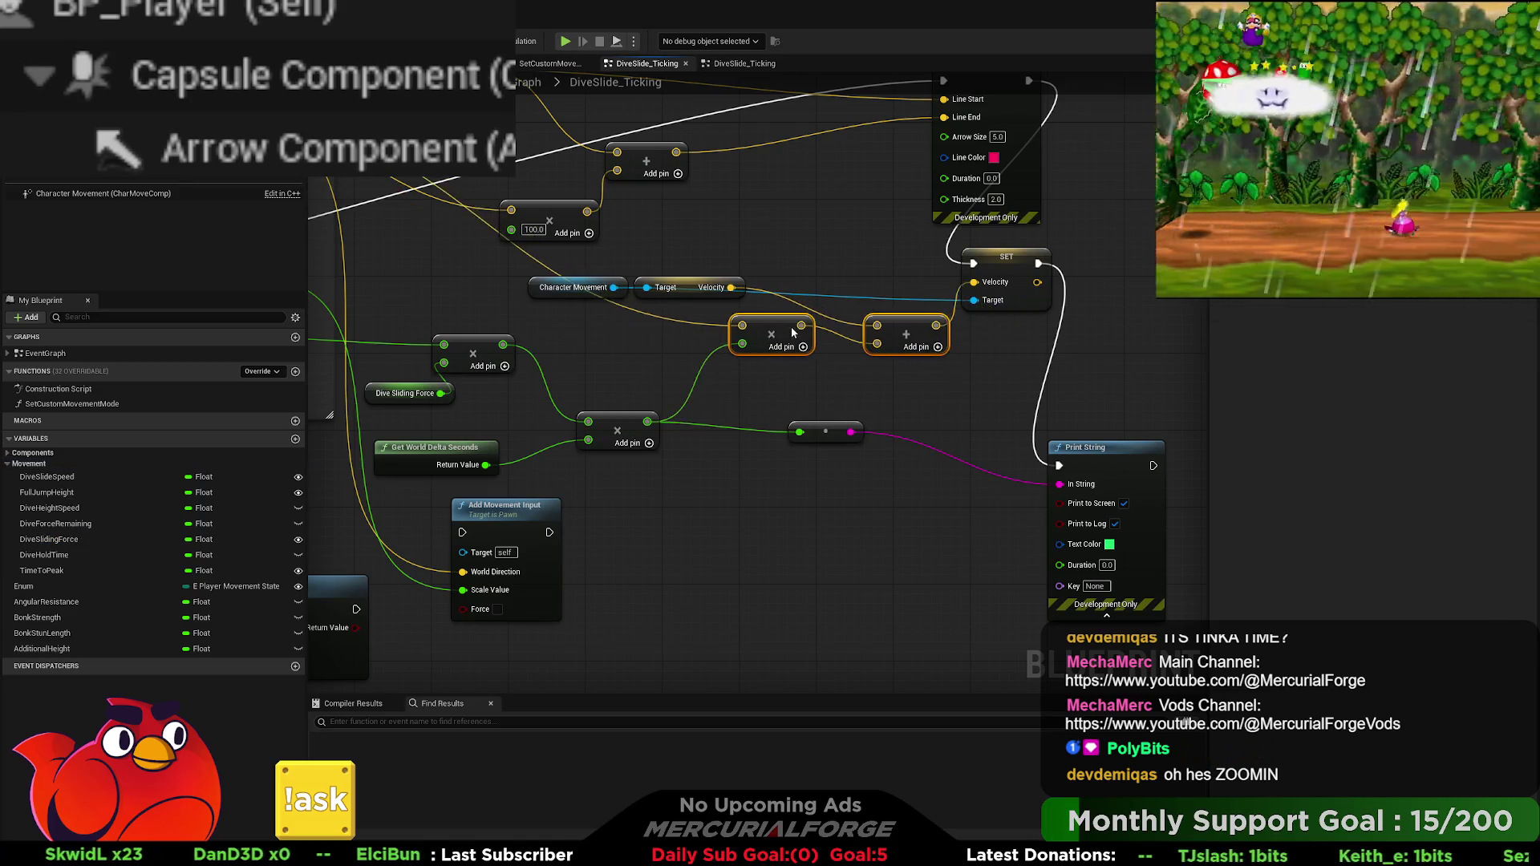
{"action": "mouse_move", "coordinate": [747, 408]}
{"action": "left_mouse_down"}
{"action": "mouse_move", "coordinate": [910, 404]}
{"action": "mouse_move", "coordinate": [1001, 426]}
{"action": "left_mouse_up"}
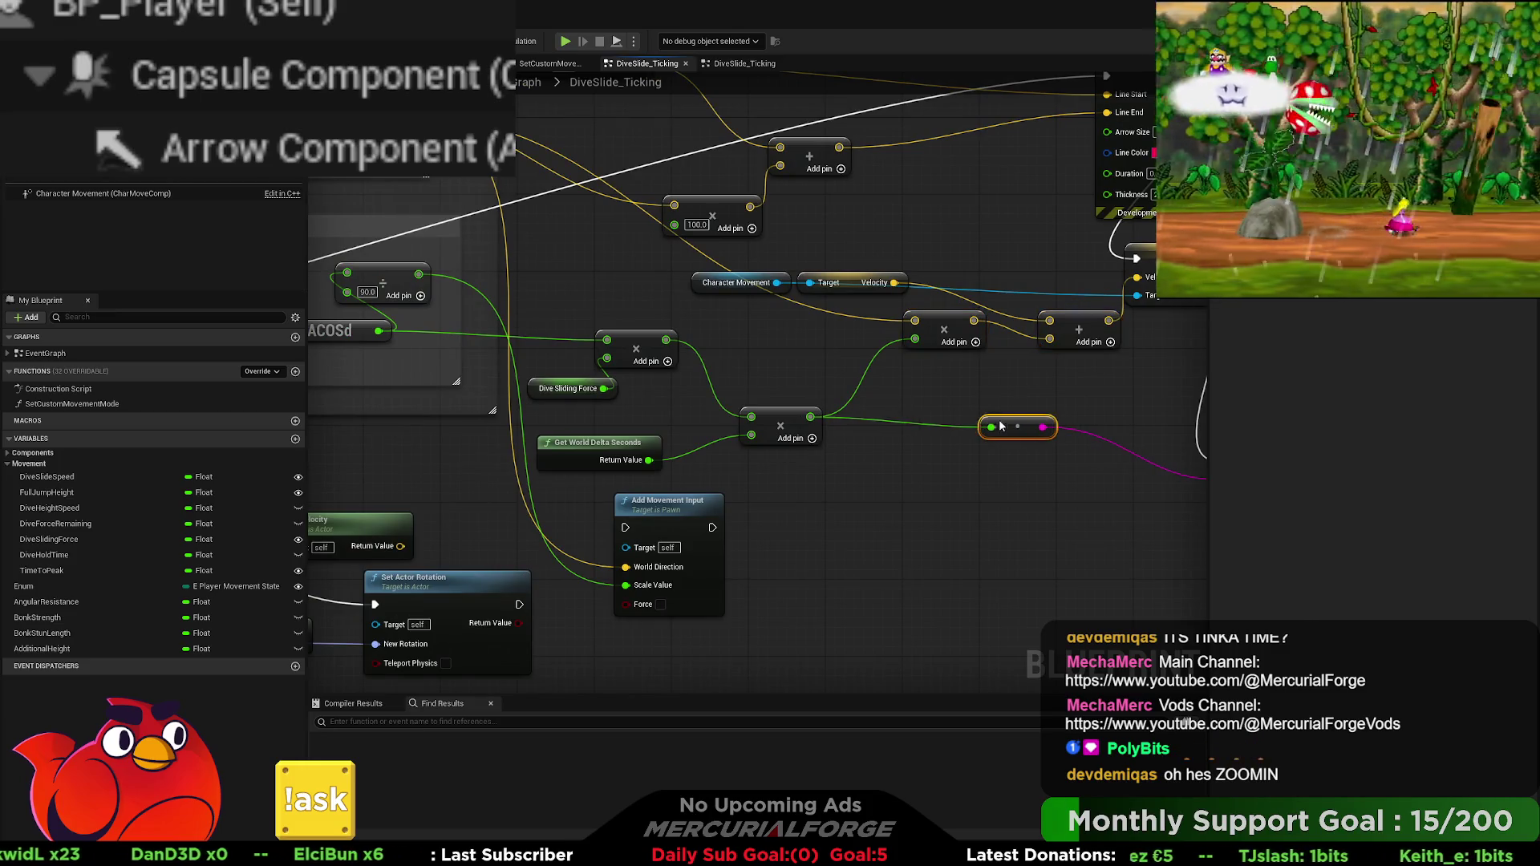
{"action": "mouse_move", "coordinate": [800, 410]}
{"action": "left_mouse_down"}
{"action": "mouse_move", "coordinate": [739, 398]}
{"action": "mouse_move", "coordinate": [826, 424]}
{"action": "left_mouse_up"}
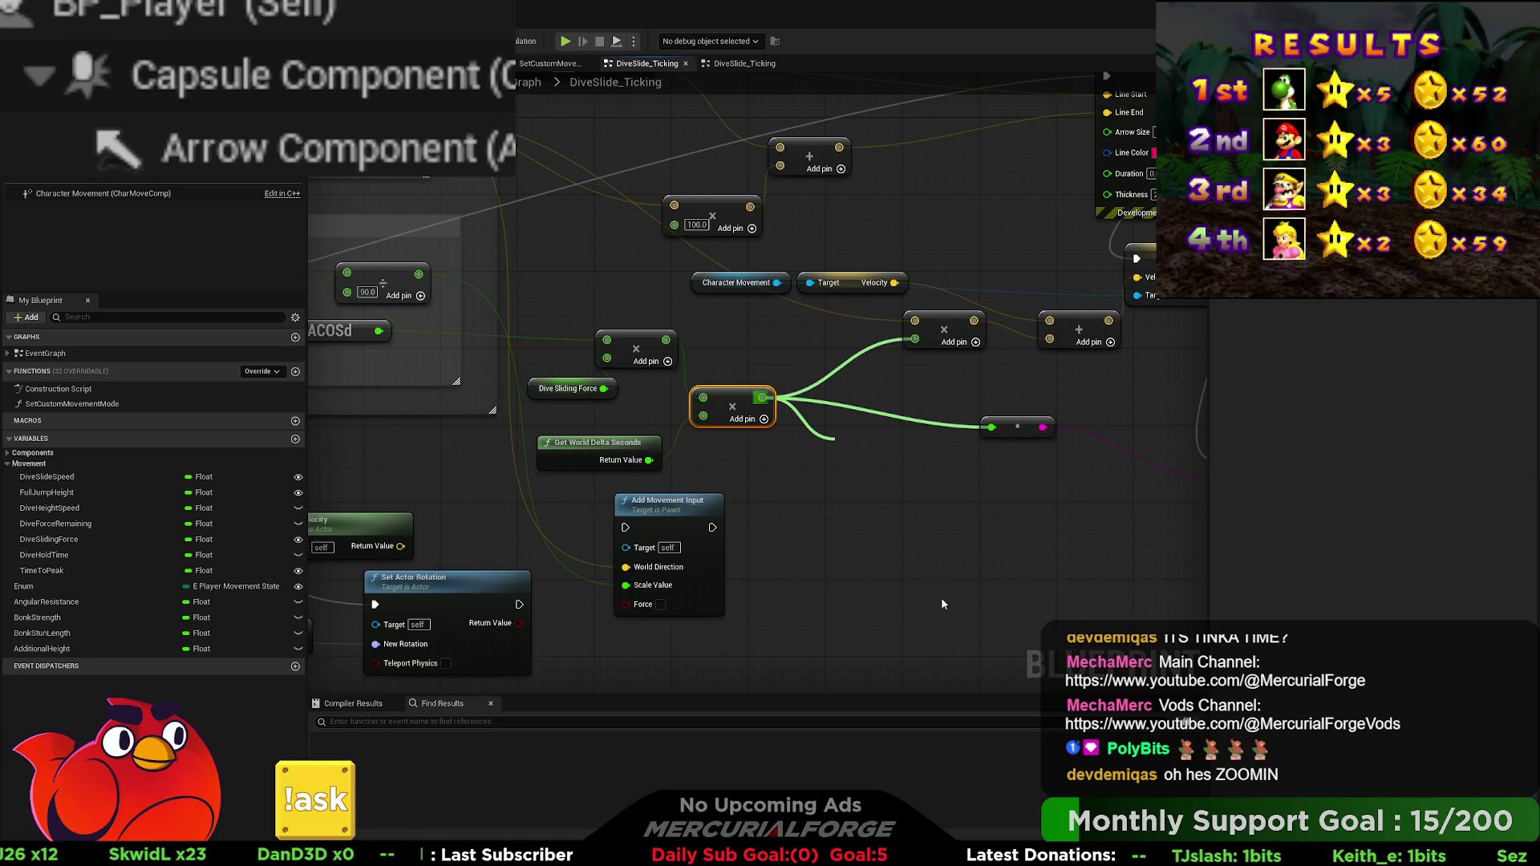
Step: Insert a Clamp (Float) node before the reroute and arrange the surrounding nodes
{"action": "left_click", "coordinate": [924, 513]}
{"action": "left_click_drag", "start_coordinate": [916, 460], "coordinate": [868, 407]}
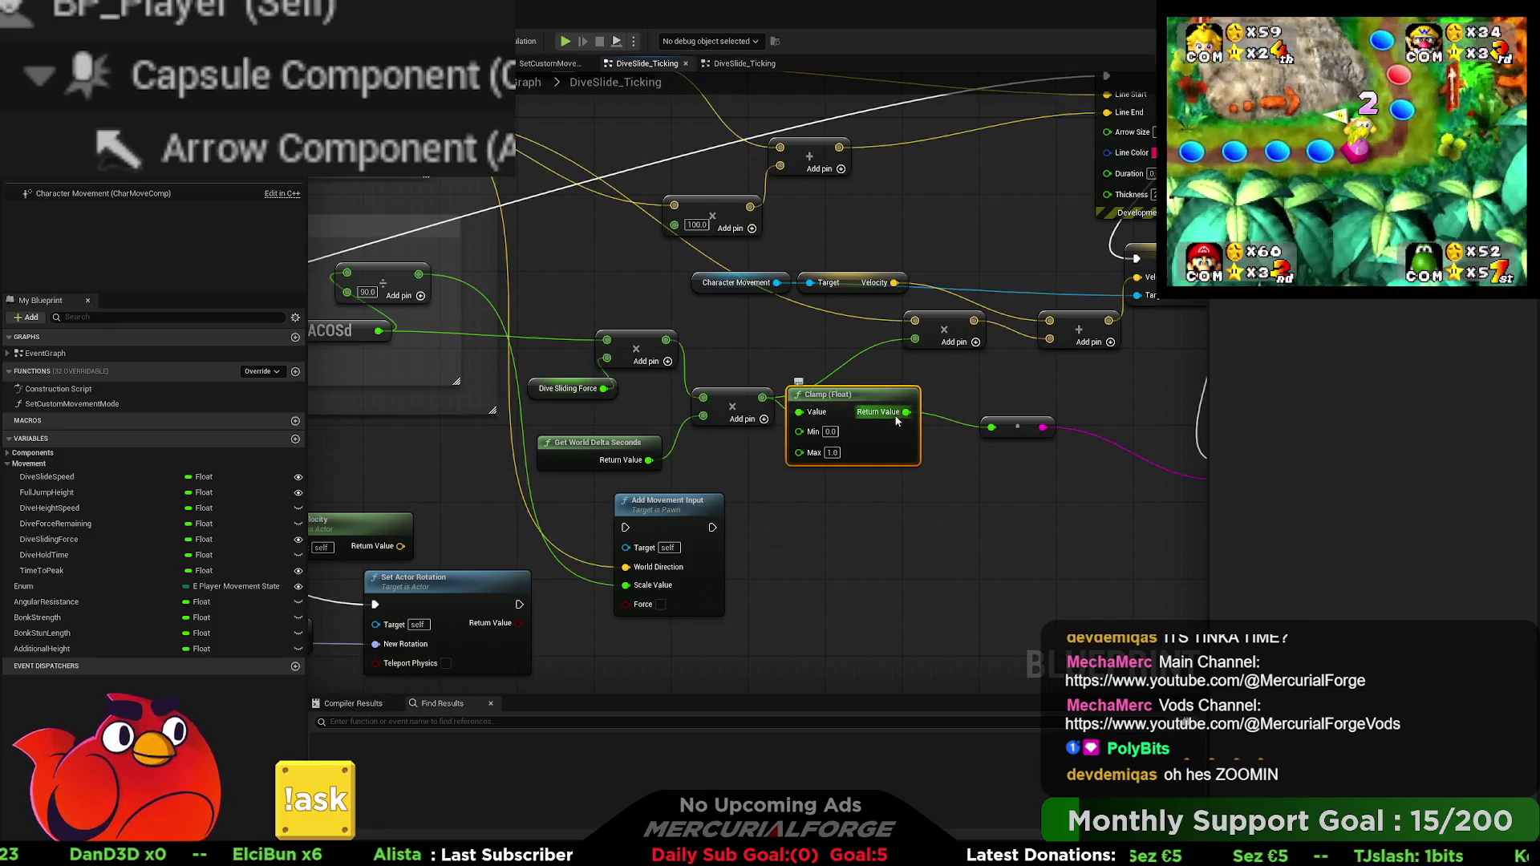
{"action": "mouse_move", "coordinate": [987, 344]}
{"action": "left_mouse_down"}
{"action": "mouse_move", "coordinate": [829, 333]}
{"action": "mouse_move", "coordinate": [865, 322]}
{"action": "left_mouse_up"}
{"action": "left_click_drag", "start_coordinate": [861, 417], "coordinate": [978, 409]}
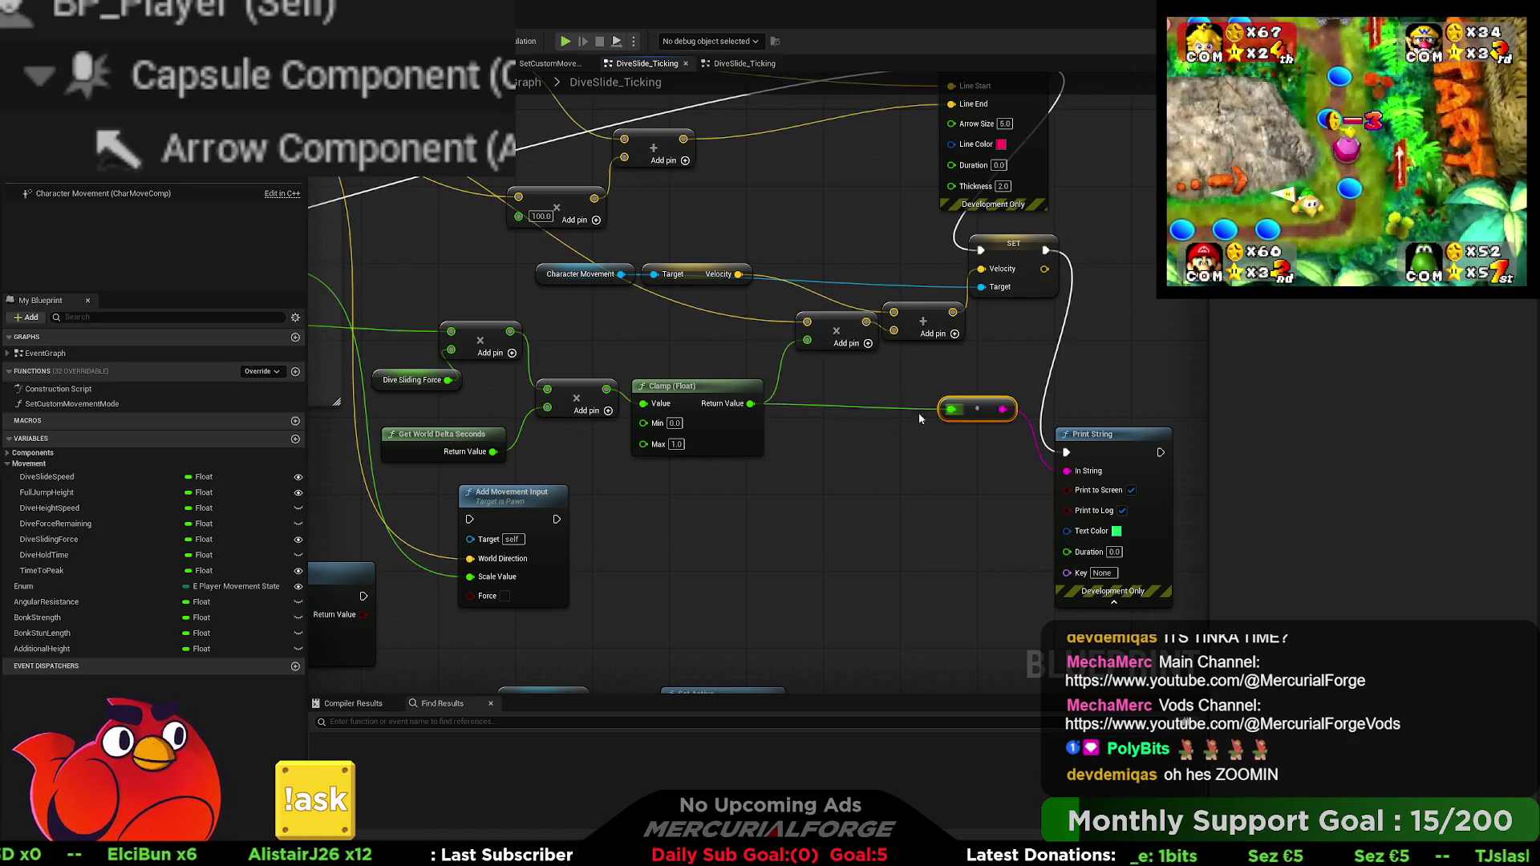
{"action": "left_click_drag", "start_coordinate": [712, 388], "coordinate": [732, 369]}
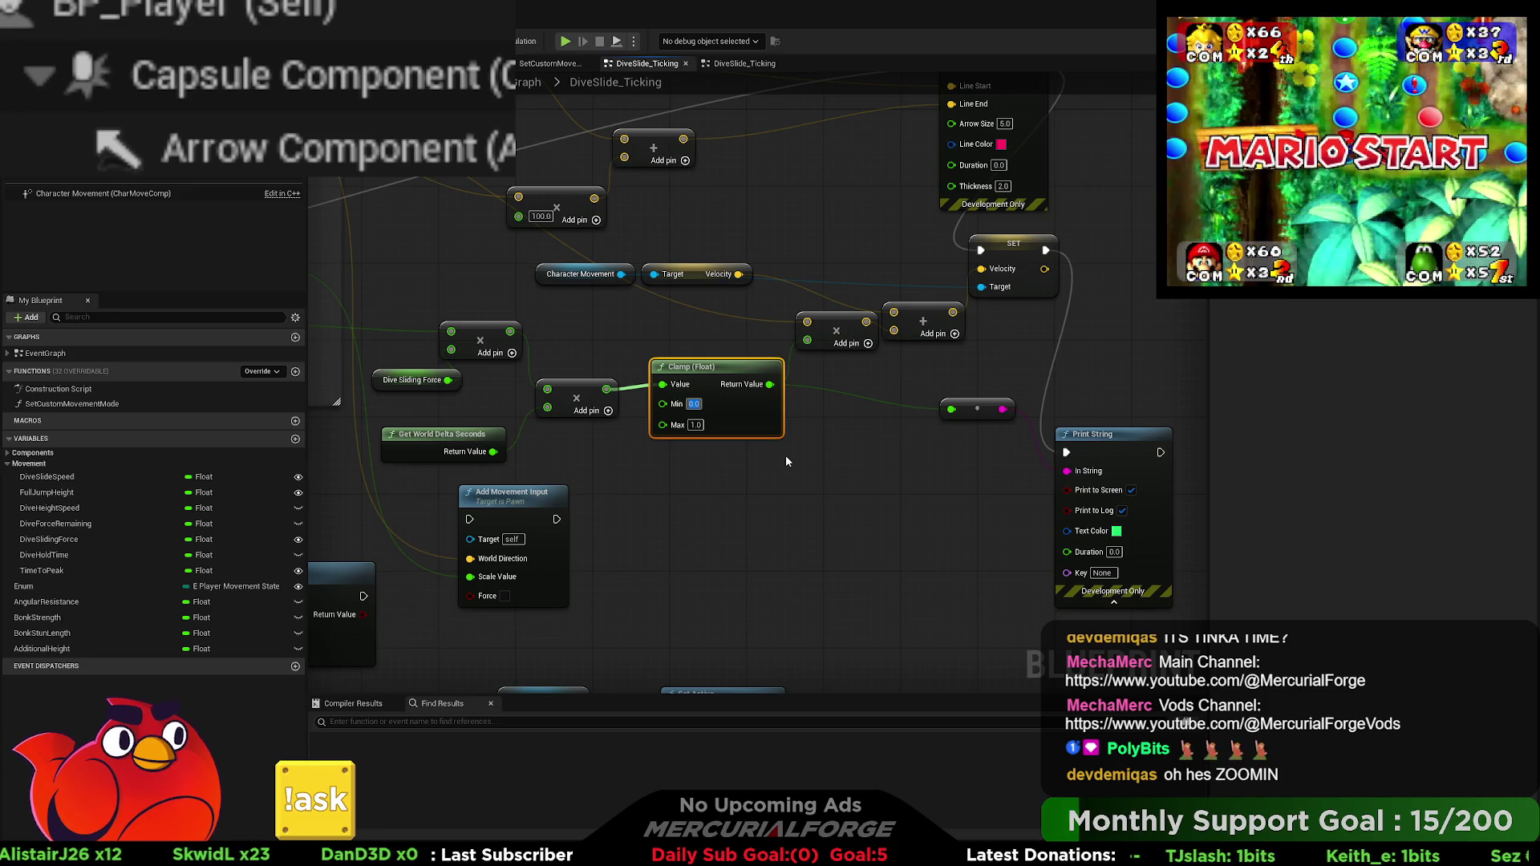
Step: Set the Clamp's Min to 0.0 and Max to 25.0
{"action": "type", "text": "10"}
{"action": "key", "text": "Tab"}
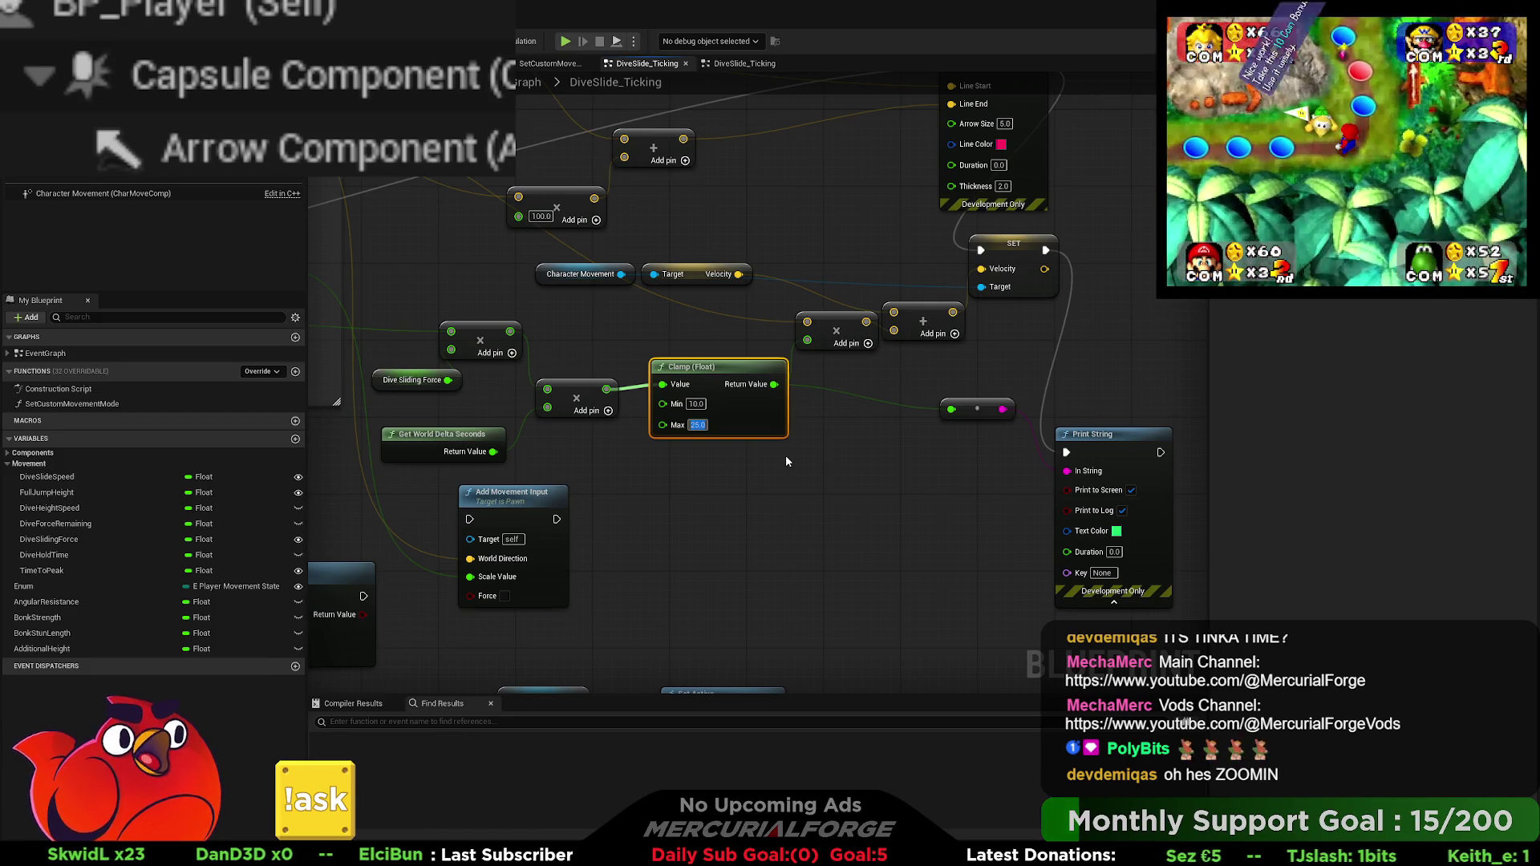
{"action": "type", "text": "25"}
{"action": "left_click", "coordinate": [614, 426]}
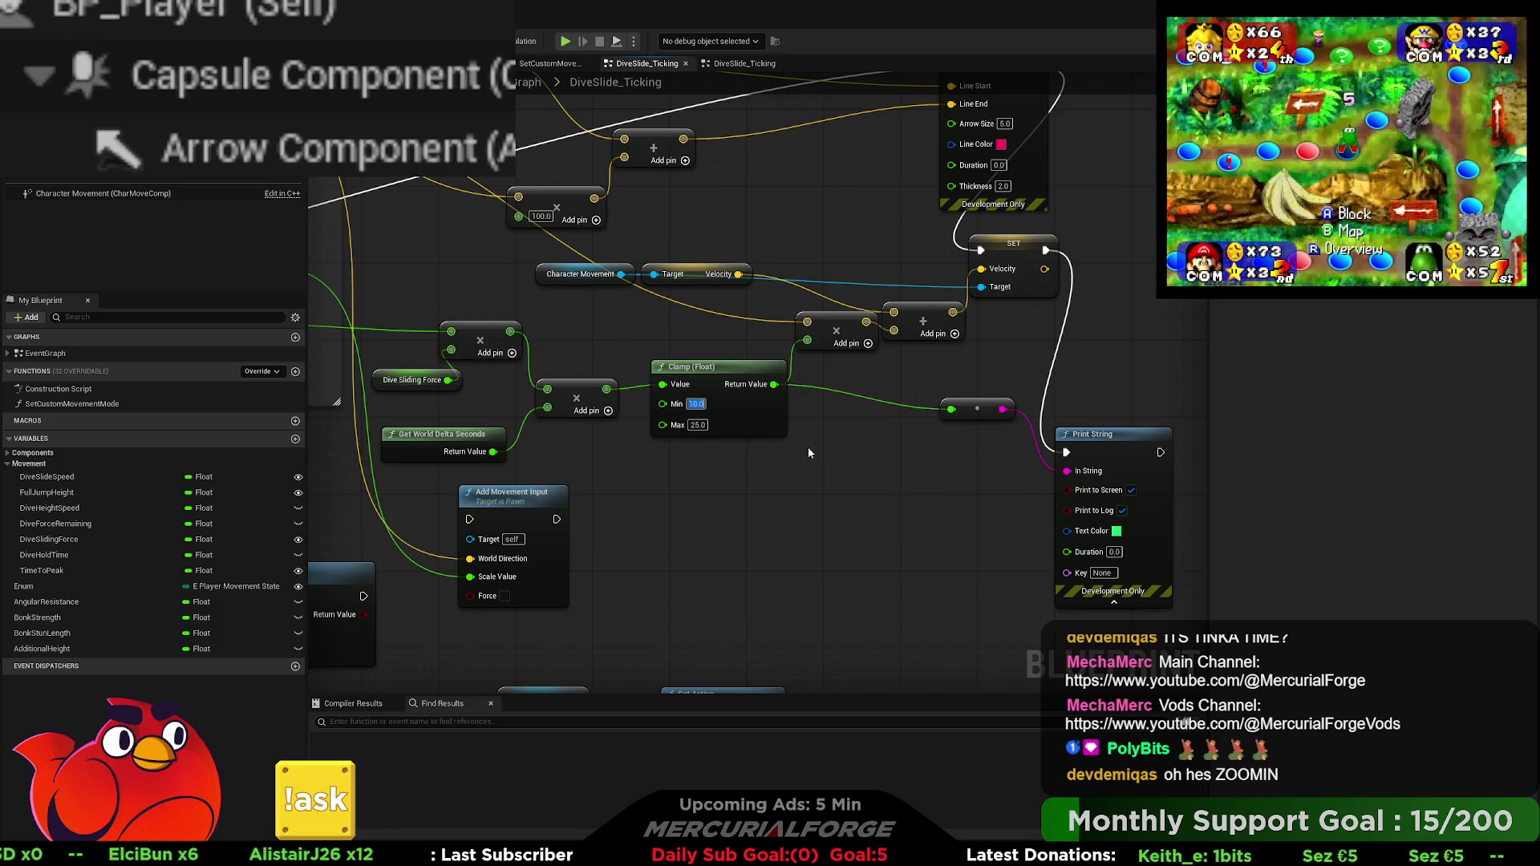
{"action": "type", "text": "0"}
{"action": "key", "text": "Return"}
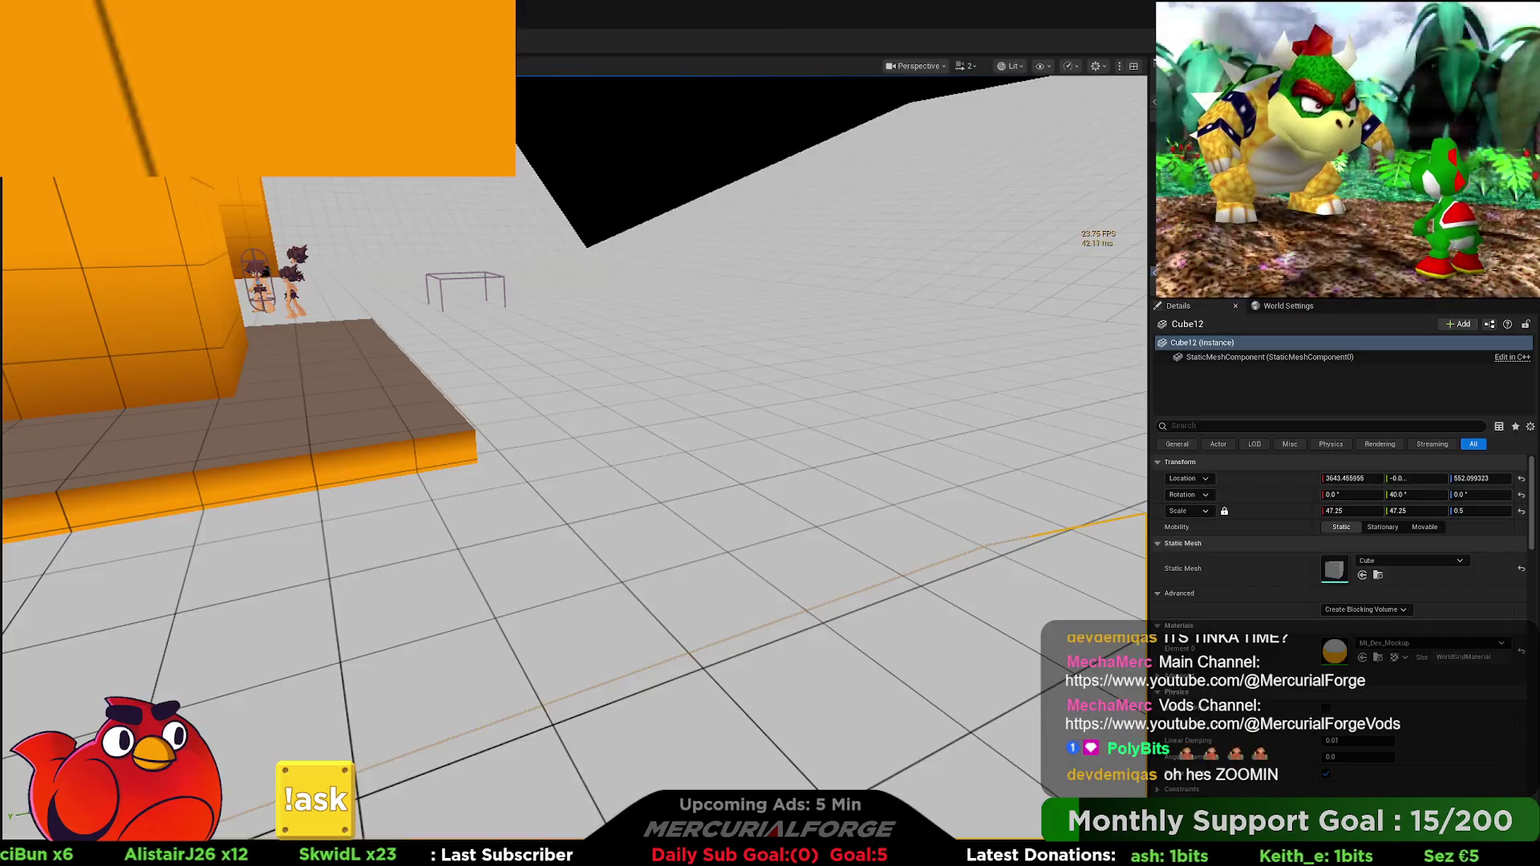
Step: Start a play test and dive-slide across the floor toward the orange platforms
{"action": "key", "text": "alt+p"}
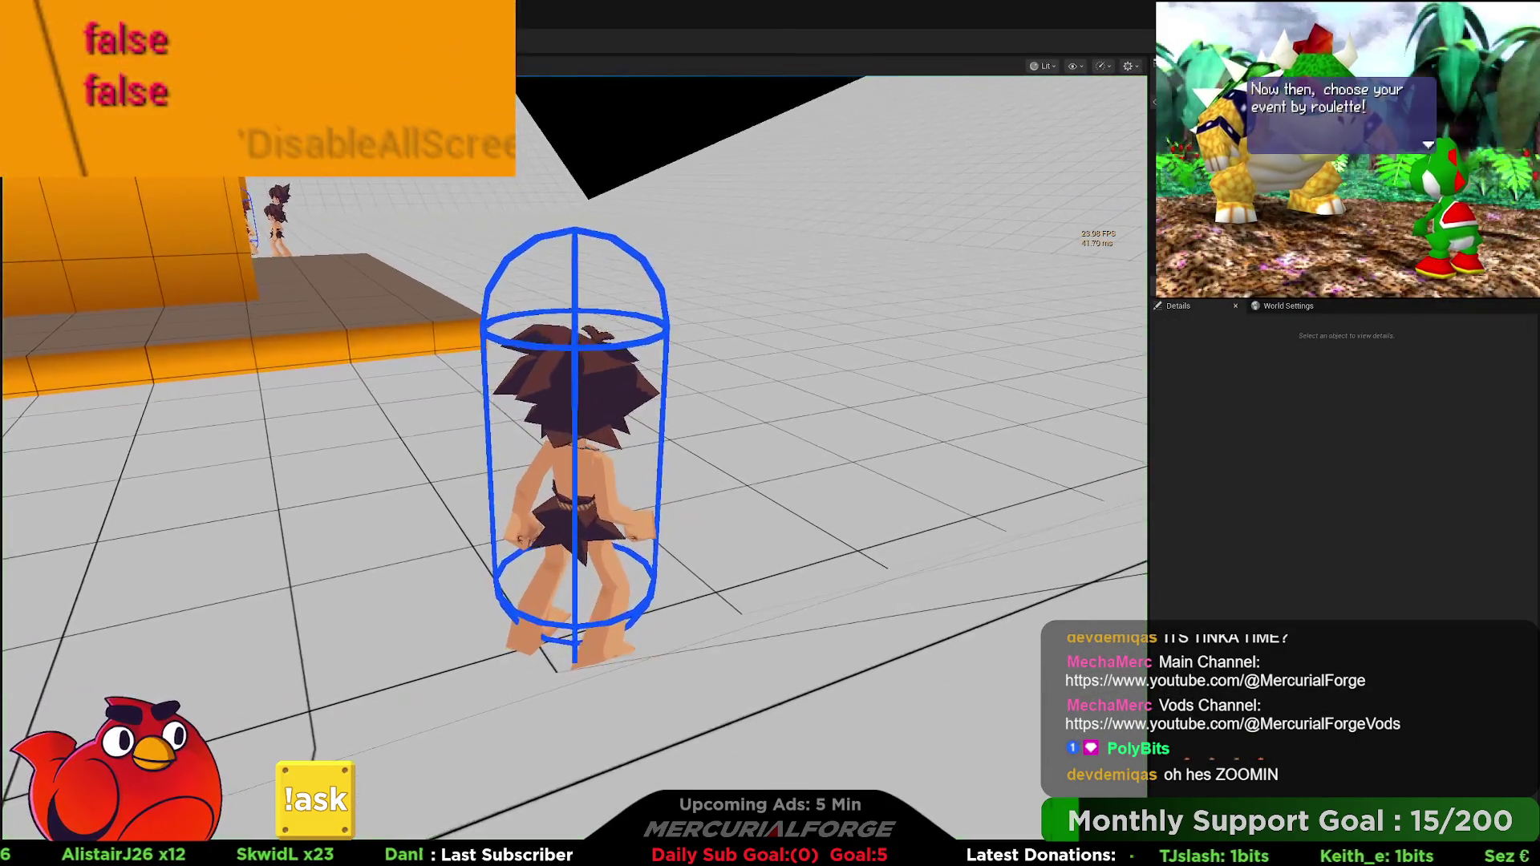
{"action": "key", "text": "w"}
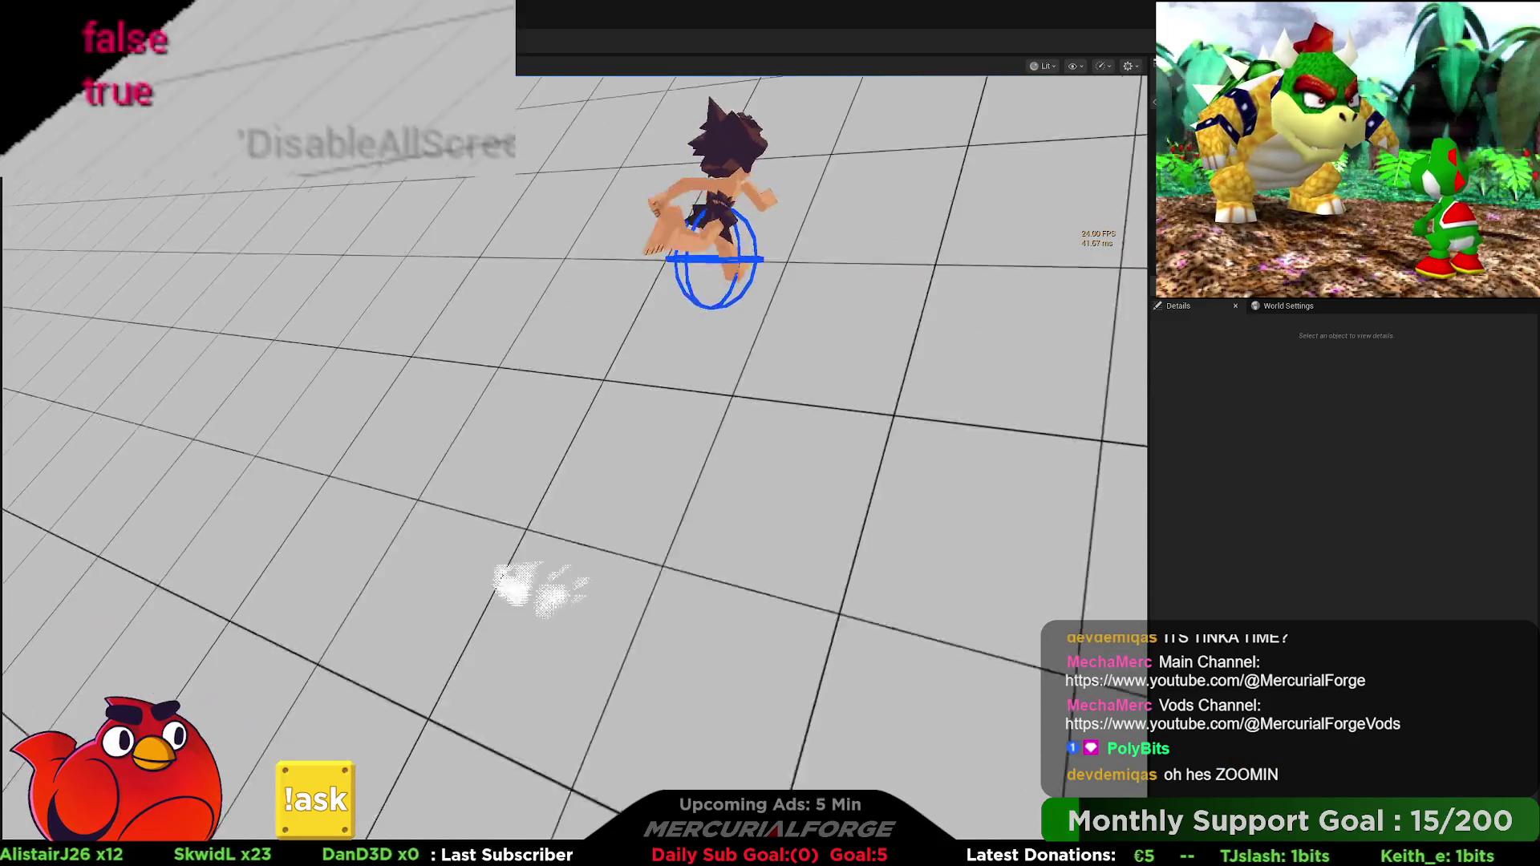
{"action": "key", "text": "w"}
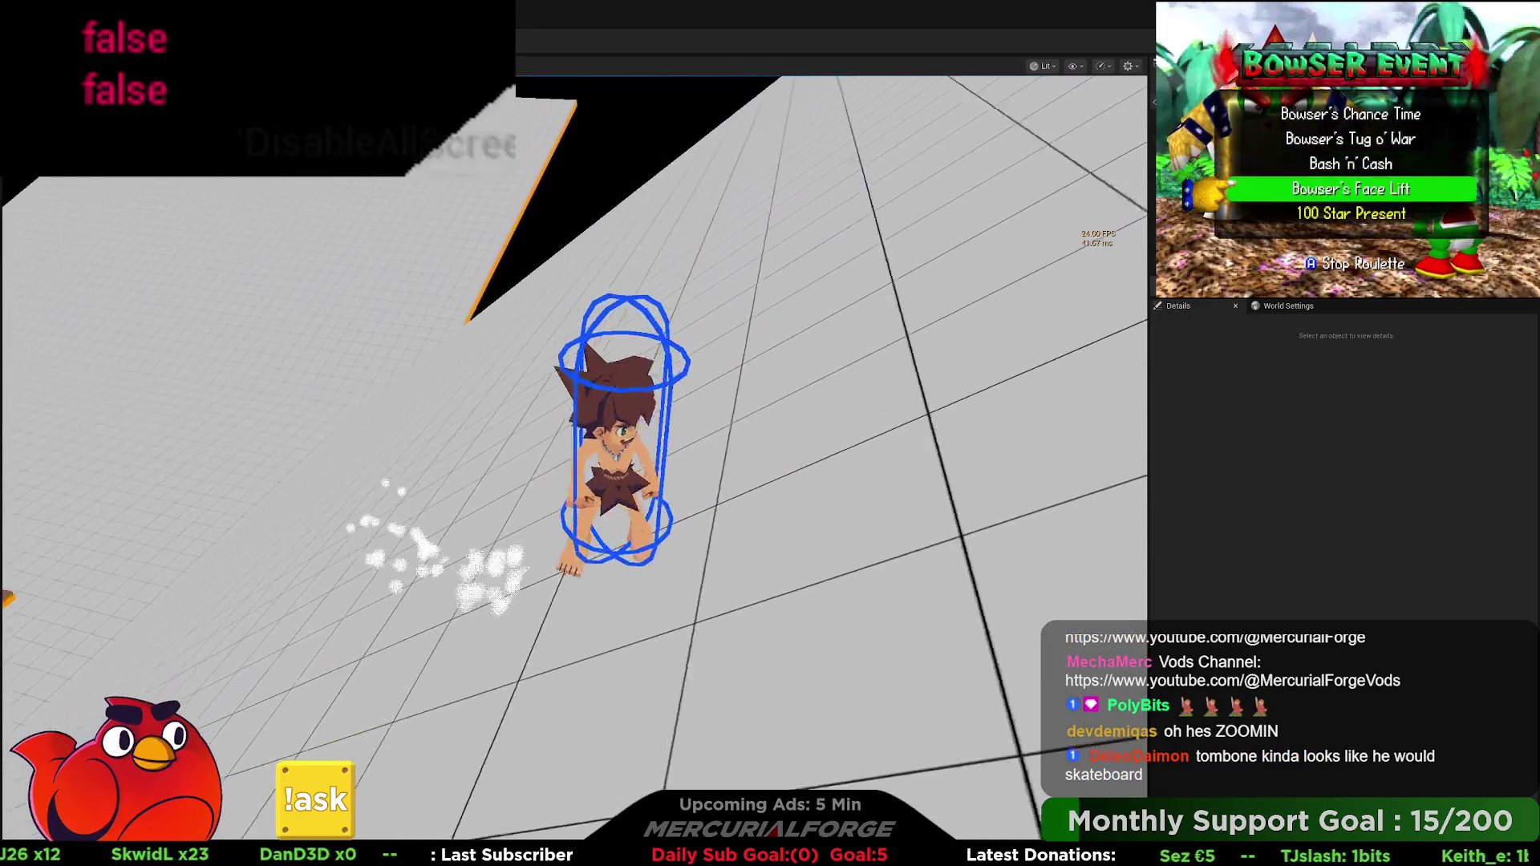
{"action": "key", "text": "w"}
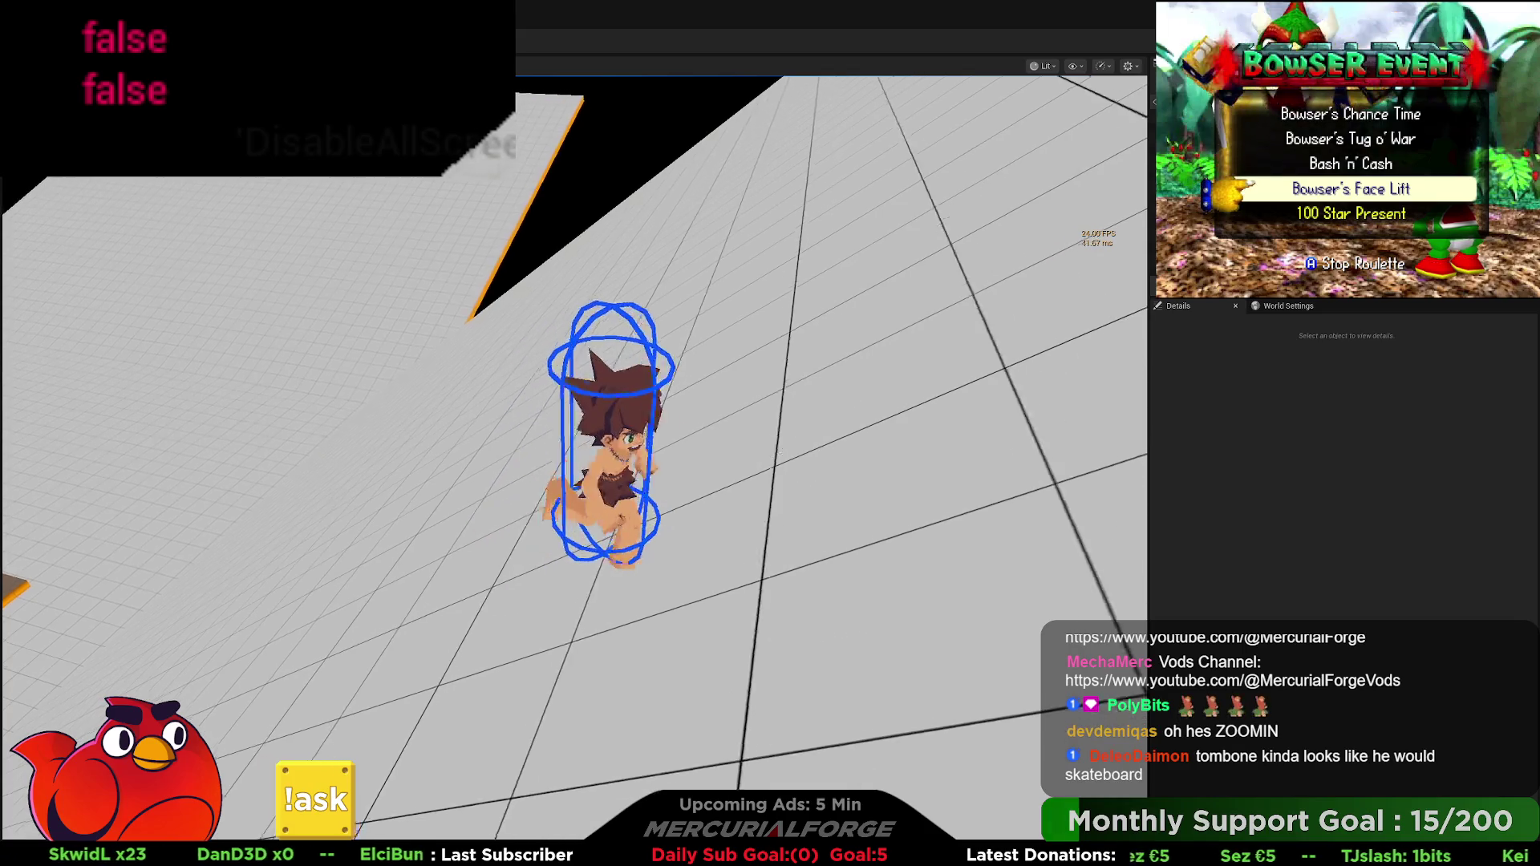
{"action": "key", "text": "space"}
{"action": "key", "text": "w"}
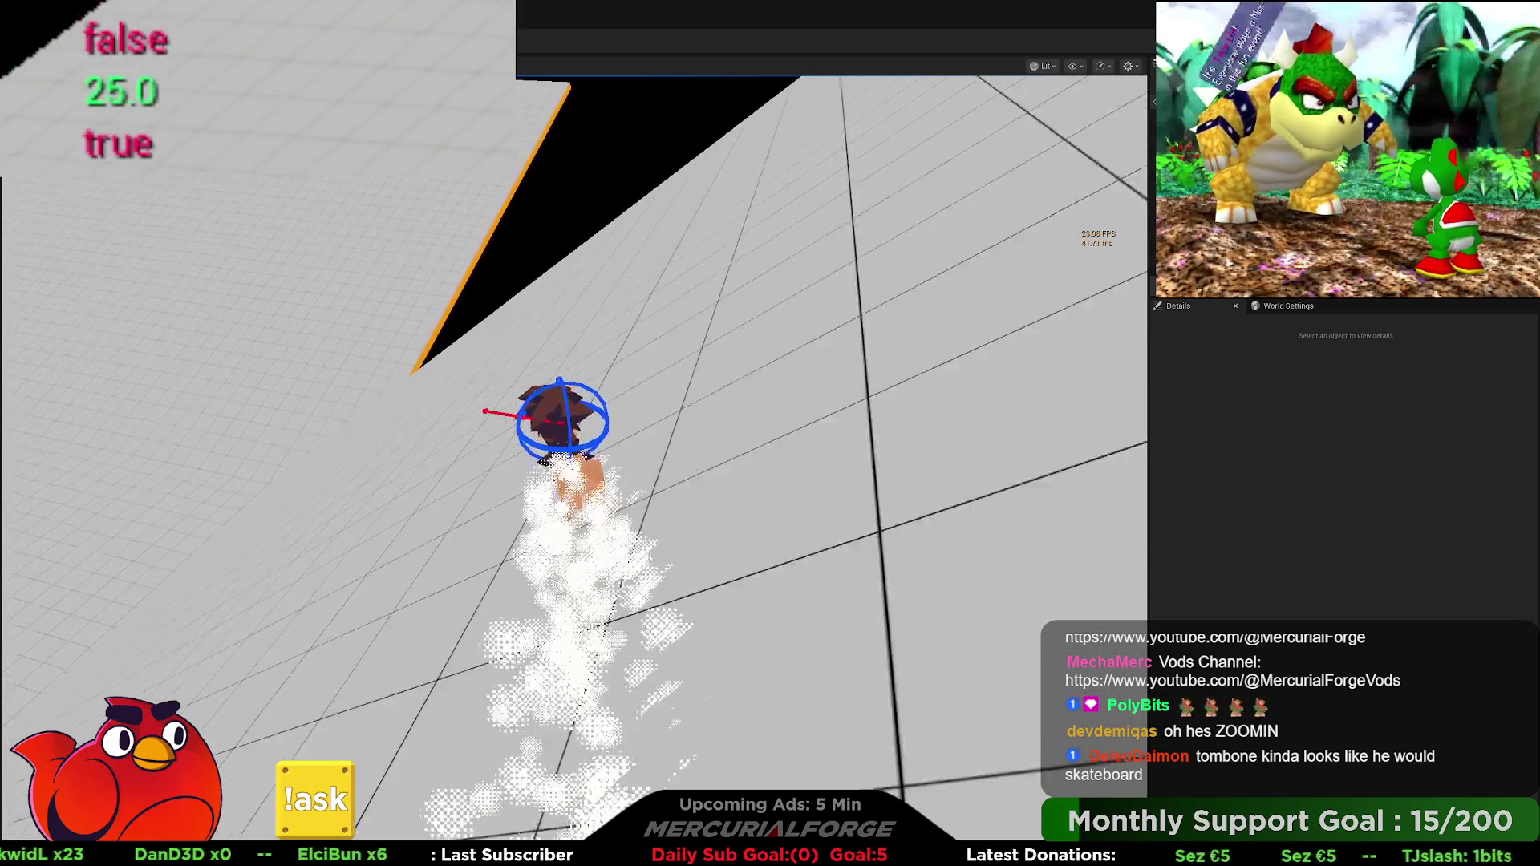
{"action": "key", "text": "w"}
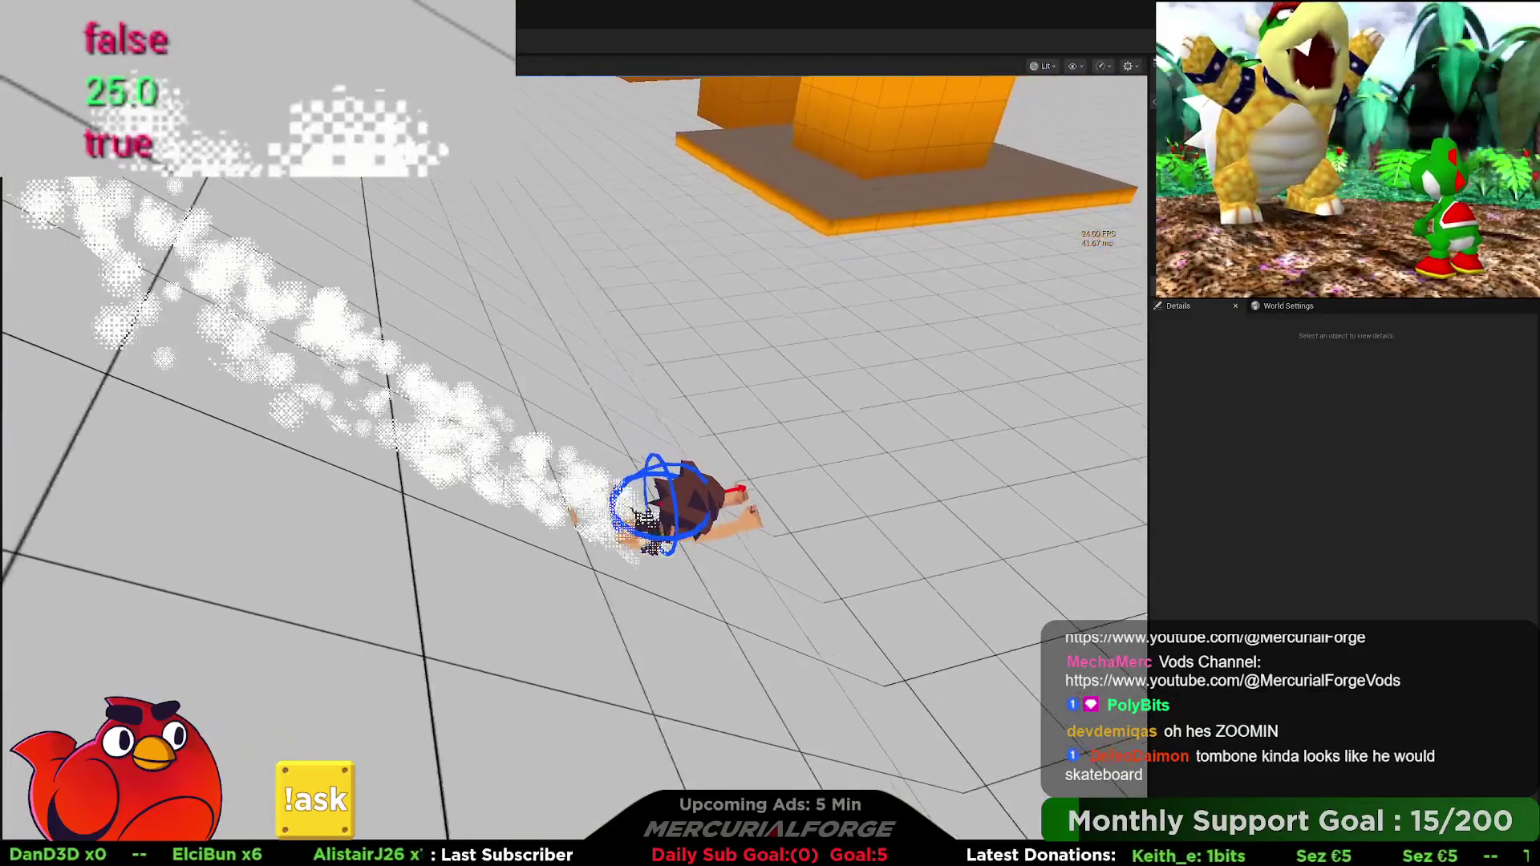
Step: Slide again and dive prone, then stop and return to the BP_Player graph
{"action": "key", "text": "w"}
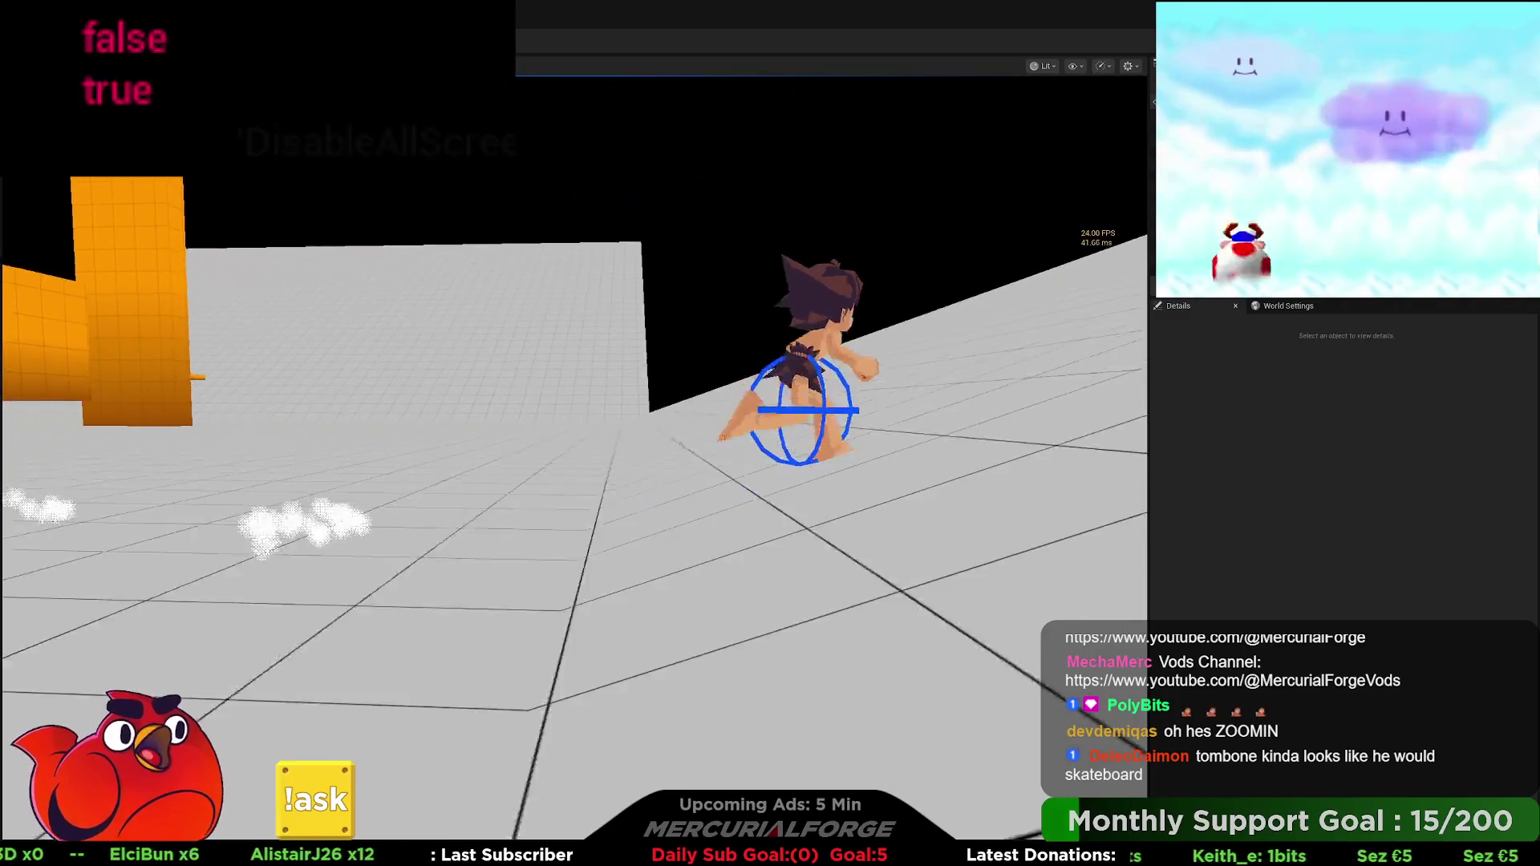
{"action": "key", "text": "w"}
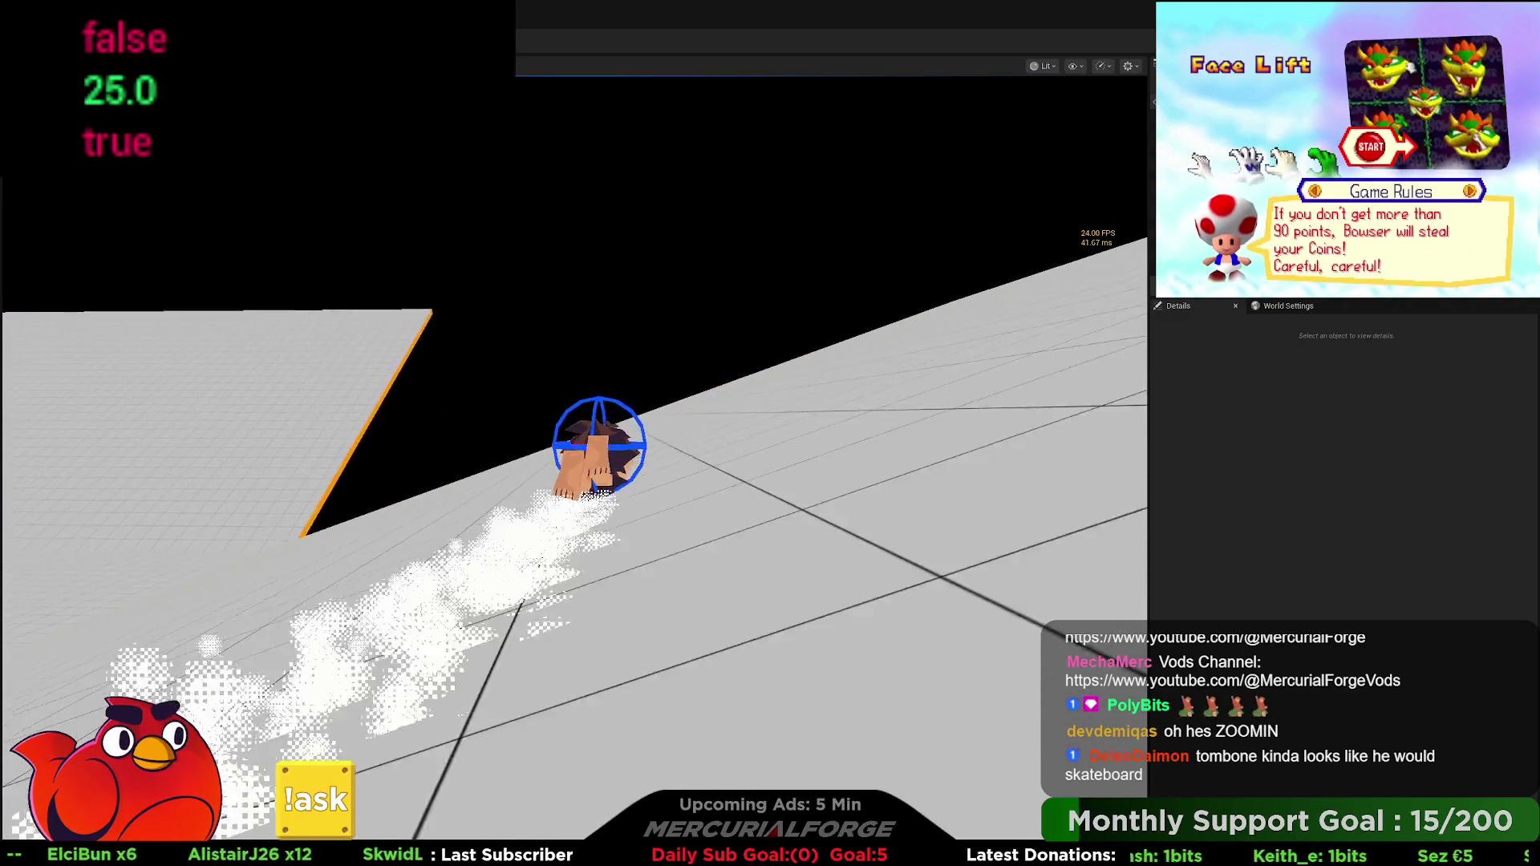
{"action": "key", "text": "w"}
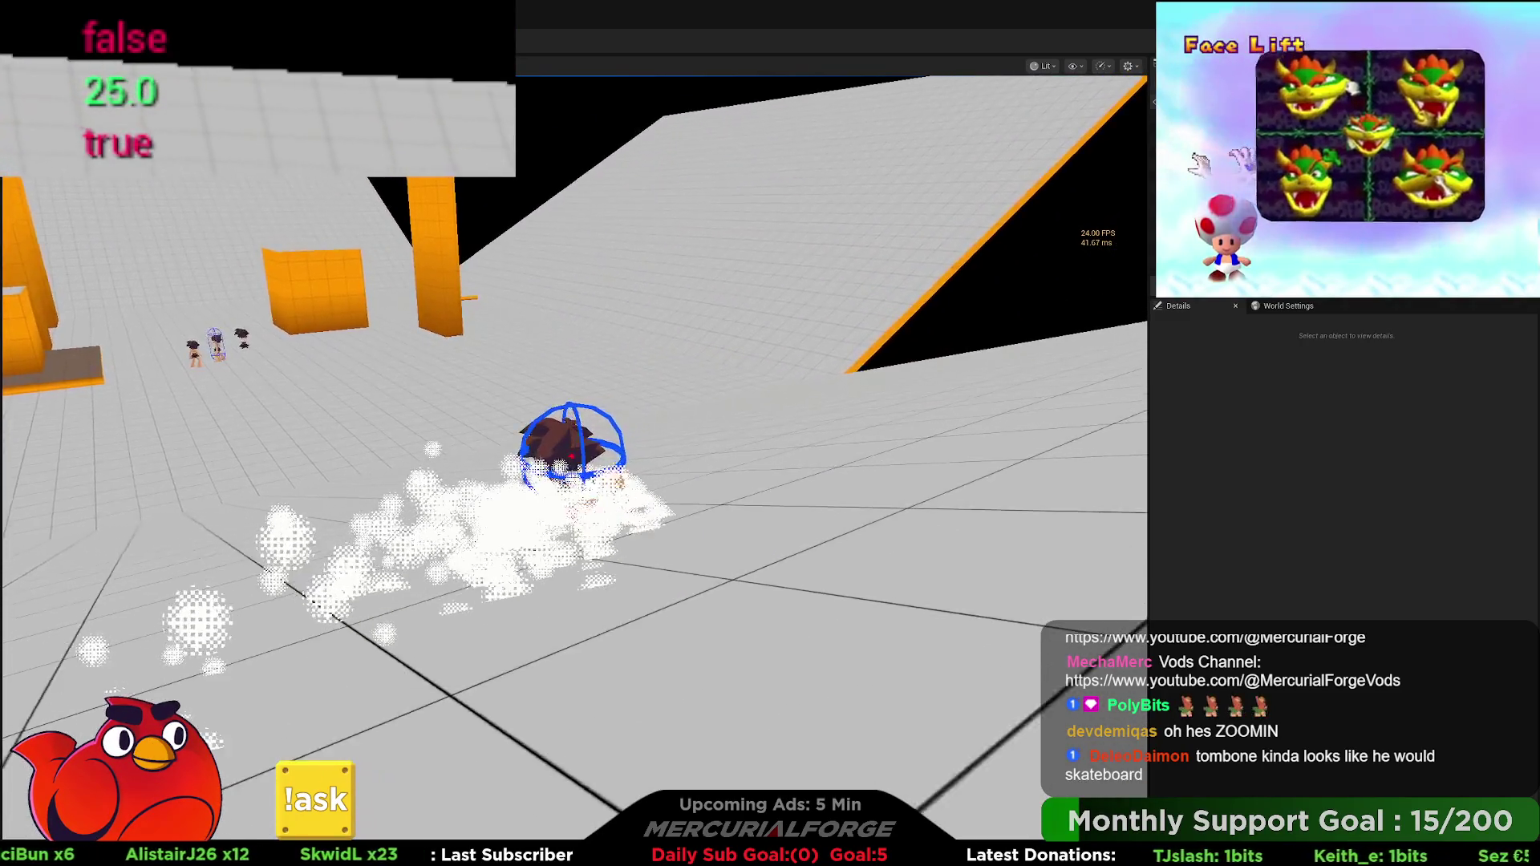
{"action": "key", "text": "w"}
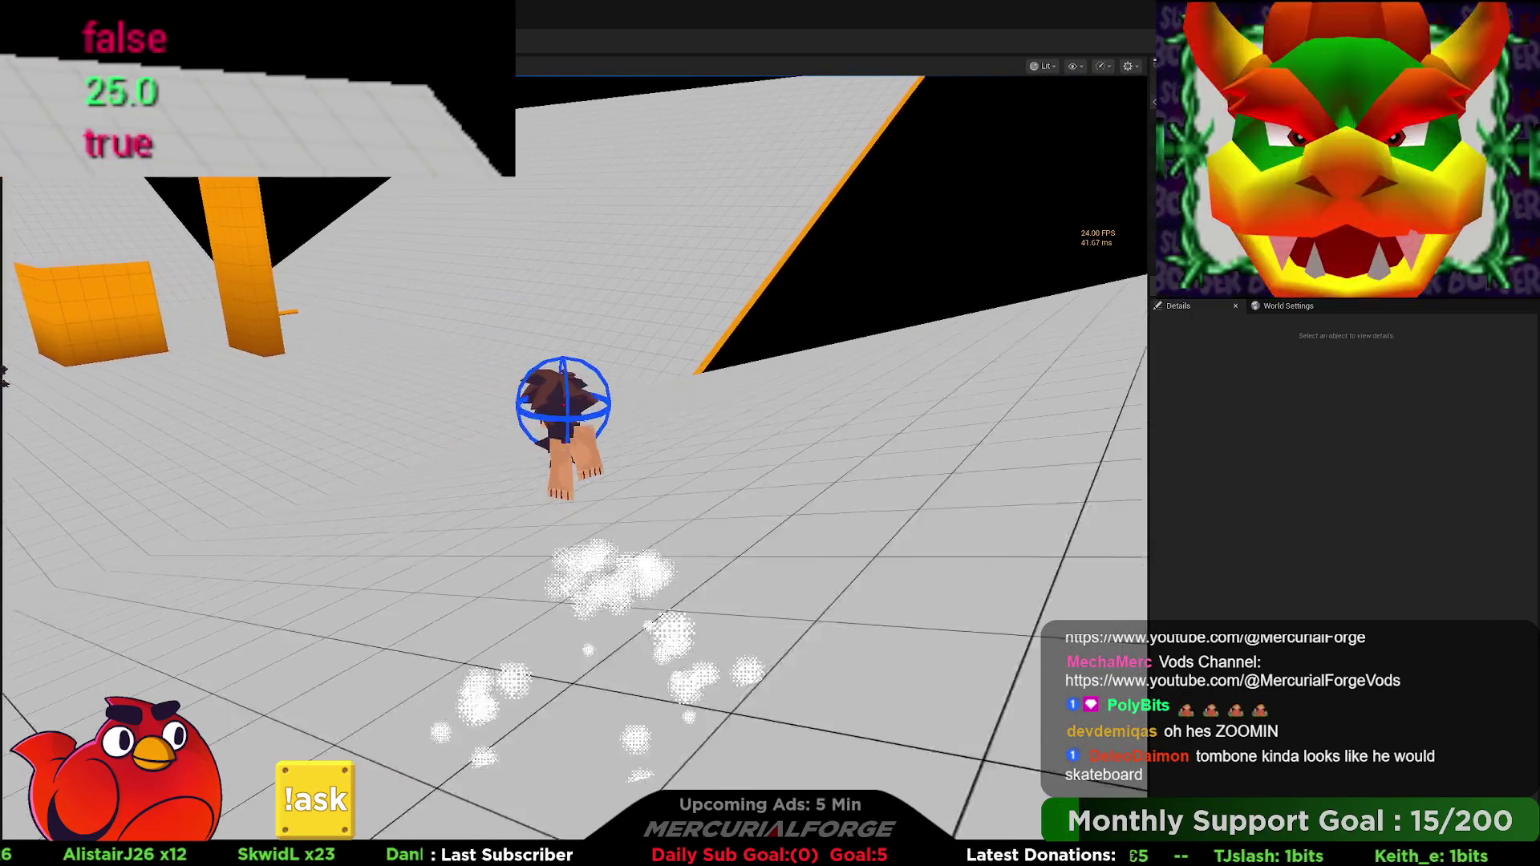
{"action": "key", "text": "w"}
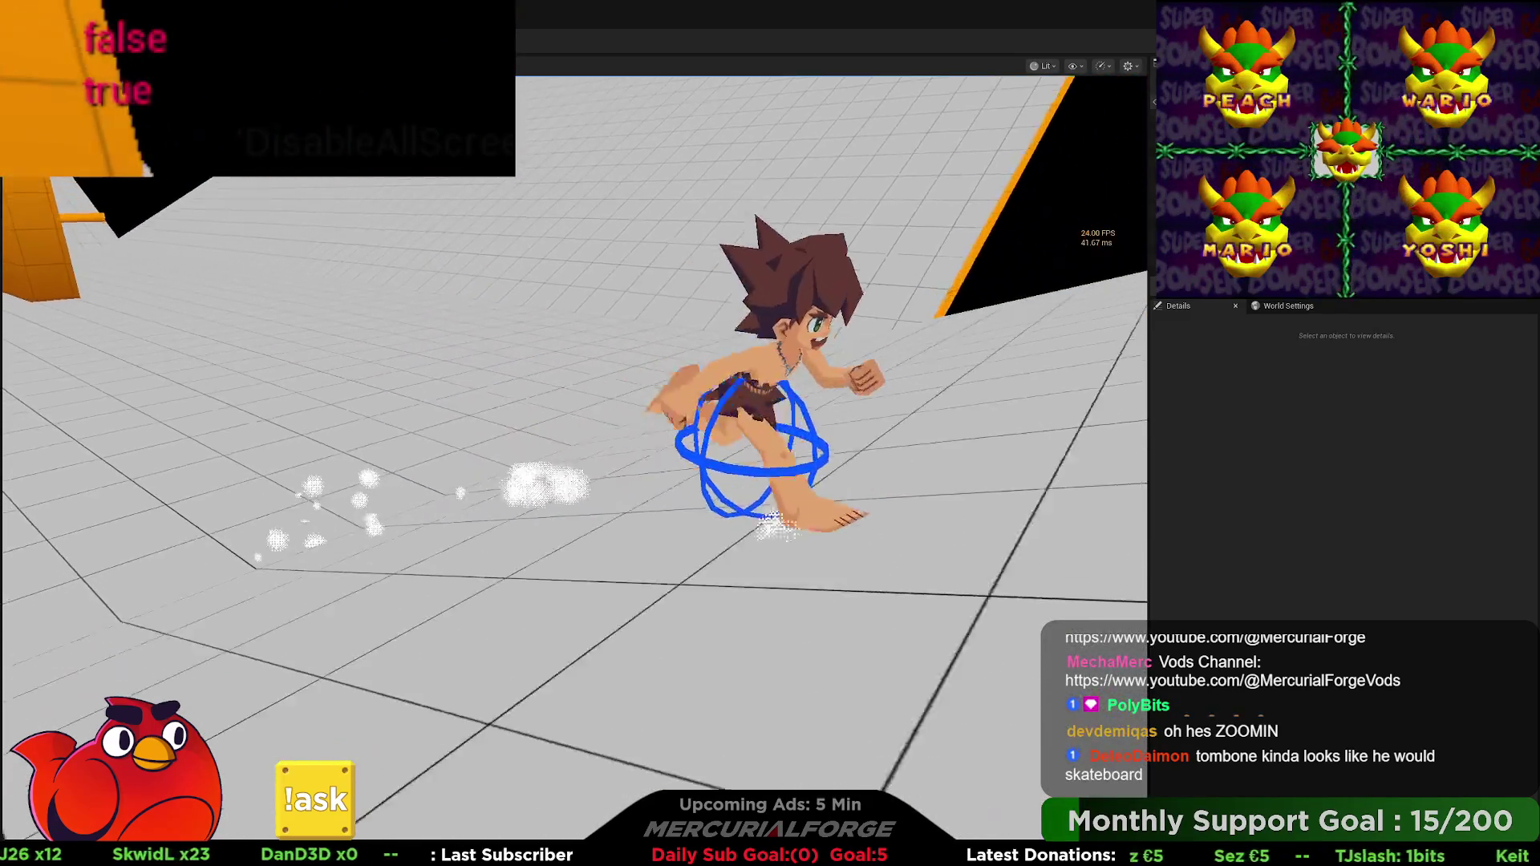
{"action": "key", "text": "c"}
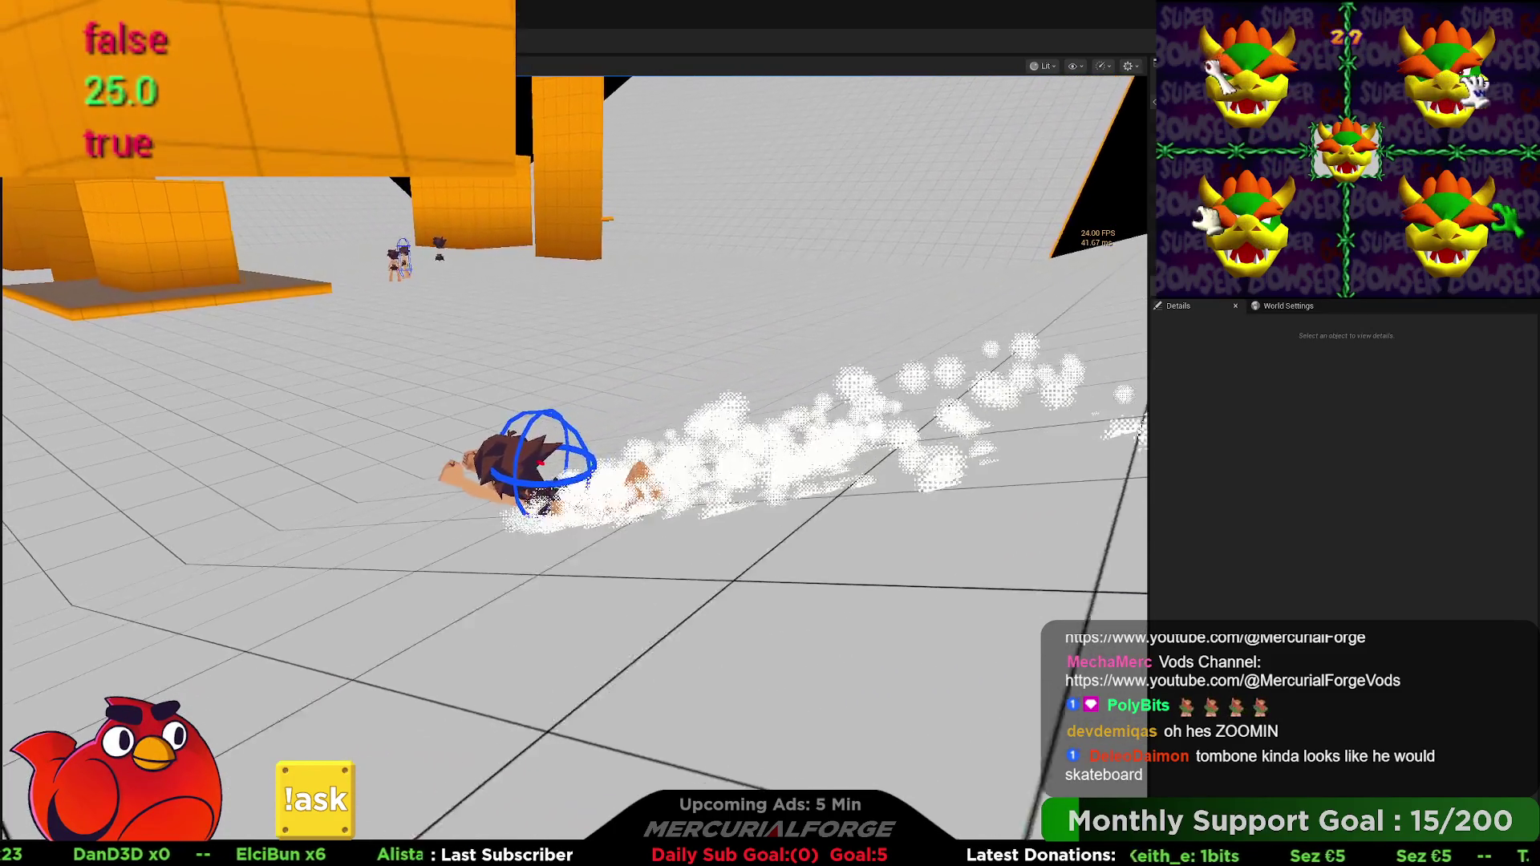
{"action": "key", "text": "Escape"}
{"action": "key", "text": "alt+Tab"}
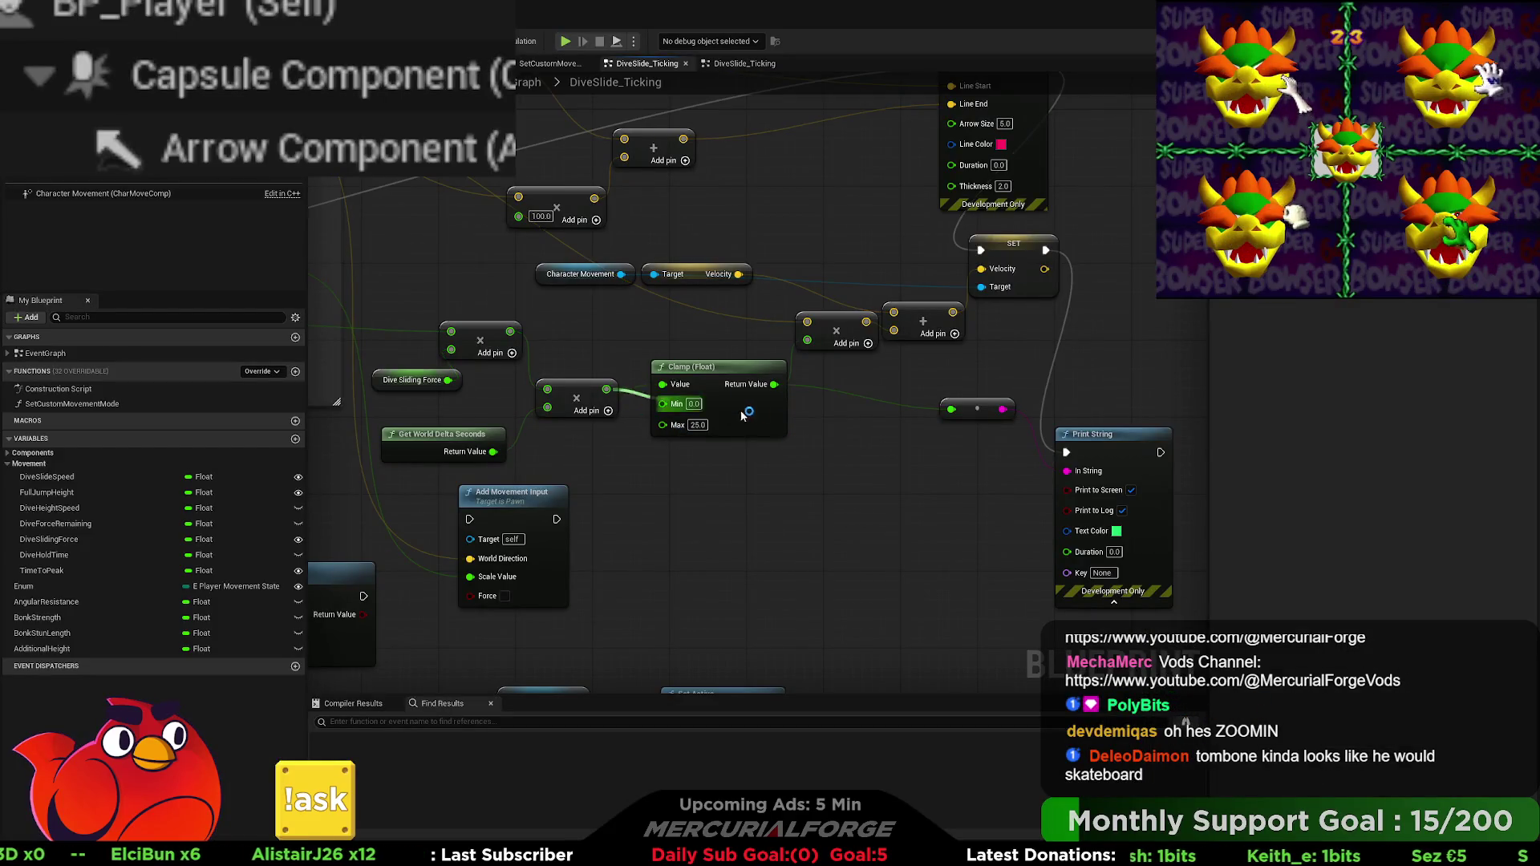
Step: Wire the multiply output straight to the reroute and start a new play test
{"action": "left_click_drag", "start_coordinate": [604, 392], "coordinate": [951, 410]}
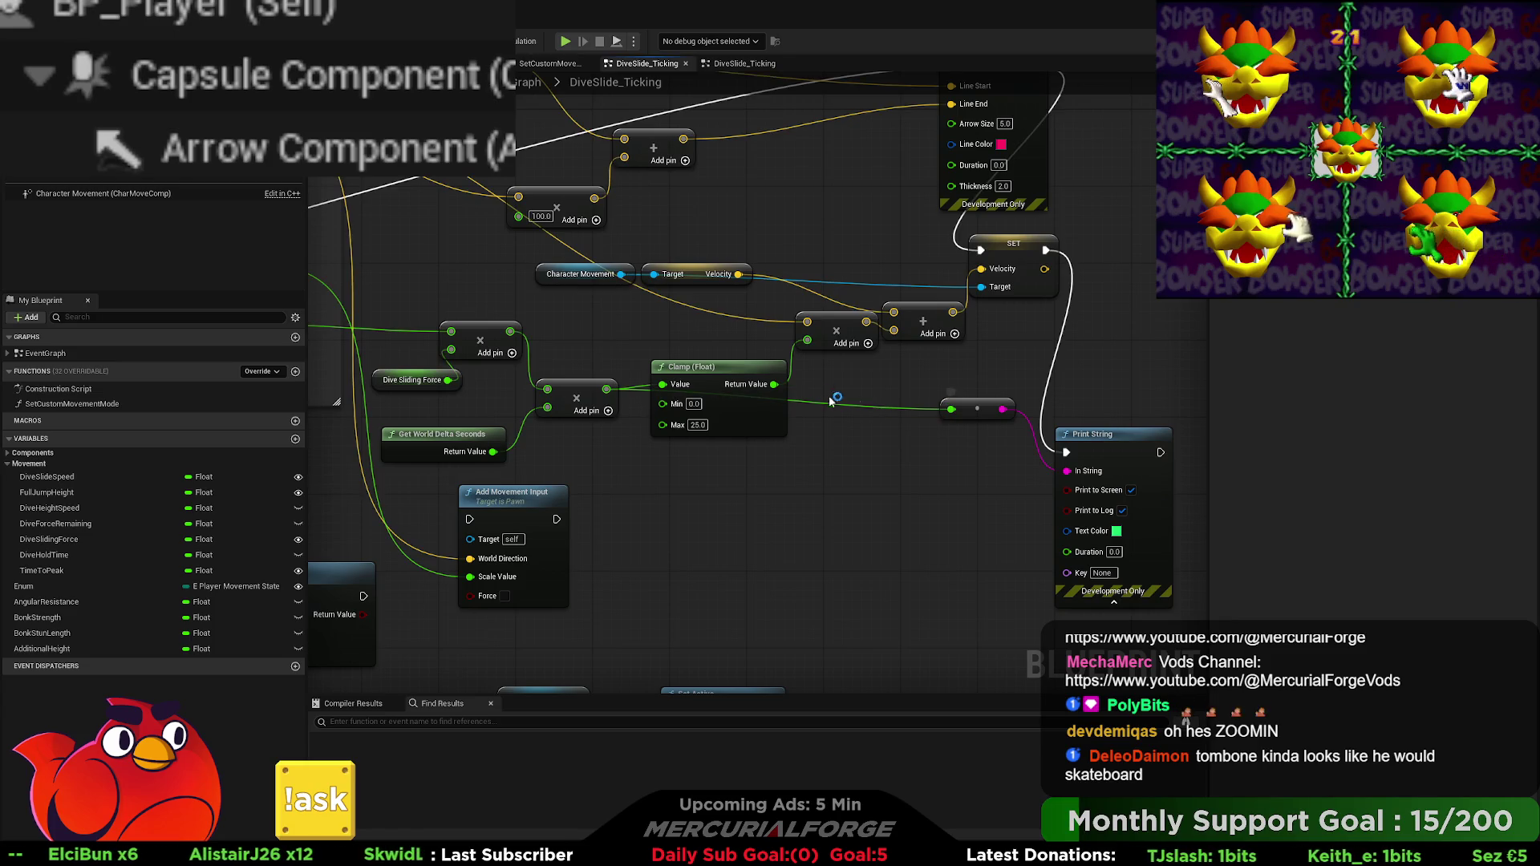
{"action": "left_click_drag", "start_coordinate": [606, 389], "coordinate": [808, 340]}
{"action": "key", "text": "alt+Tab"}
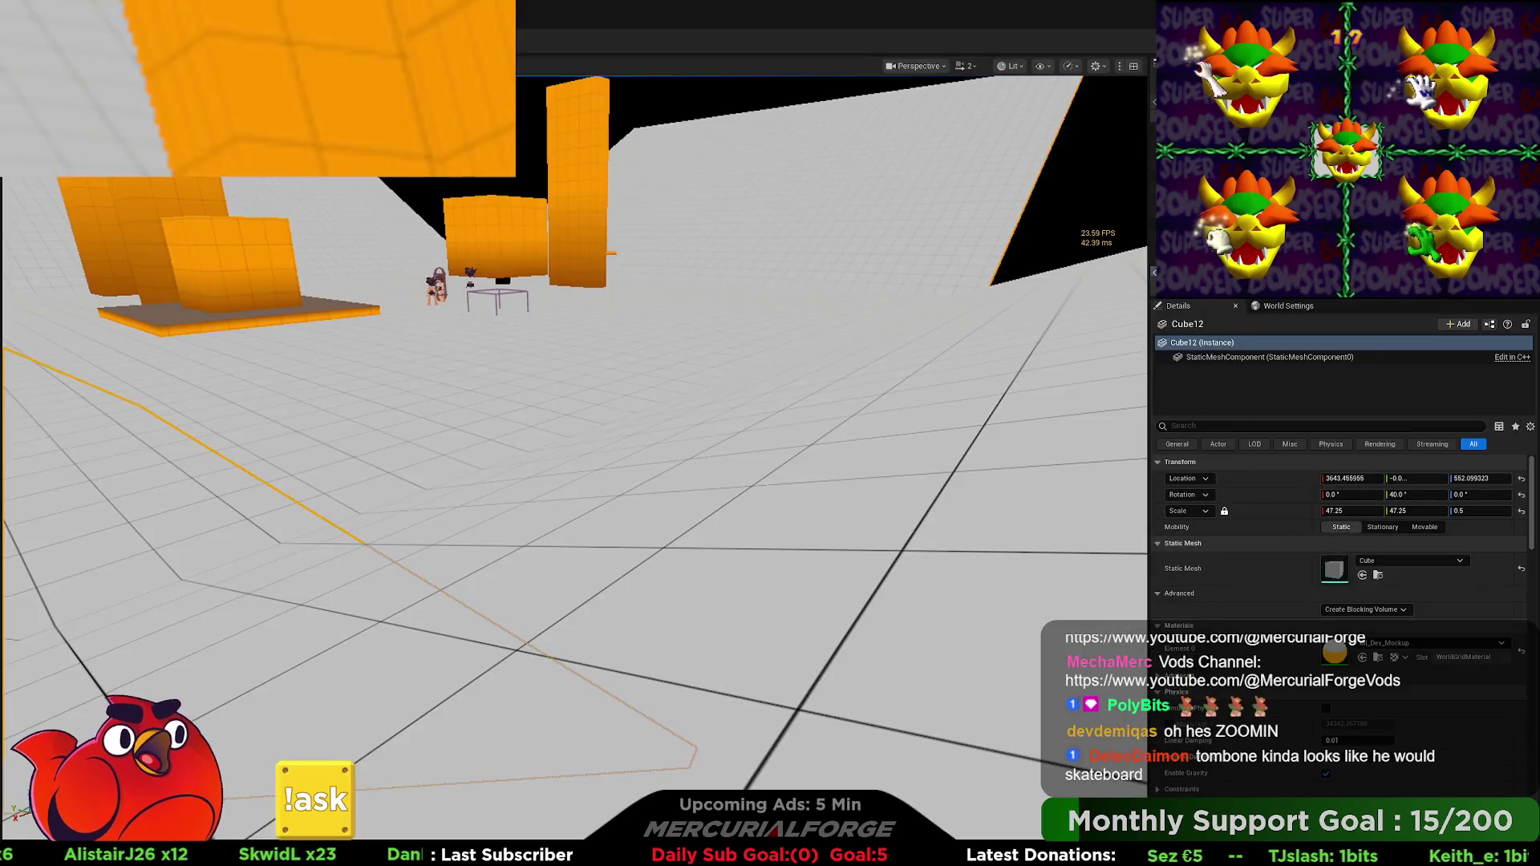
{"action": "key", "text": "alt+p"}
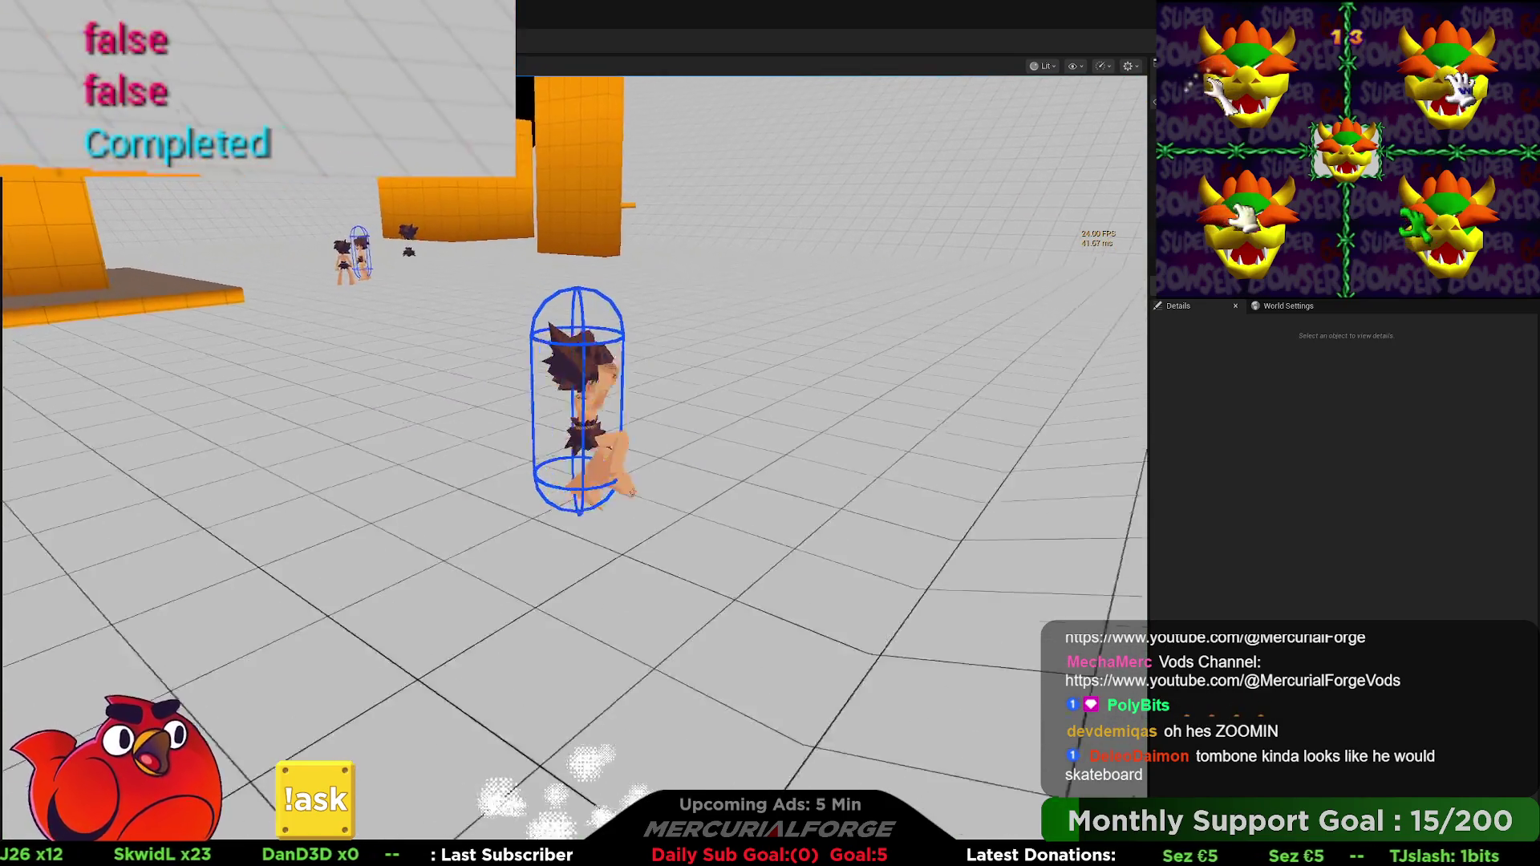
Step: Steer the character around, rolling into dives and jumping out of them
{"action": "key", "text": "d"}
{"action": "key", "text": "shift"}
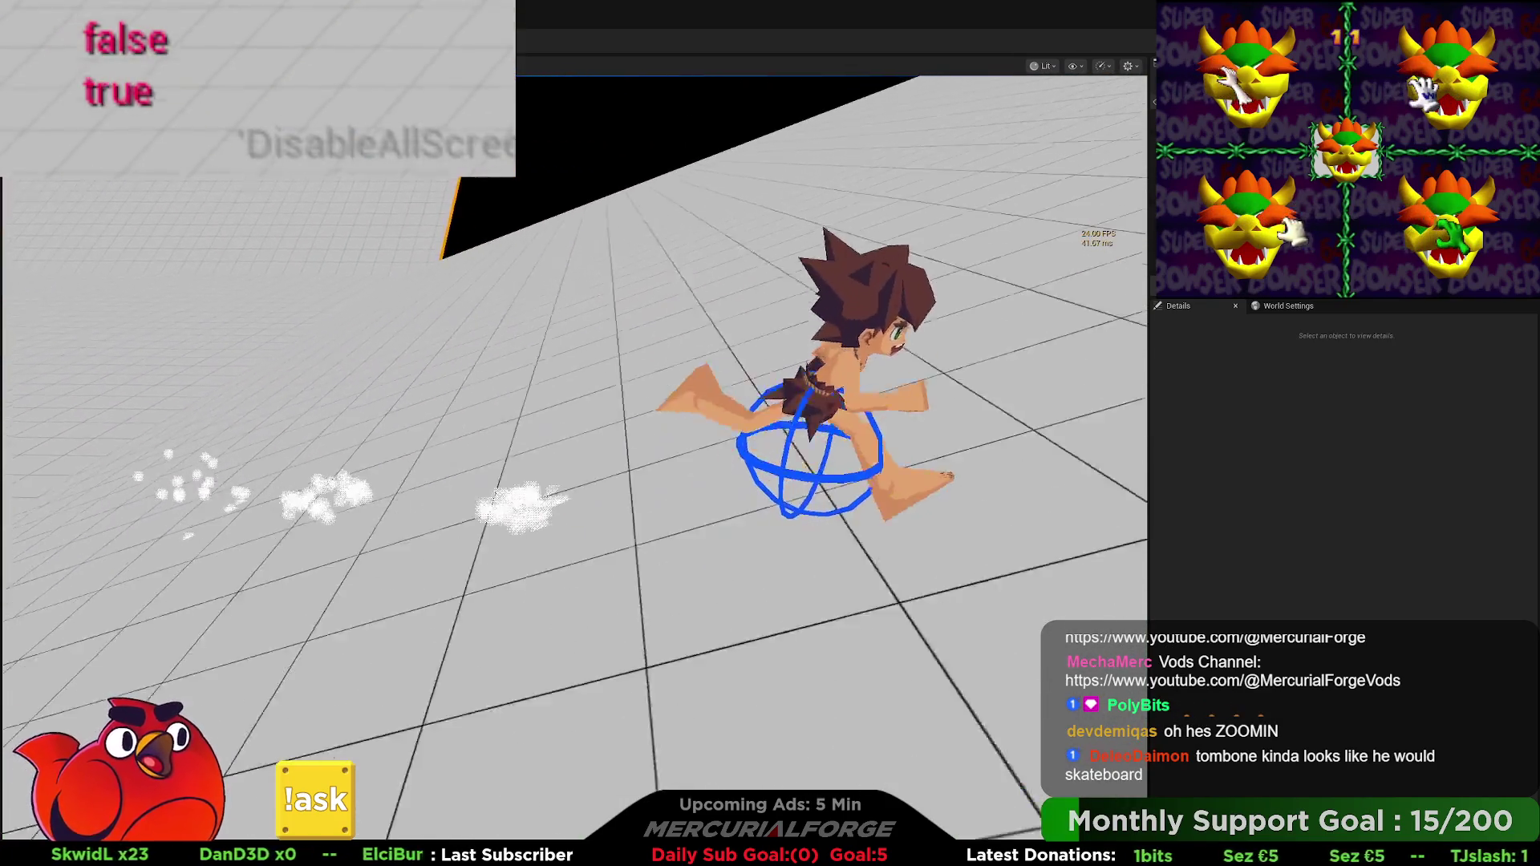
{"action": "key", "text": "w"}
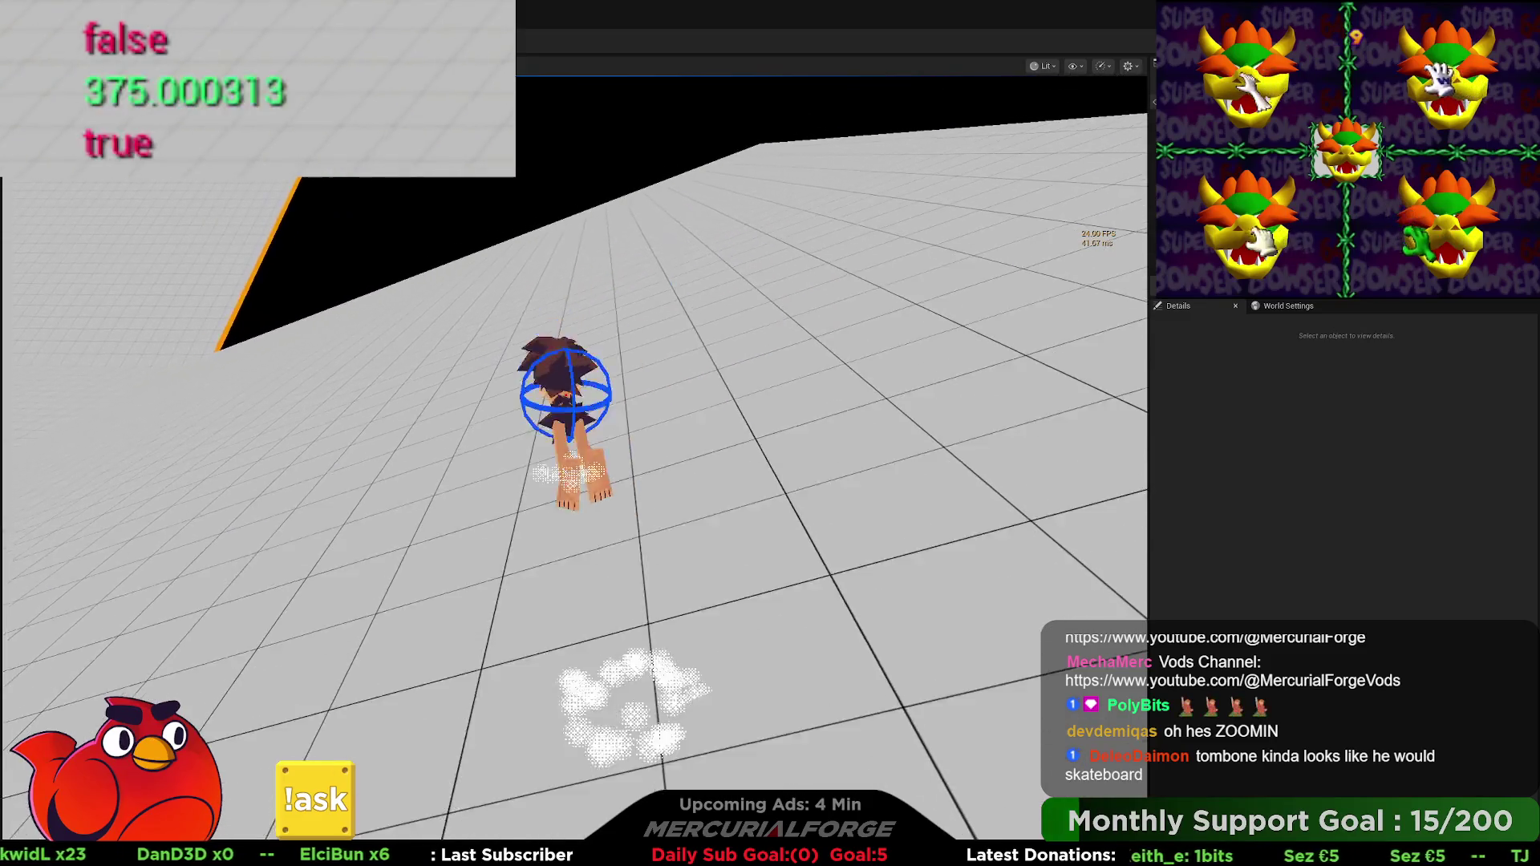
{"action": "key", "text": "a"}
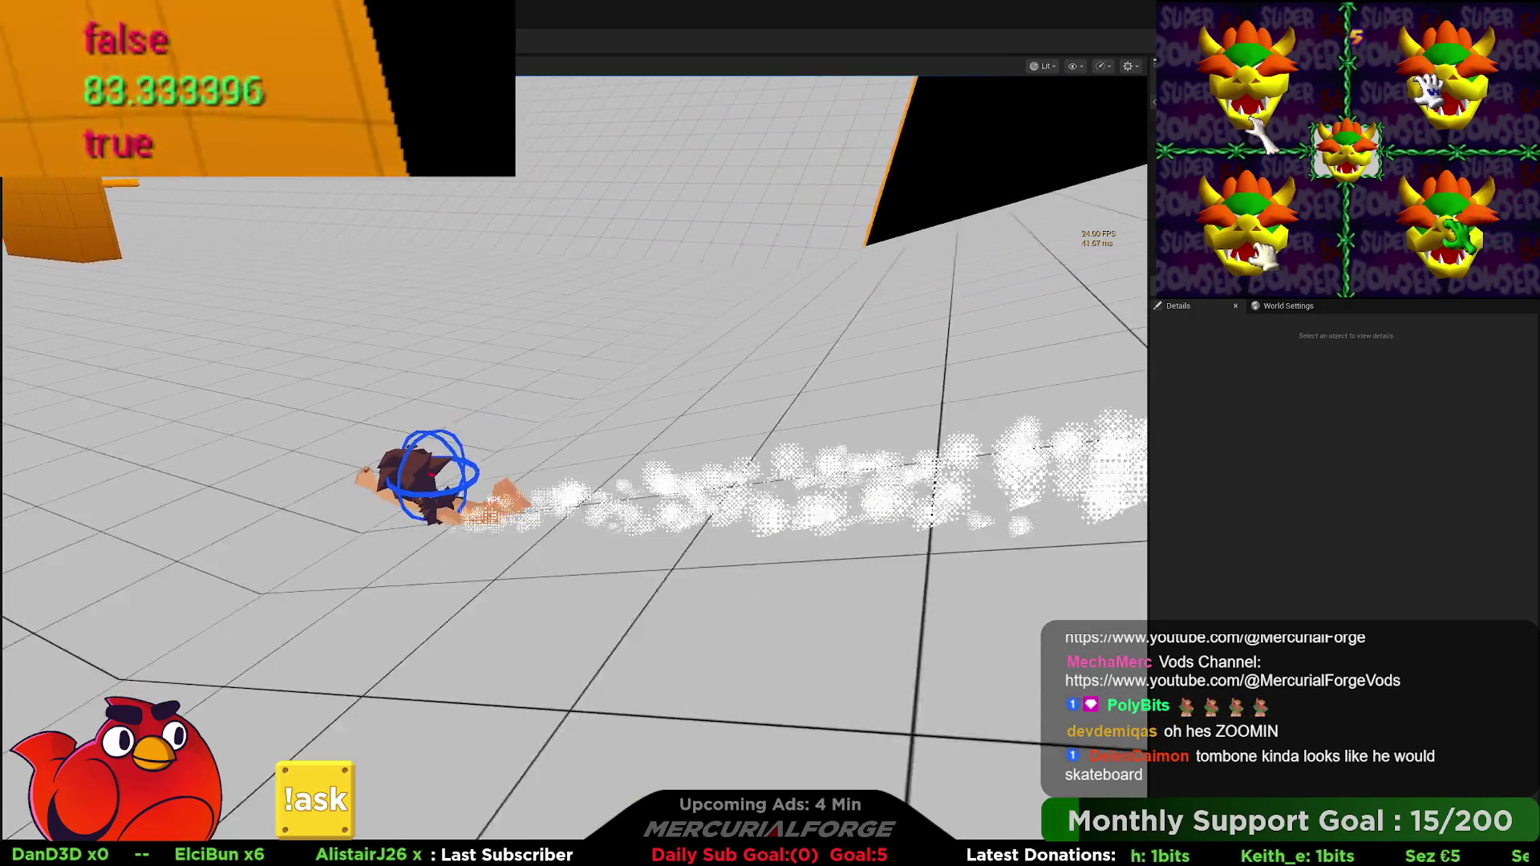
{"action": "key", "text": "shift"}
{"action": "key", "text": "s"}
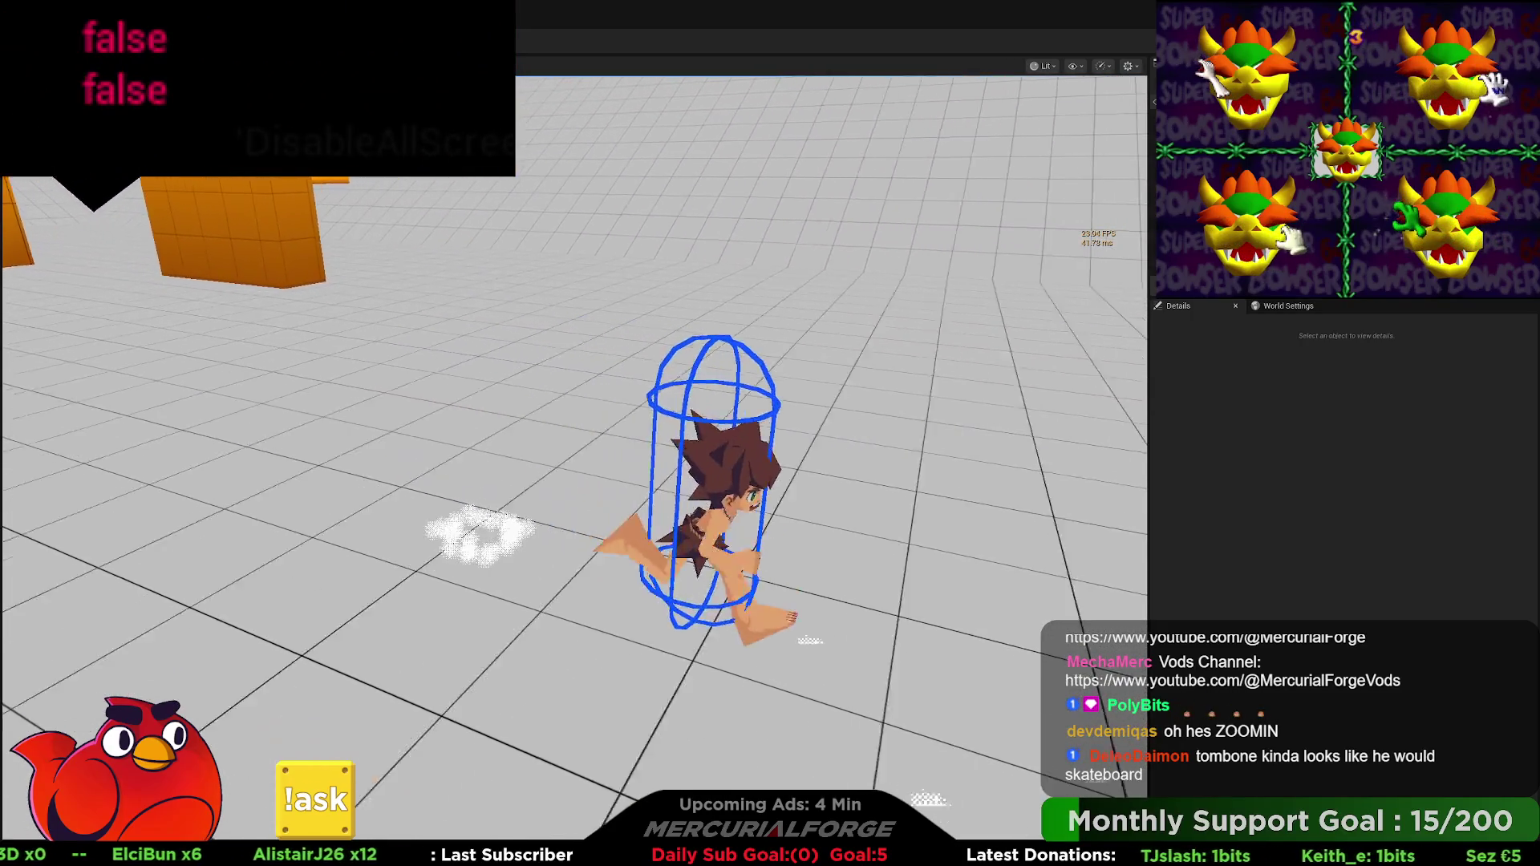
{"action": "key", "text": "d"}
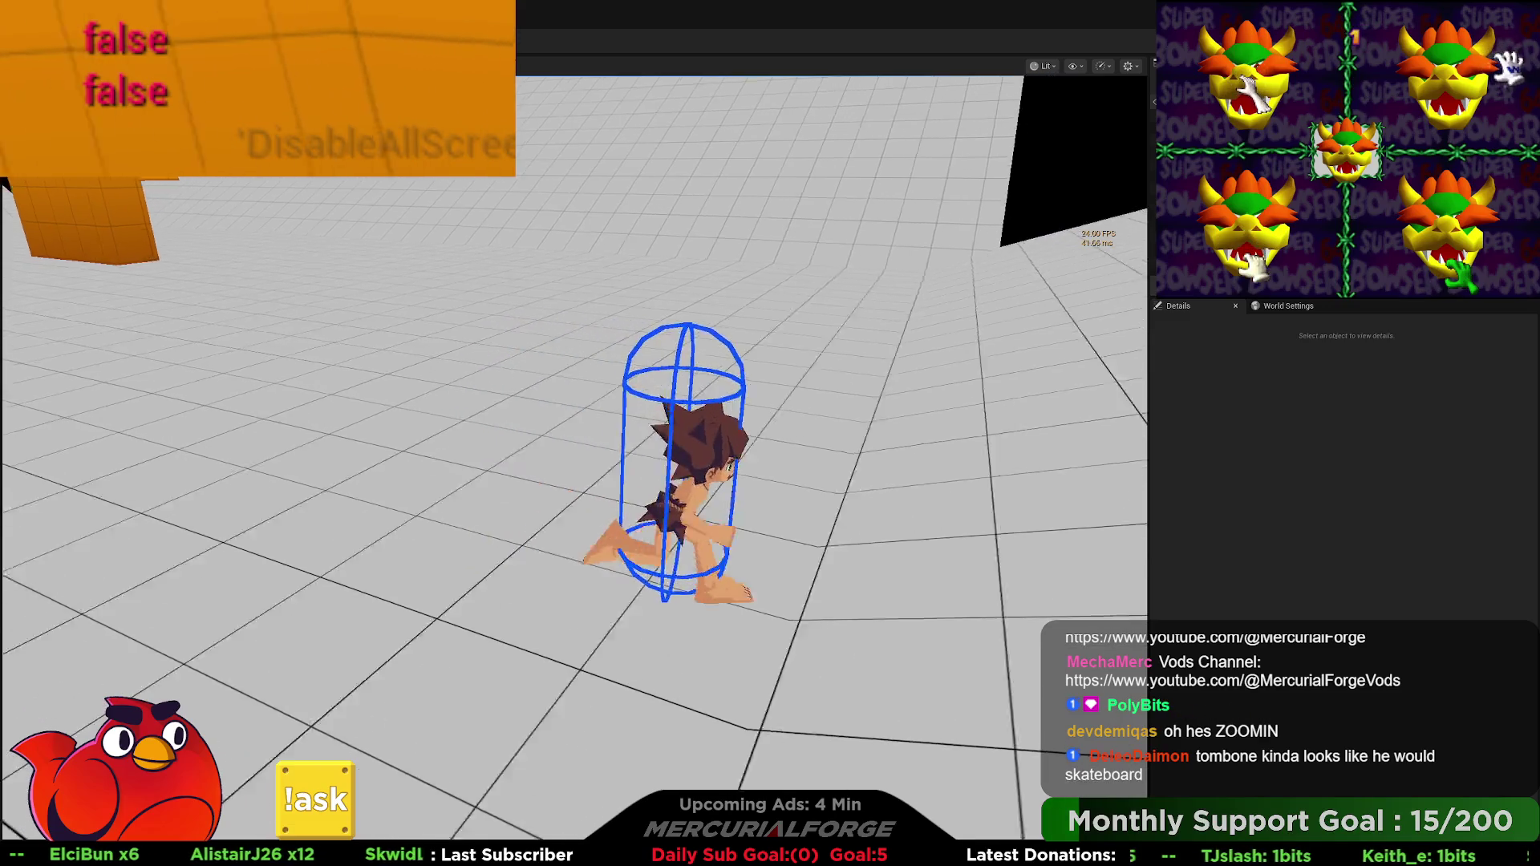
{"action": "key", "text": "s"}
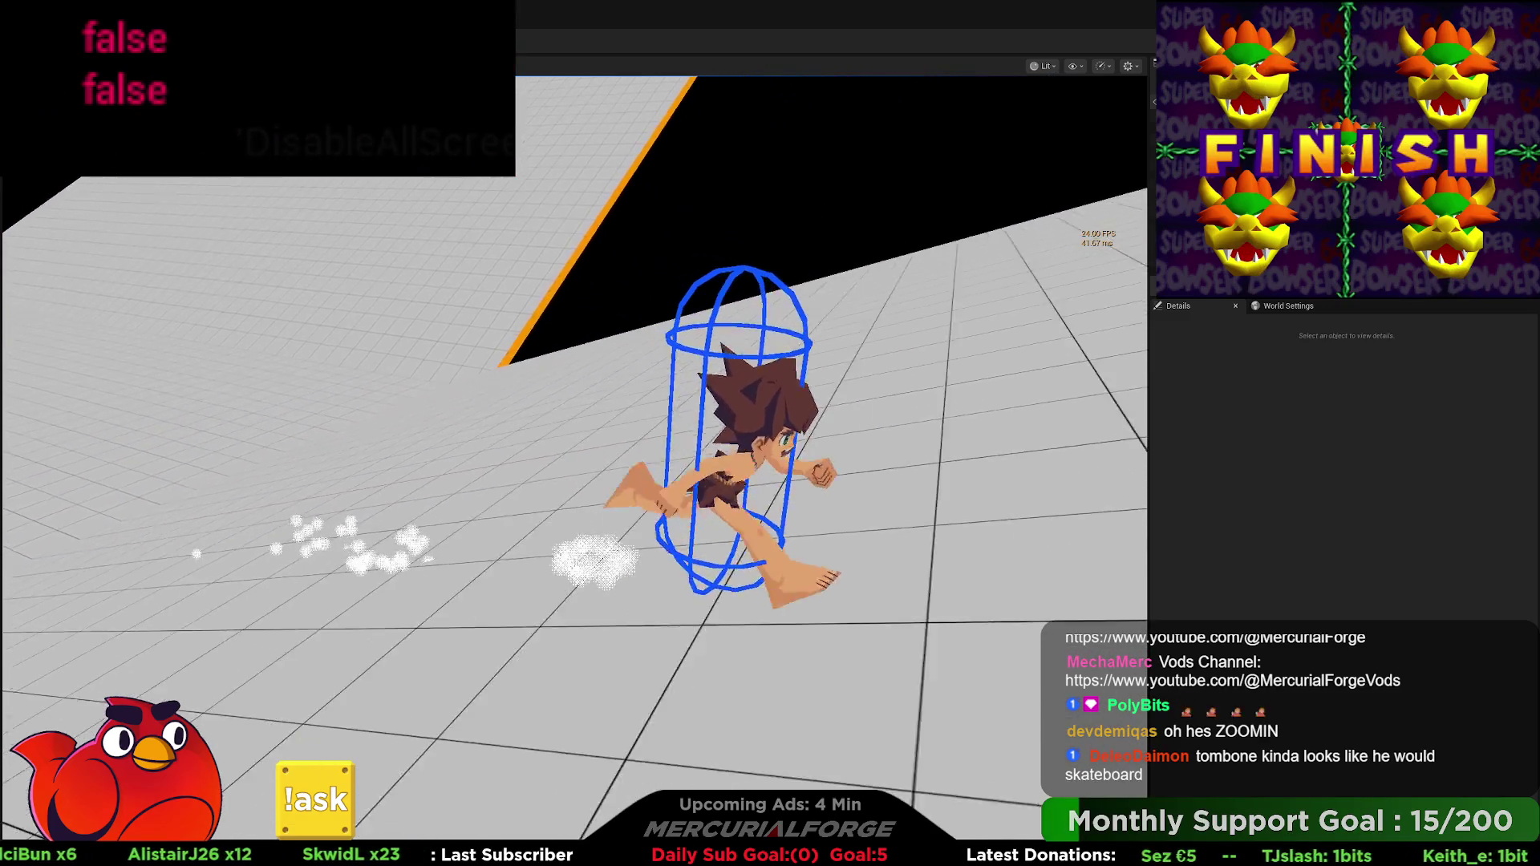
{"action": "key", "text": "w"}
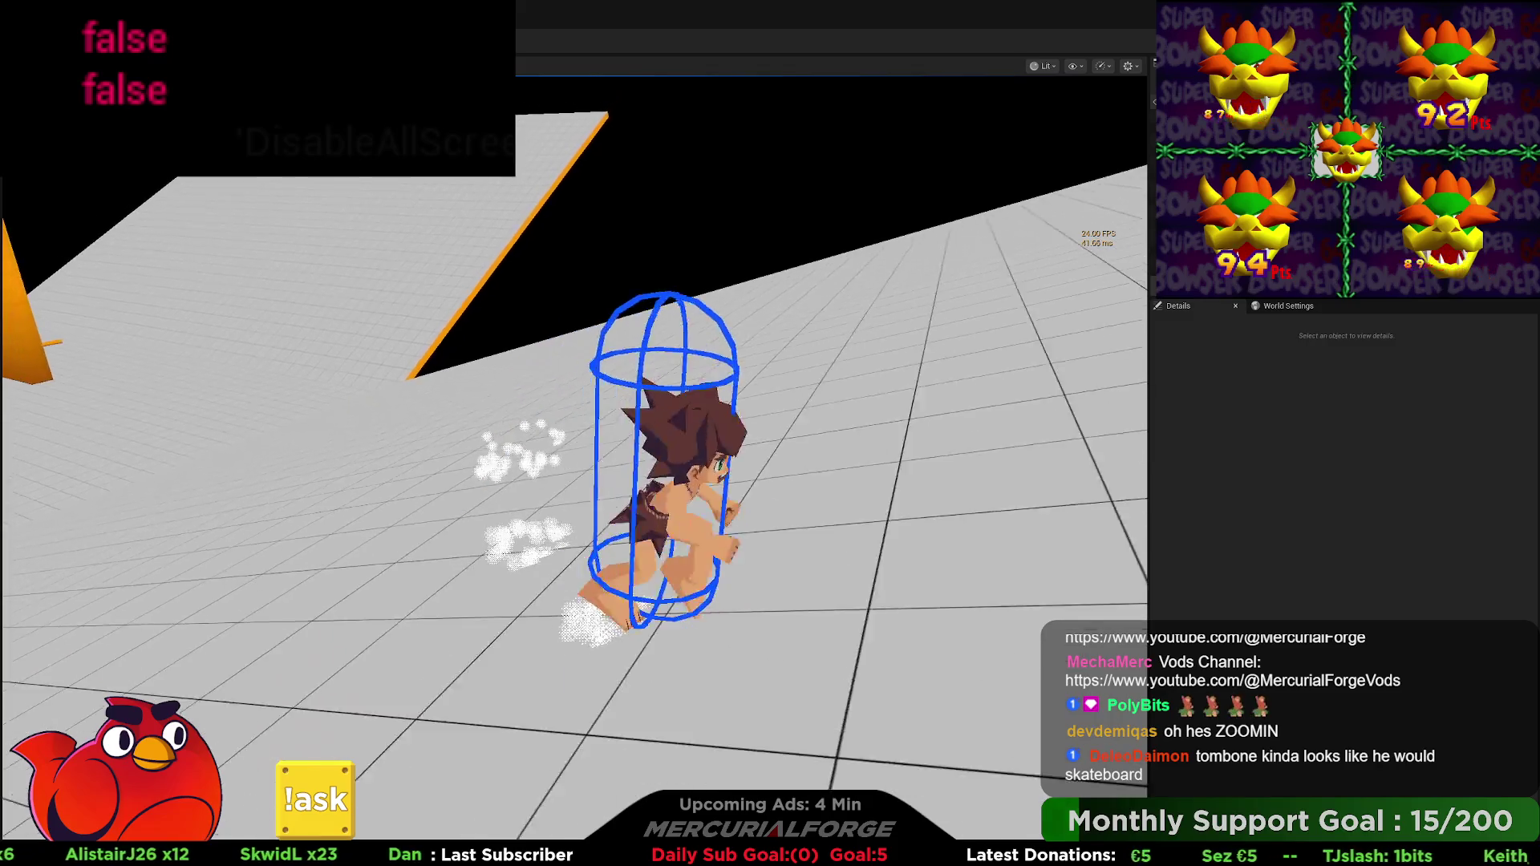
{"action": "key", "text": "shift"}
{"action": "key", "text": "a"}
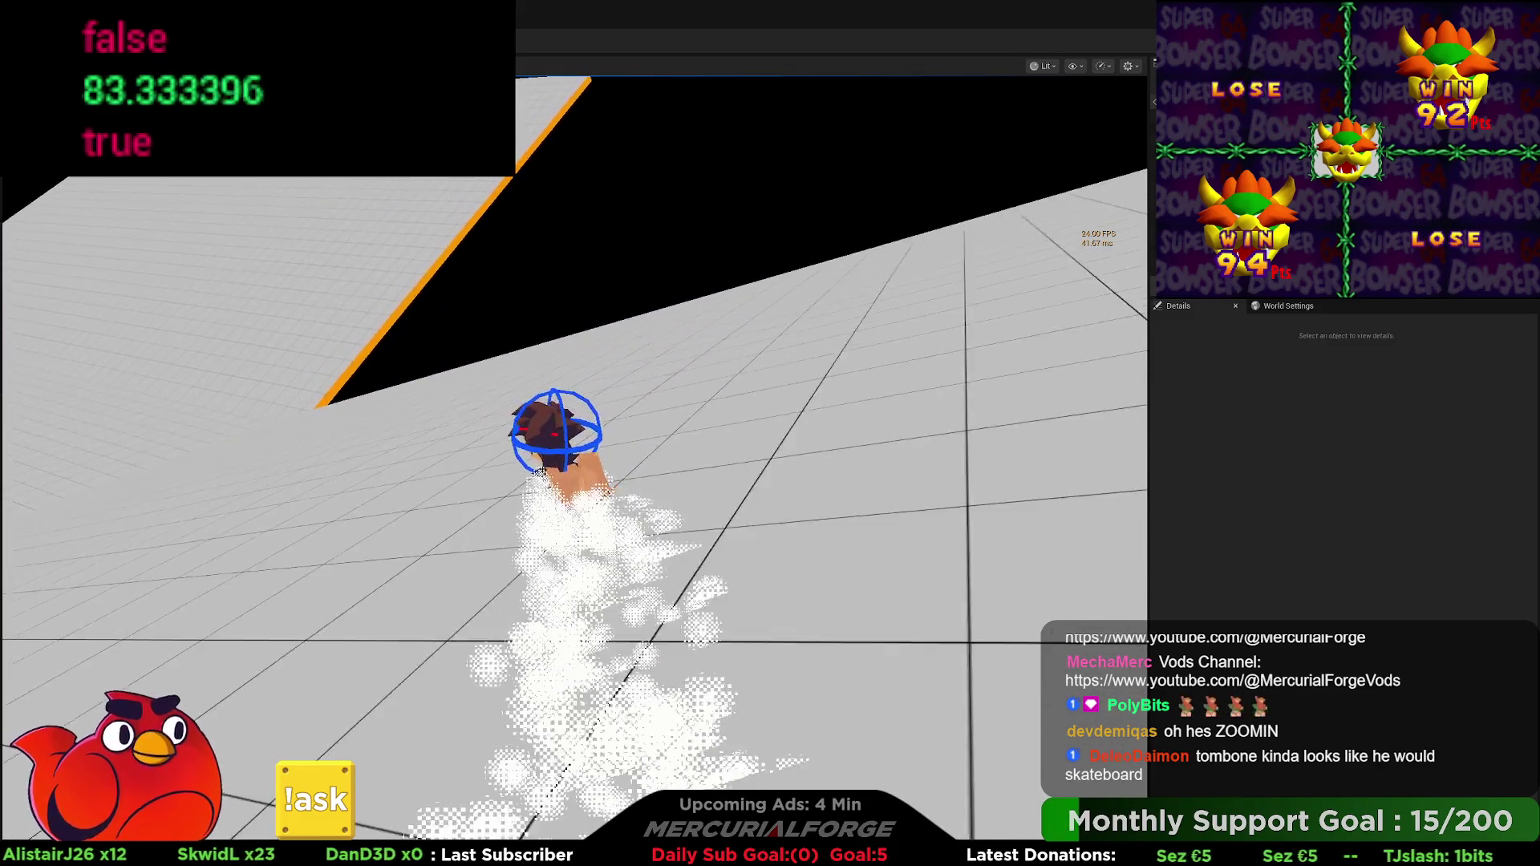
{"action": "key", "text": "space"}
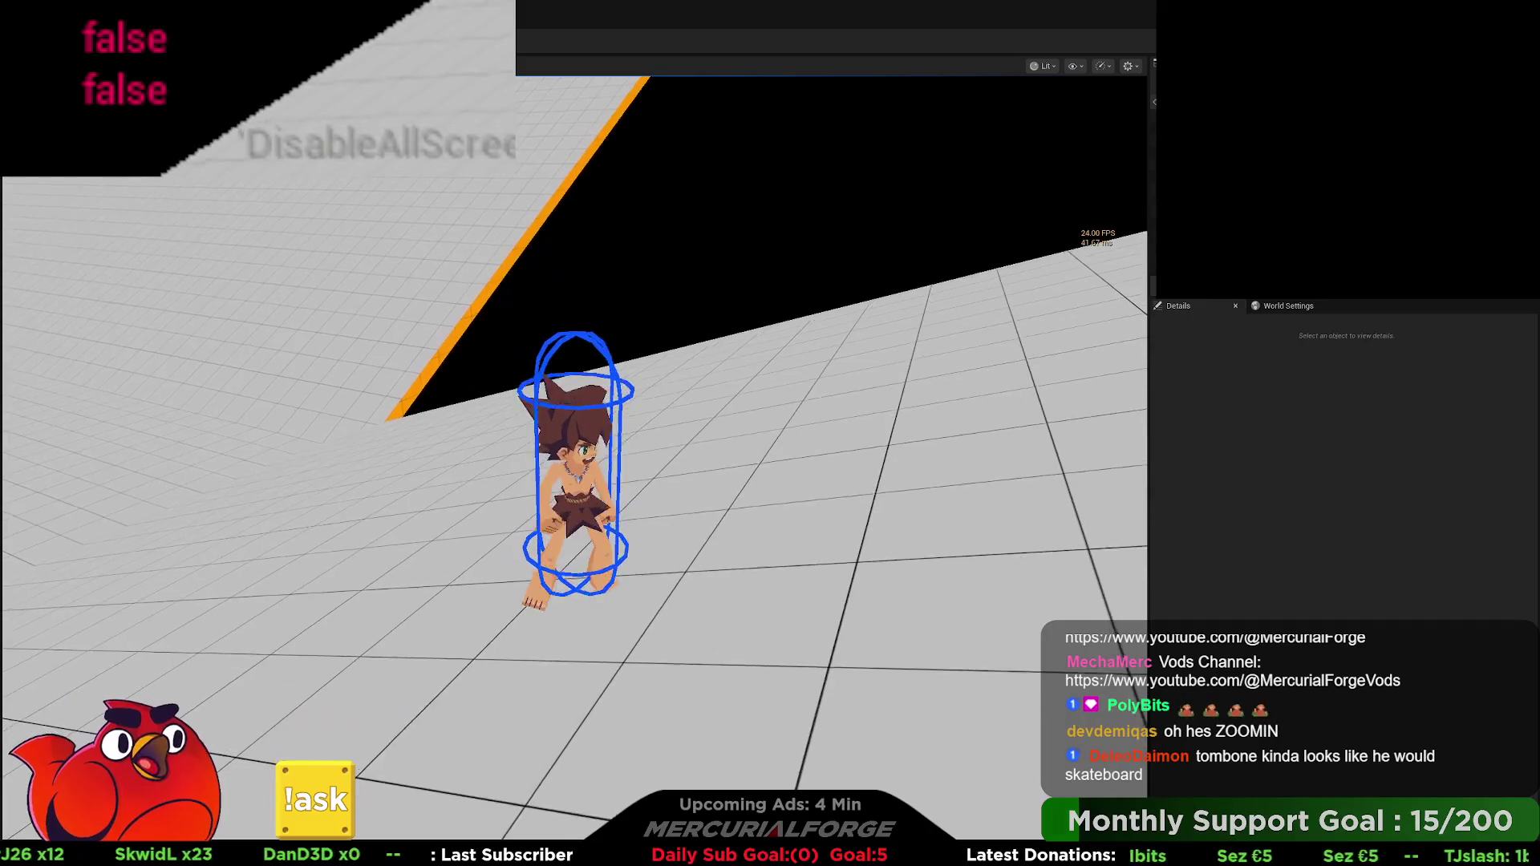
Step: Run slomo 3 and stat fps in the console, uncap frame rate to ~120, then dive-slide
{"action": "key", "text": "grave"}
{"action": "type", "text": "slomo 3"}
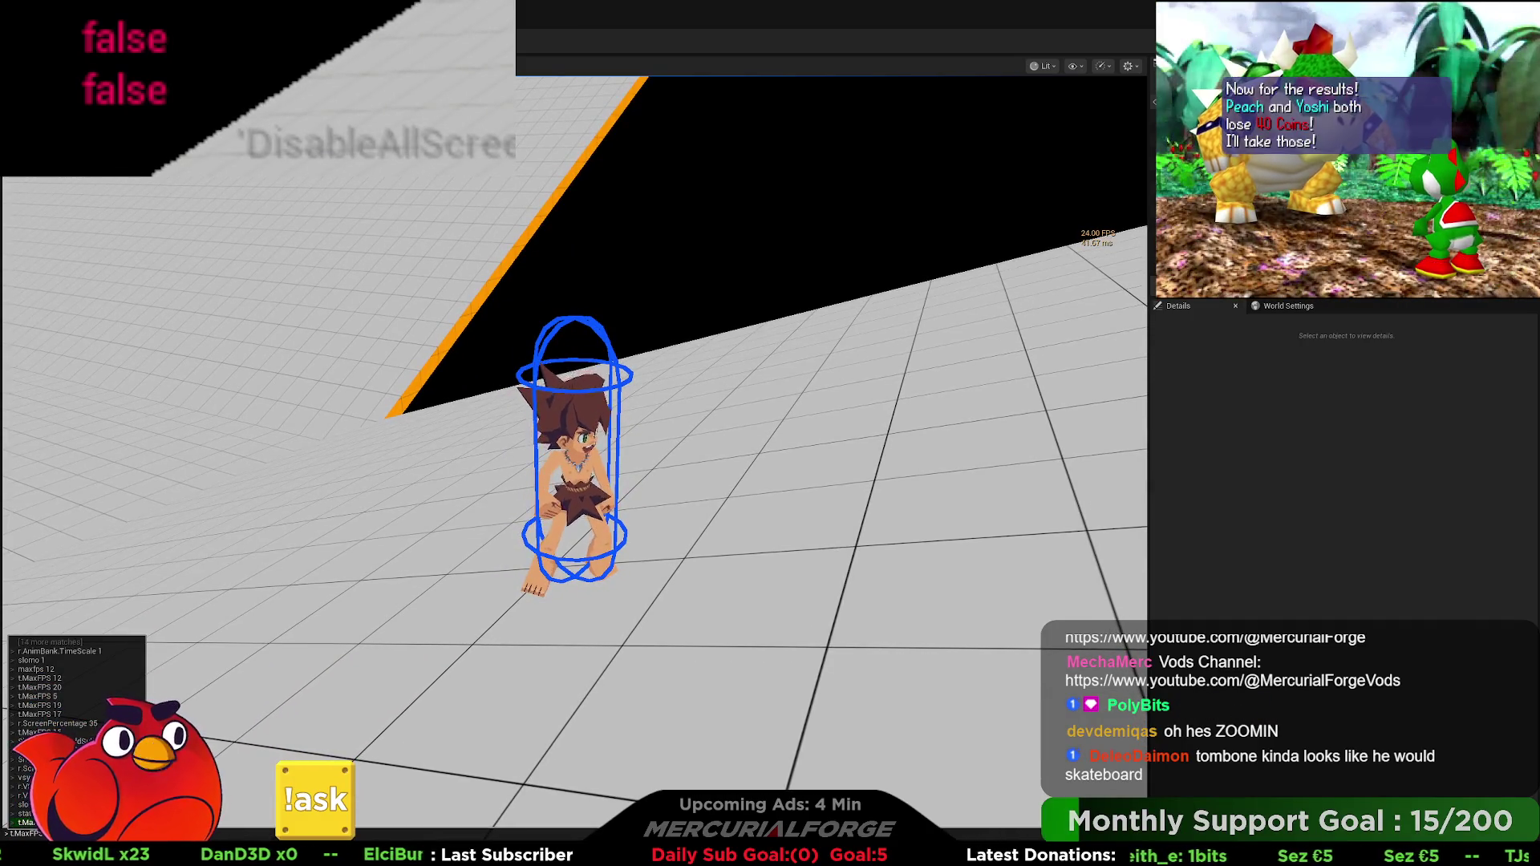
{"action": "key", "text": "Return"}
{"action": "type", "text": "stat fps"}
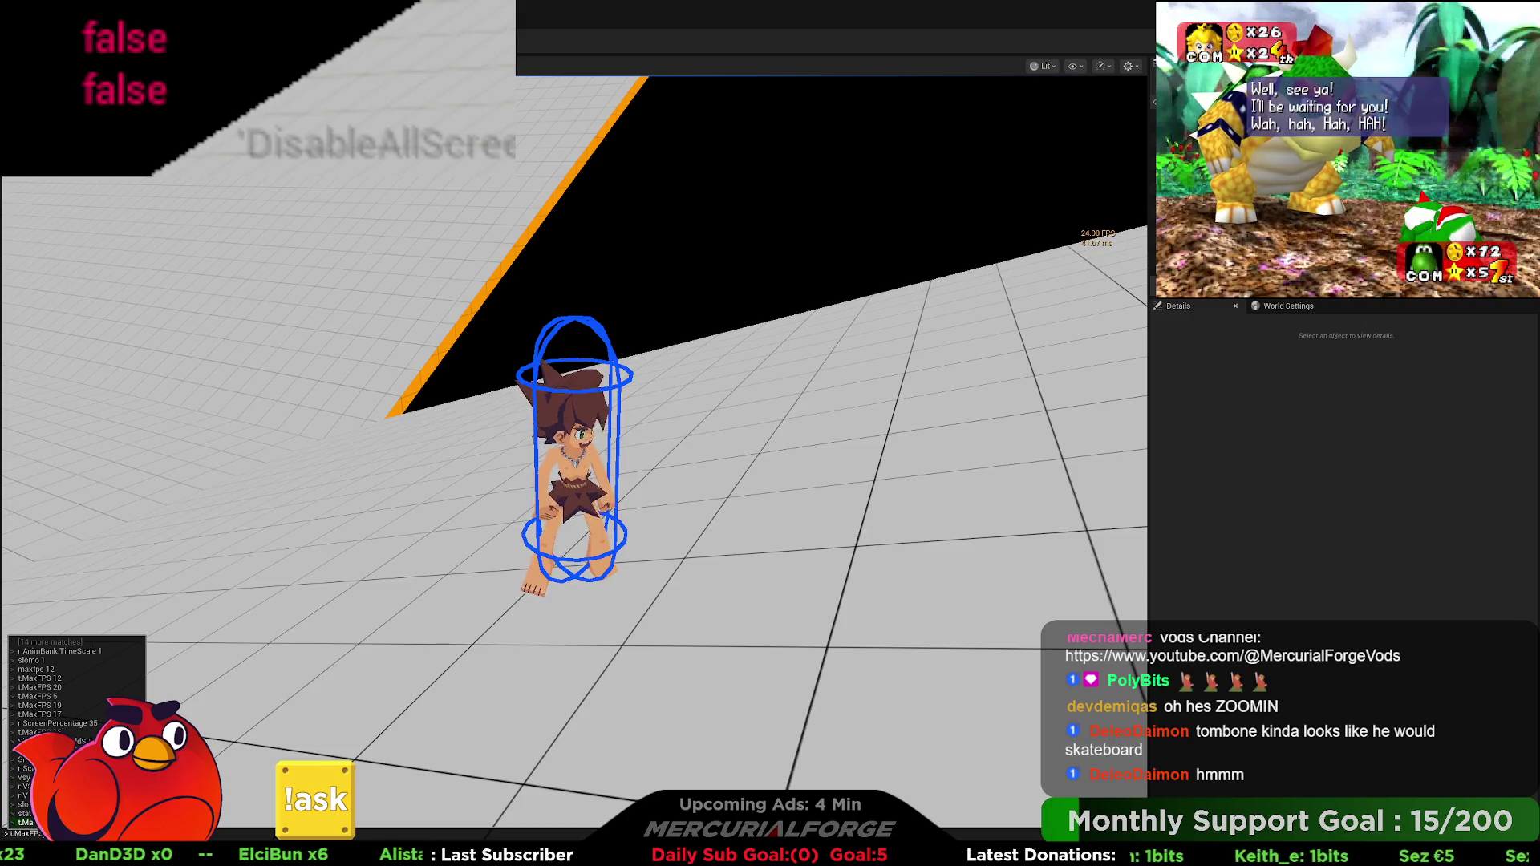
{"action": "key", "text": "Escape"}
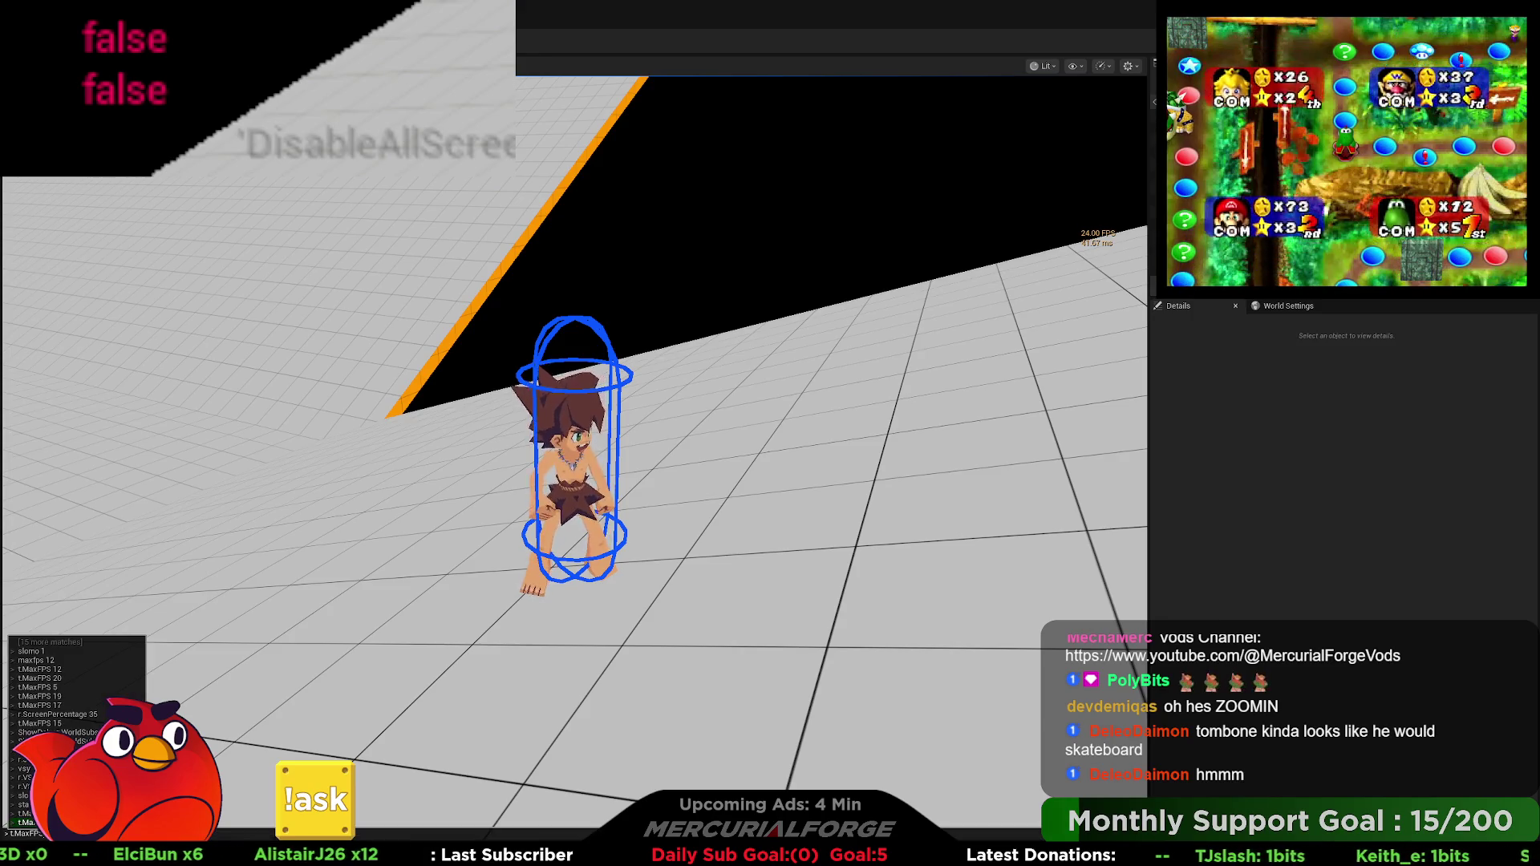
{"action": "key", "text": "Return"}
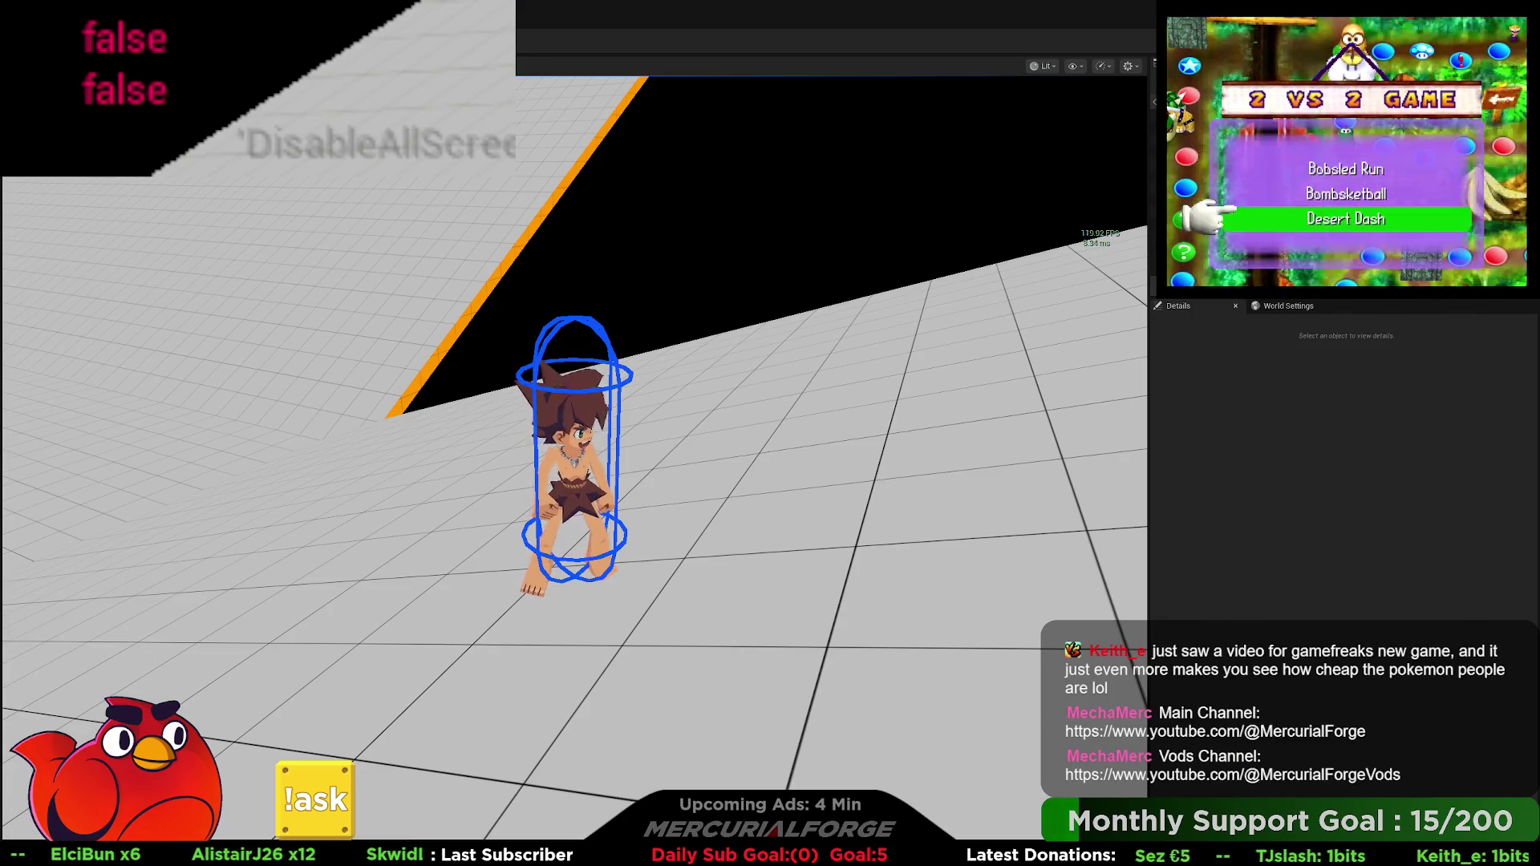
{"action": "key", "text": "w"}
{"action": "key", "text": "ctrl"}
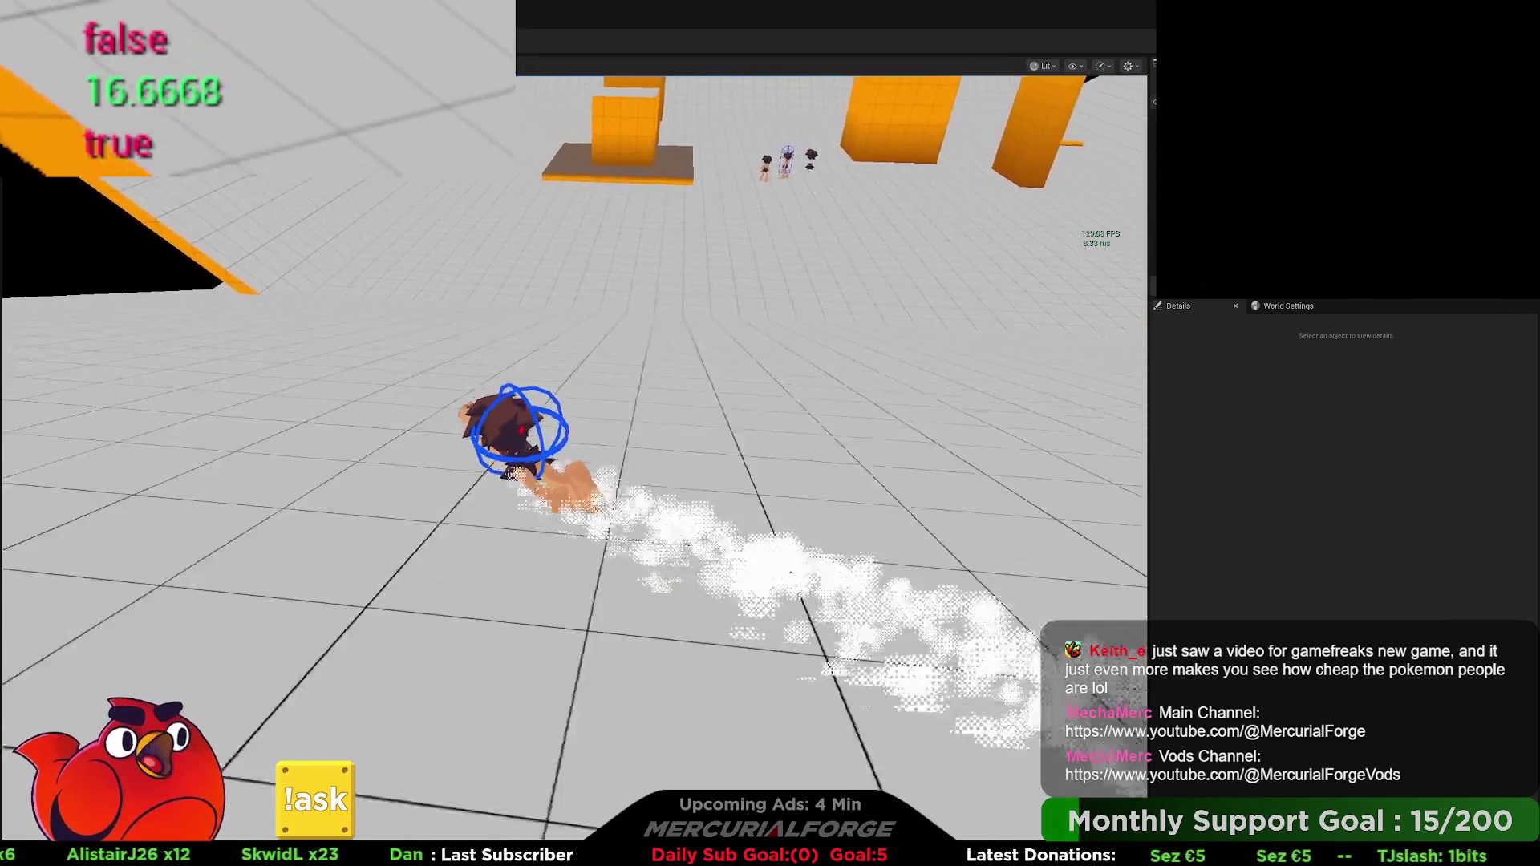
{"action": "key", "text": "Escape"}
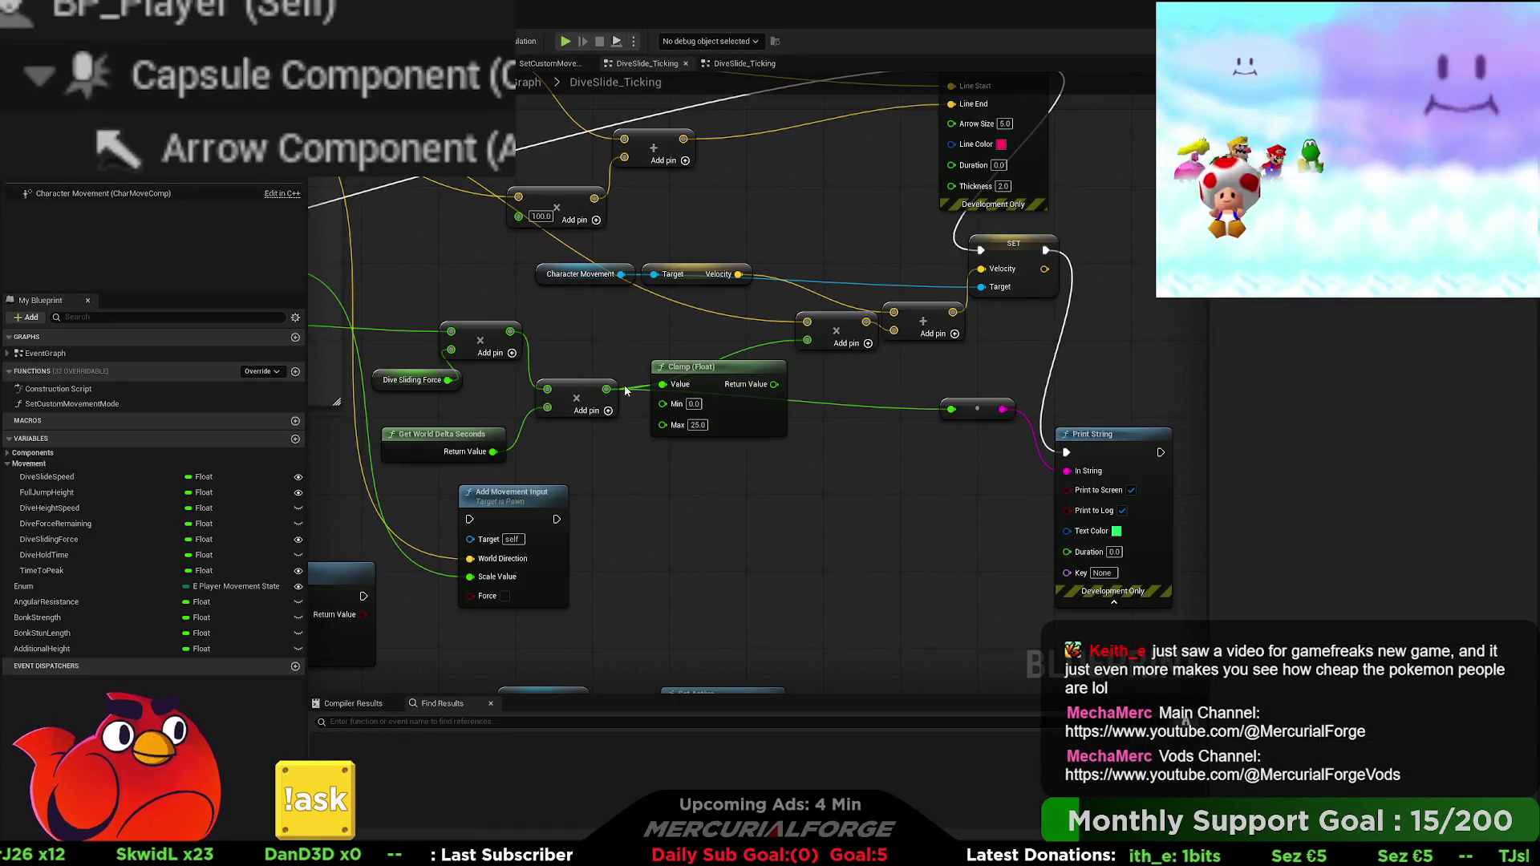
Step: Connect the multiply result to the Clamp (Float) Value input and start a play test
{"action": "left_click_drag", "start_coordinate": [507, 331], "coordinate": [663, 384]}
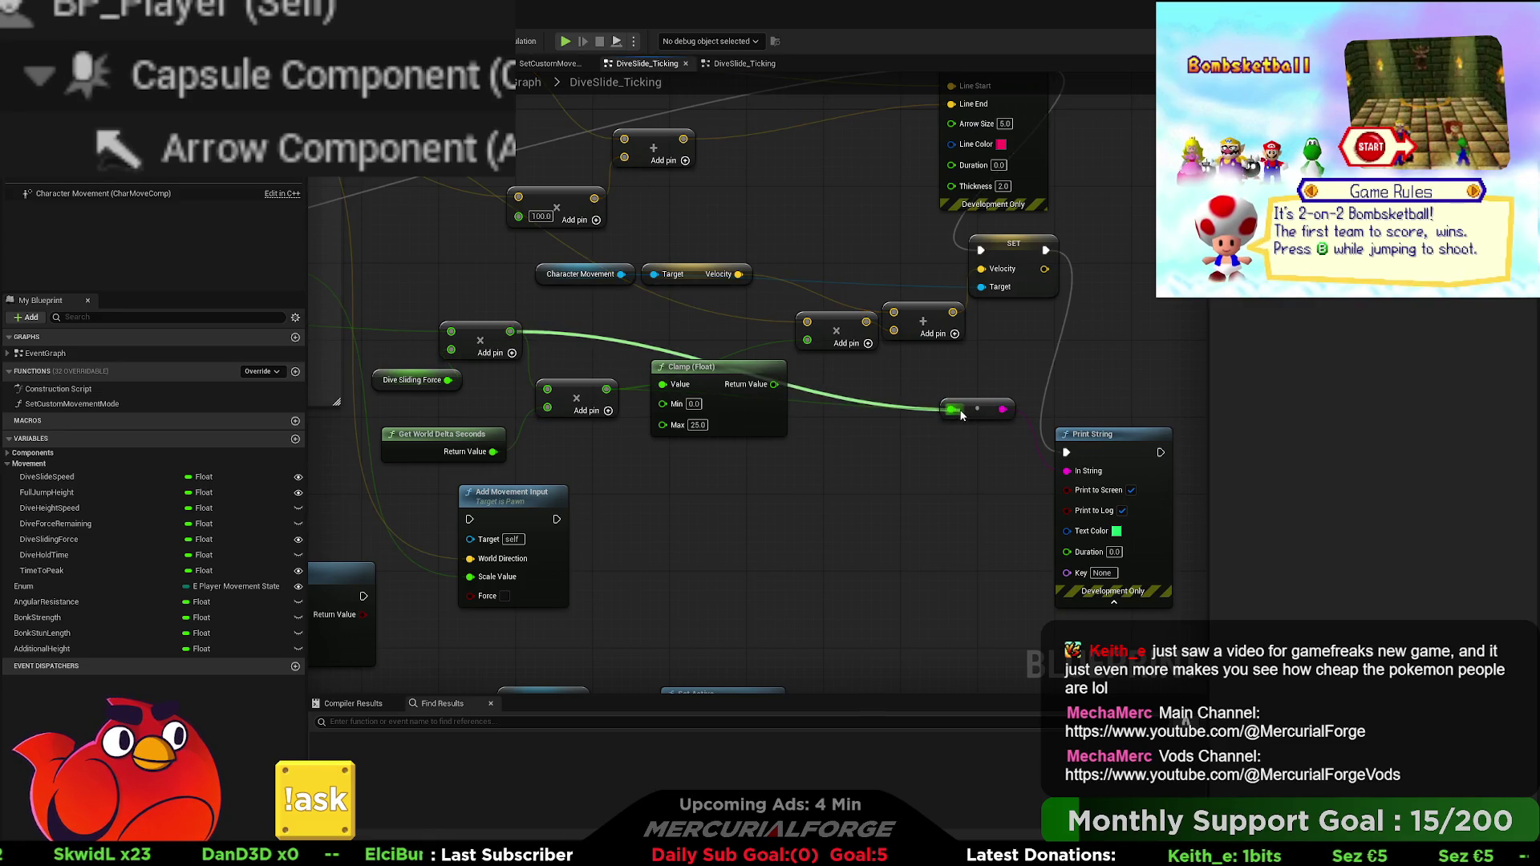
{"action": "key", "text": "alt+p"}
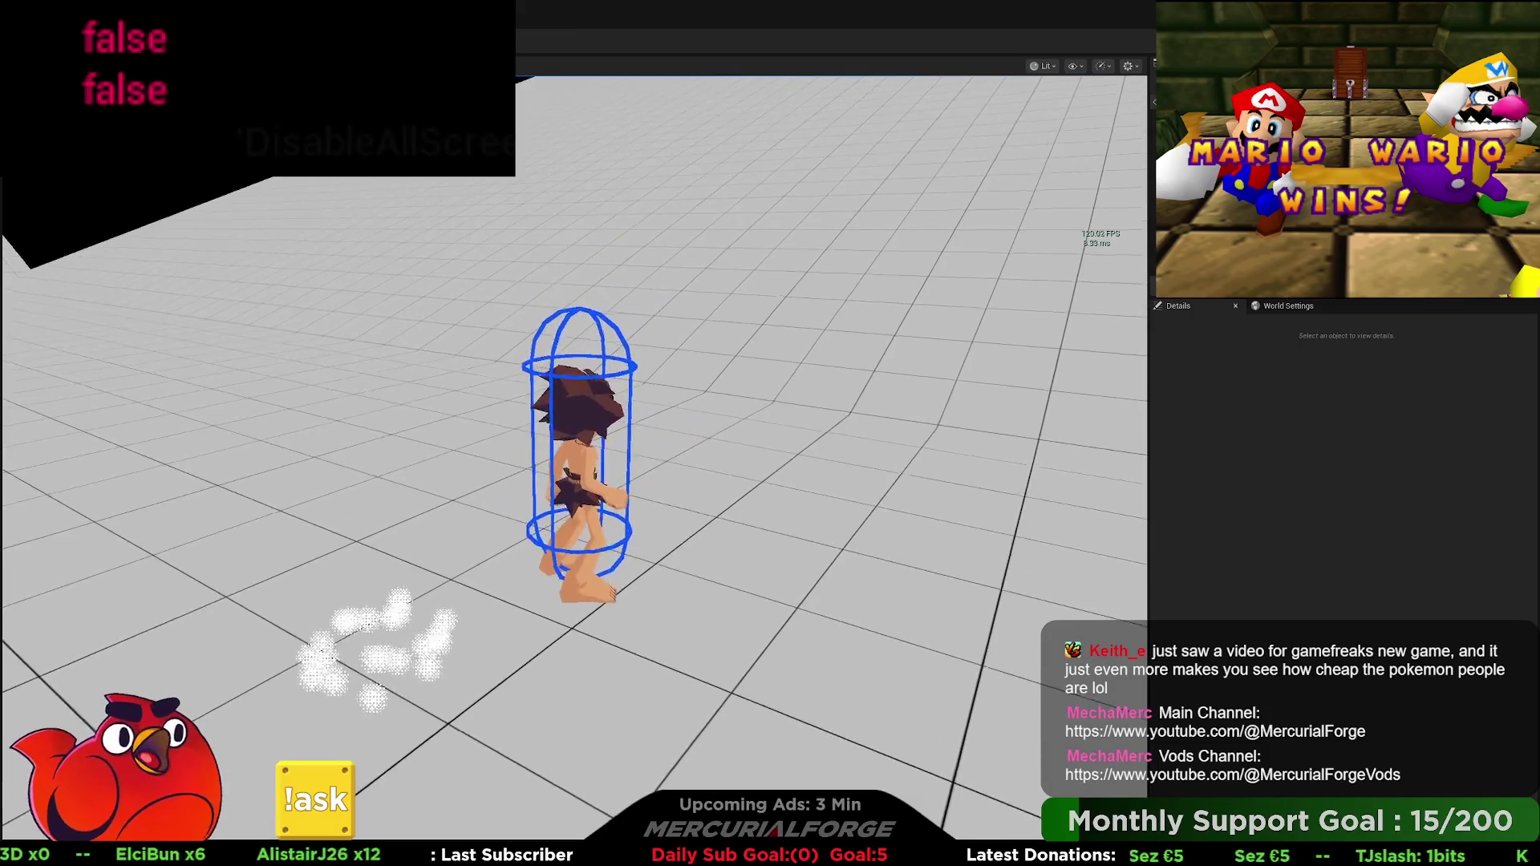
Step: End the play test, return to the BP_Player graph, and pan toward the left-hand nodes
{"action": "key", "text": "Escape"}
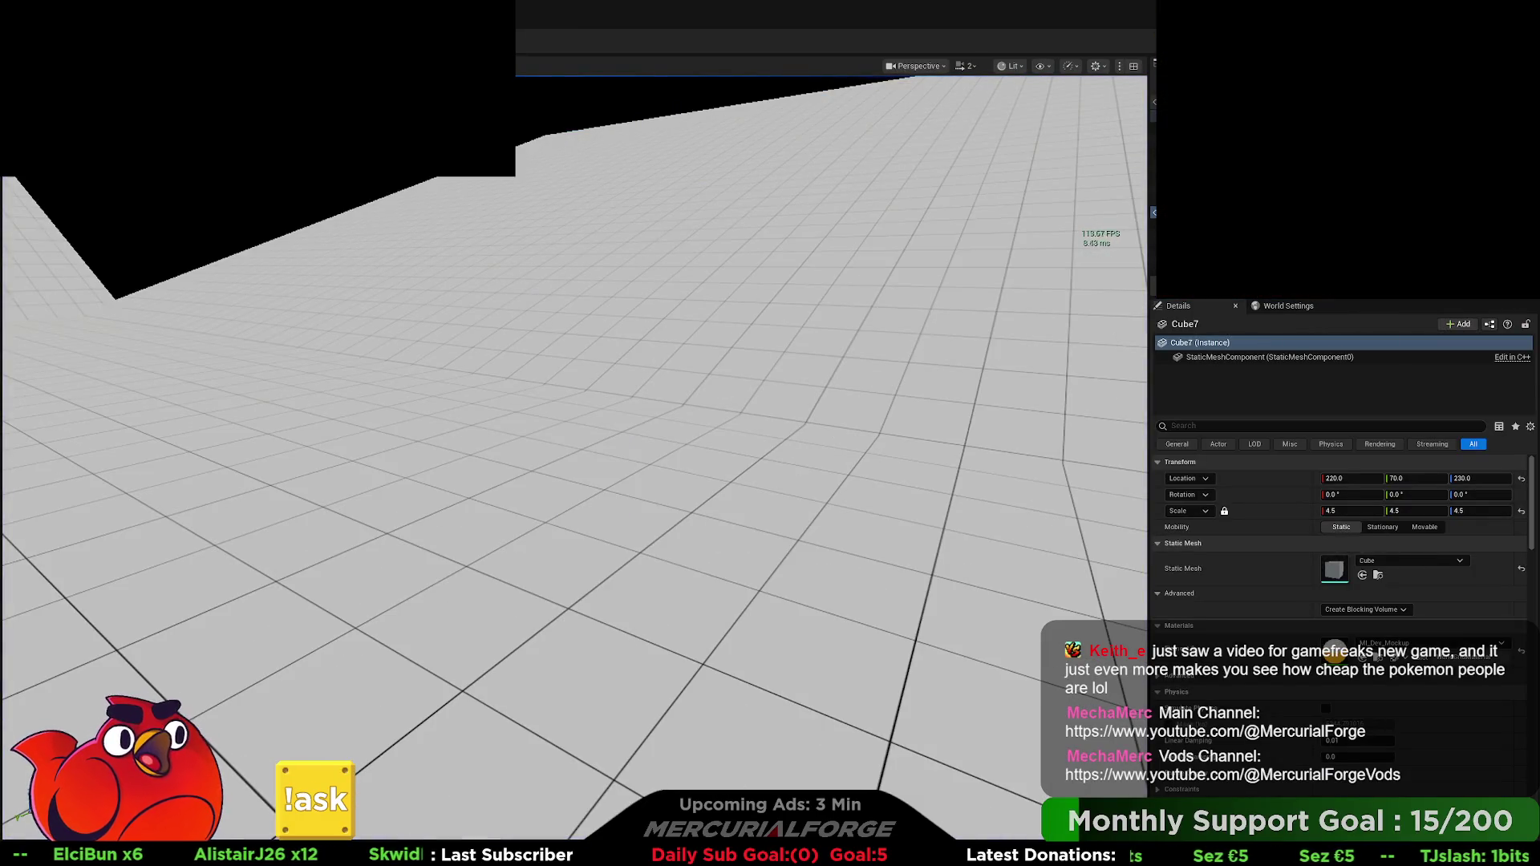
{"action": "key", "text": "alt+Tab"}
{"action": "left_click_drag", "start_coordinate": [597, 457], "coordinate": [775, 485]}
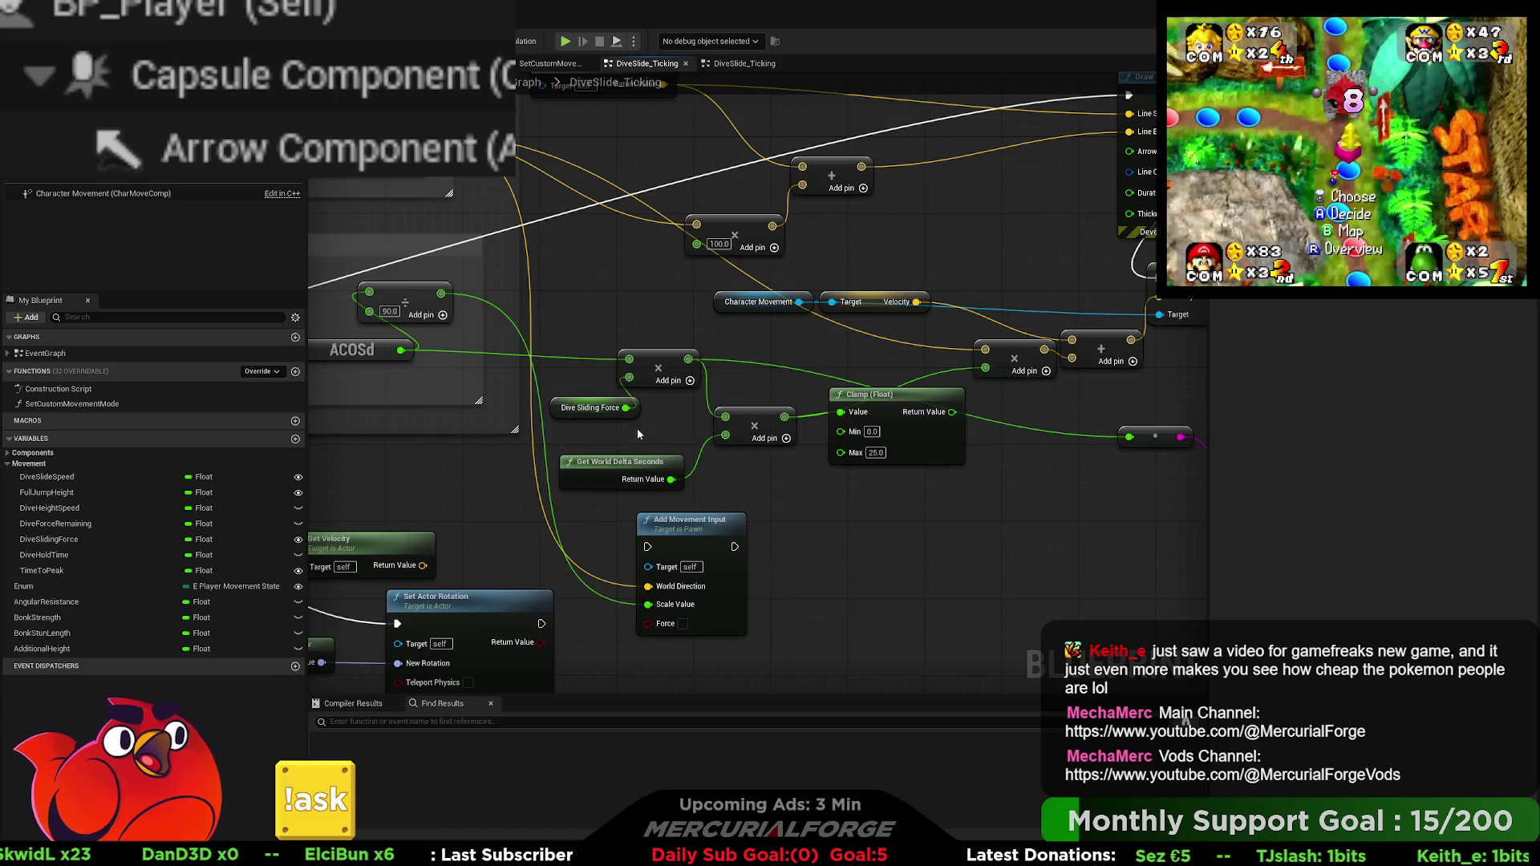
Step: Rearrange the Clamp, multiply and Get World Delta Seconds nodes, wiring multiply into Clamp Value
{"action": "left_click", "coordinate": [887, 410]}
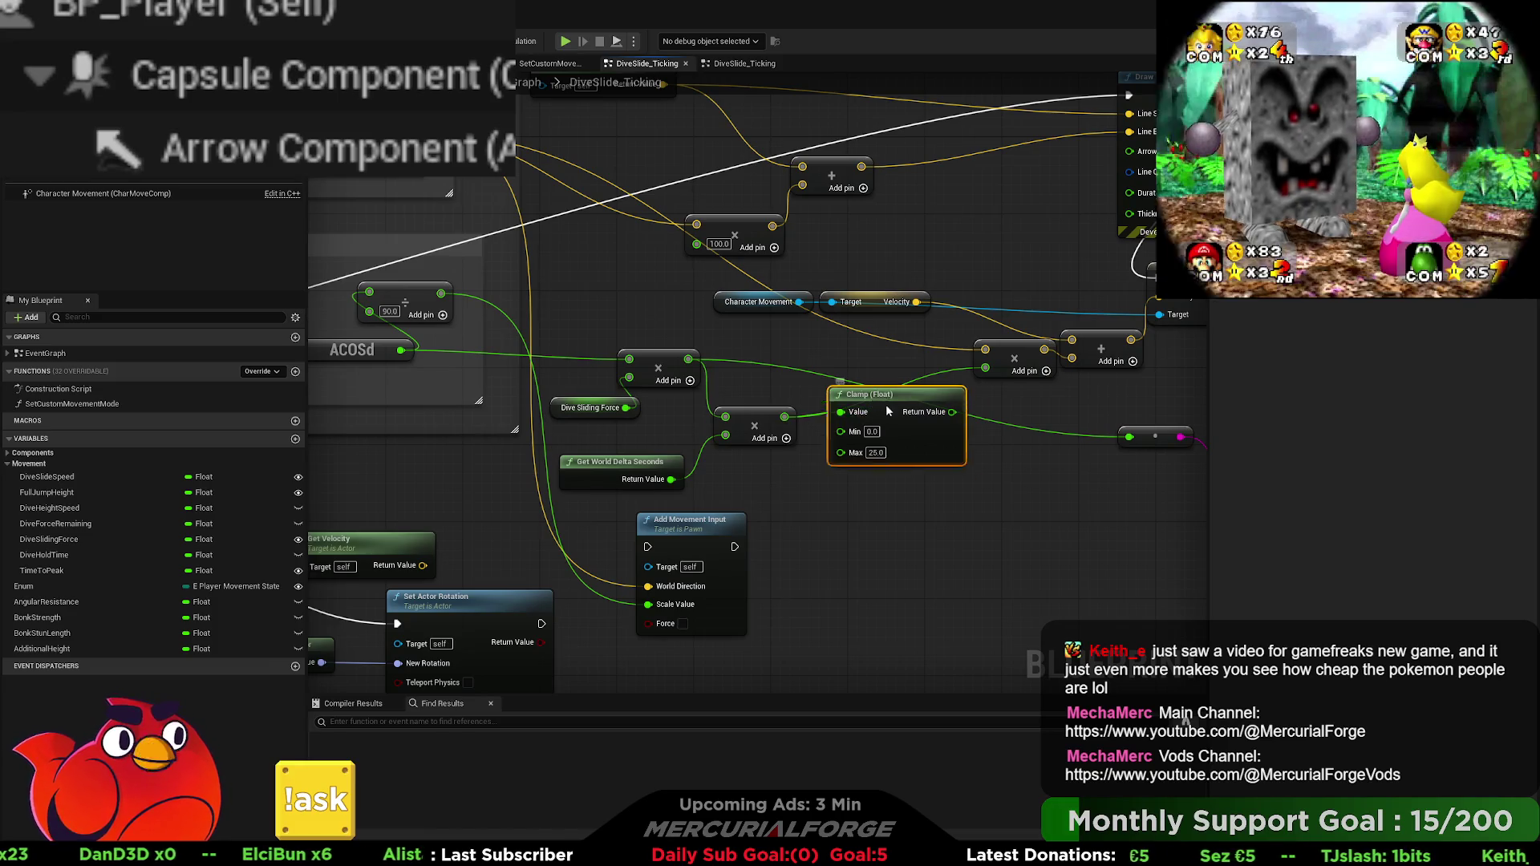
{"action": "mouse_move", "coordinate": [888, 411]}
{"action": "left_mouse_down"}
{"action": "mouse_move", "coordinate": [916, 489]}
{"action": "mouse_move", "coordinate": [775, 441]}
{"action": "mouse_move", "coordinate": [859, 481]}
{"action": "mouse_move", "coordinate": [831, 479]}
{"action": "left_mouse_up"}
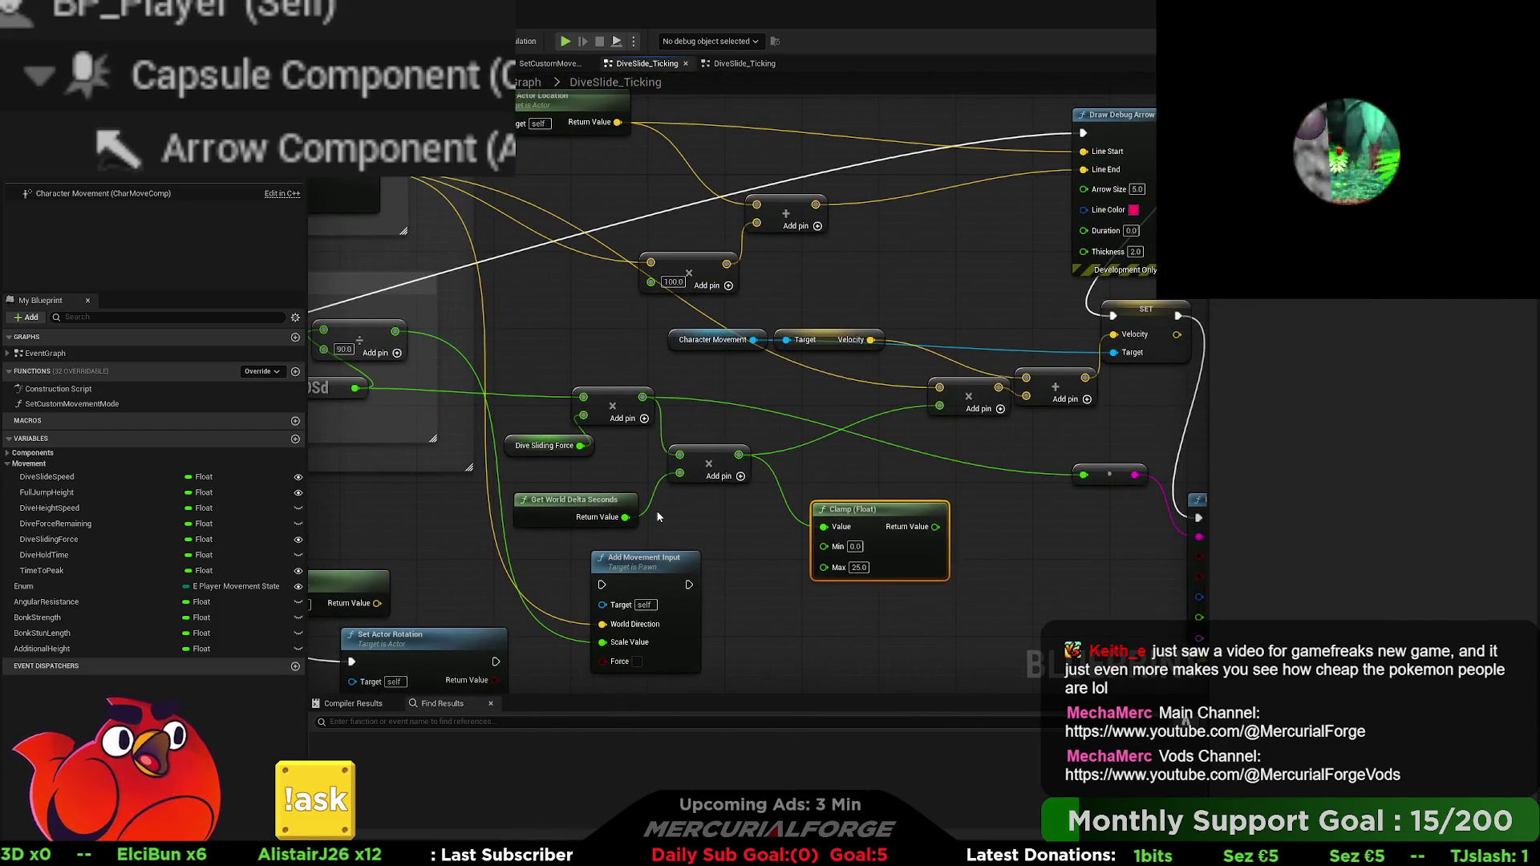
{"action": "left_click_drag", "start_coordinate": [718, 462], "coordinate": [853, 442]}
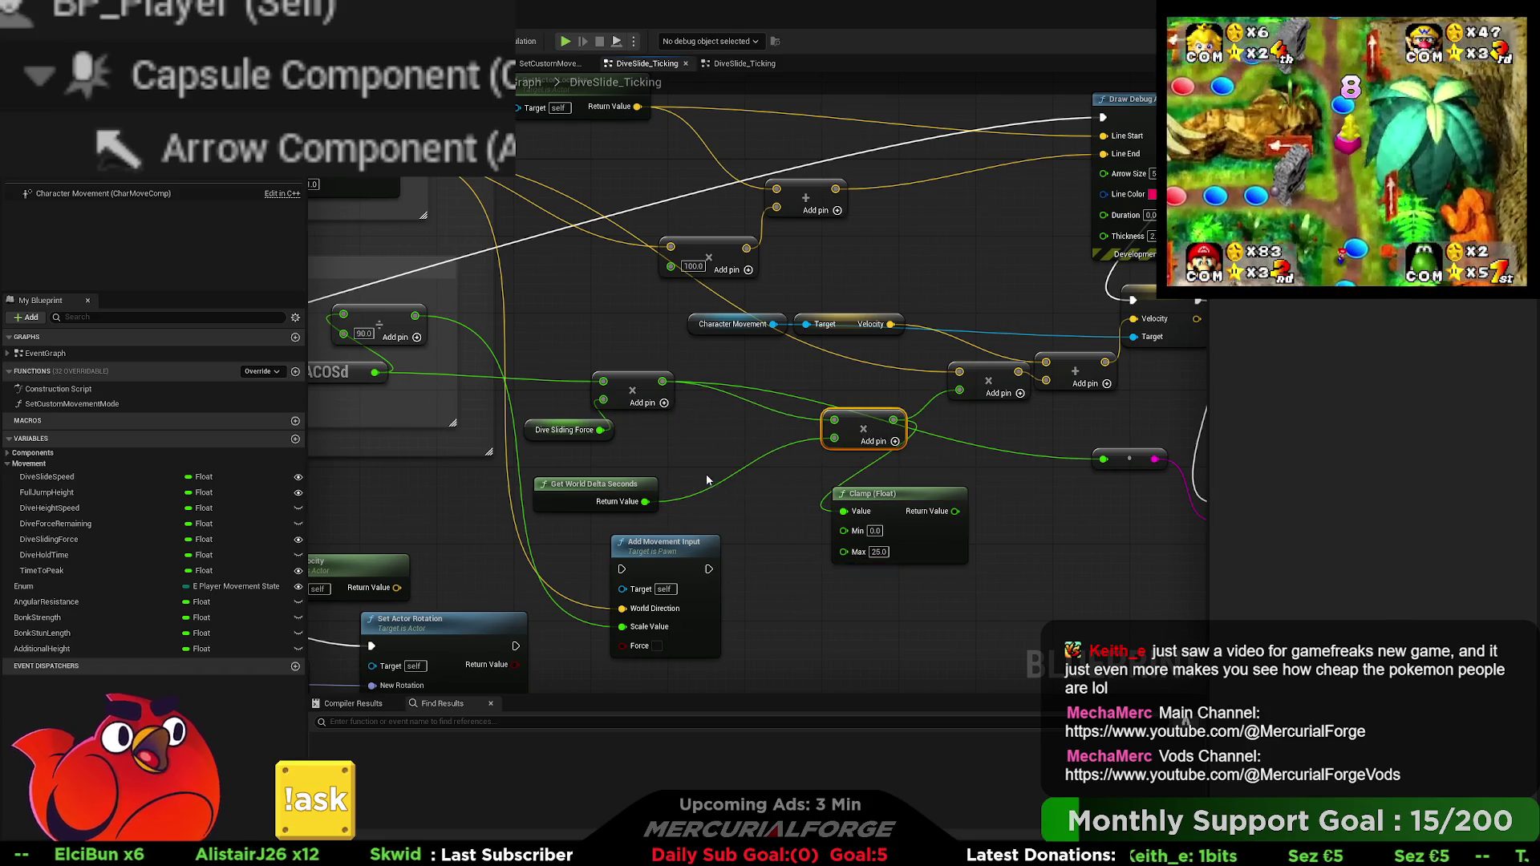
{"action": "mouse_move", "coordinate": [634, 501]}
{"action": "left_mouse_down"}
{"action": "mouse_move", "coordinate": [895, 493]}
{"action": "mouse_move", "coordinate": [778, 425]}
{"action": "mouse_move", "coordinate": [762, 406]}
{"action": "mouse_move", "coordinate": [774, 398]}
{"action": "mouse_move", "coordinate": [698, 447]}
{"action": "mouse_move", "coordinate": [744, 454]}
{"action": "left_mouse_up"}
{"action": "left_click_drag", "start_coordinate": [630, 457], "coordinate": [662, 381]}
{"action": "mouse_move", "coordinate": [607, 454]}
{"action": "left_mouse_down"}
{"action": "mouse_move", "coordinate": [583, 376]}
{"action": "mouse_move", "coordinate": [590, 433]}
{"action": "mouse_move", "coordinate": [603, 355]}
{"action": "left_mouse_up"}
{"action": "left_click", "coordinate": [630, 388]}
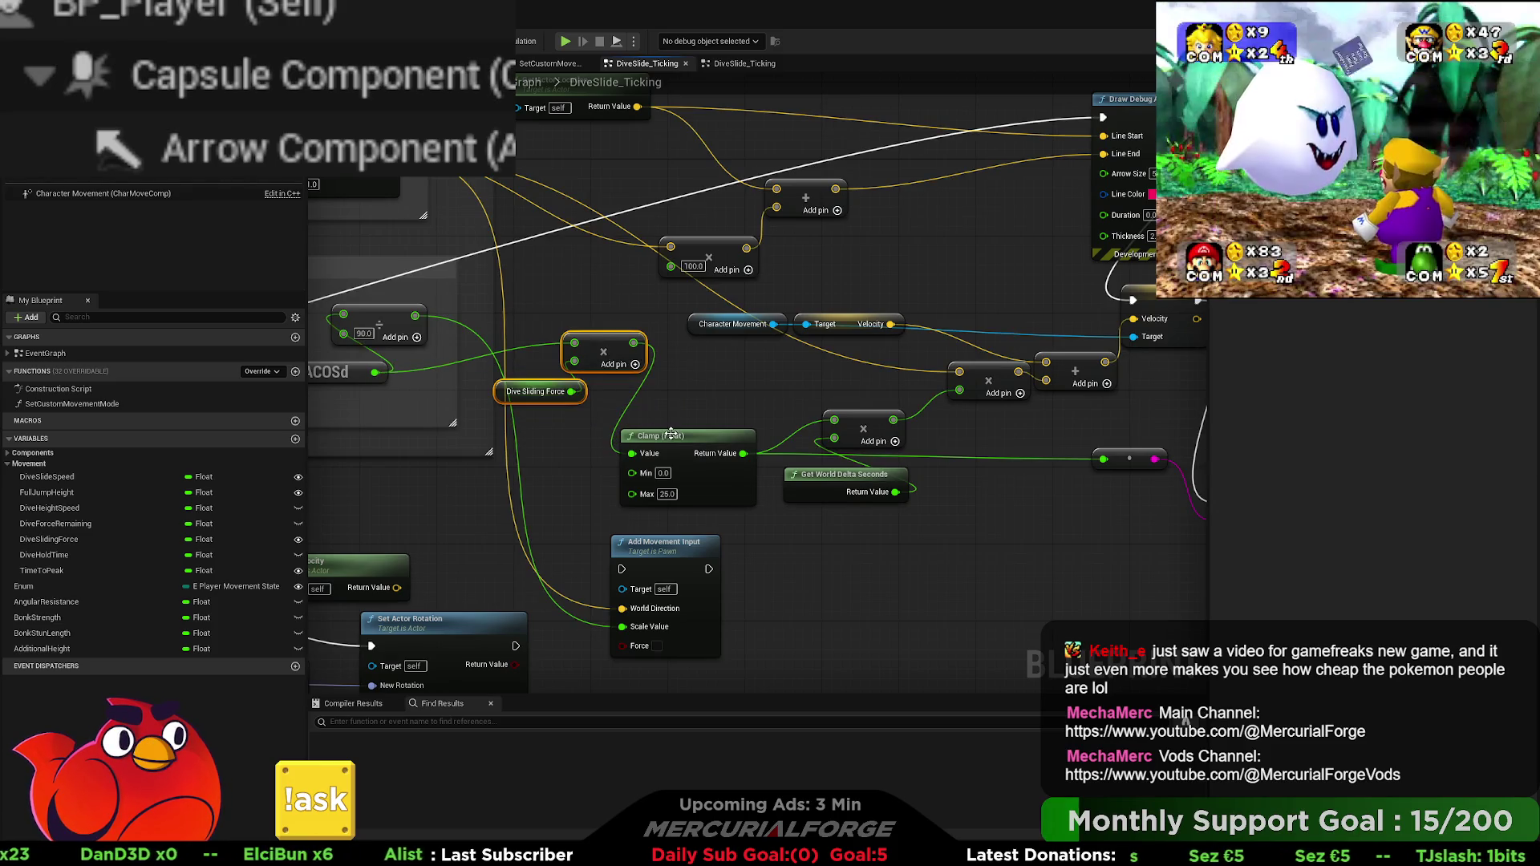
{"action": "left_click_drag", "start_coordinate": [671, 434], "coordinate": [698, 383]}
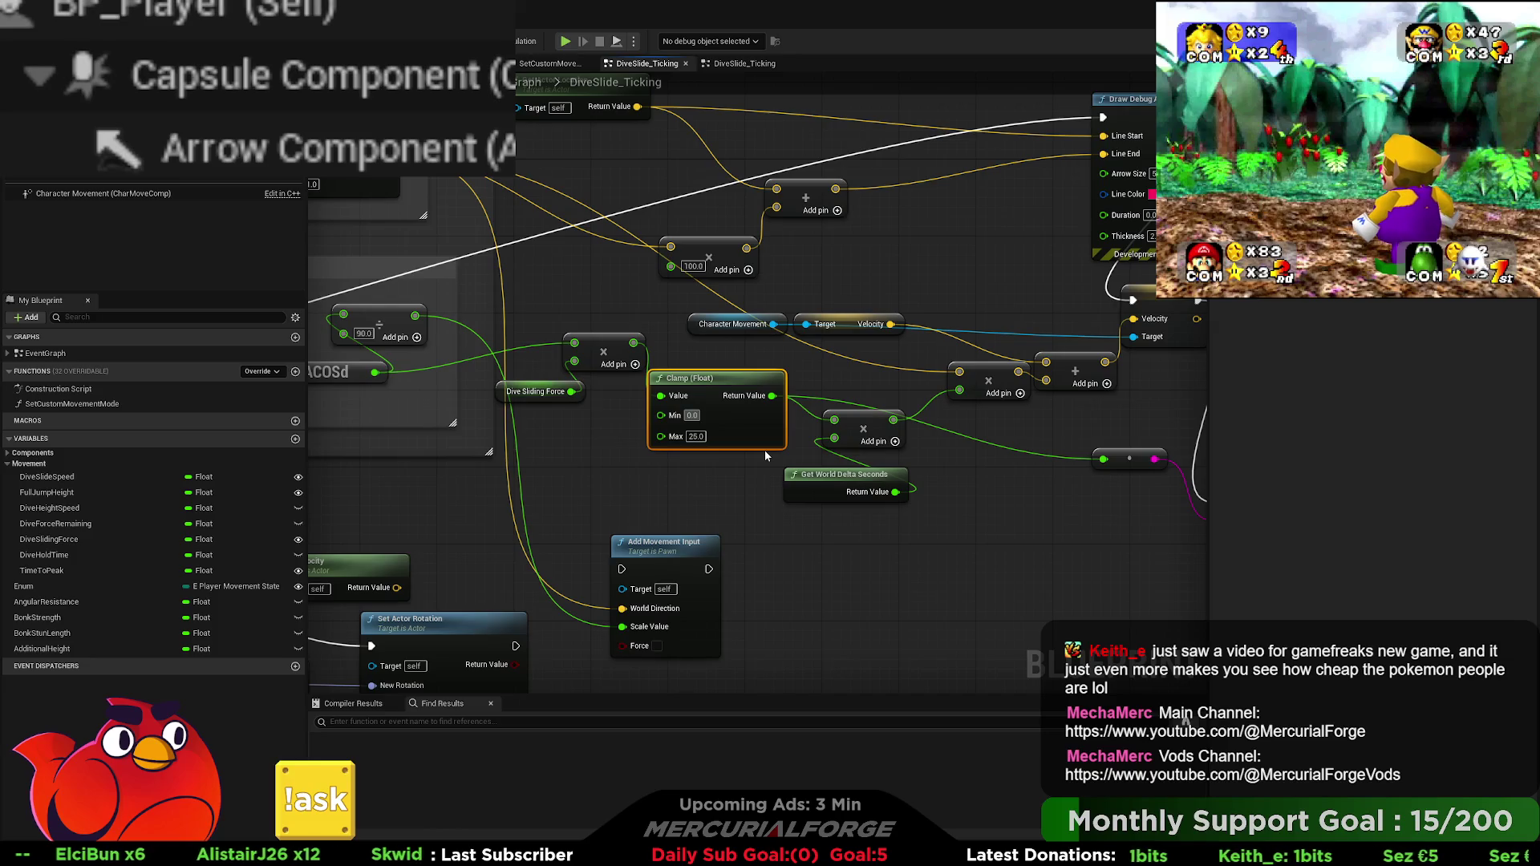
Step: Set the Clamp's Max to 3000 and launch a play test with Alt+P
{"action": "key", "text": "Tab"}
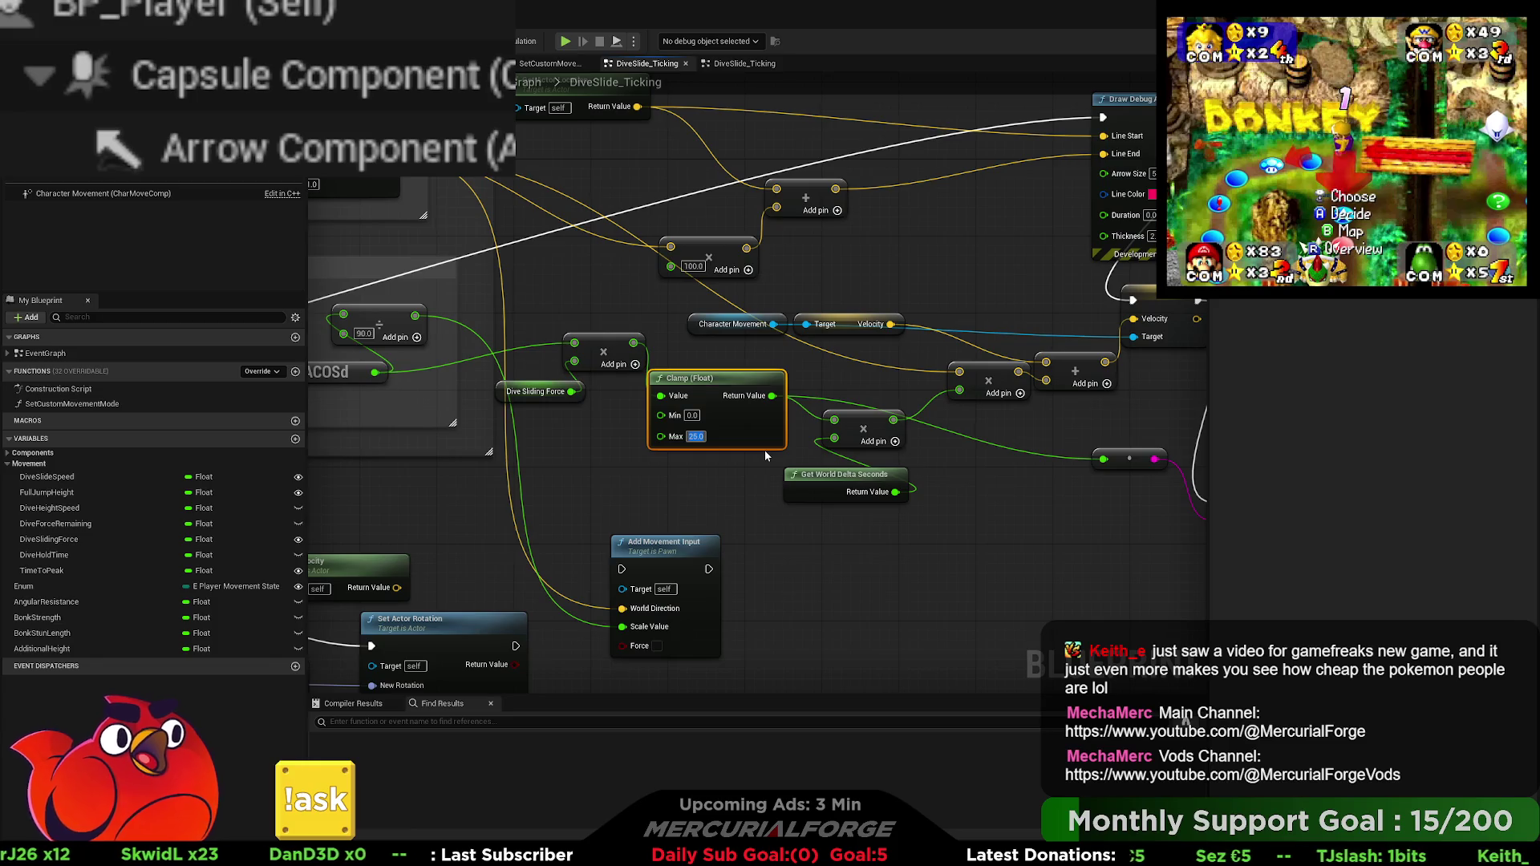
{"action": "type", "text": "3000"}
{"action": "key", "text": "Return"}
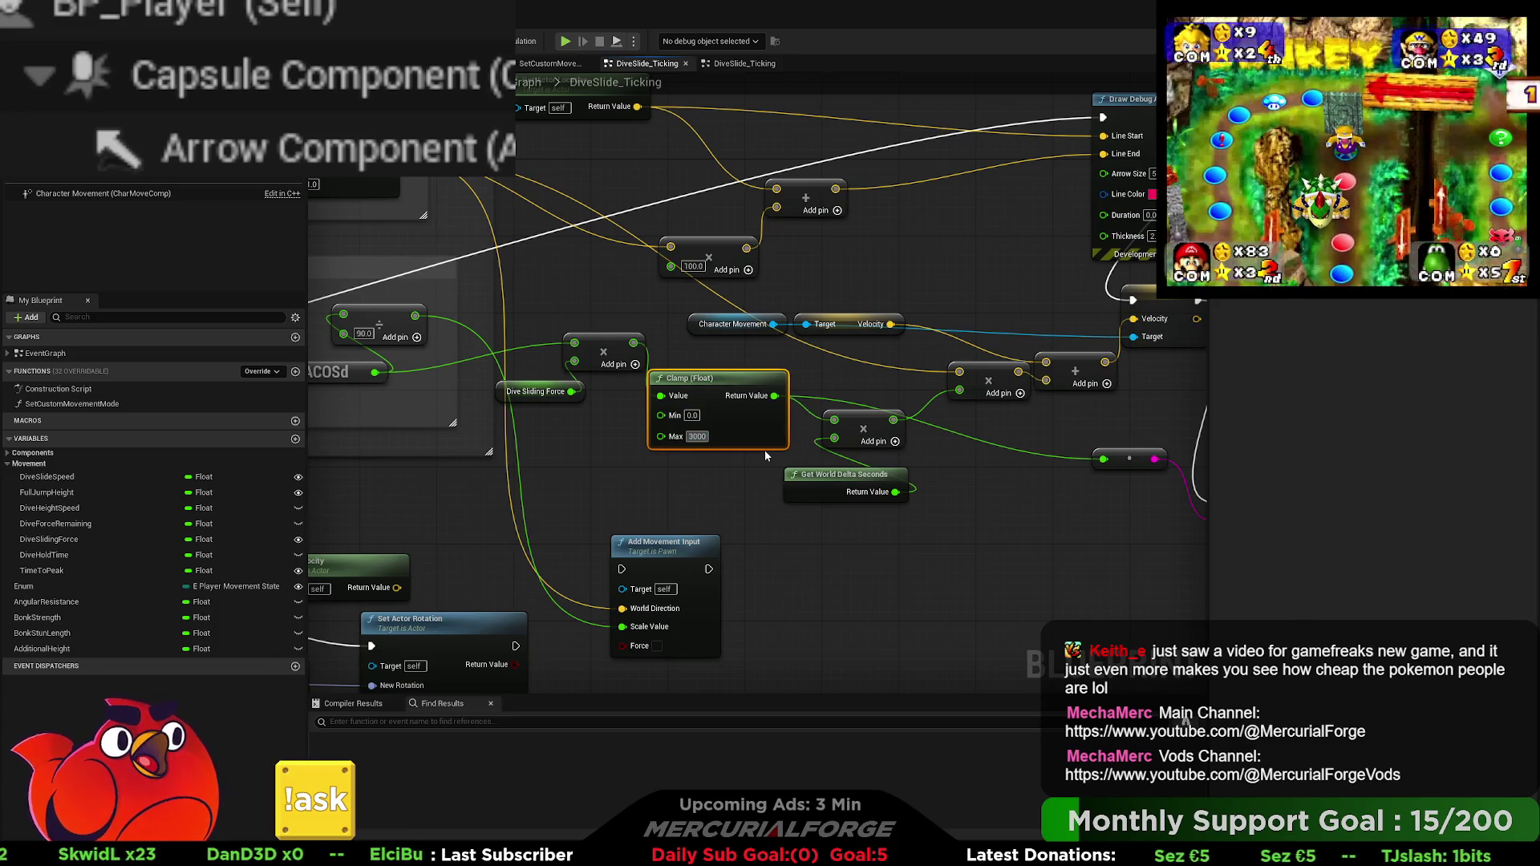
{"action": "left_click", "coordinate": [754, 504]}
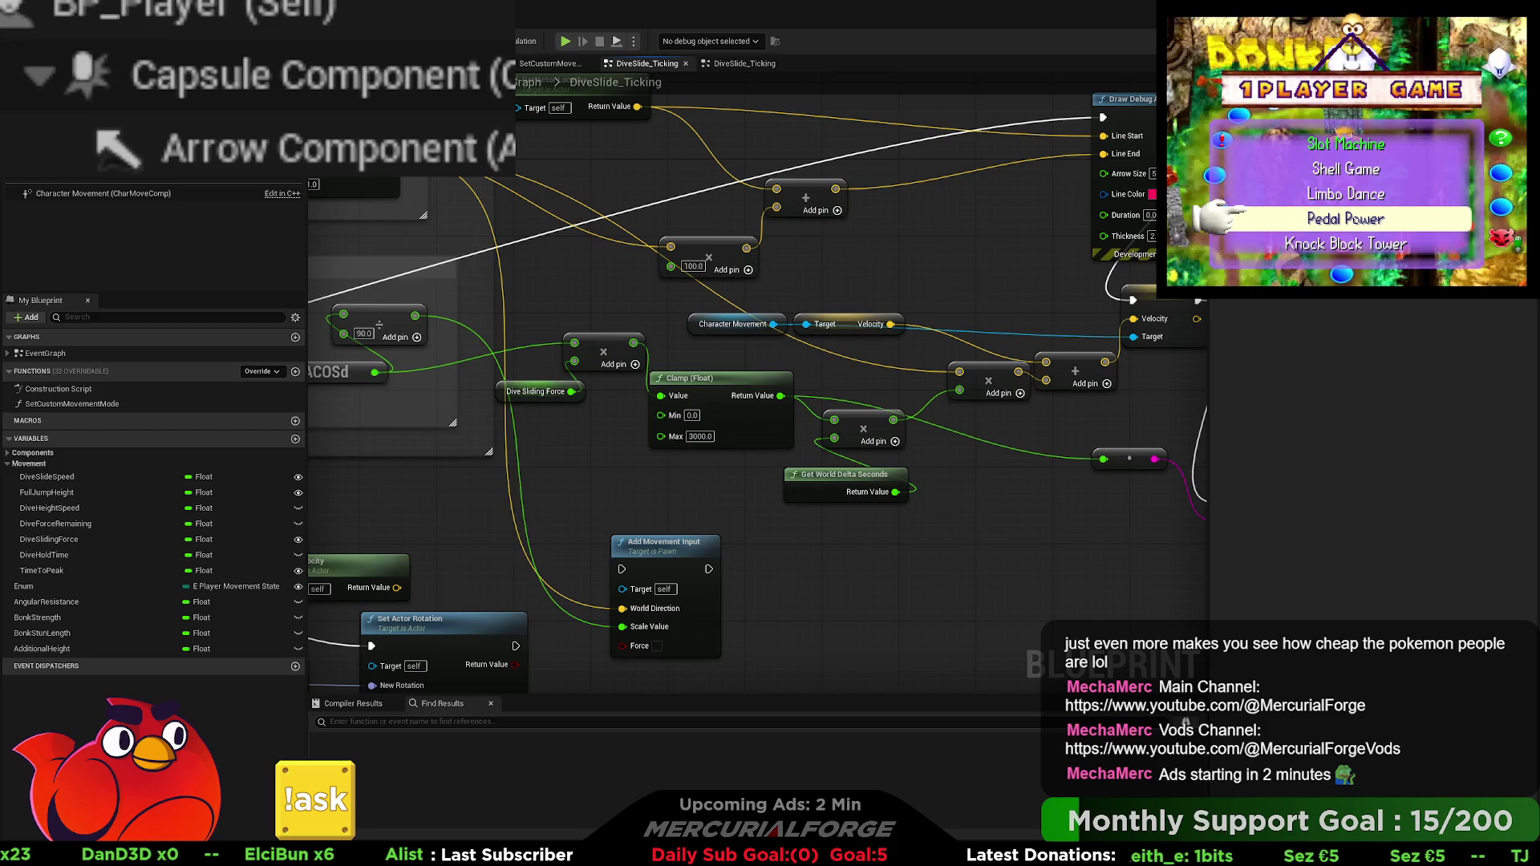
{"action": "key", "text": "alt+p"}
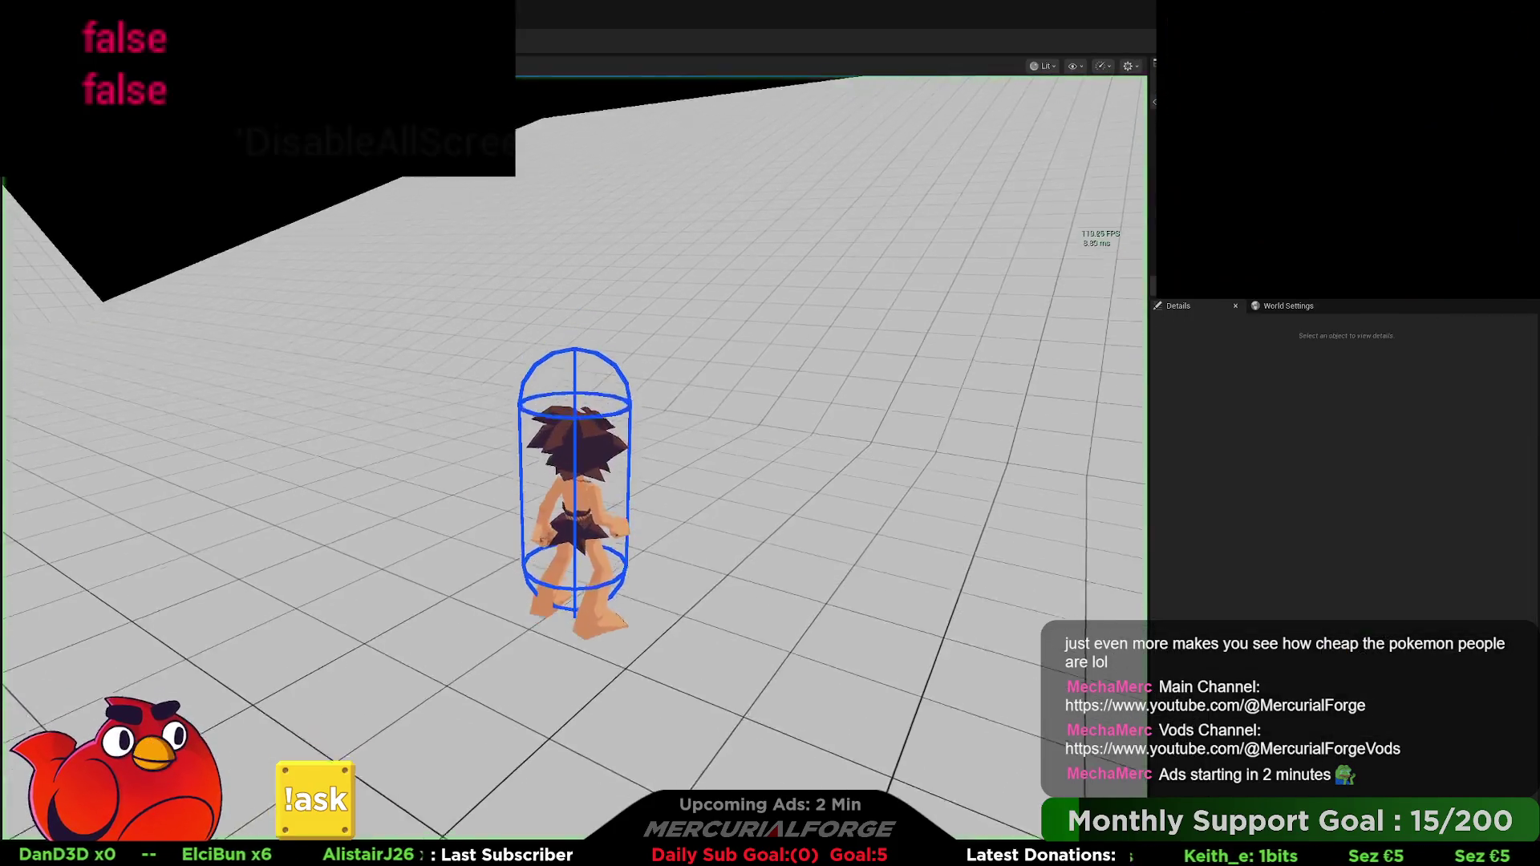
Step: Run and dive-slide the character to check its speed, end play, and bring up the Content Drawer
{"action": "key", "text": "w"}
{"action": "key", "text": "shift"}
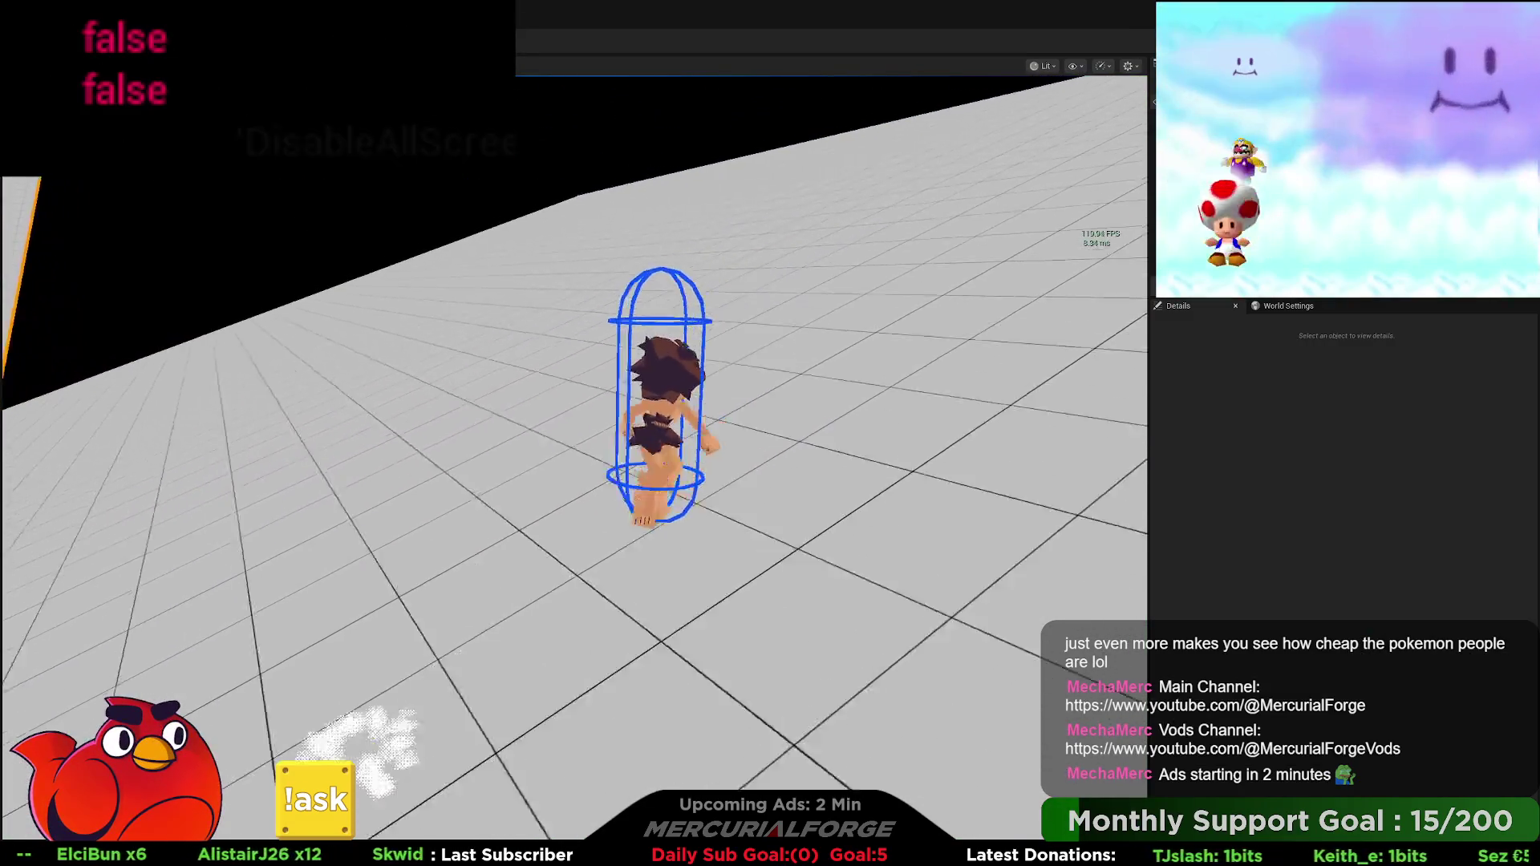
{"action": "key", "text": "shift"}
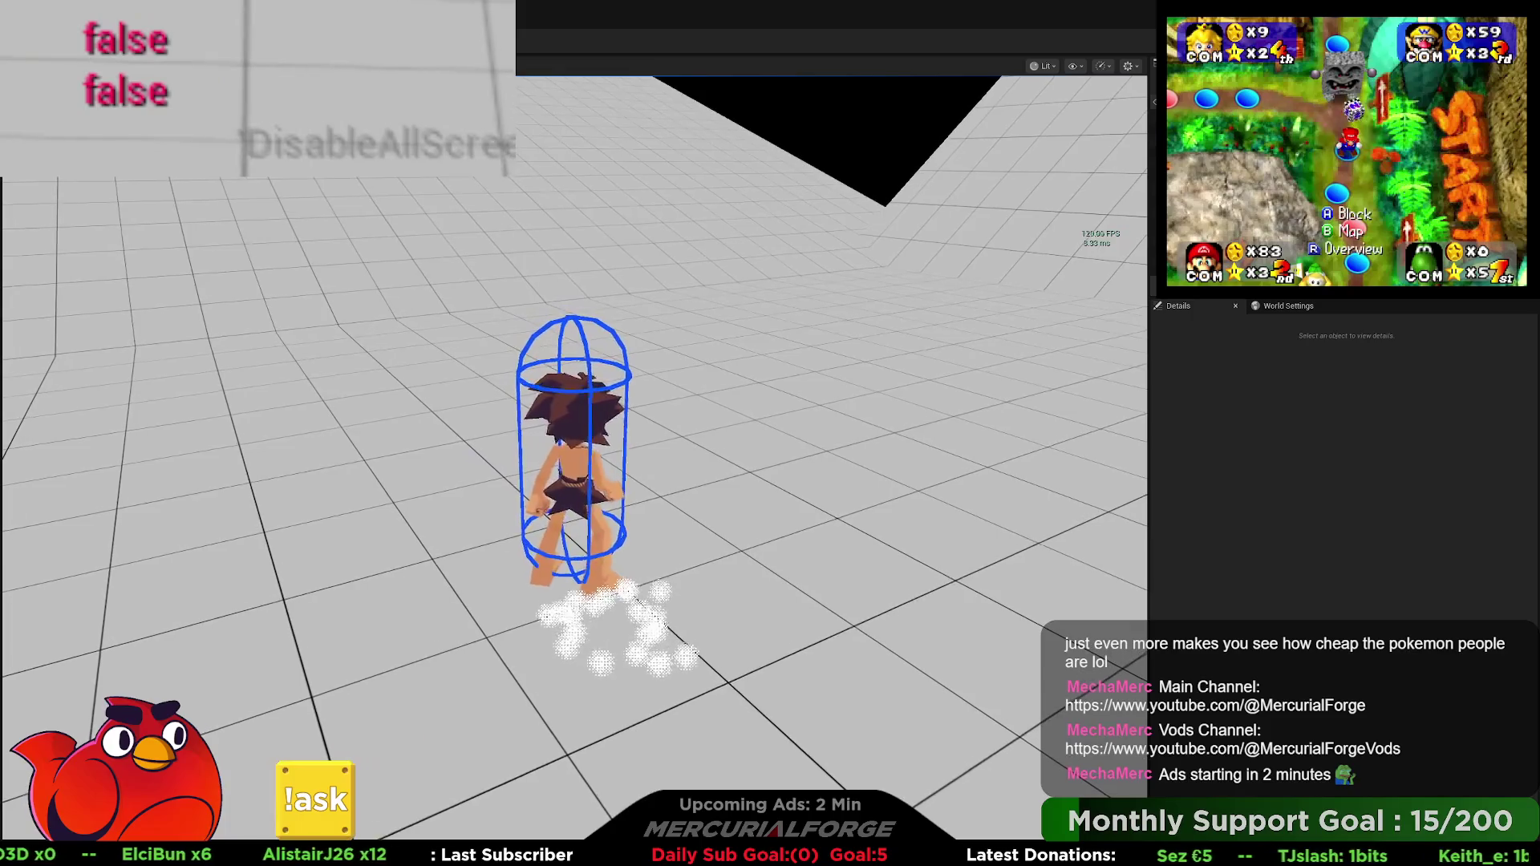
{"action": "key", "text": "Escape"}
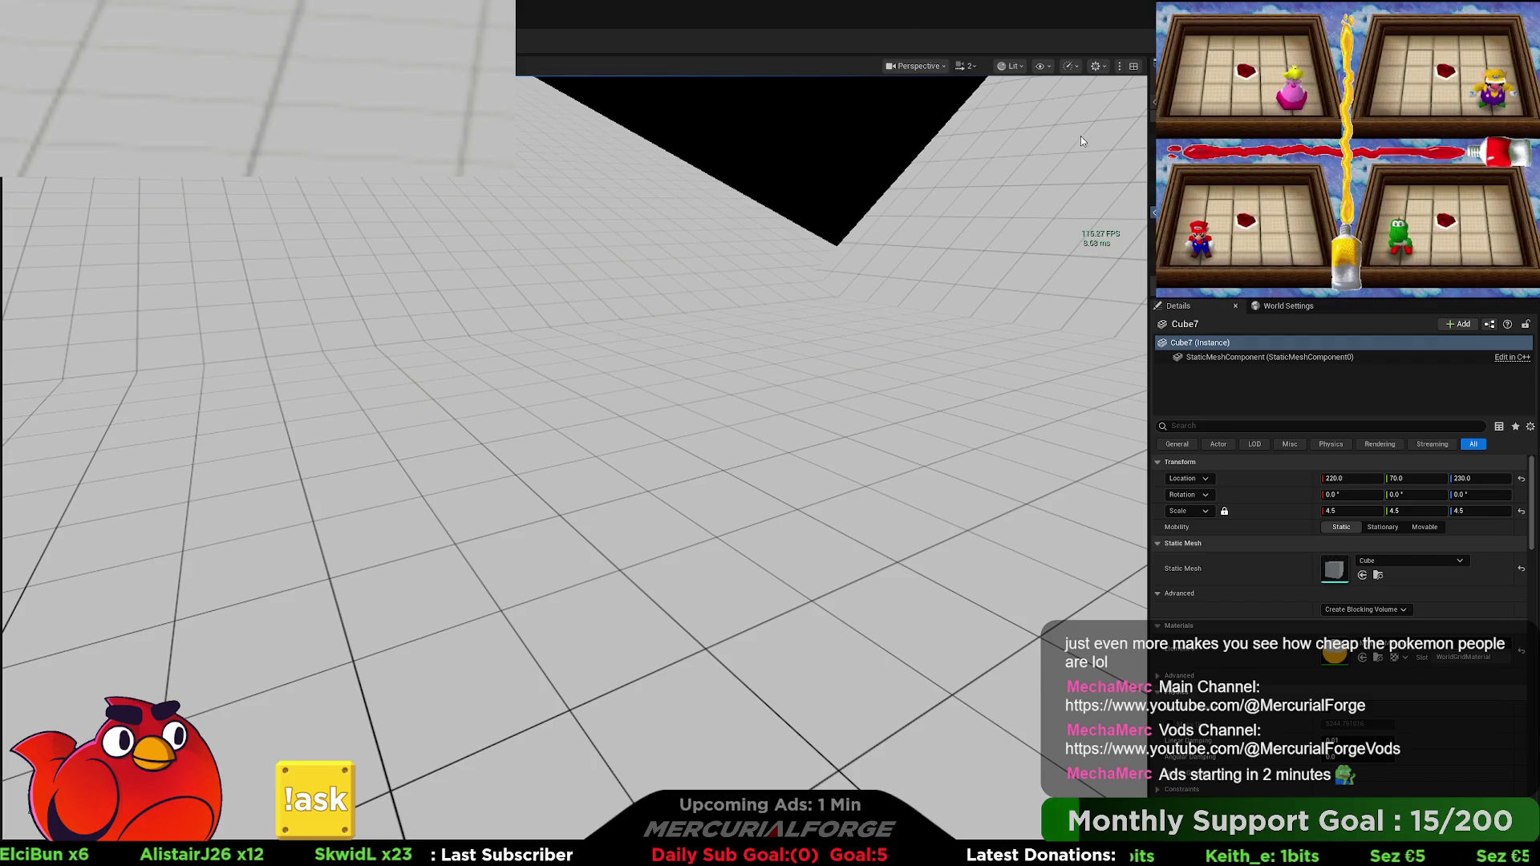
{"action": "key", "text": "ctrl+space"}
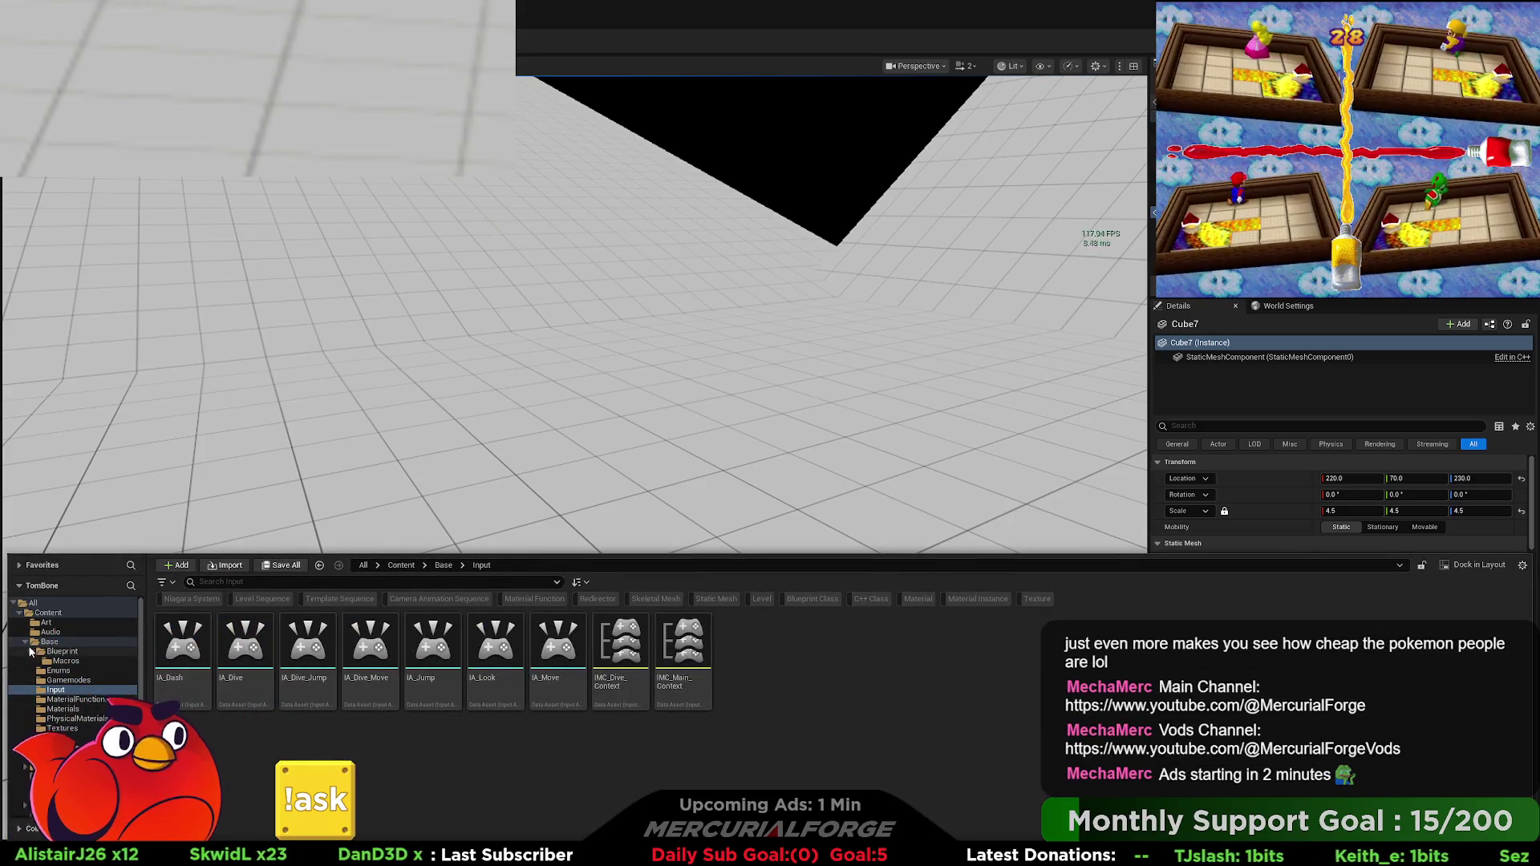
Step: In Content/Base/Materials, add a new Material asset named M_Shadow
{"action": "left_click", "coordinate": [50, 642], "text": "ctrl"}
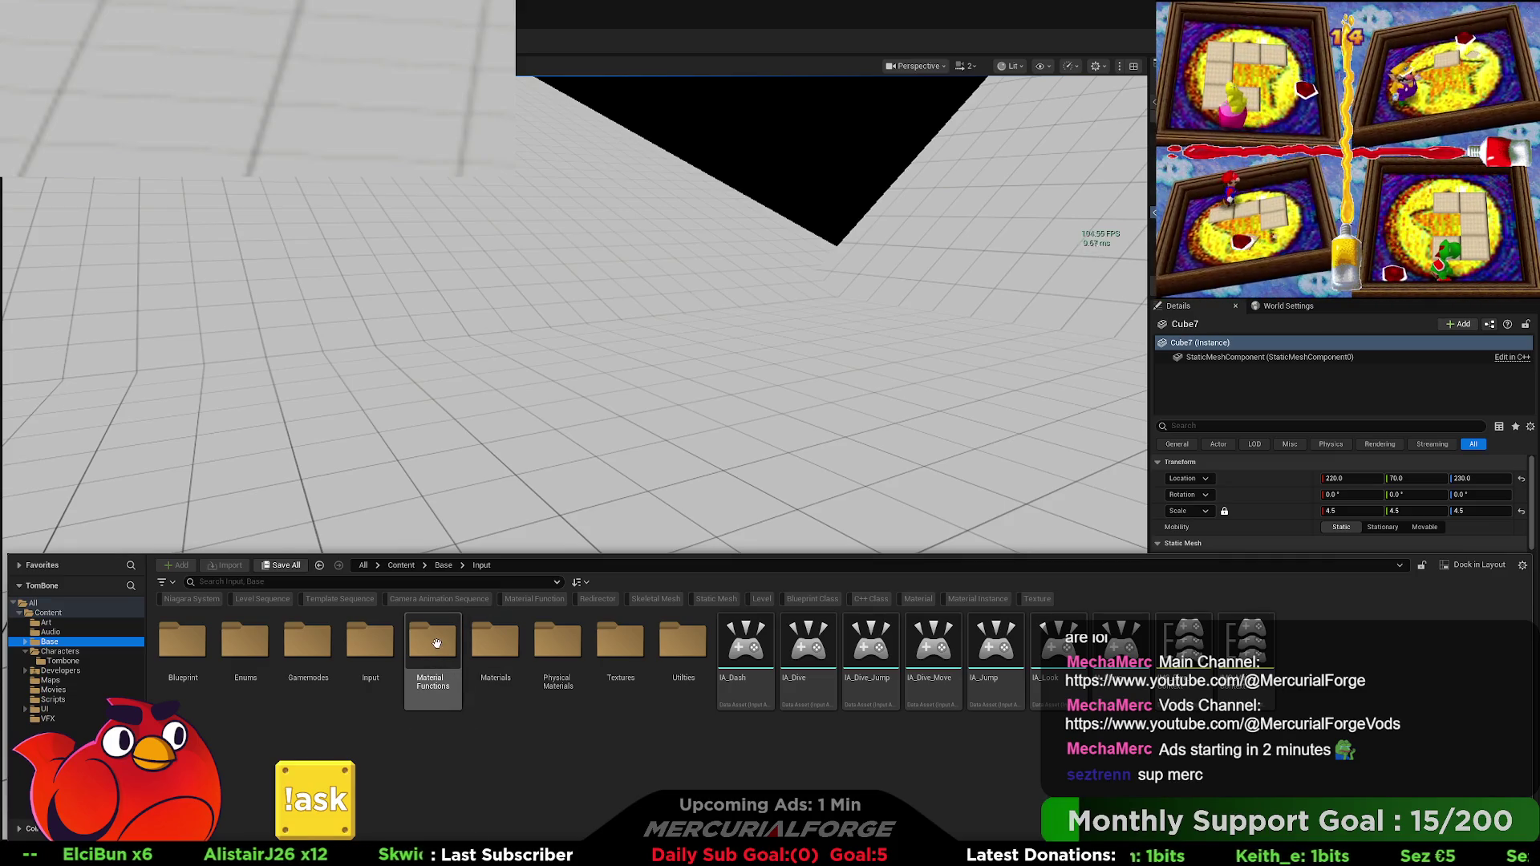
{"action": "double_click", "coordinate": [436, 643]}
{"action": "key", "text": "alt+Left"}
{"action": "double_click", "coordinate": [483, 639]}
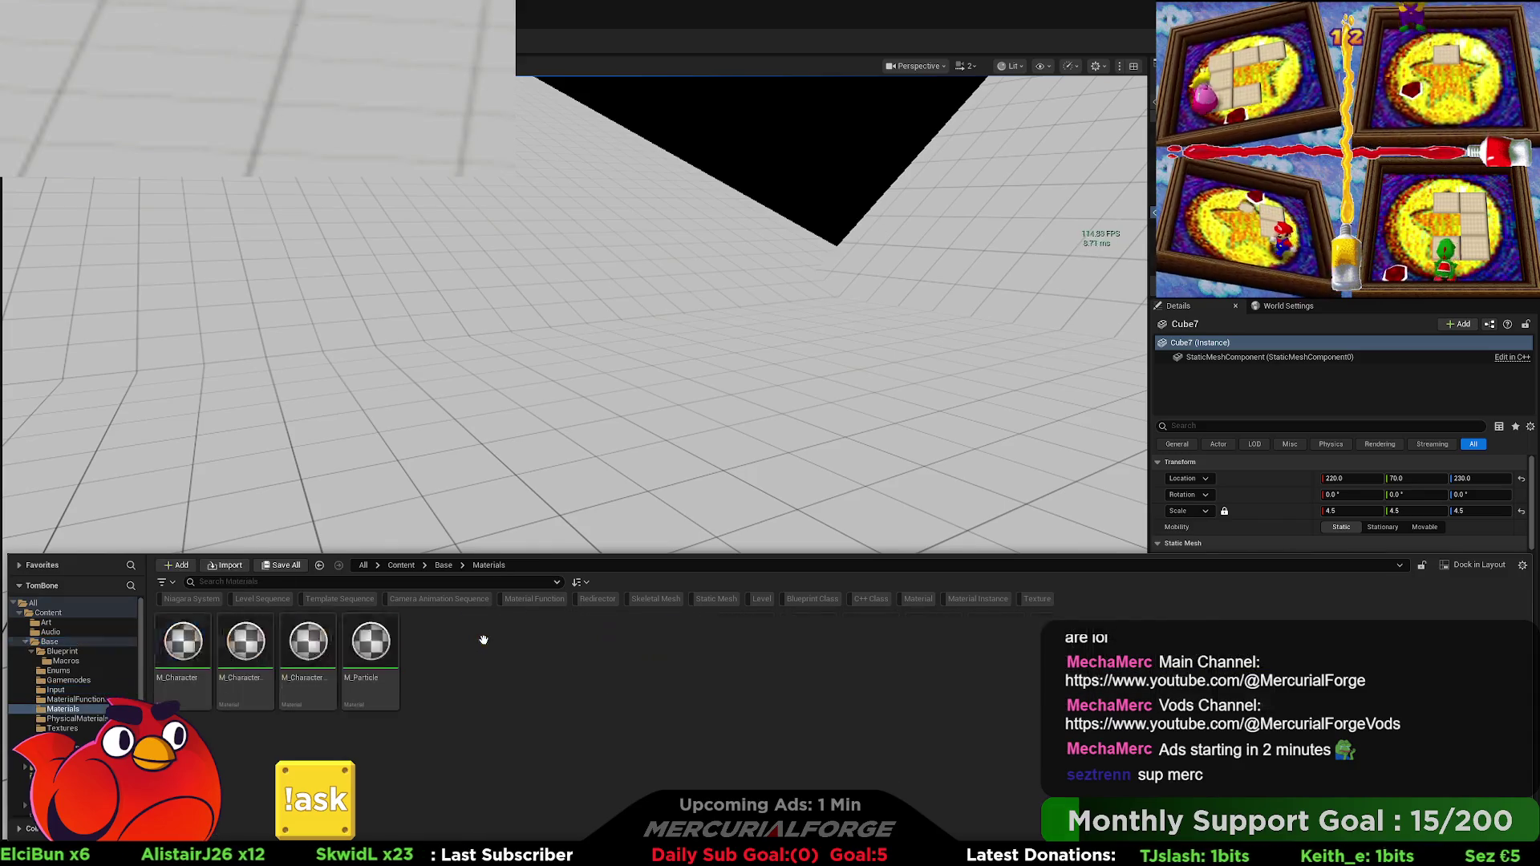
{"action": "right_click", "coordinate": [484, 641]}
{"action": "left_click", "coordinate": [546, 264]}
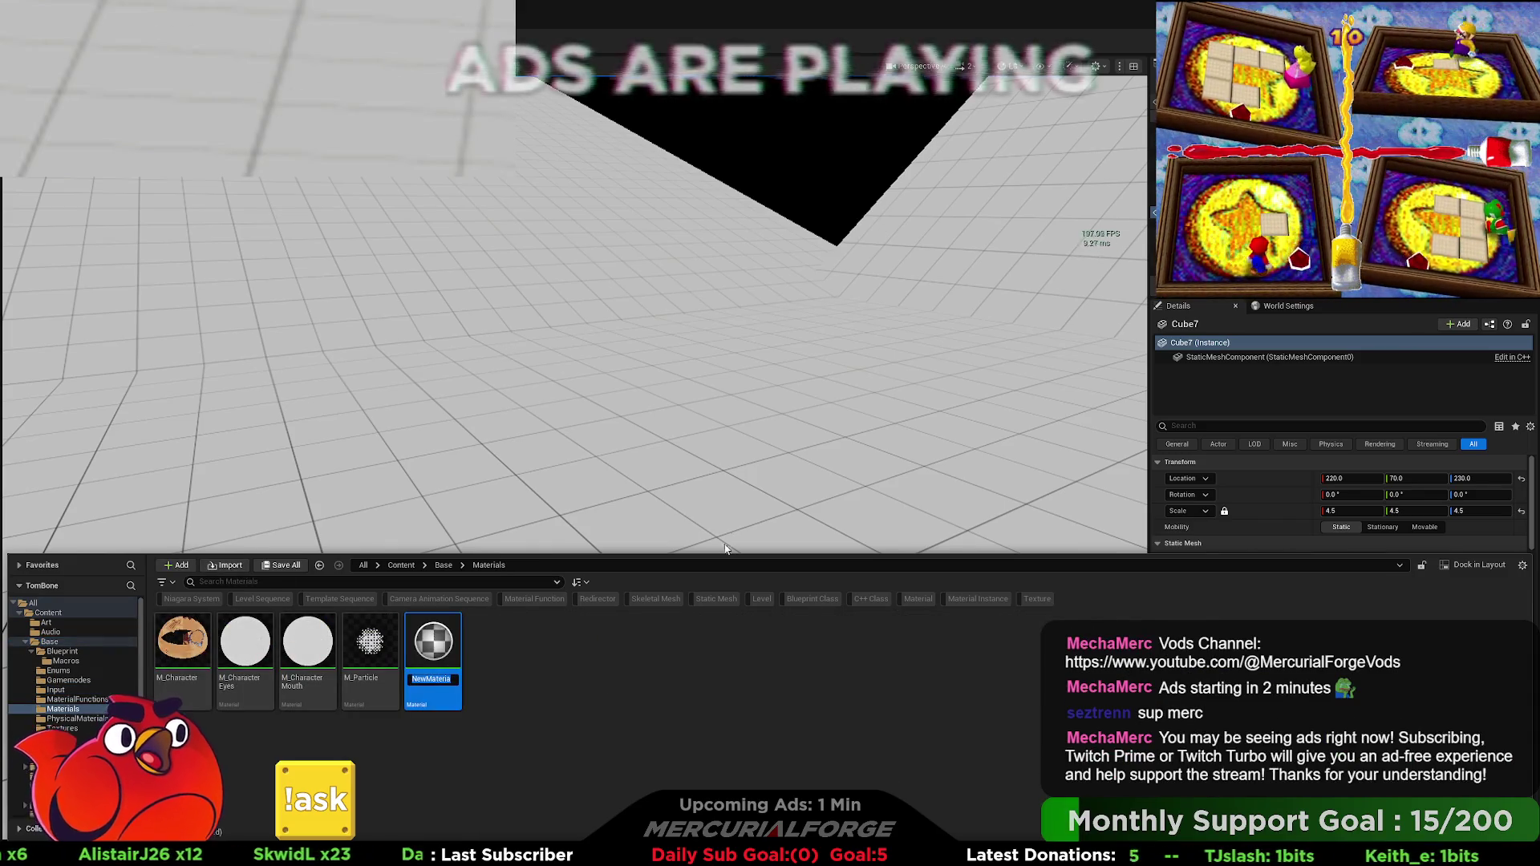
{"action": "type", "text": "M_"}
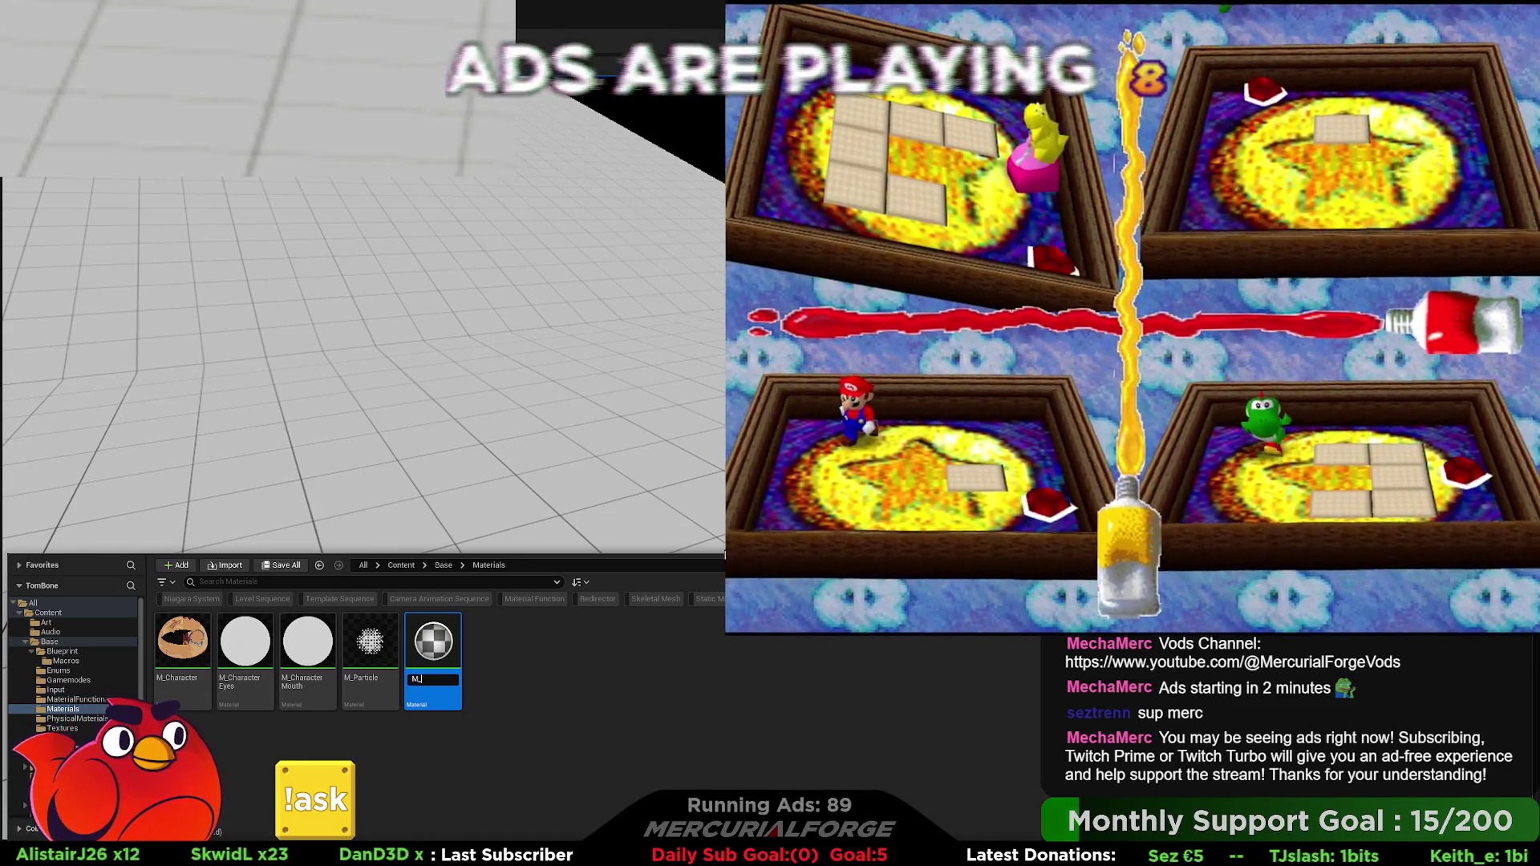
{"action": "type", "text": "Shadow"}
{"action": "key", "text": "Return"}
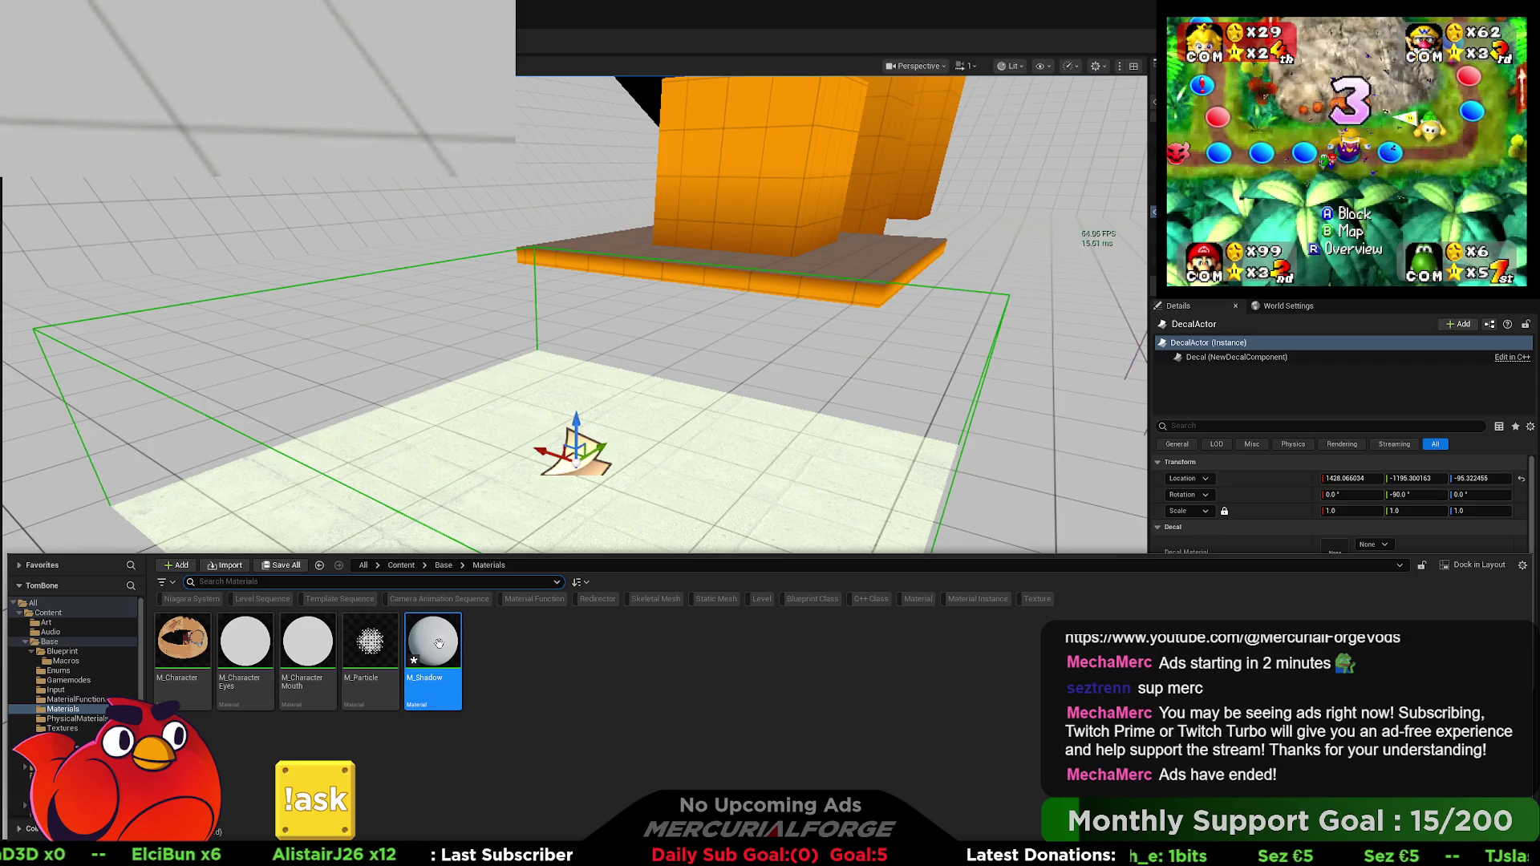
Step: Open M_Shadow from the Content Browser in the Material Editor
{"action": "double_click", "coordinate": [438, 643]}
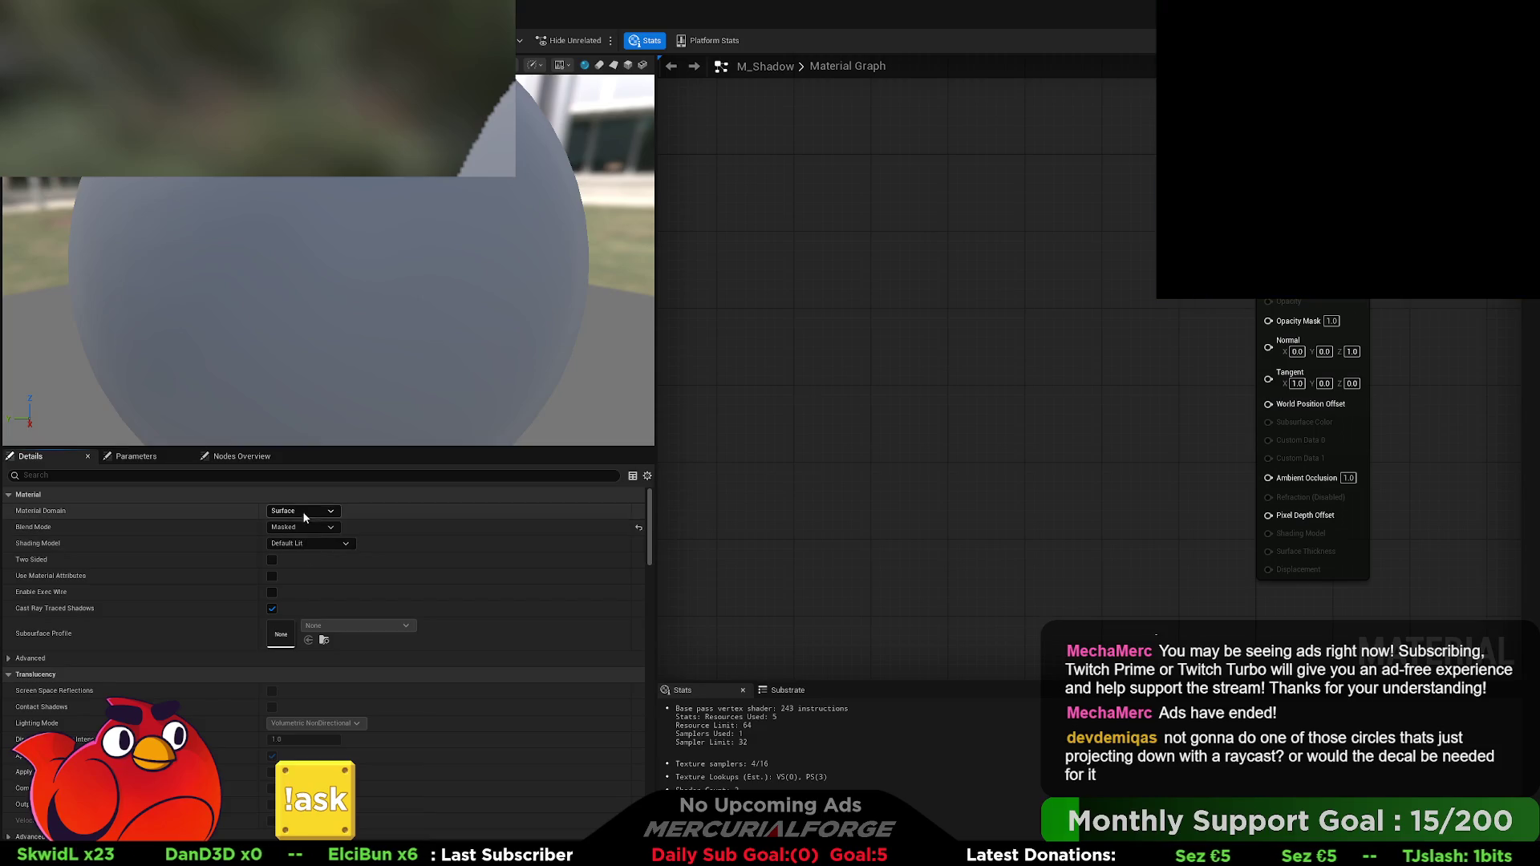
Step: Change M_Shadow's Blend Mode from Opaque to Masked
{"action": "left_click", "coordinate": [302, 527]}
{"action": "left_click", "coordinate": [305, 539]}
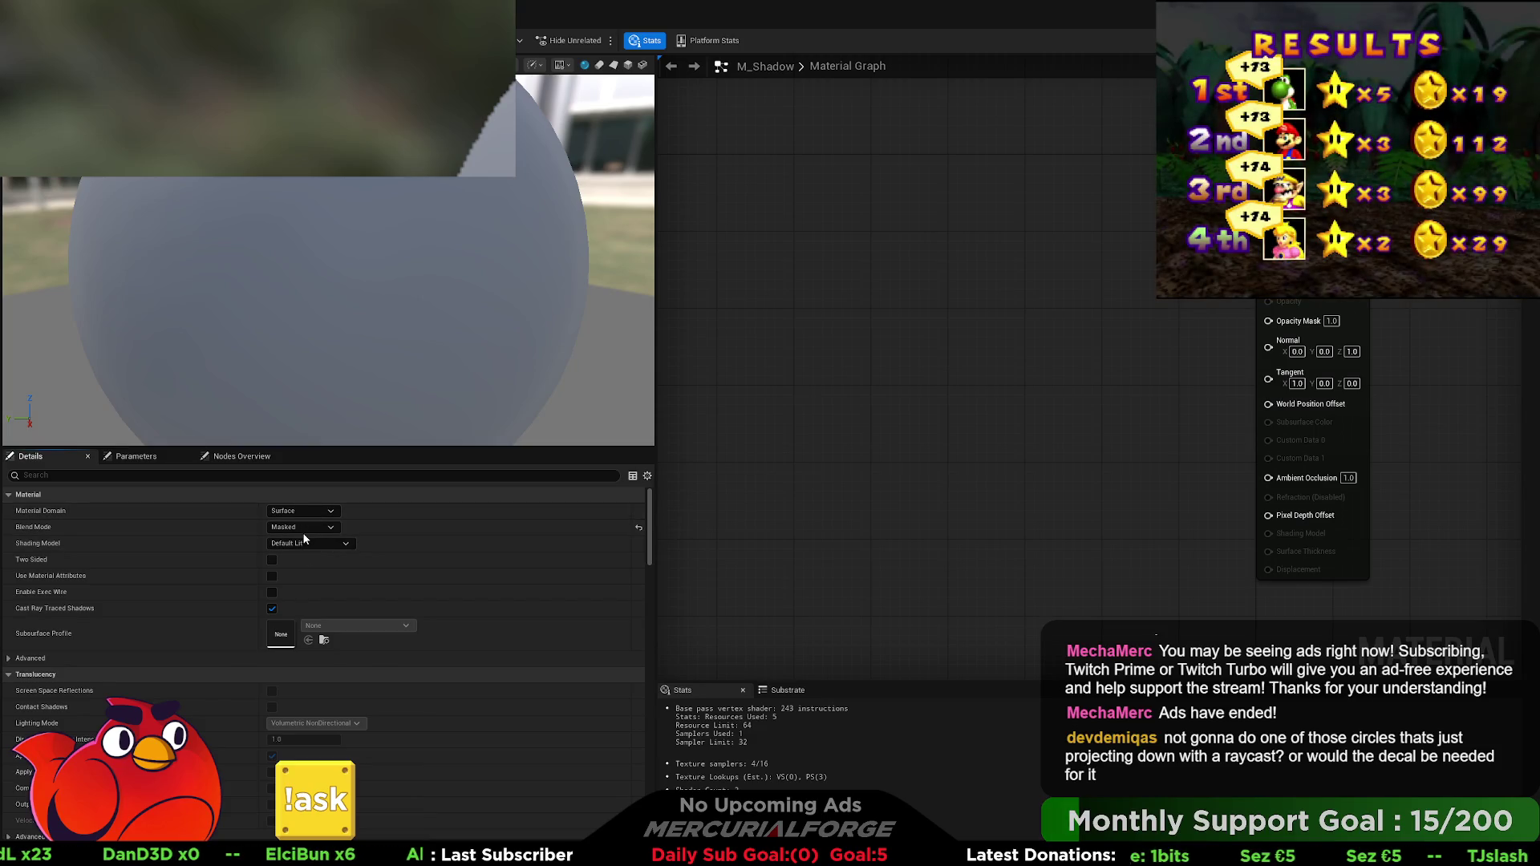
Step: Set Material Domain to Deferred Decal, Blend Mode to Modulate, and add a RadialGradientExponential node
{"action": "left_click", "coordinate": [302, 511]}
{"action": "left_click", "coordinate": [324, 523]}
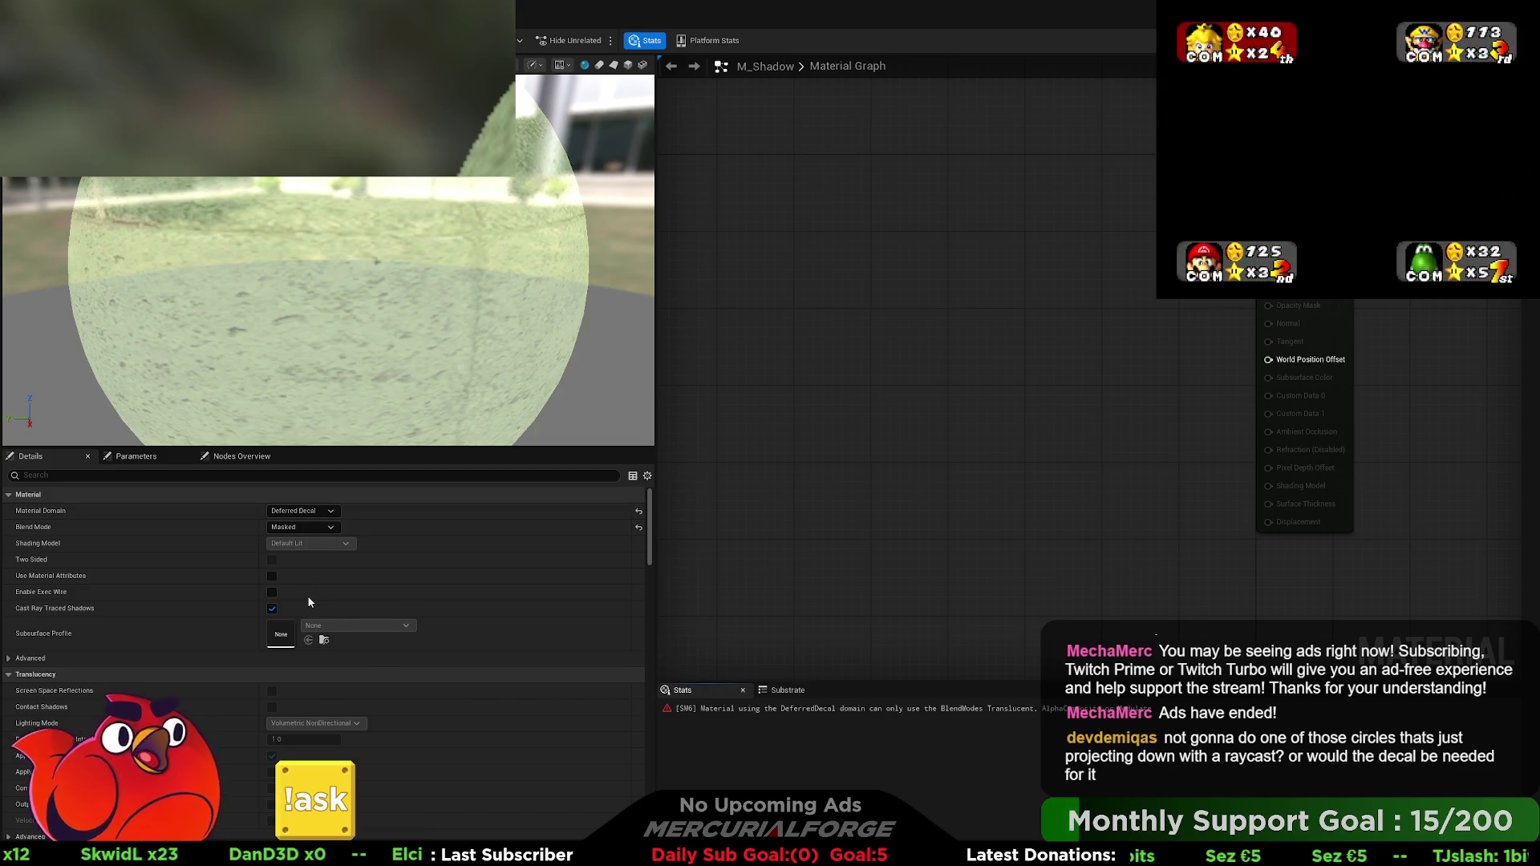
{"action": "key", "text": "ctrl+z"}
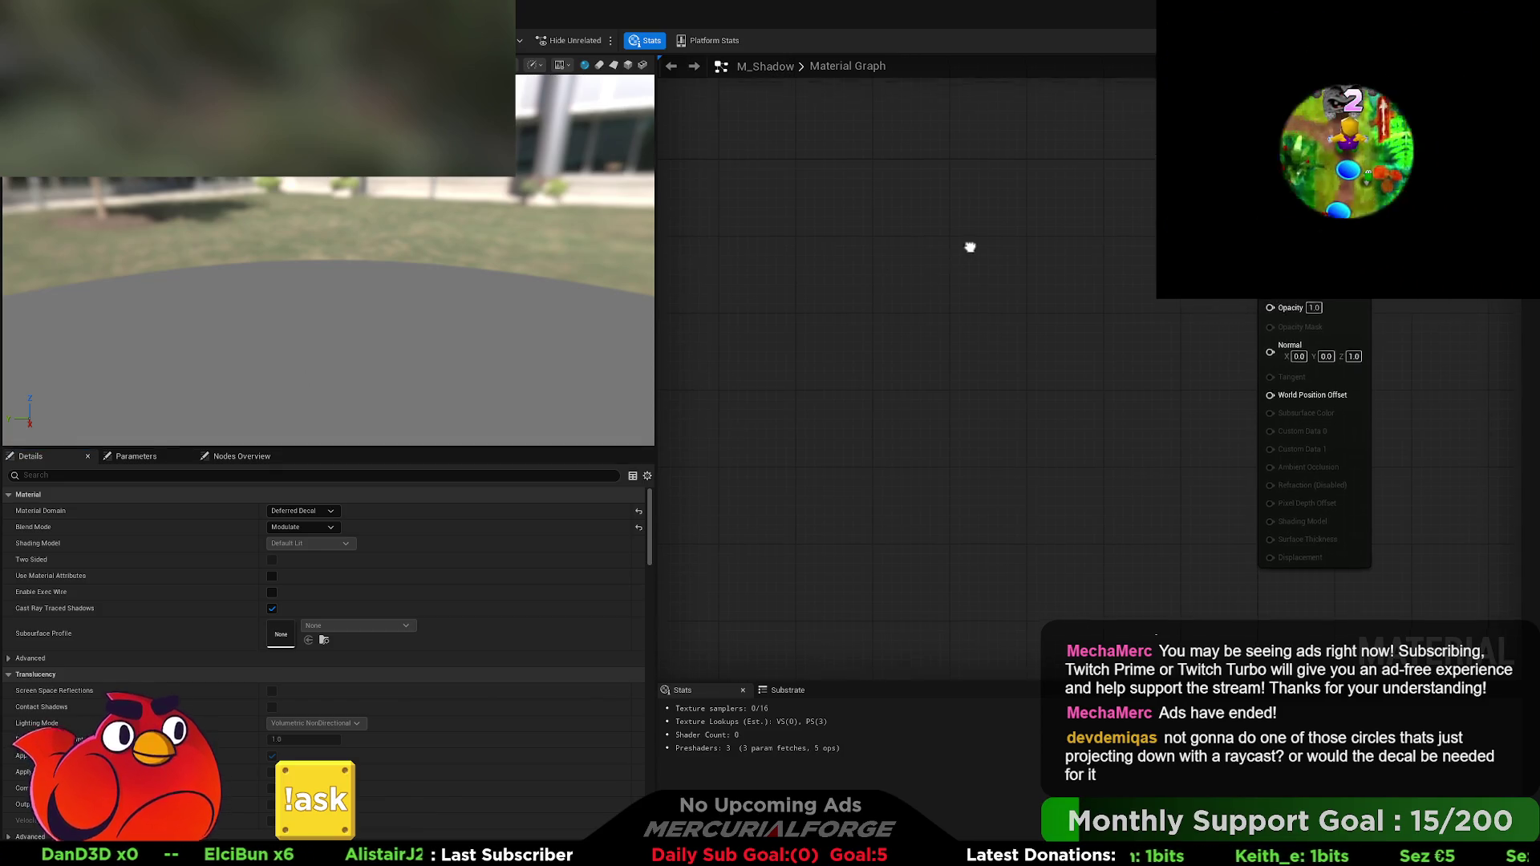
{"action": "left_click_drag", "start_coordinate": [969, 247], "coordinate": [911, 348]}
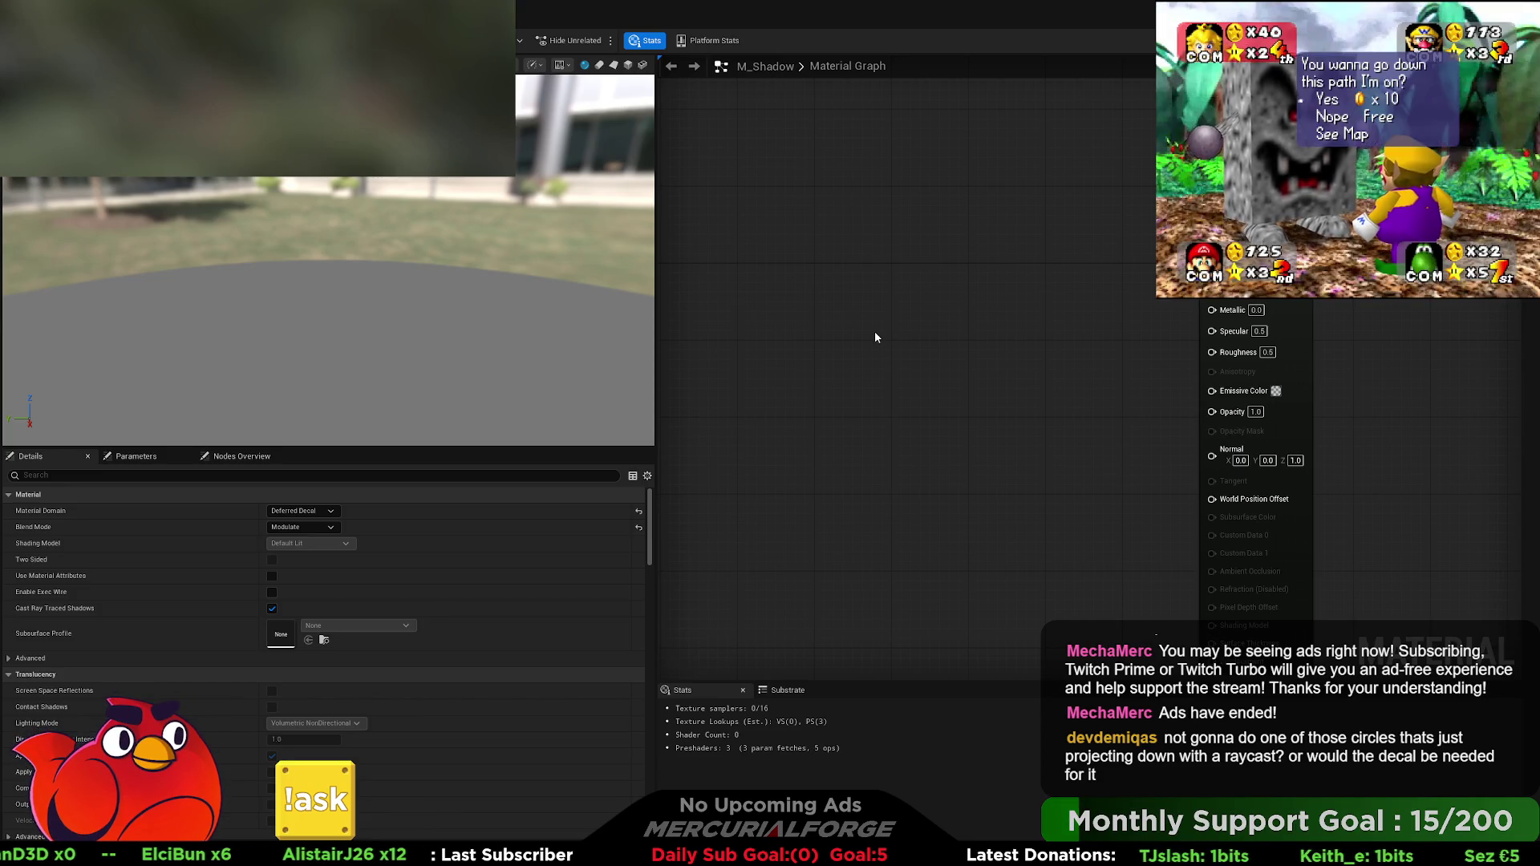
{"action": "key", "text": "ctrl+v"}
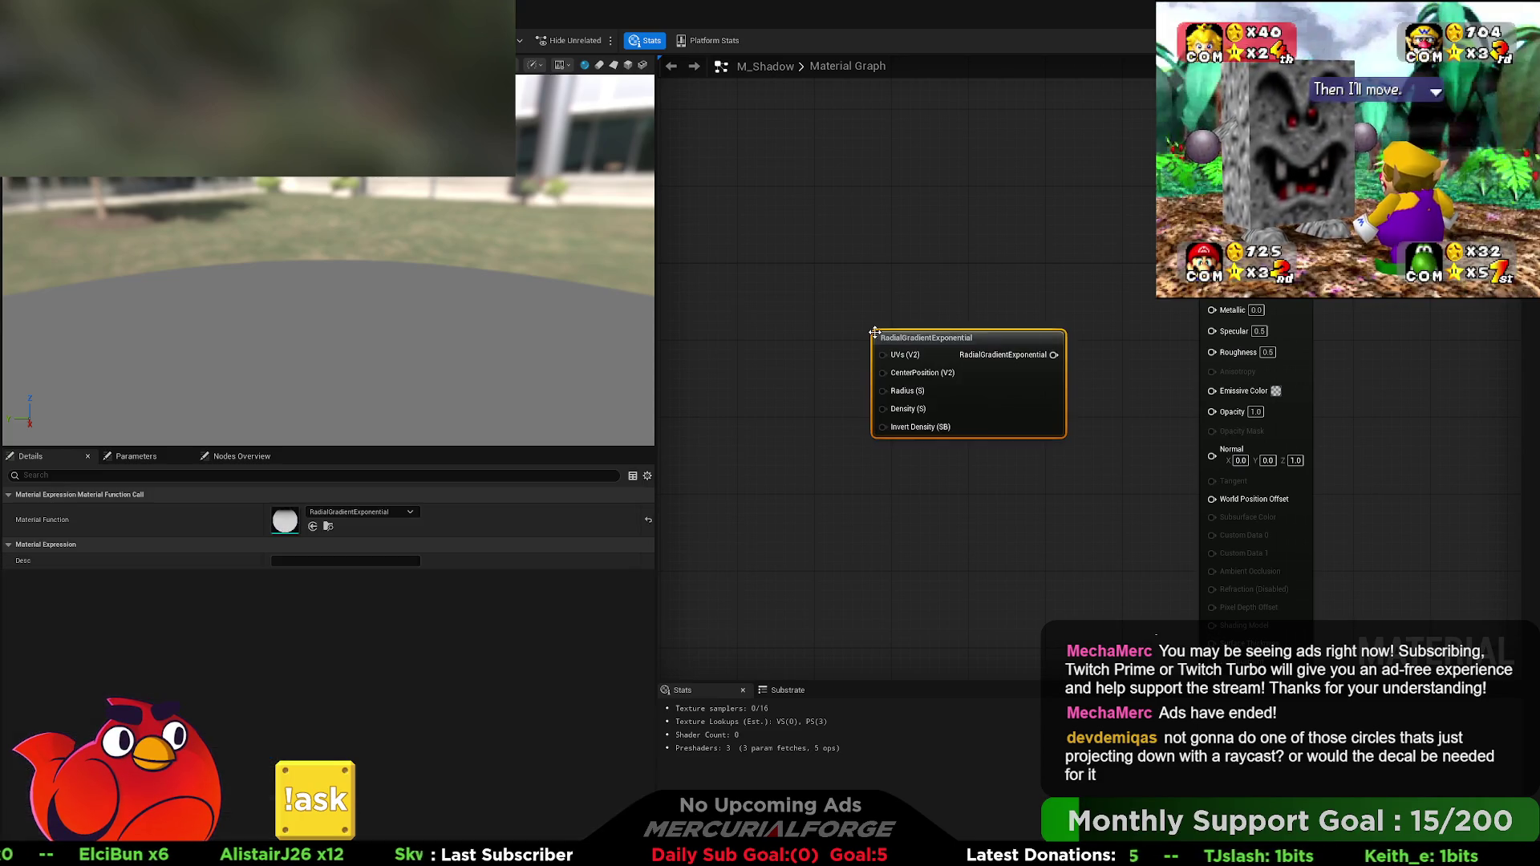
Step: Add a 1-x node fed by the RadialGradientExponential and connect the gradient to Emissive Color
{"action": "mouse_move", "coordinate": [969, 346]}
{"action": "left_mouse_down"}
{"action": "mouse_move", "coordinate": [776, 346]}
{"action": "mouse_move", "coordinate": [965, 356]}
{"action": "left_mouse_up"}
{"action": "key", "text": "o"}
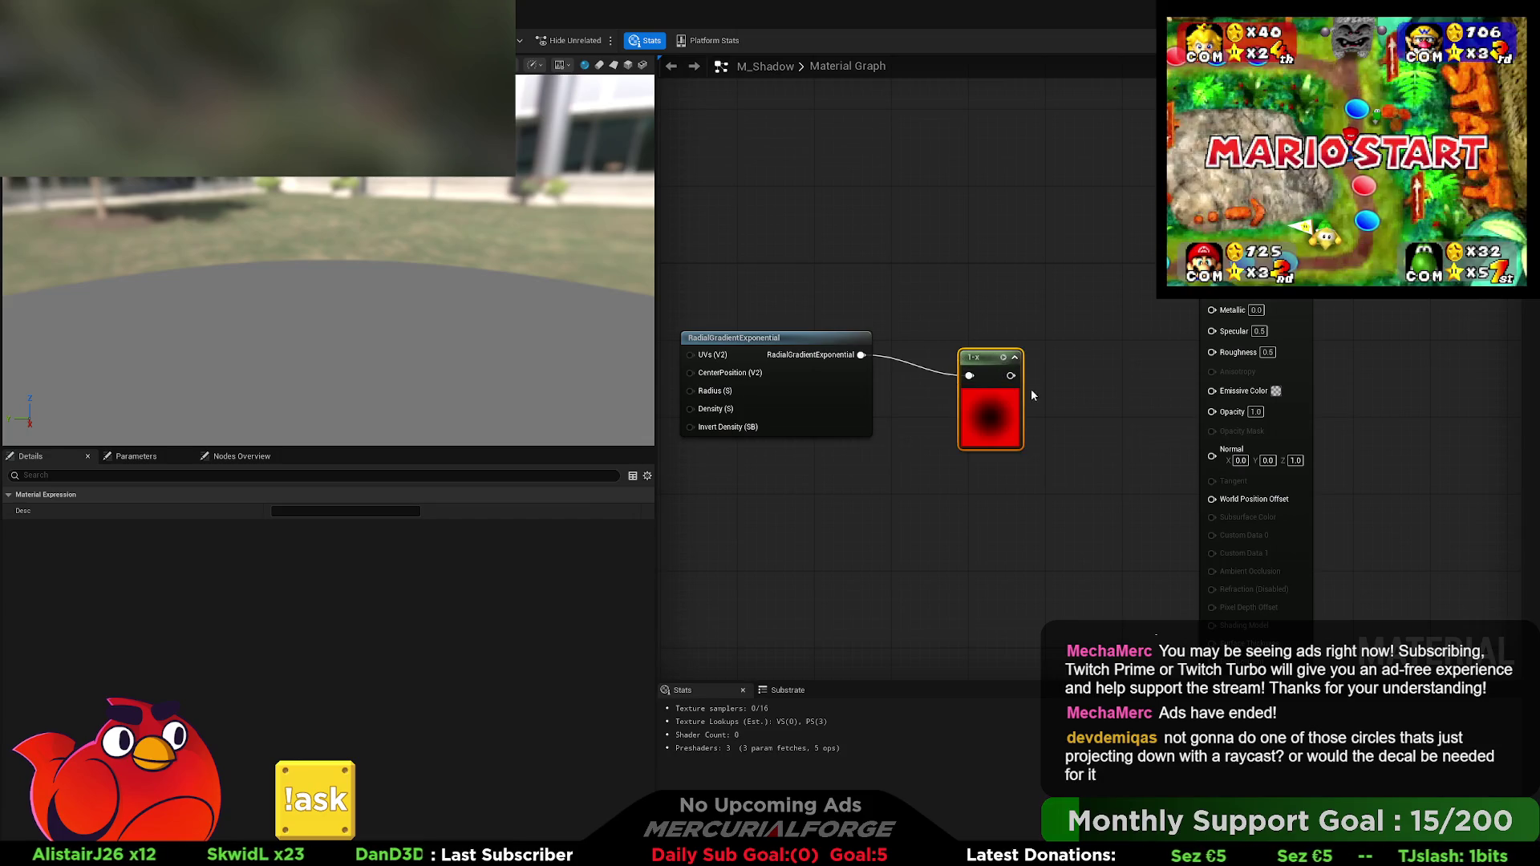
{"action": "left_click", "coordinate": [1004, 357]}
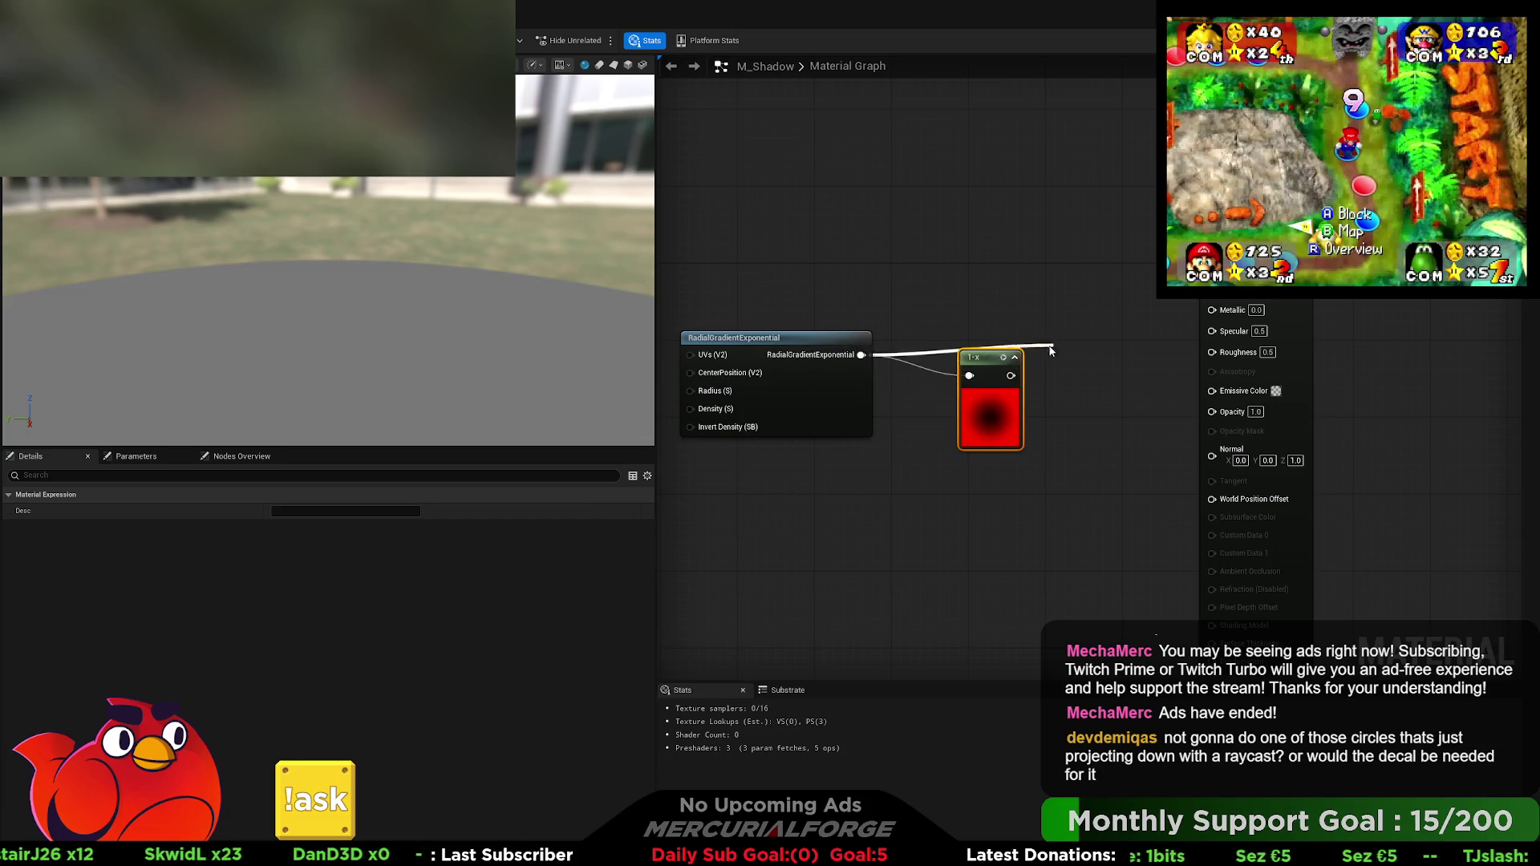
{"action": "mouse_move", "coordinate": [1011, 376]}
{"action": "left_mouse_down"}
{"action": "mouse_move", "coordinate": [1192, 406]}
{"action": "mouse_move", "coordinate": [1212, 396]}
{"action": "mouse_move", "coordinate": [1216, 311]}
{"action": "left_mouse_up"}
{"action": "mouse_move", "coordinate": [968, 375]}
{"action": "left_mouse_down"}
{"action": "mouse_move", "coordinate": [952, 375]}
{"action": "mouse_move", "coordinate": [1211, 387]}
{"action": "left_mouse_up"}
{"action": "left_click_drag", "start_coordinate": [988, 365], "coordinate": [978, 424]}
{"action": "left_click_drag", "start_coordinate": [861, 355], "coordinate": [974, 210]}
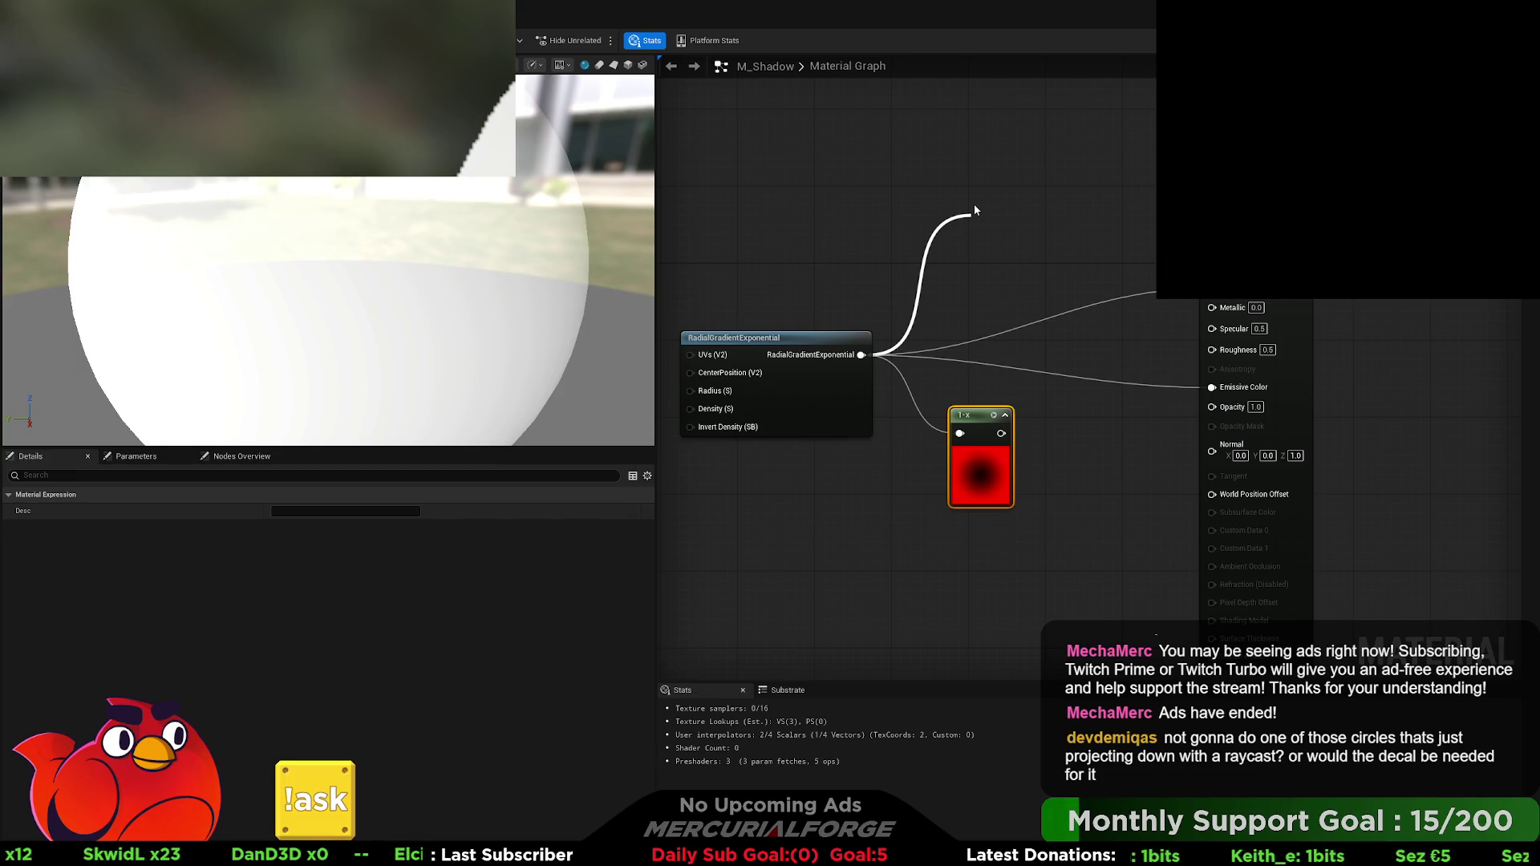
Step: Rewire the 1-x output and raw gradient into the material inputs and try AlphaComposite blending
{"action": "left_click_drag", "start_coordinate": [973, 205], "coordinate": [969, 190]}
{"action": "left_click", "coordinate": [969, 190]}
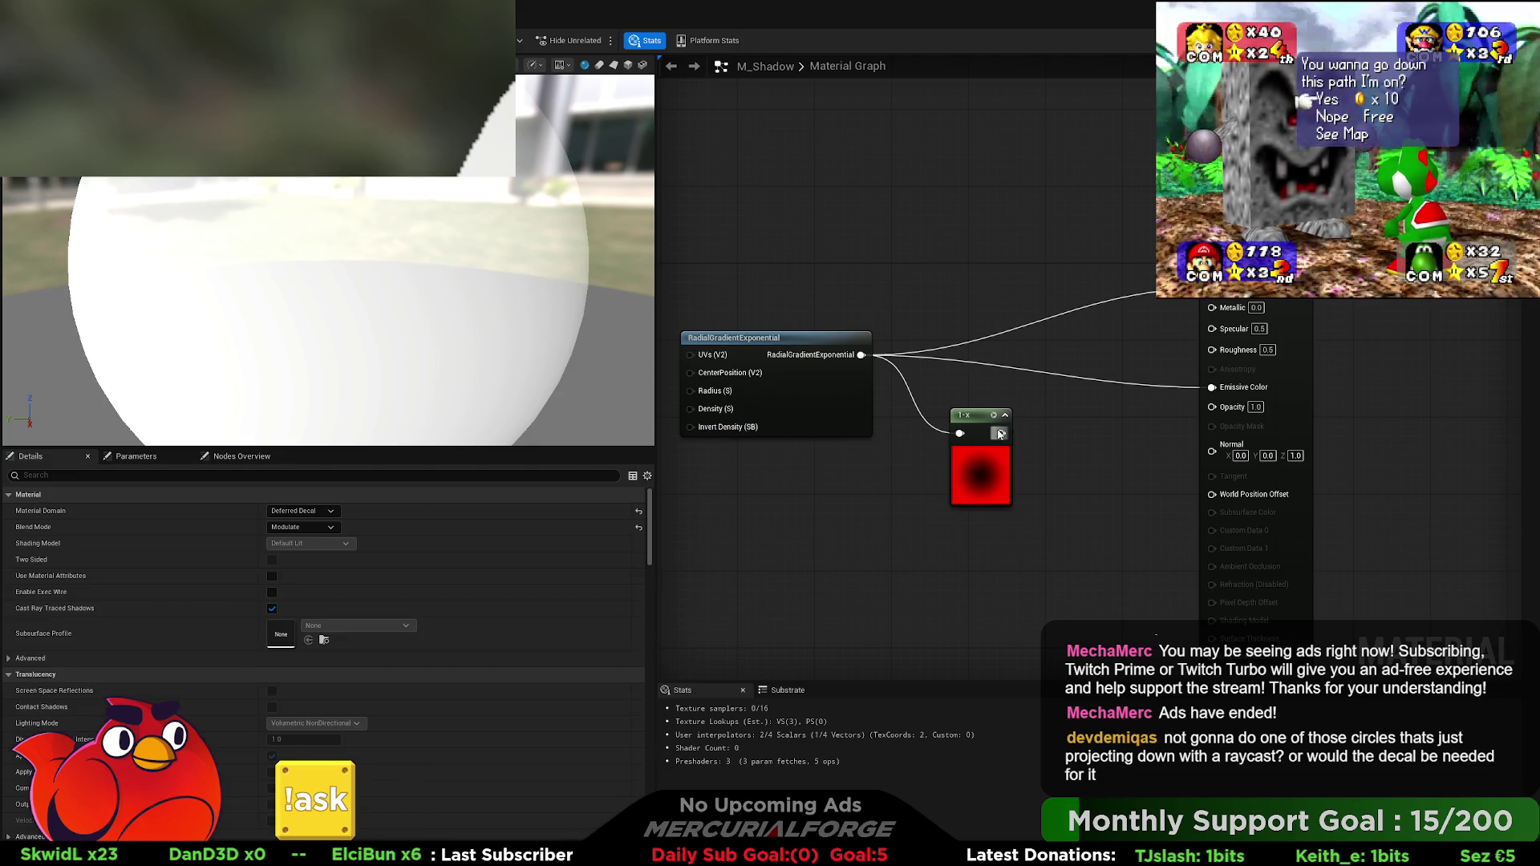
{"action": "left_click_drag", "start_coordinate": [999, 434], "coordinate": [1212, 287]}
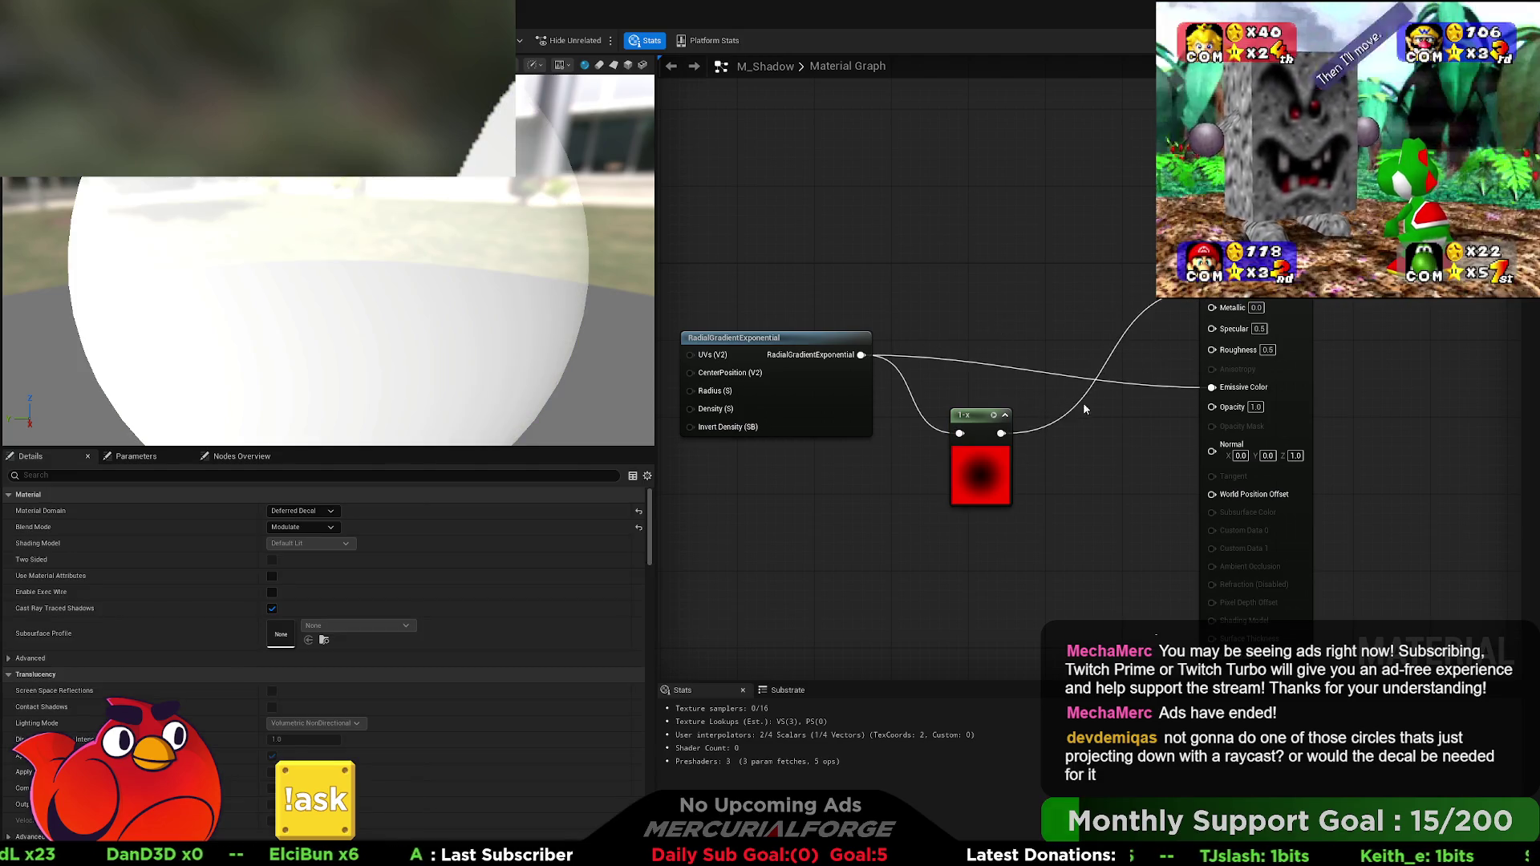
{"action": "left_click_drag", "start_coordinate": [1001, 433], "coordinate": [1211, 387]}
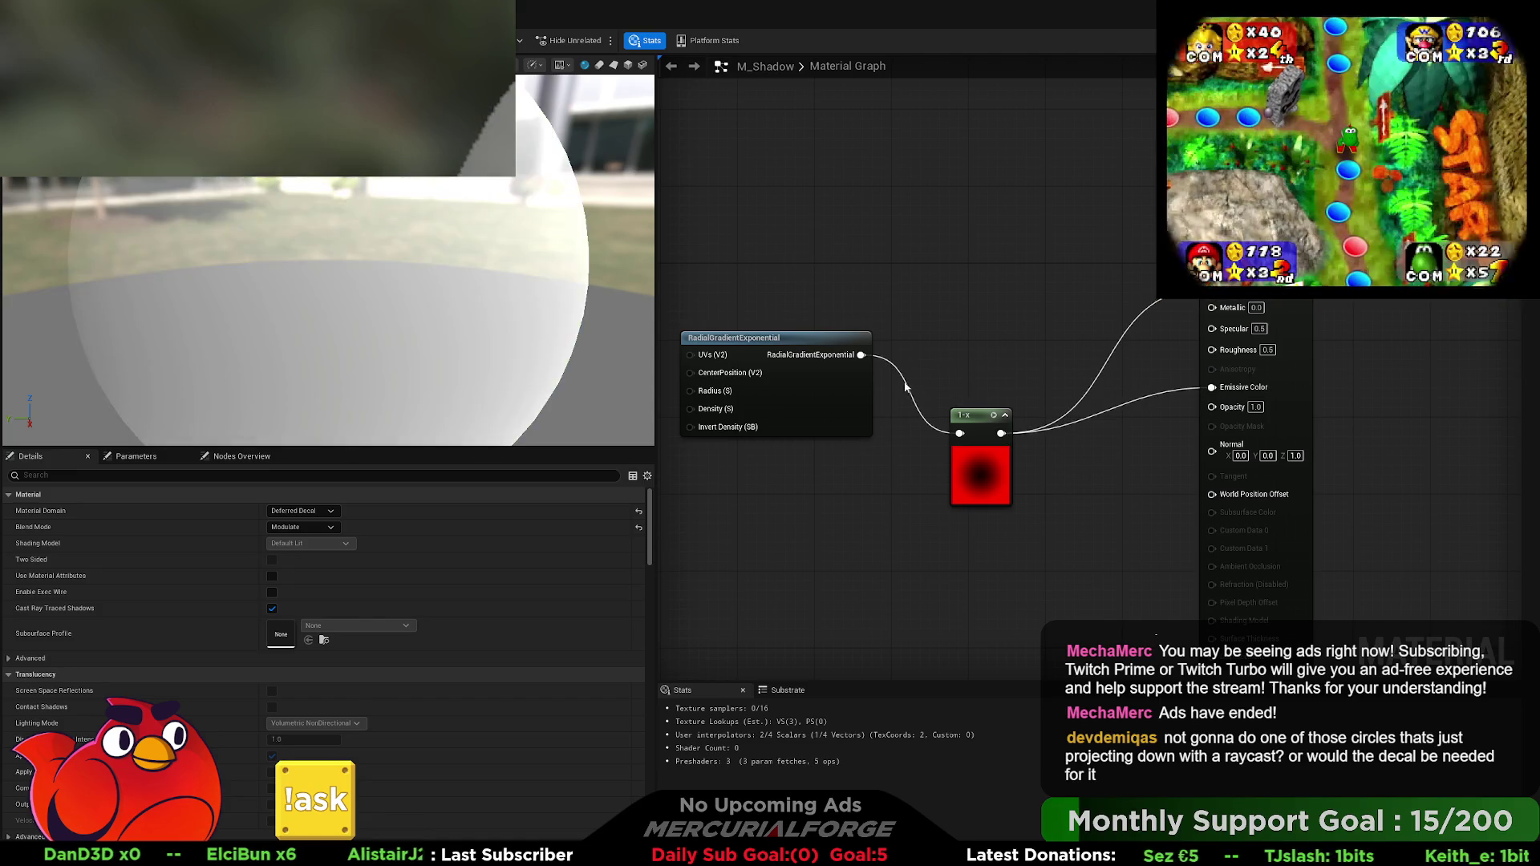
{"action": "mouse_move", "coordinate": [861, 354]}
{"action": "left_mouse_down"}
{"action": "mouse_move", "coordinate": [1139, 319]}
{"action": "mouse_move", "coordinate": [1212, 287]}
{"action": "left_mouse_up"}
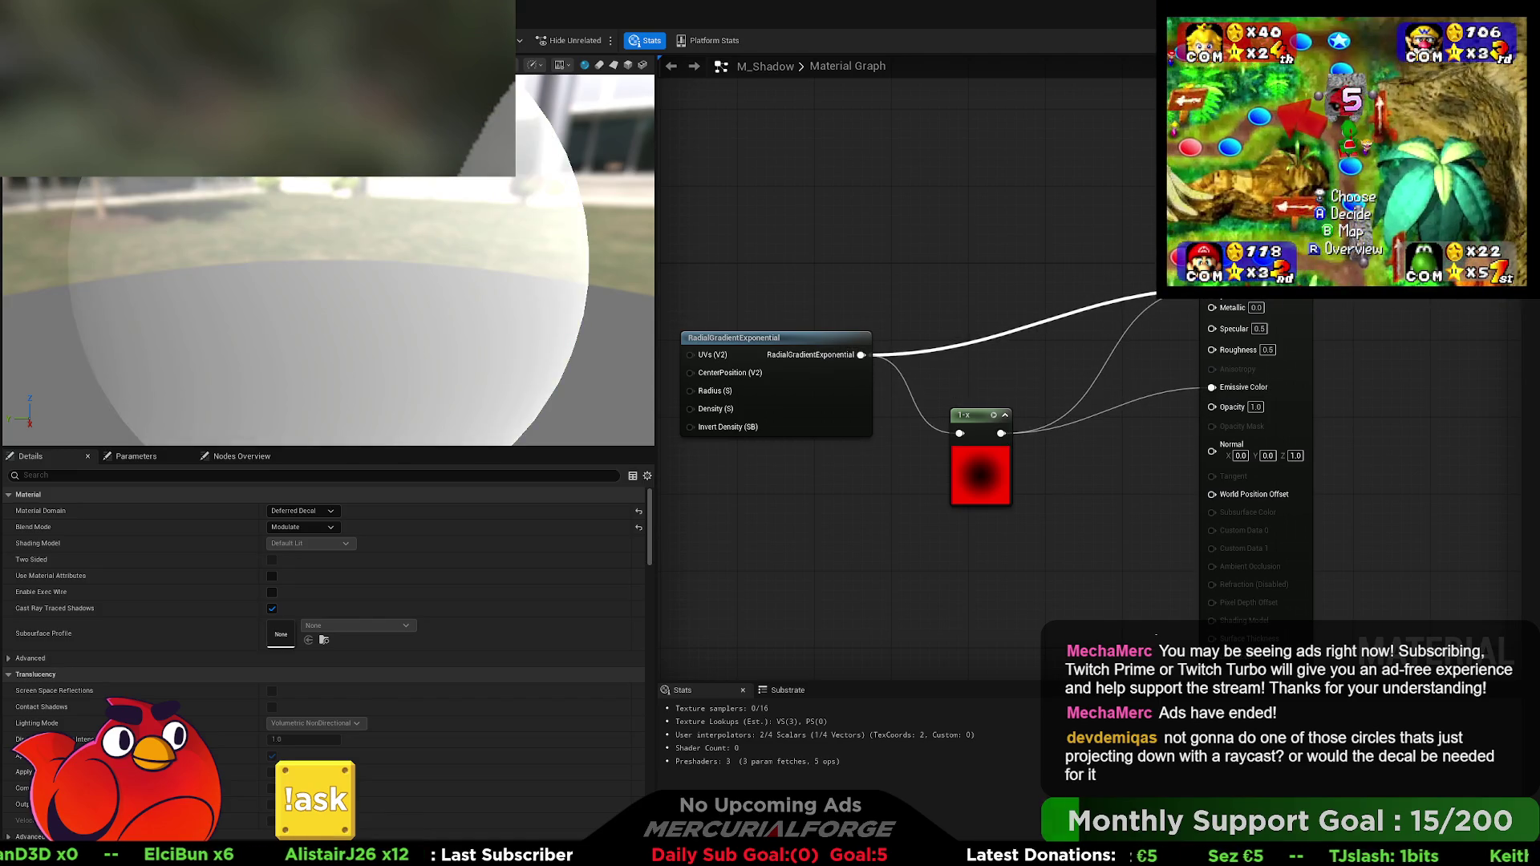
{"action": "left_click", "coordinate": [302, 526]}
{"action": "left_click", "coordinate": [301, 598]}
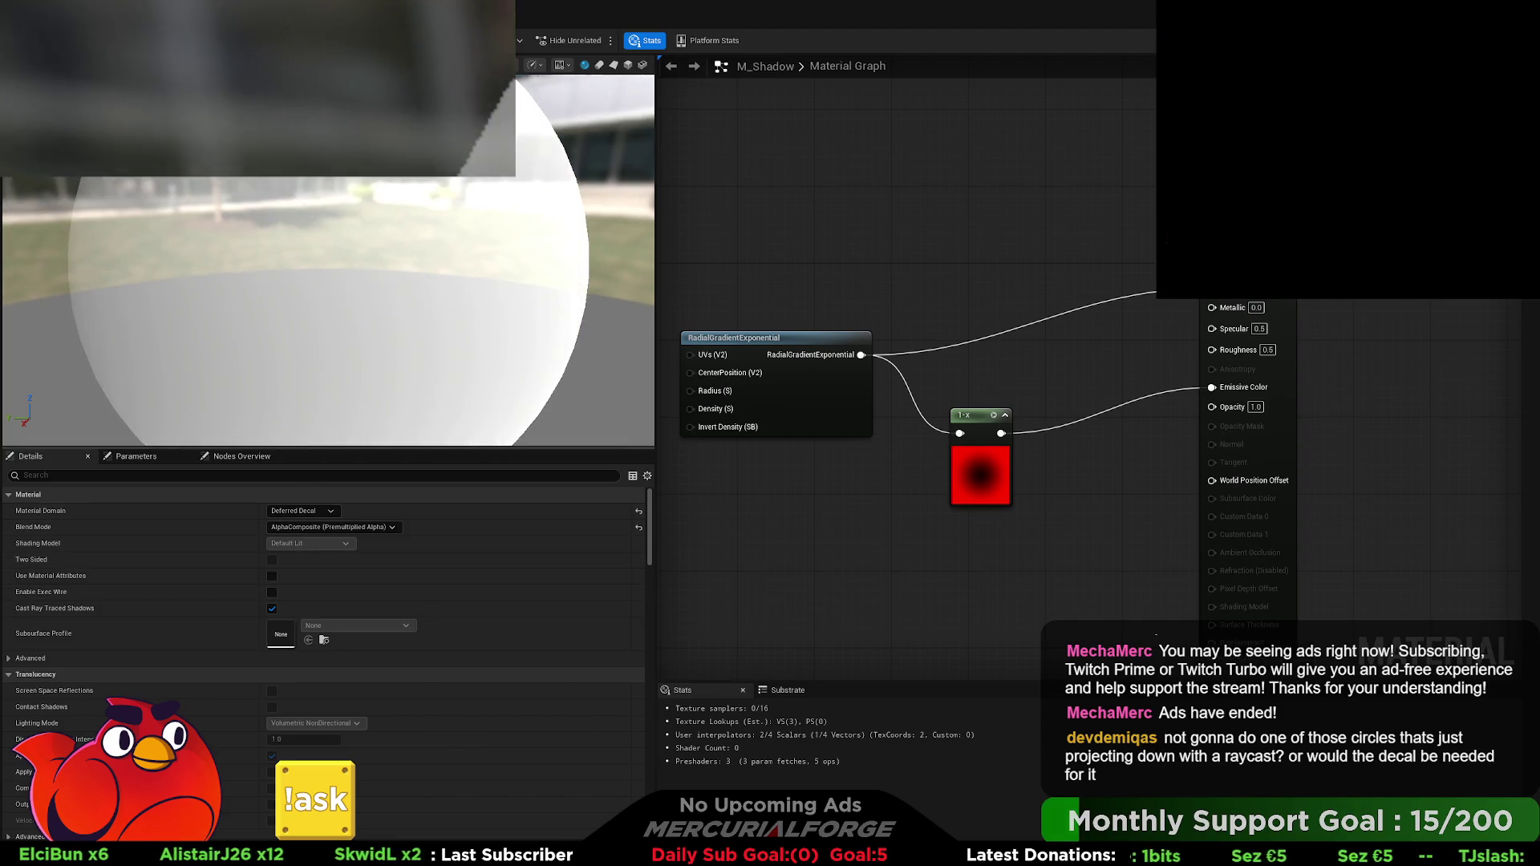
Step: Preview the material on a plane, connect 1-x to Emissive Color, and try Translucent blending
{"action": "left_click", "coordinate": [614, 65]}
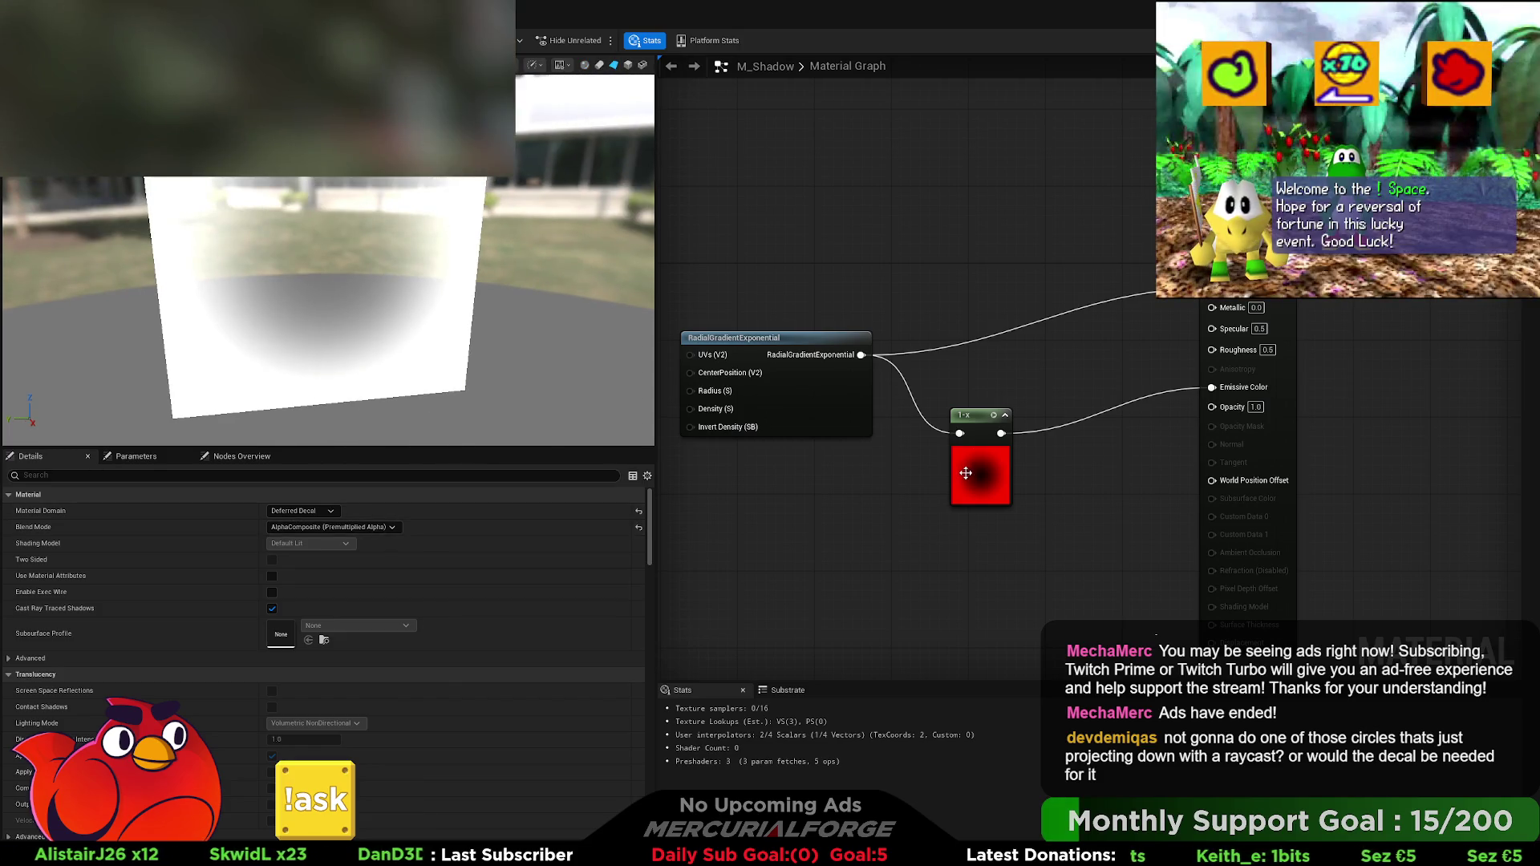
{"action": "left_click_drag", "start_coordinate": [1001, 433], "coordinate": [1212, 288]}
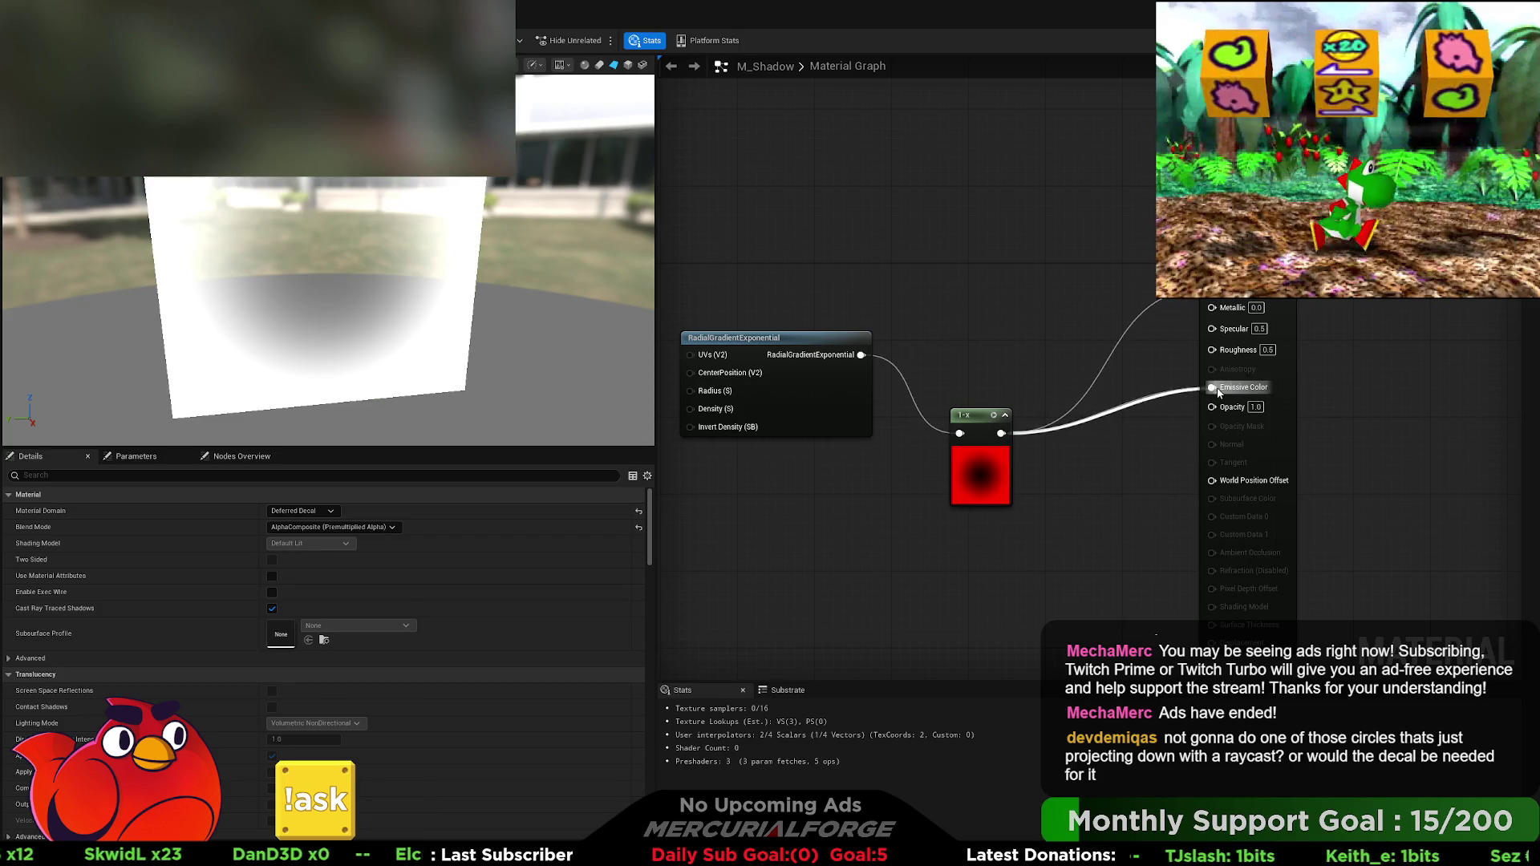
{"action": "left_click_drag", "start_coordinate": [1218, 393], "coordinate": [1214, 389]}
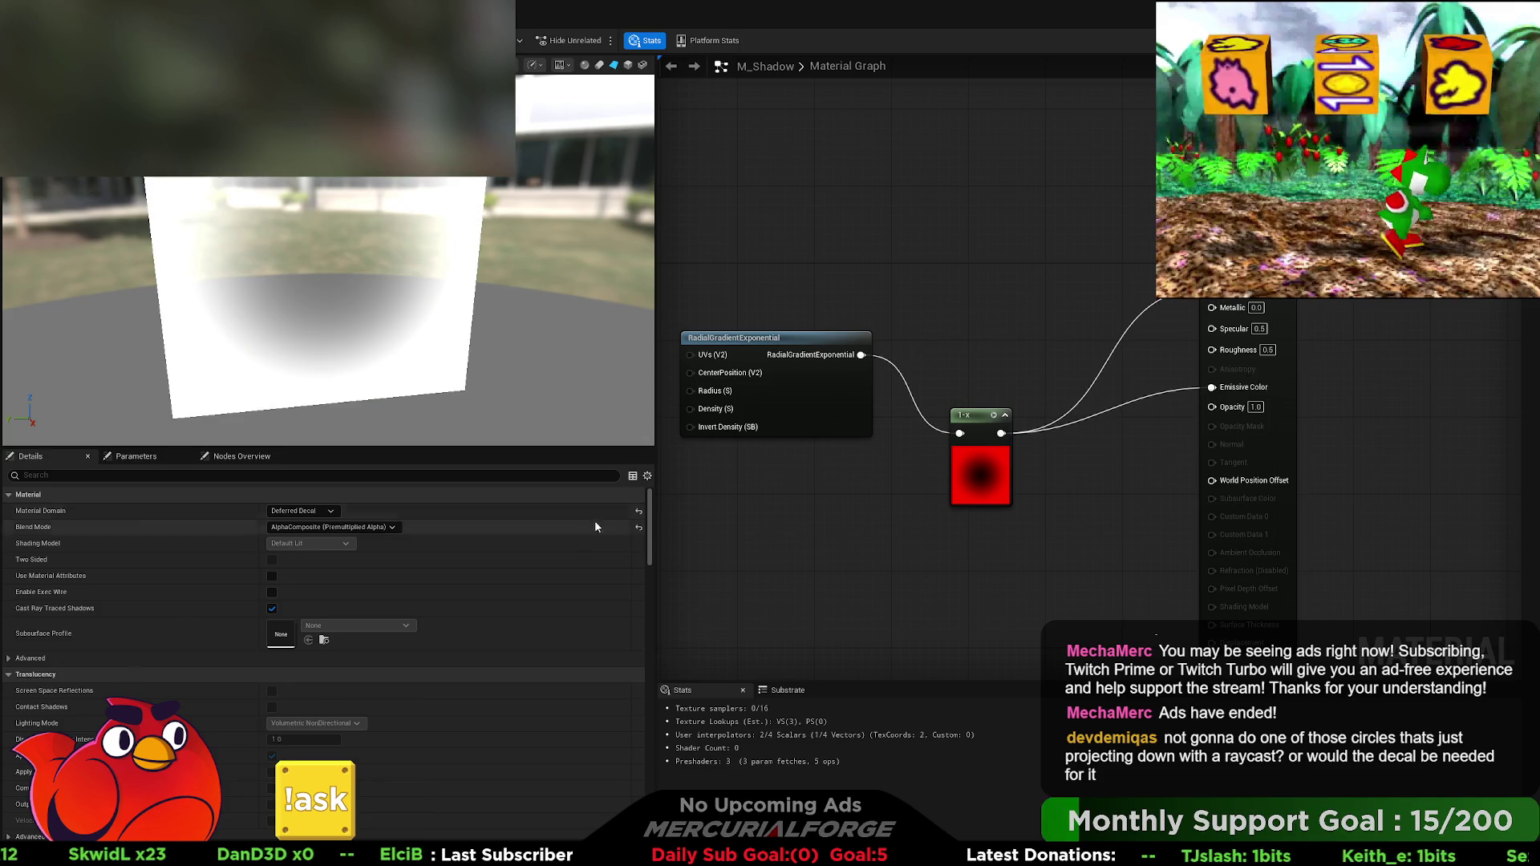
{"action": "left_click", "coordinate": [333, 527]}
{"action": "left_click", "coordinate": [320, 561]}
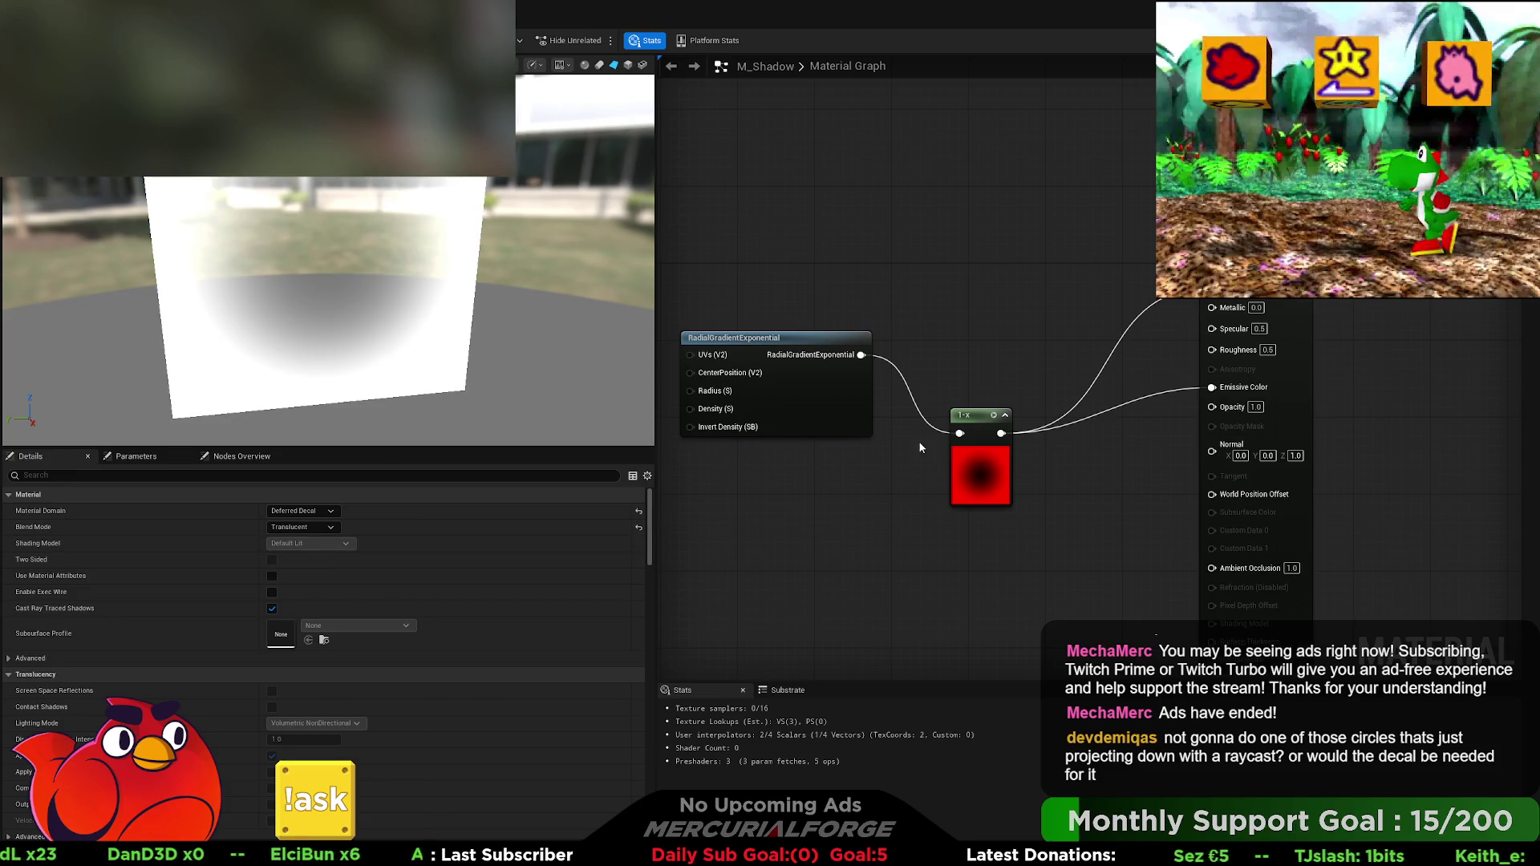
{"action": "left_click", "coordinate": [972, 416]}
{"action": "key", "text": "q"}
Step: Disconnect the 1-x wire from Emissive Color and set Blend Mode back to Modulate
{"action": "left_click", "coordinate": [853, 477]}
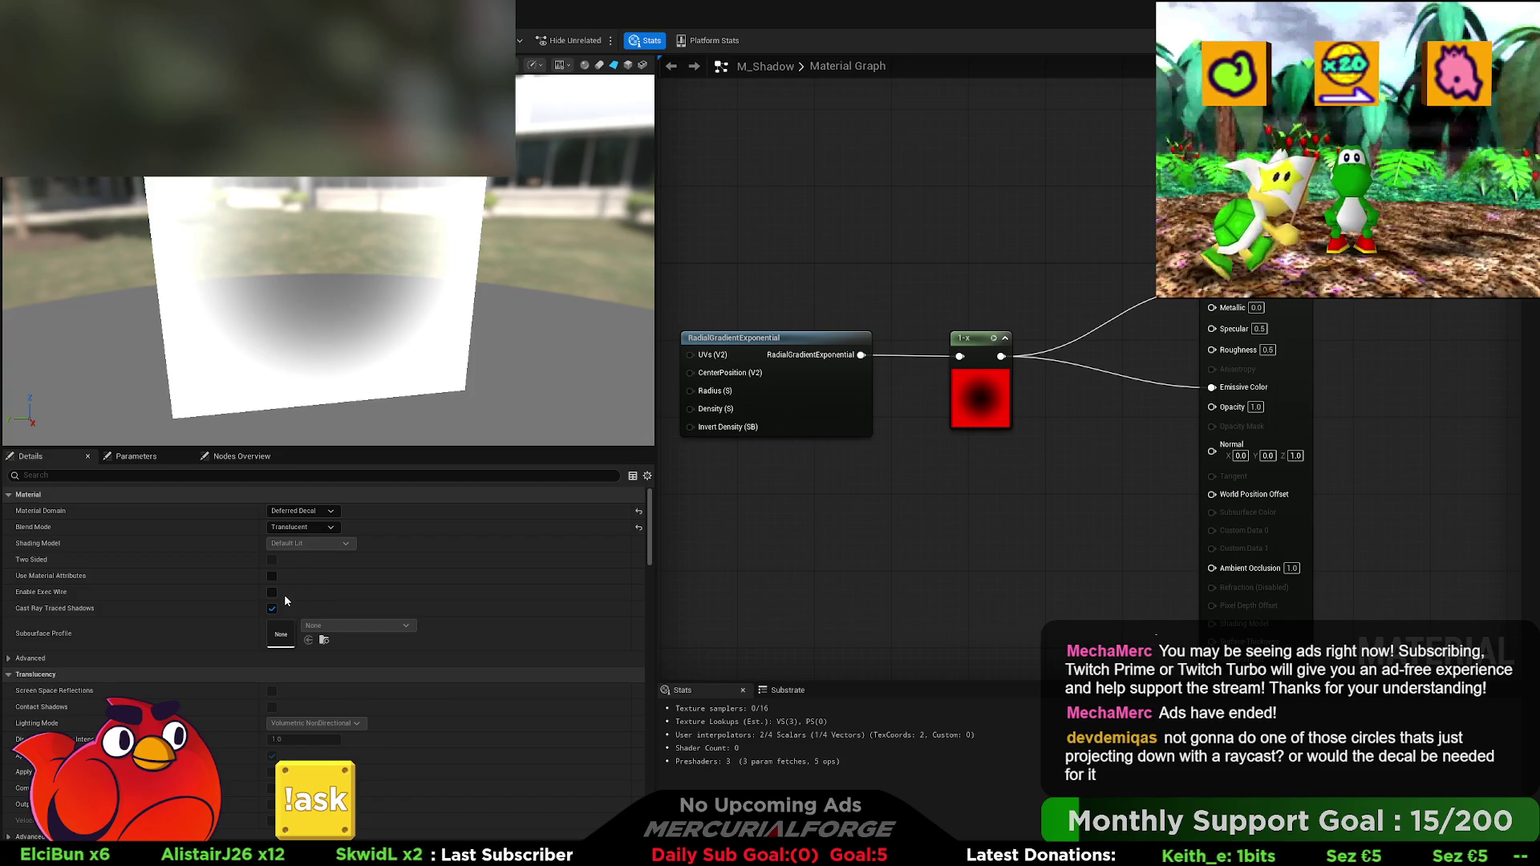
{"action": "key", "text": "ctrl+z"}
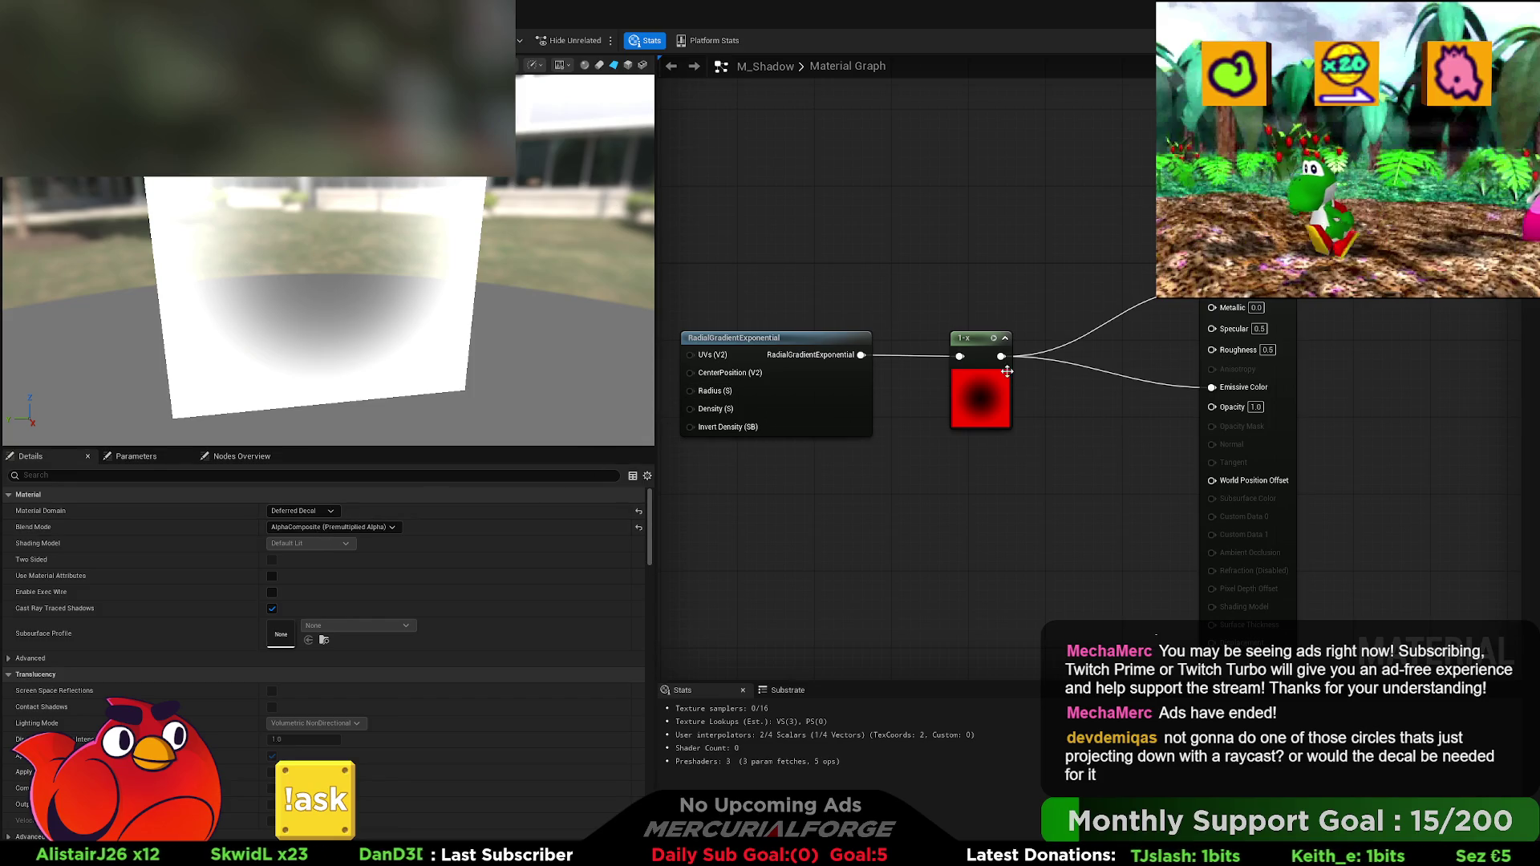
{"action": "left_click", "coordinate": [1209, 387], "text": "alt"}
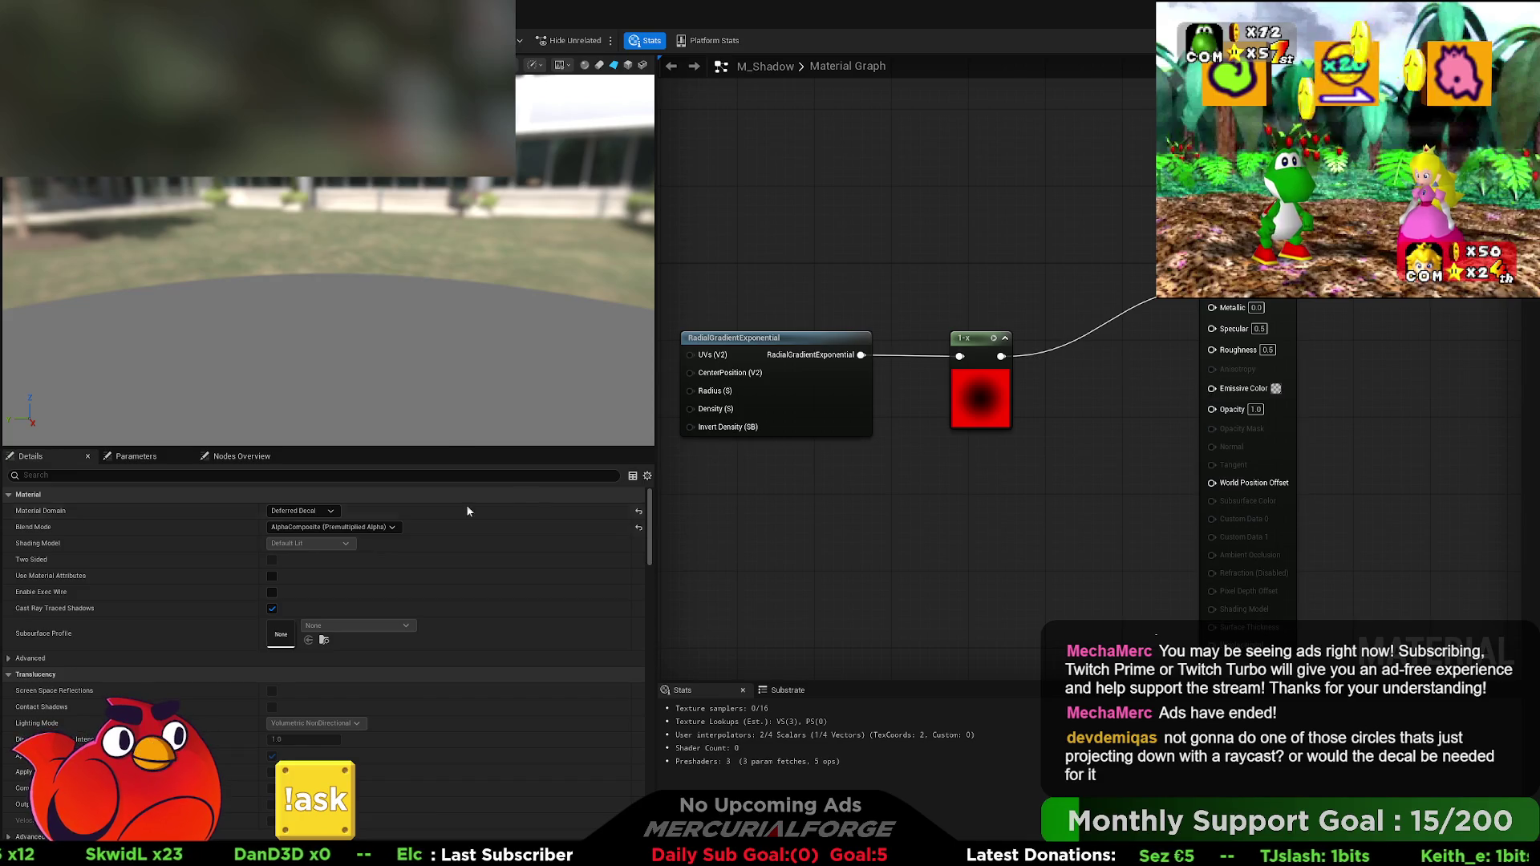
{"action": "left_click", "coordinate": [333, 527]}
{"action": "left_click", "coordinate": [306, 585]}
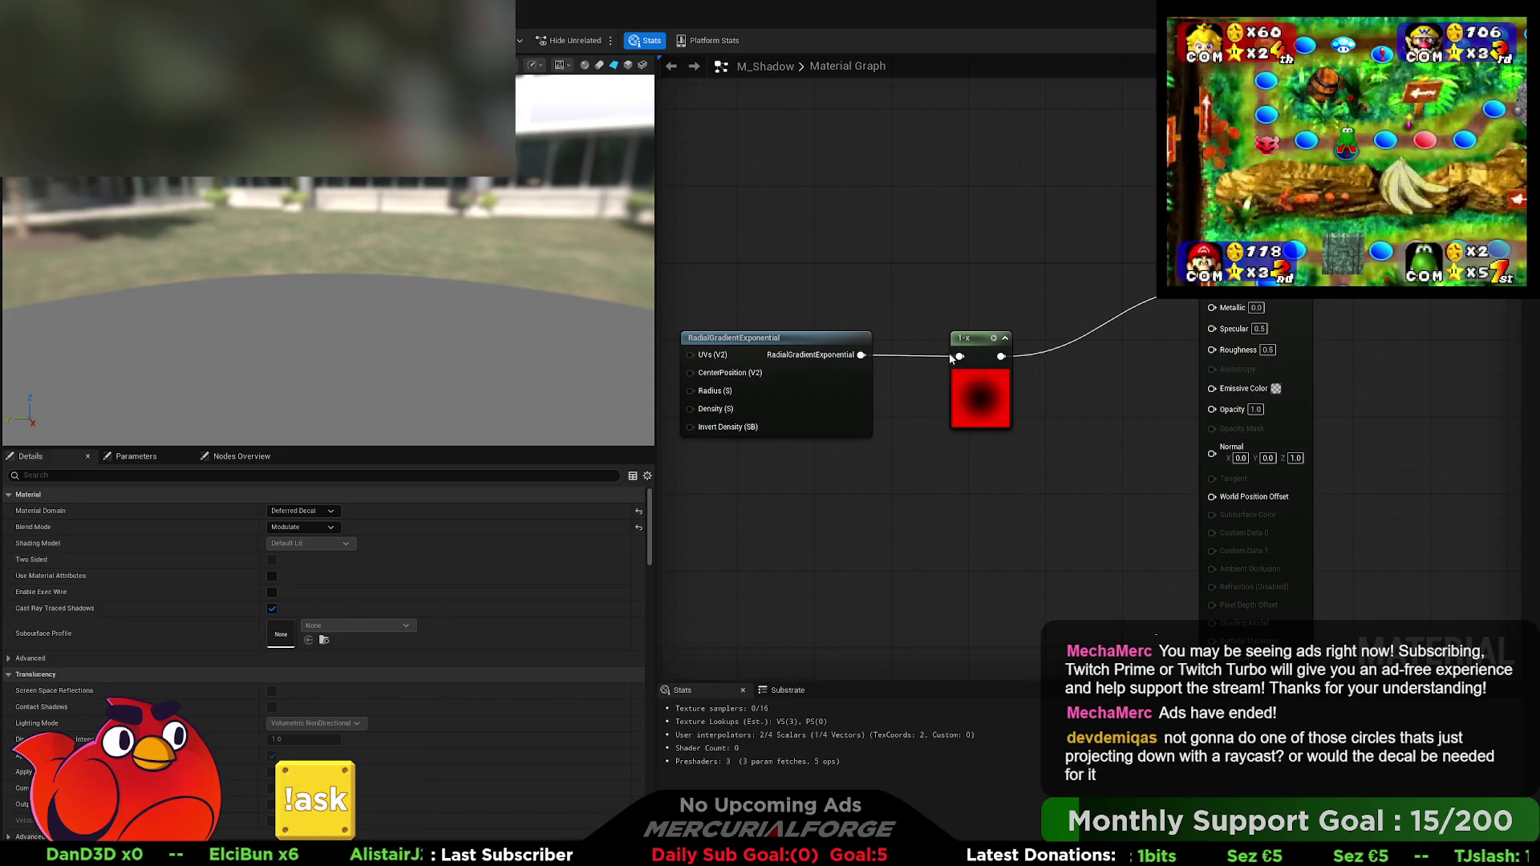
Step: Wire the 1-x output into Opacity and cycle through Additive, Translucent, Modulate and AlphaComposite blending
{"action": "mouse_move", "coordinate": [1001, 355]}
{"action": "left_mouse_down"}
{"action": "mouse_move", "coordinate": [1181, 362]}
{"action": "mouse_move", "coordinate": [1213, 409]}
{"action": "left_mouse_up"}
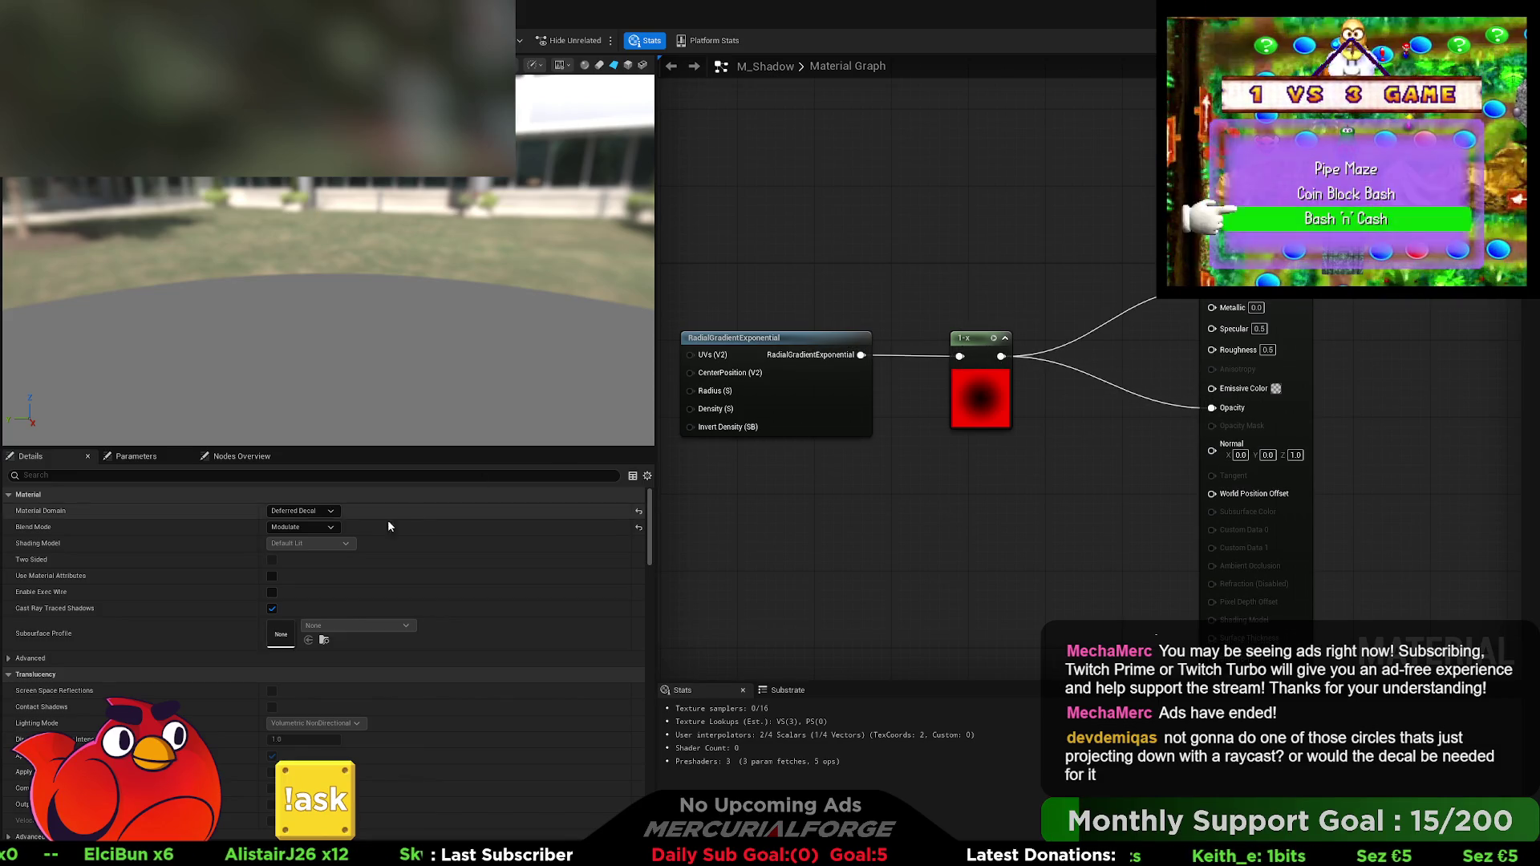
{"action": "left_click", "coordinate": [305, 527]}
{"action": "left_click", "coordinate": [298, 572]}
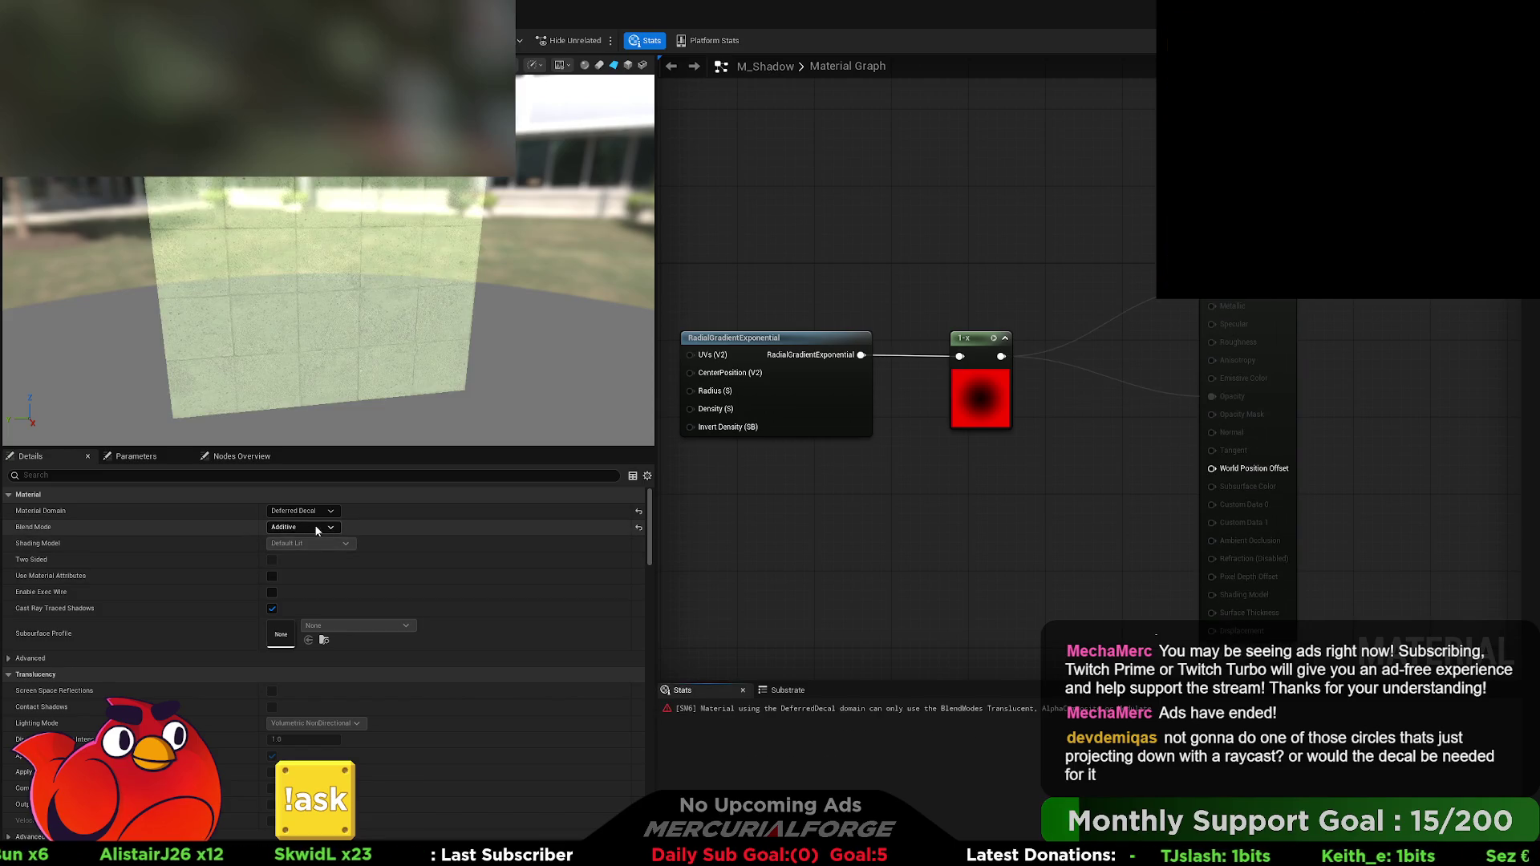
{"action": "left_click", "coordinate": [317, 527]}
{"action": "left_click", "coordinate": [305, 560]}
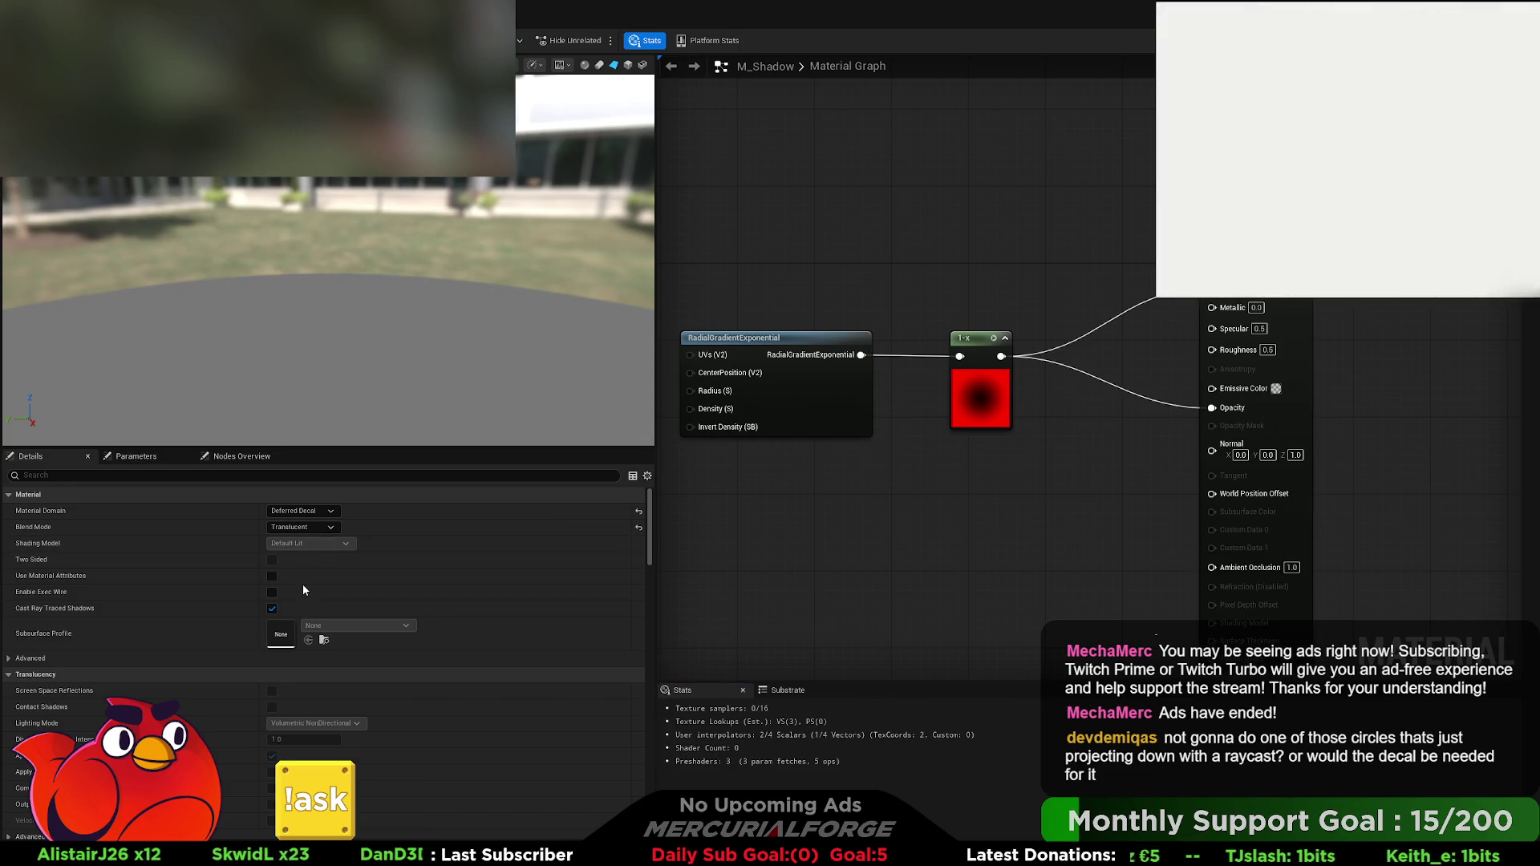
{"action": "left_click", "coordinate": [319, 528]}
{"action": "left_click", "coordinate": [310, 586]}
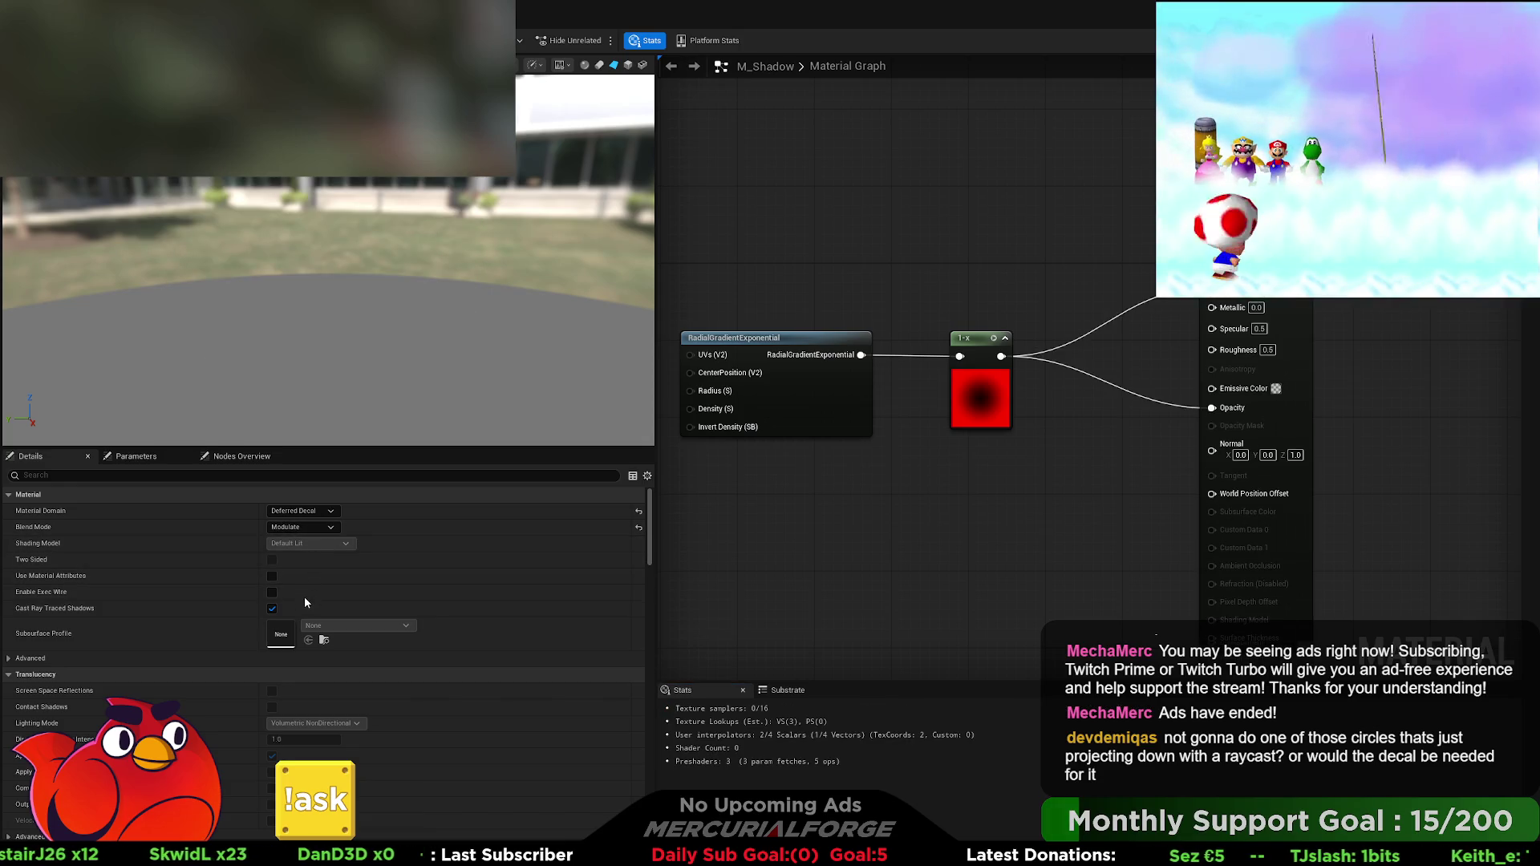
{"action": "left_click", "coordinate": [319, 528]}
{"action": "left_click", "coordinate": [309, 598]}
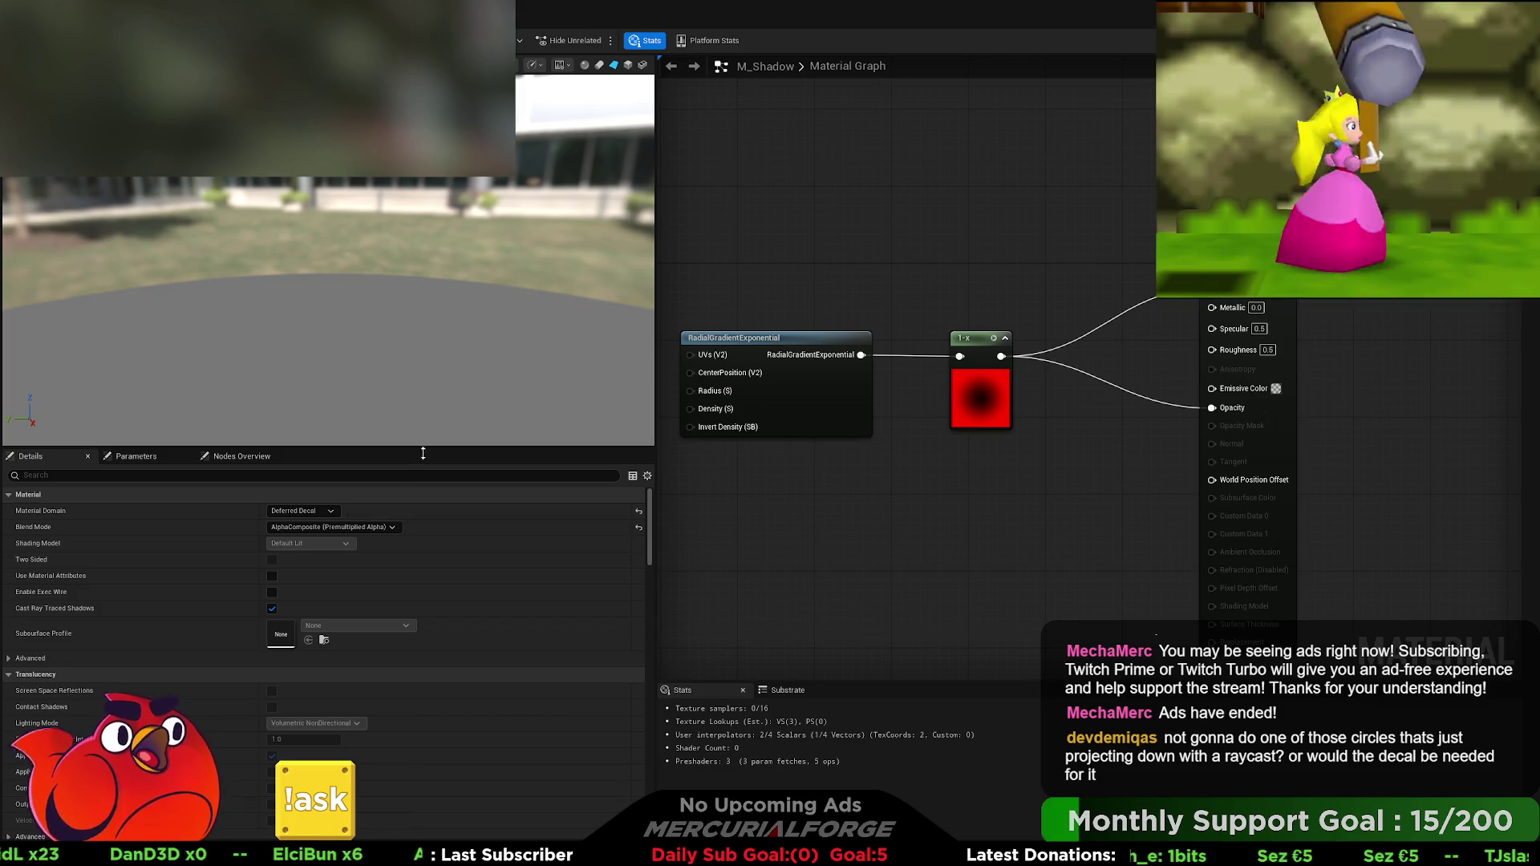
Step: Try Translucent and Additive once more, then settle on Modulate blending
{"action": "left_click", "coordinate": [370, 528]}
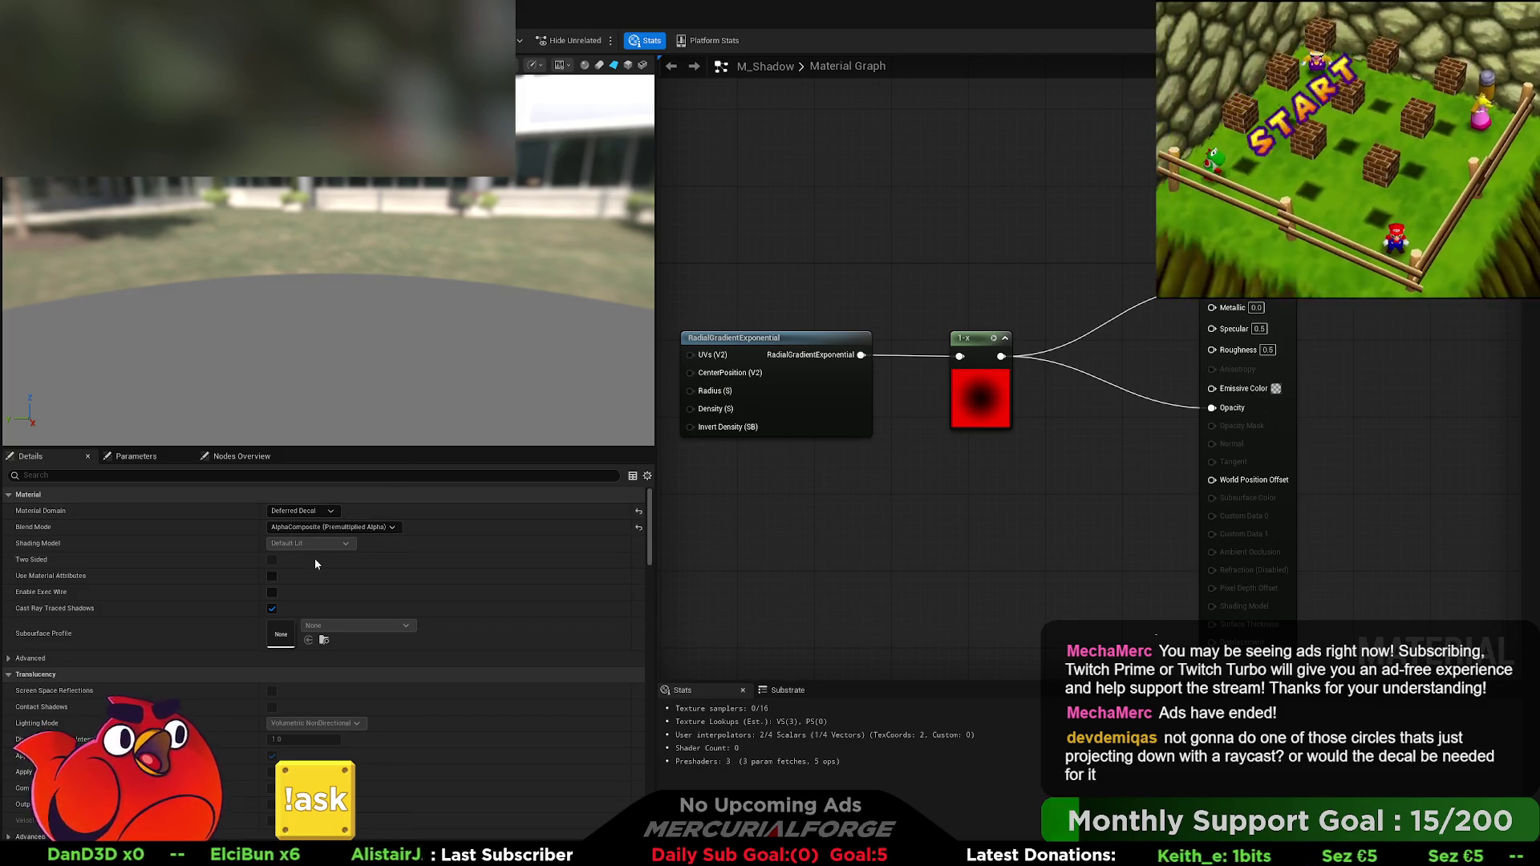
{"action": "left_click", "coordinate": [316, 561]}
{"action": "left_click", "coordinate": [324, 526]}
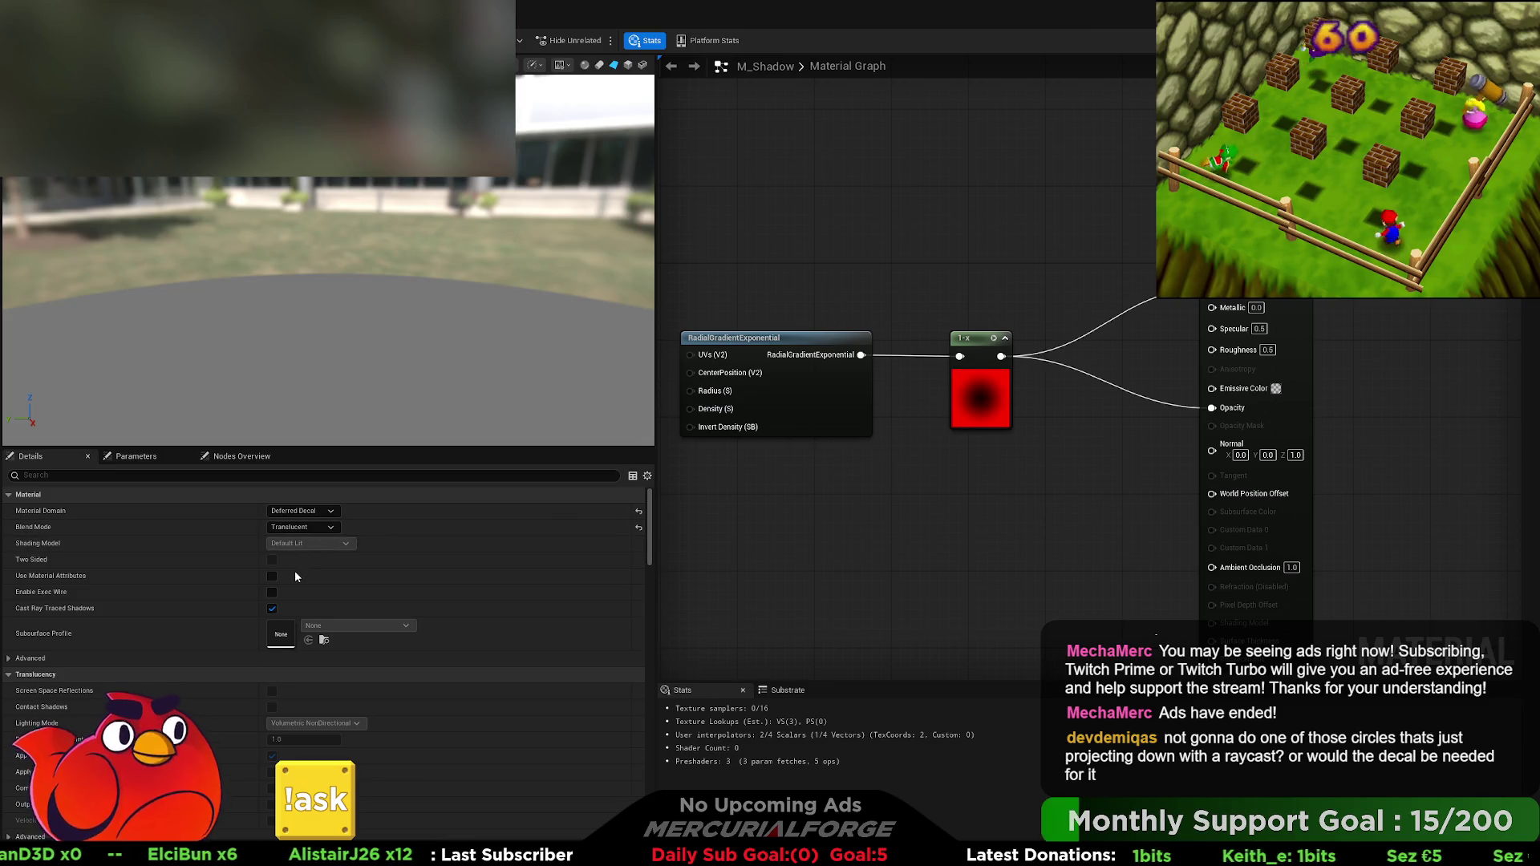
{"action": "left_click", "coordinate": [295, 570]}
{"action": "left_click", "coordinate": [324, 528]}
{"action": "left_click", "coordinate": [290, 581]}
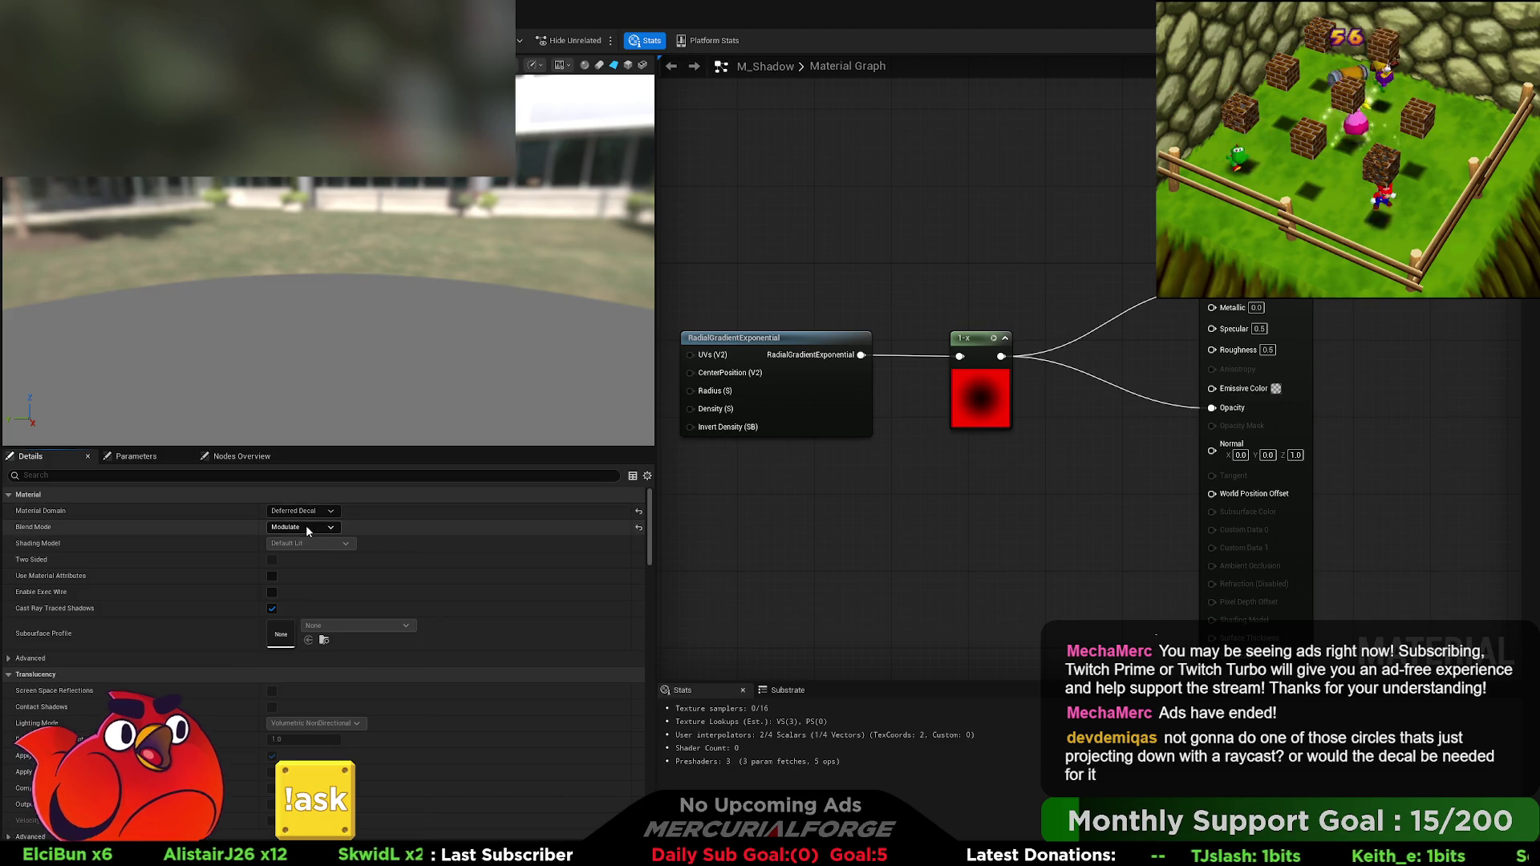
Step: Search the Details panel for decal settings, then delete the RadialGradientExponential and 1-x nodes
{"action": "left_click", "coordinate": [353, 478]}
{"action": "type", "text": "decal"}
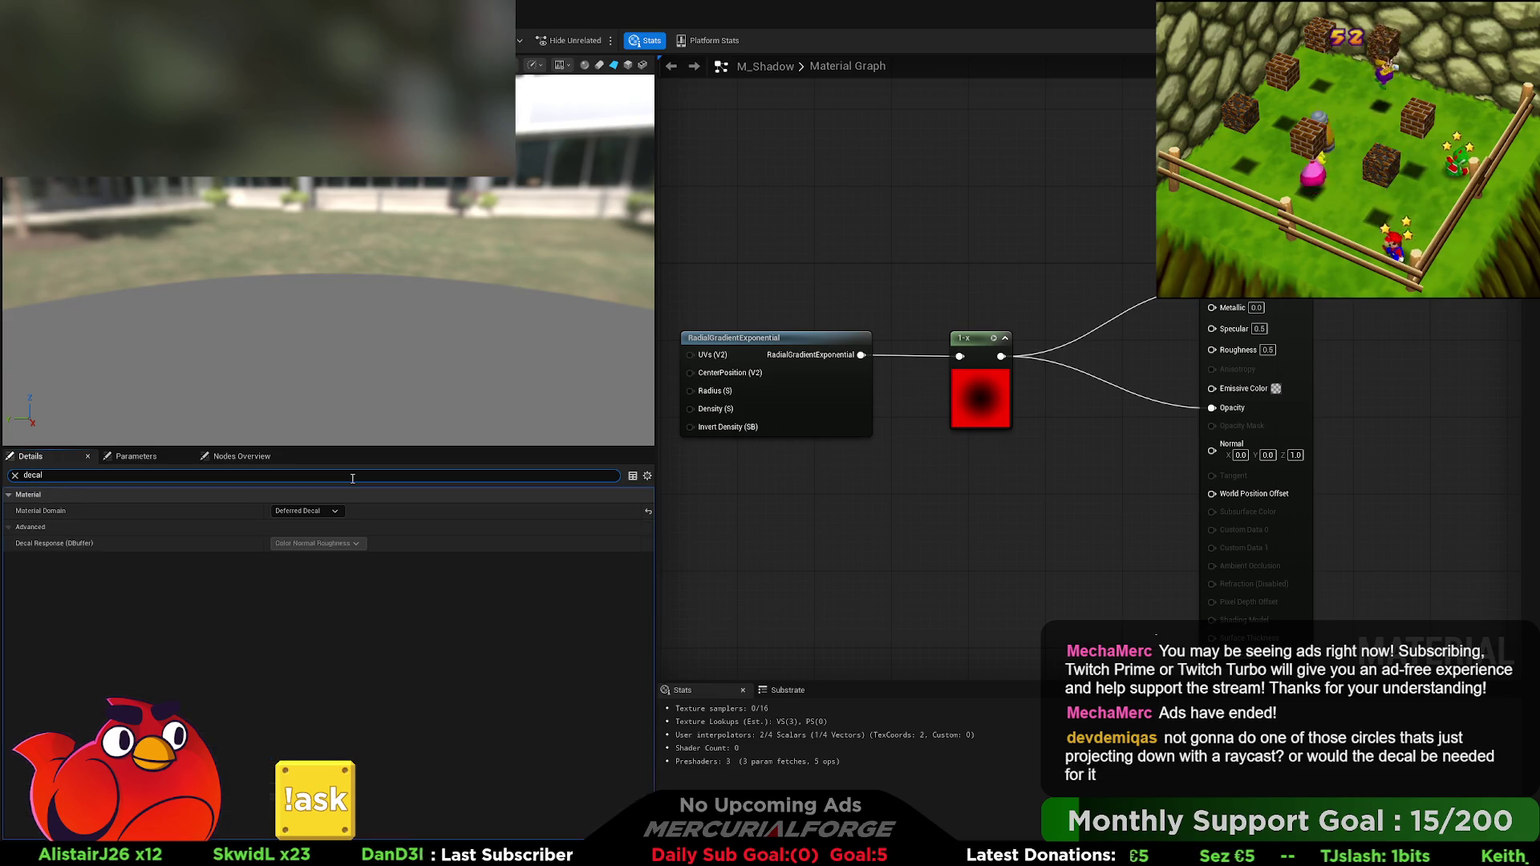
{"action": "left_click", "coordinate": [10, 532]}
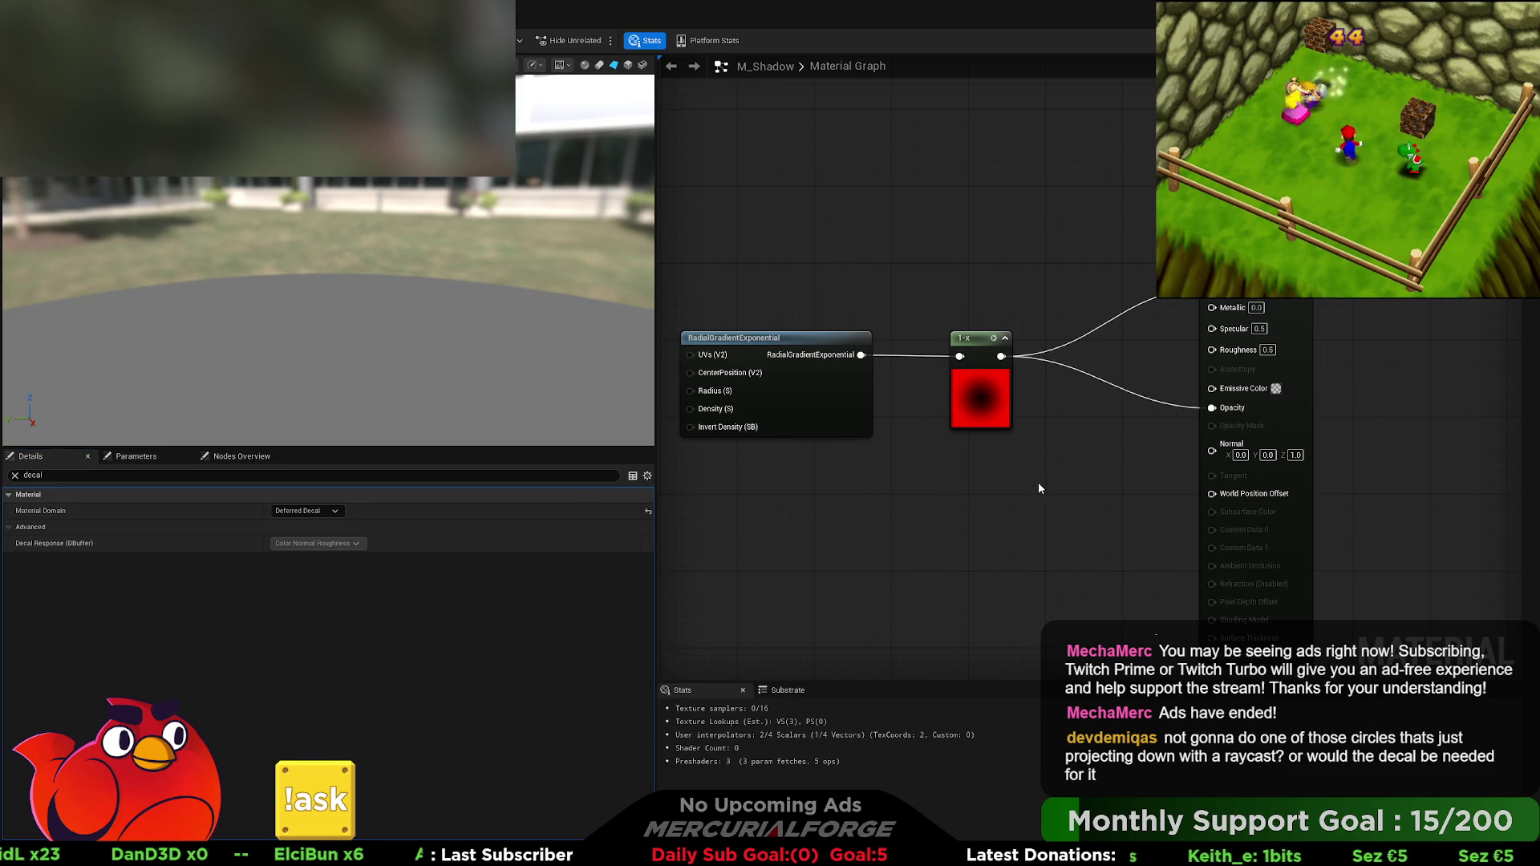
{"action": "left_click_drag", "start_coordinate": [827, 302], "coordinate": [821, 302]}
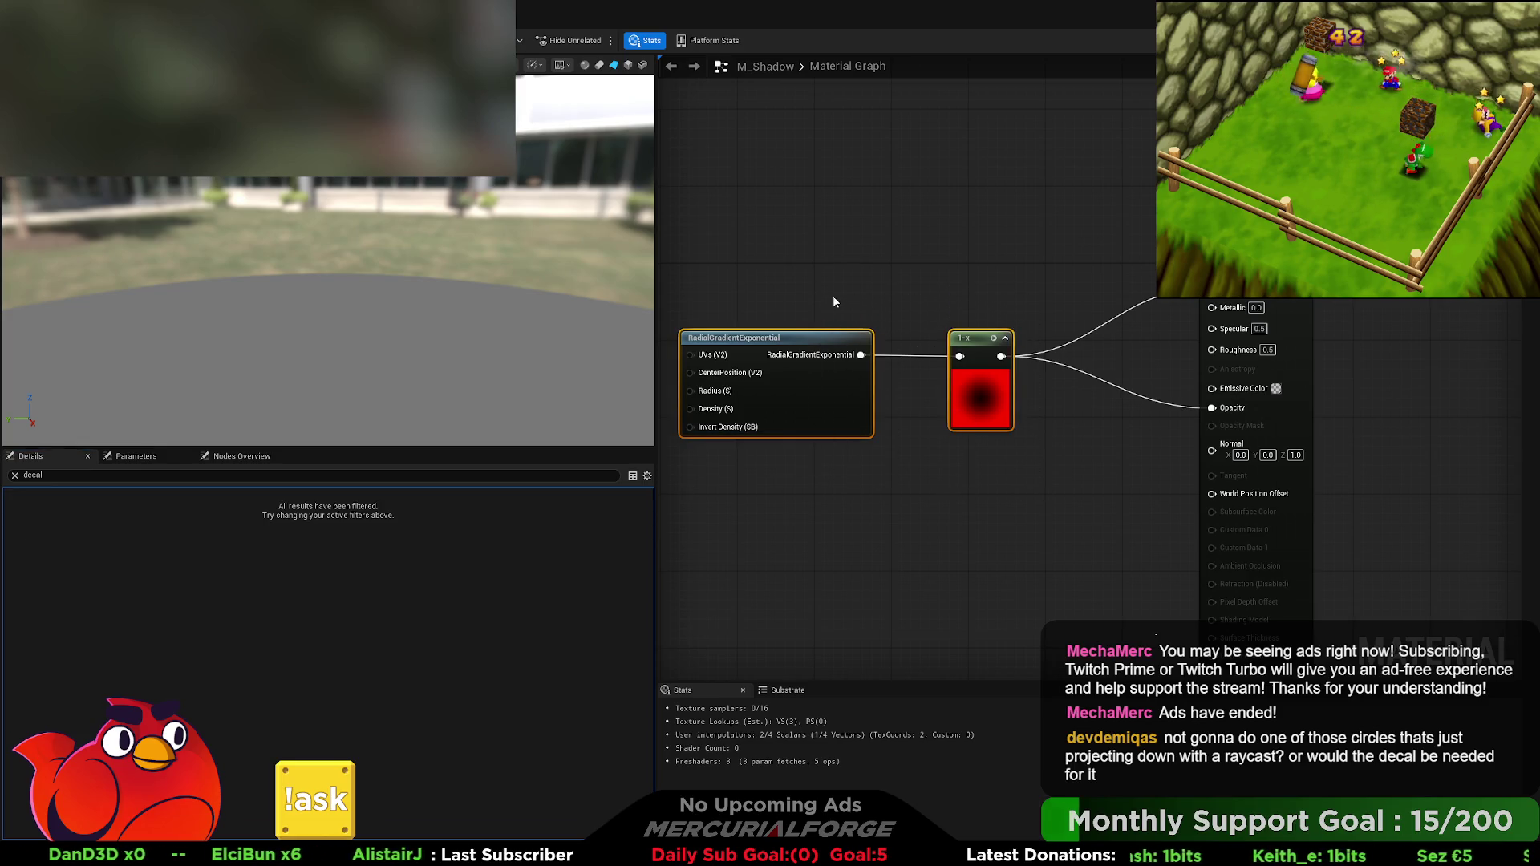
{"action": "key", "text": "Delete"}
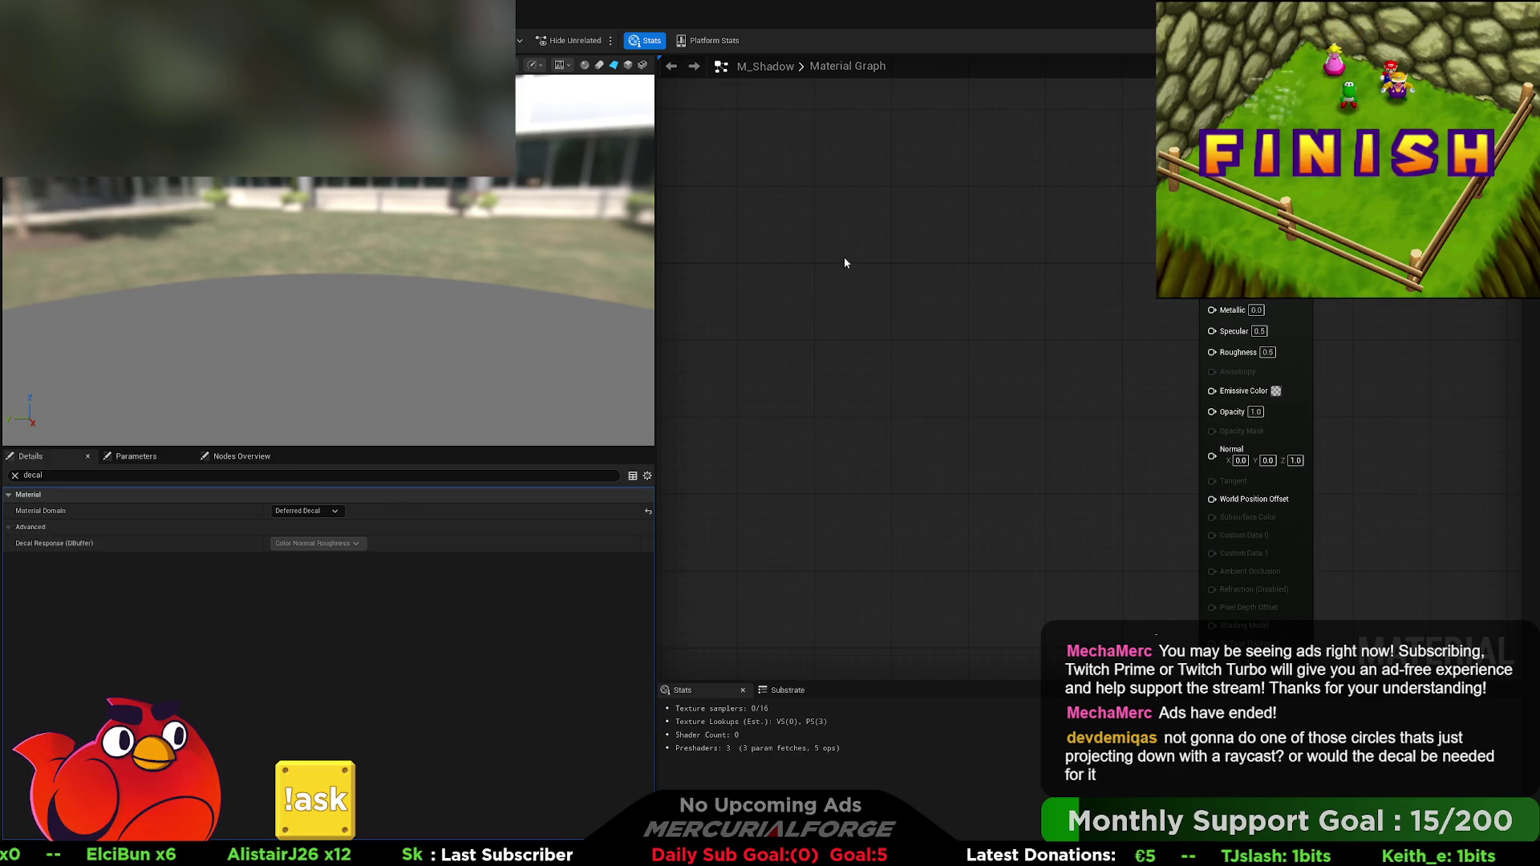
{"action": "left_click", "coordinate": [135, 457]}
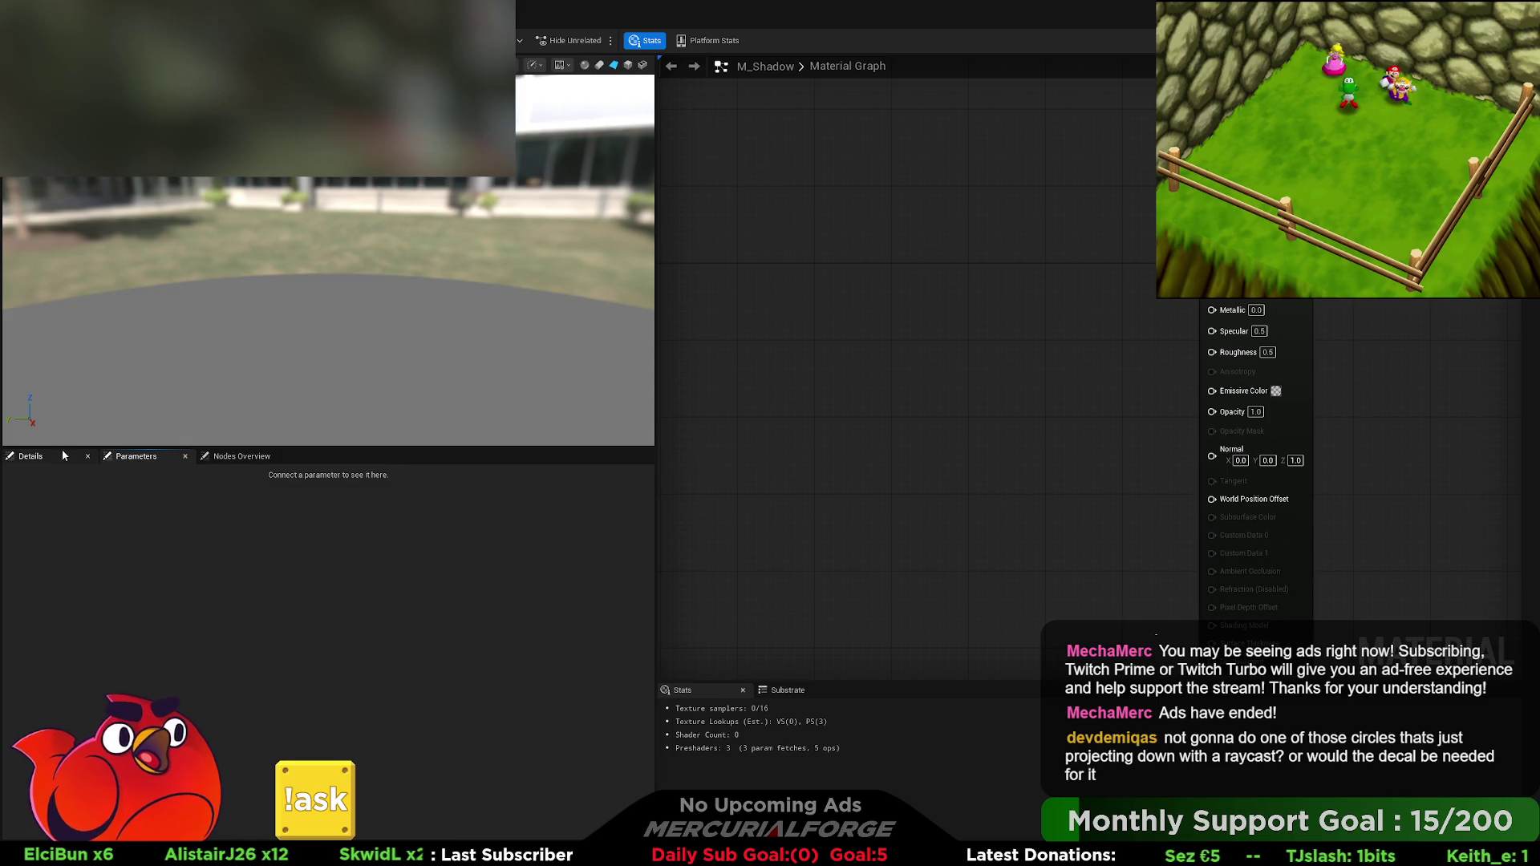
Step: Make M_Shadow an Unlit, Masked Surface material and paste in an MF_ScreenDoorTransparency node
{"action": "left_click", "coordinate": [63, 456]}
{"action": "type", "text": "decal"}
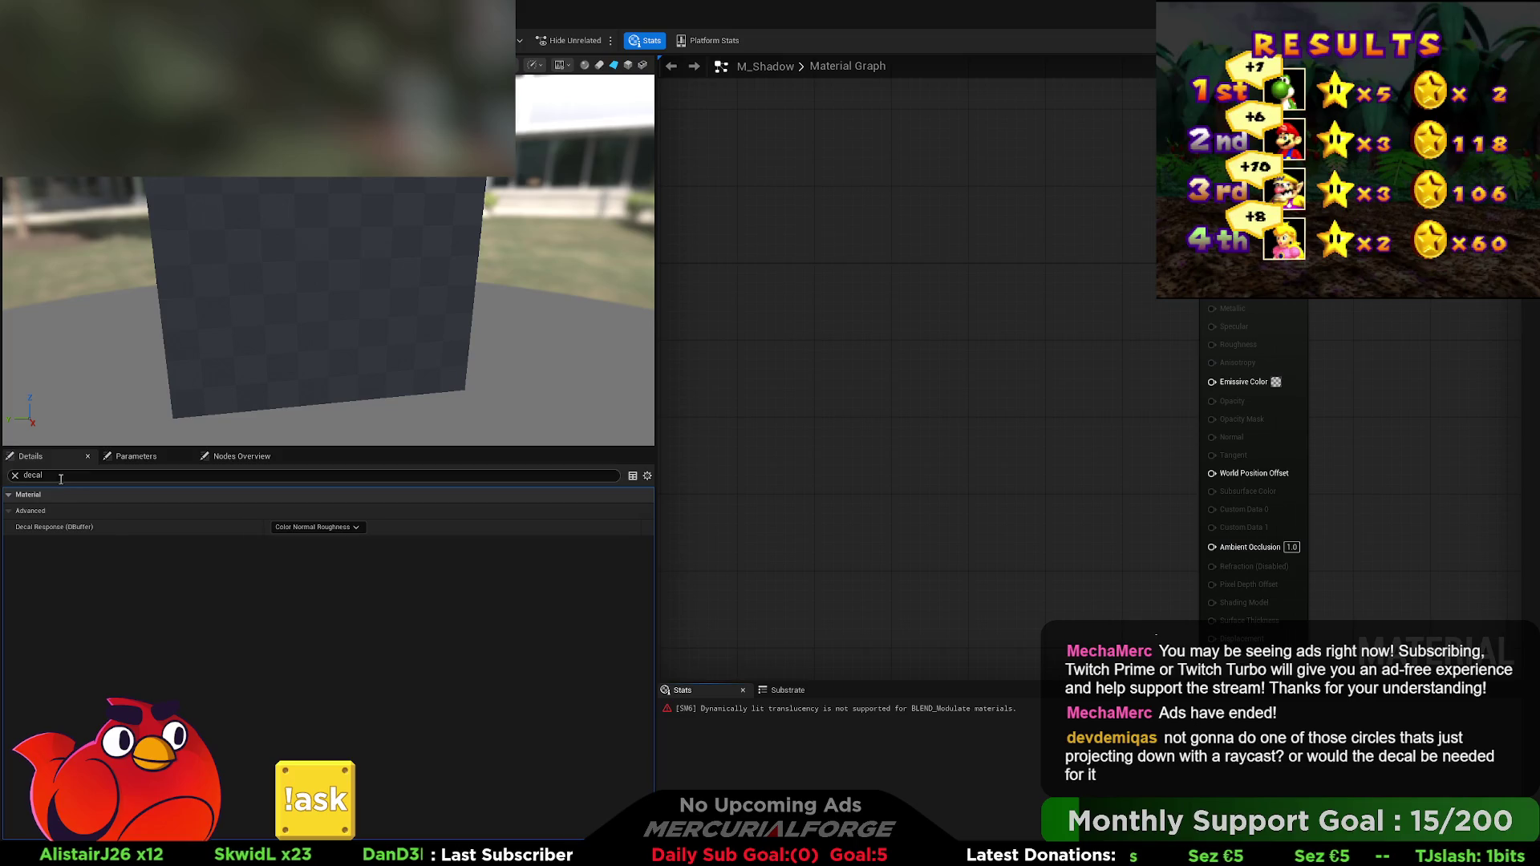
{"action": "left_click", "coordinate": [14, 476]}
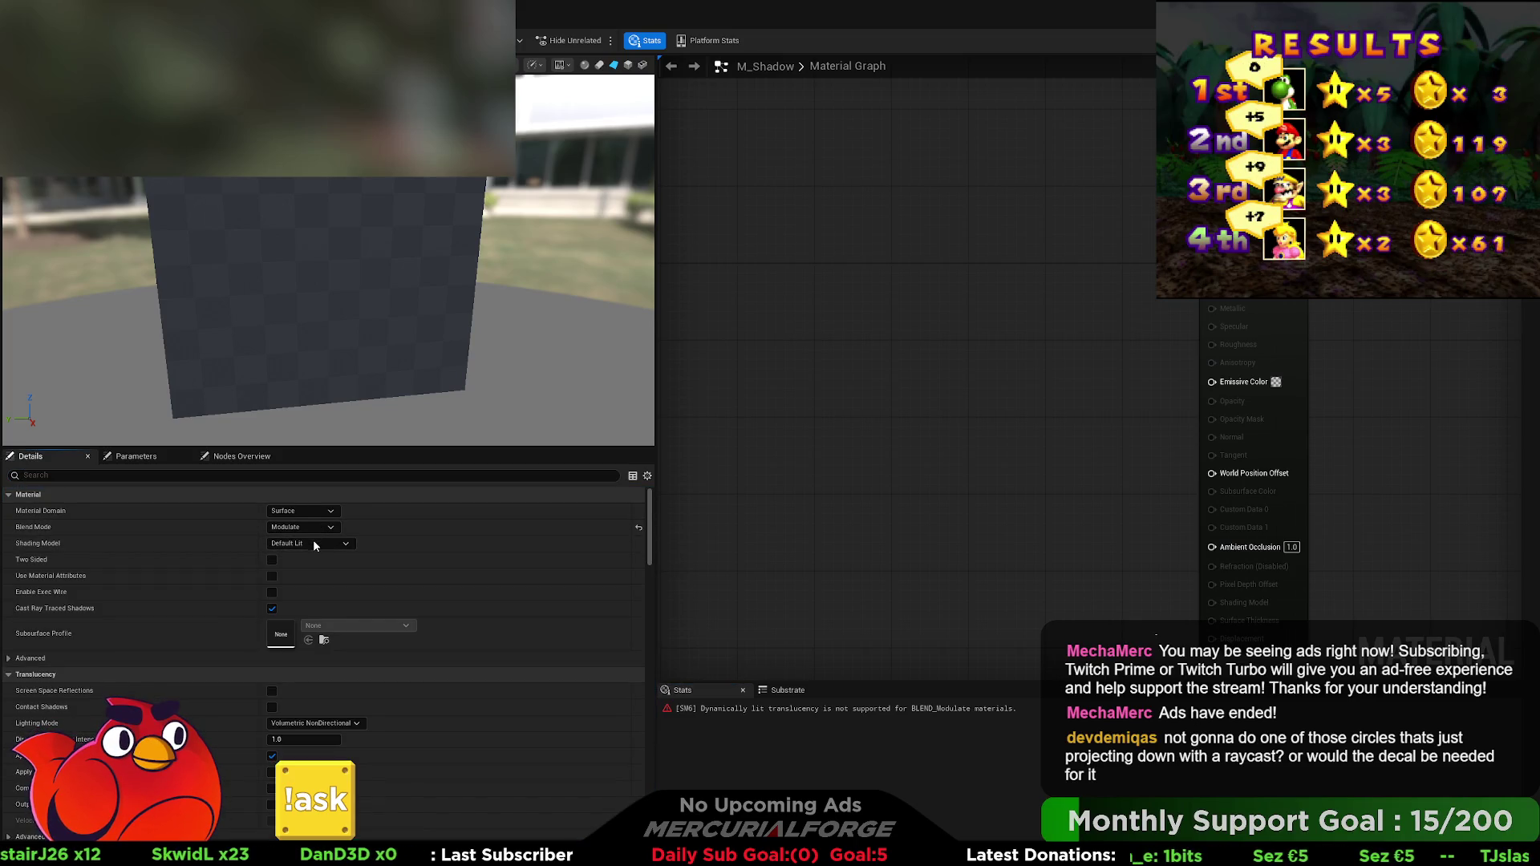
{"action": "key", "text": "ctrl+z"}
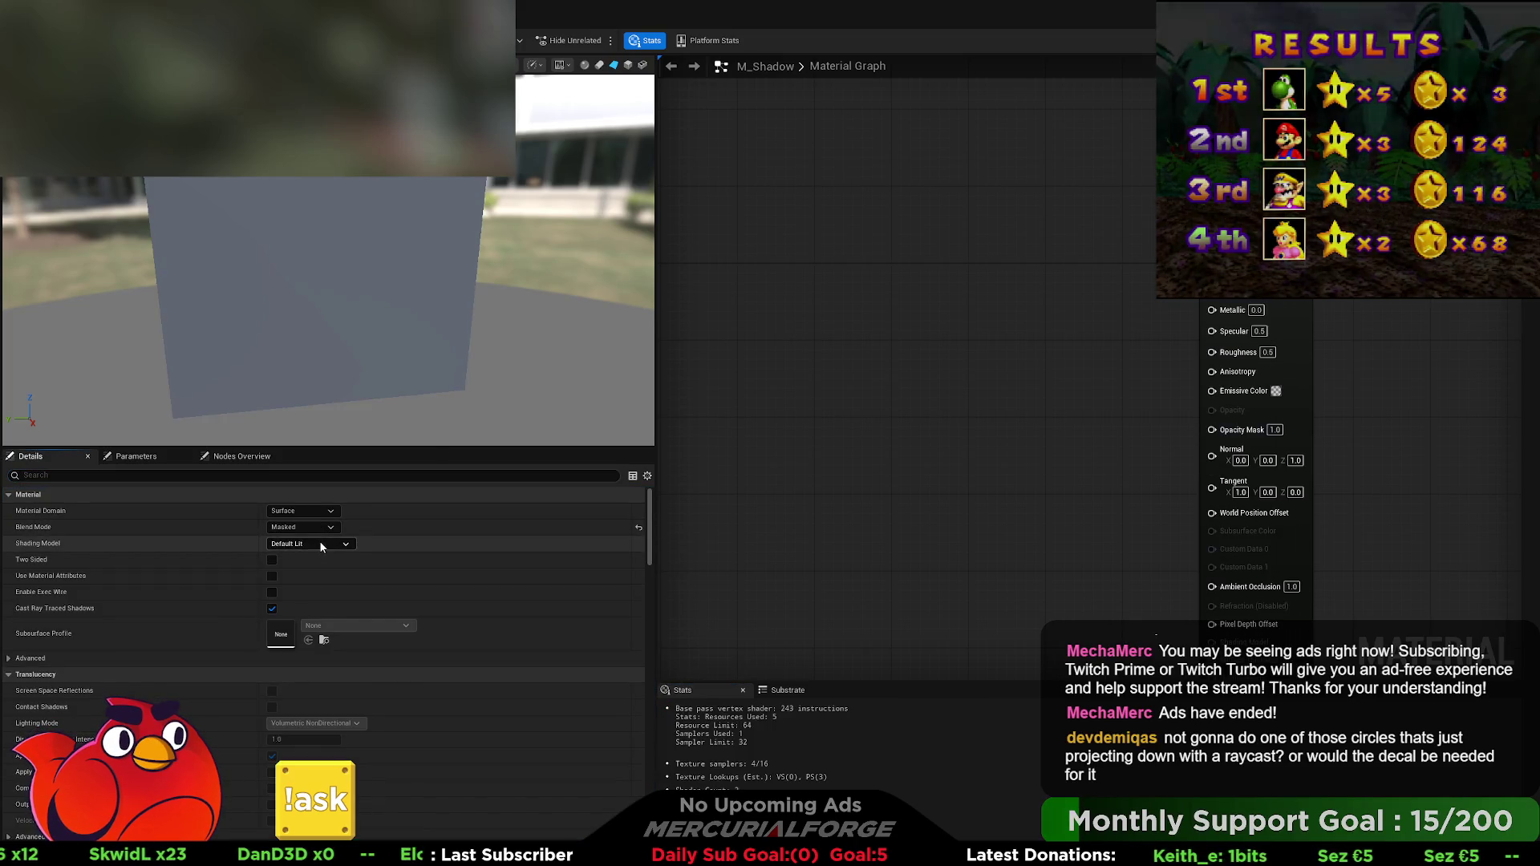
{"action": "left_click", "coordinate": [882, 474]}
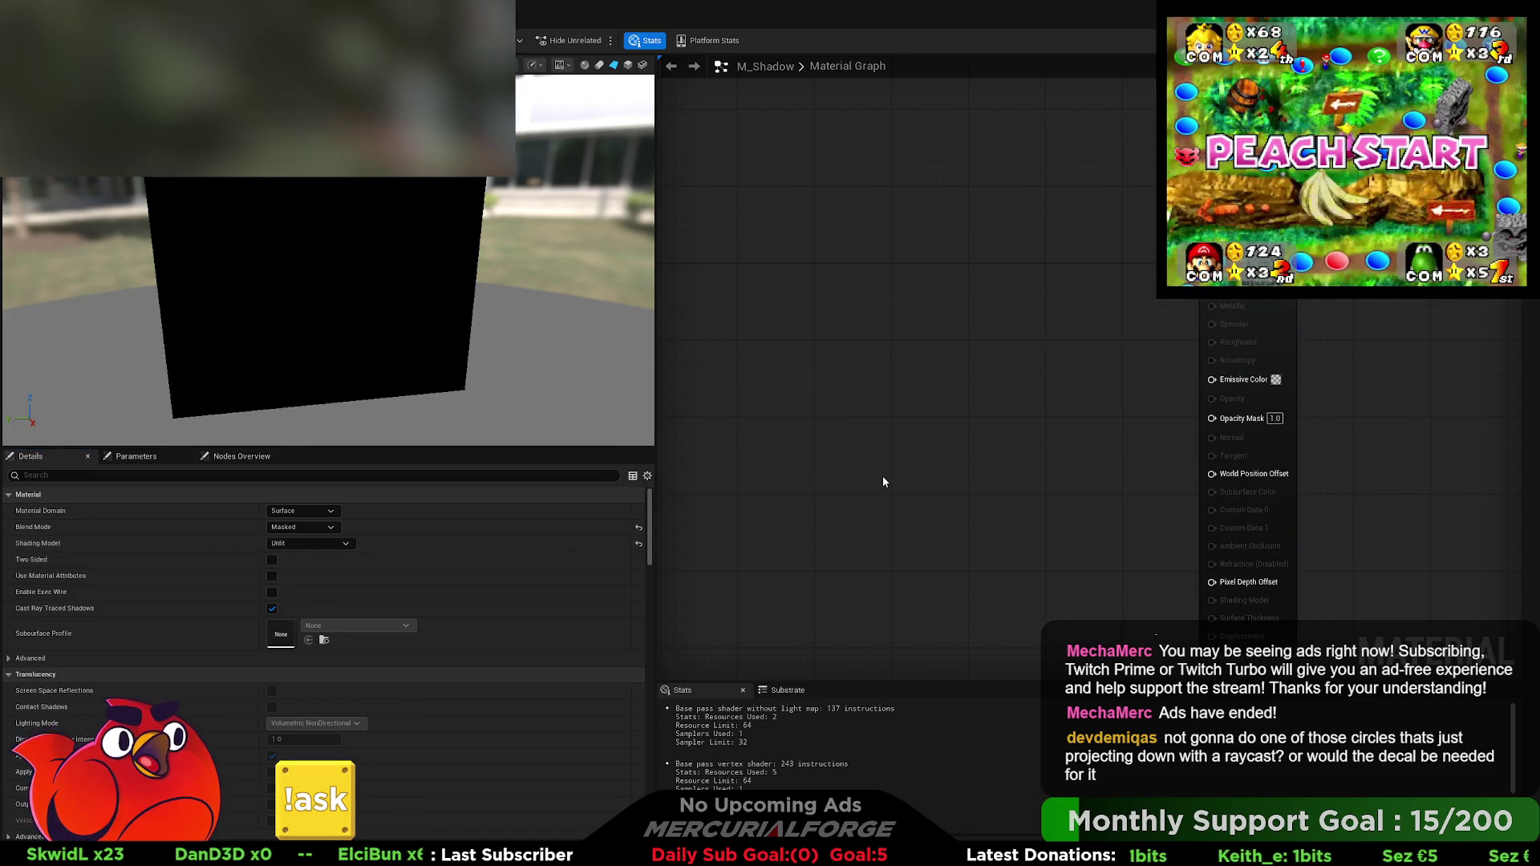
{"action": "left_click_drag", "start_coordinate": [874, 449], "coordinate": [797, 407]}
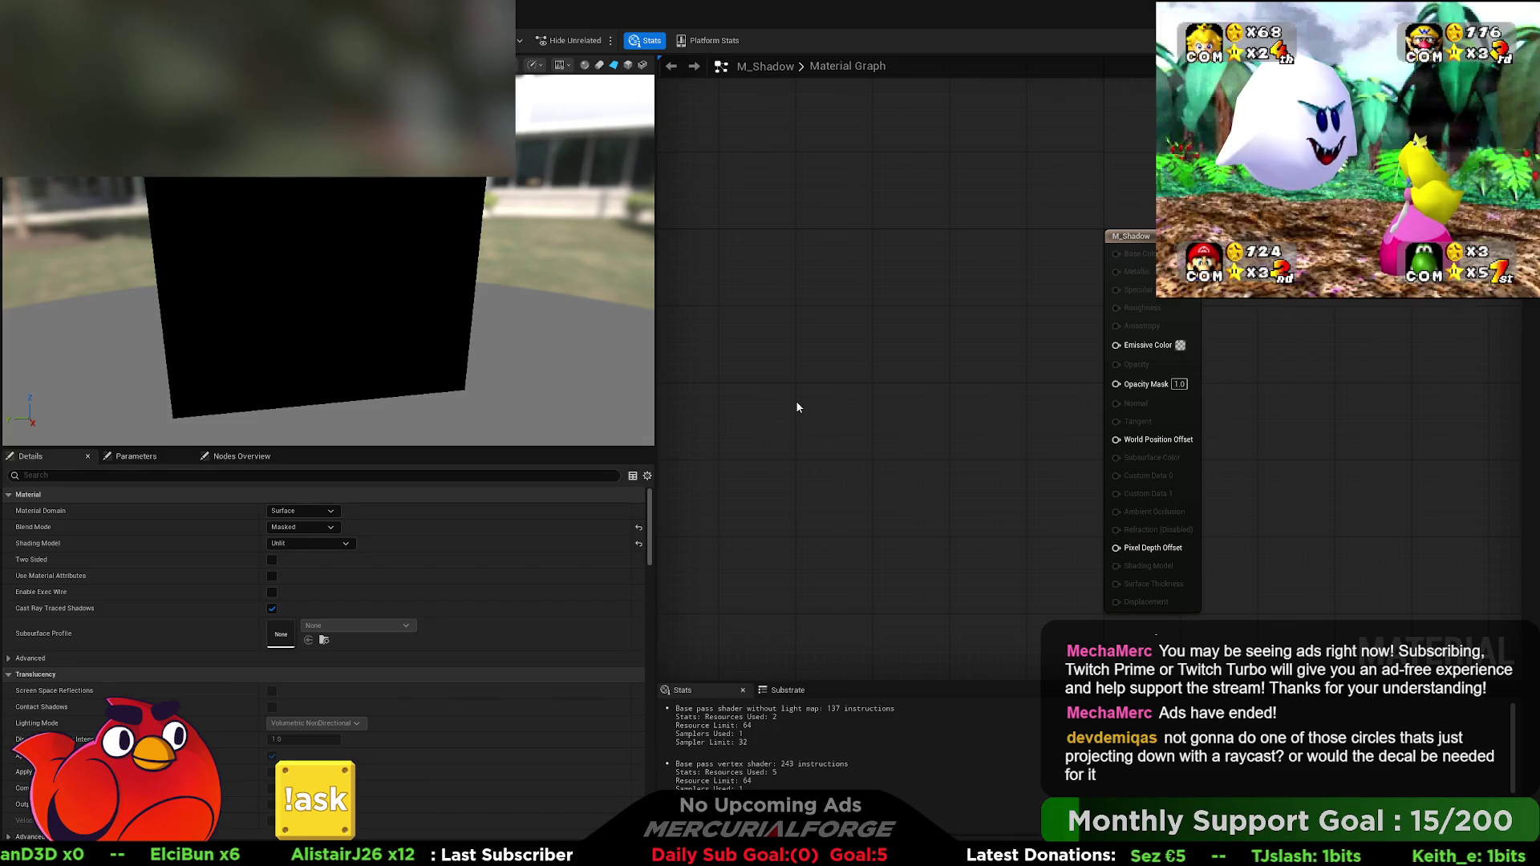
{"action": "key", "text": "ctrl+v"}
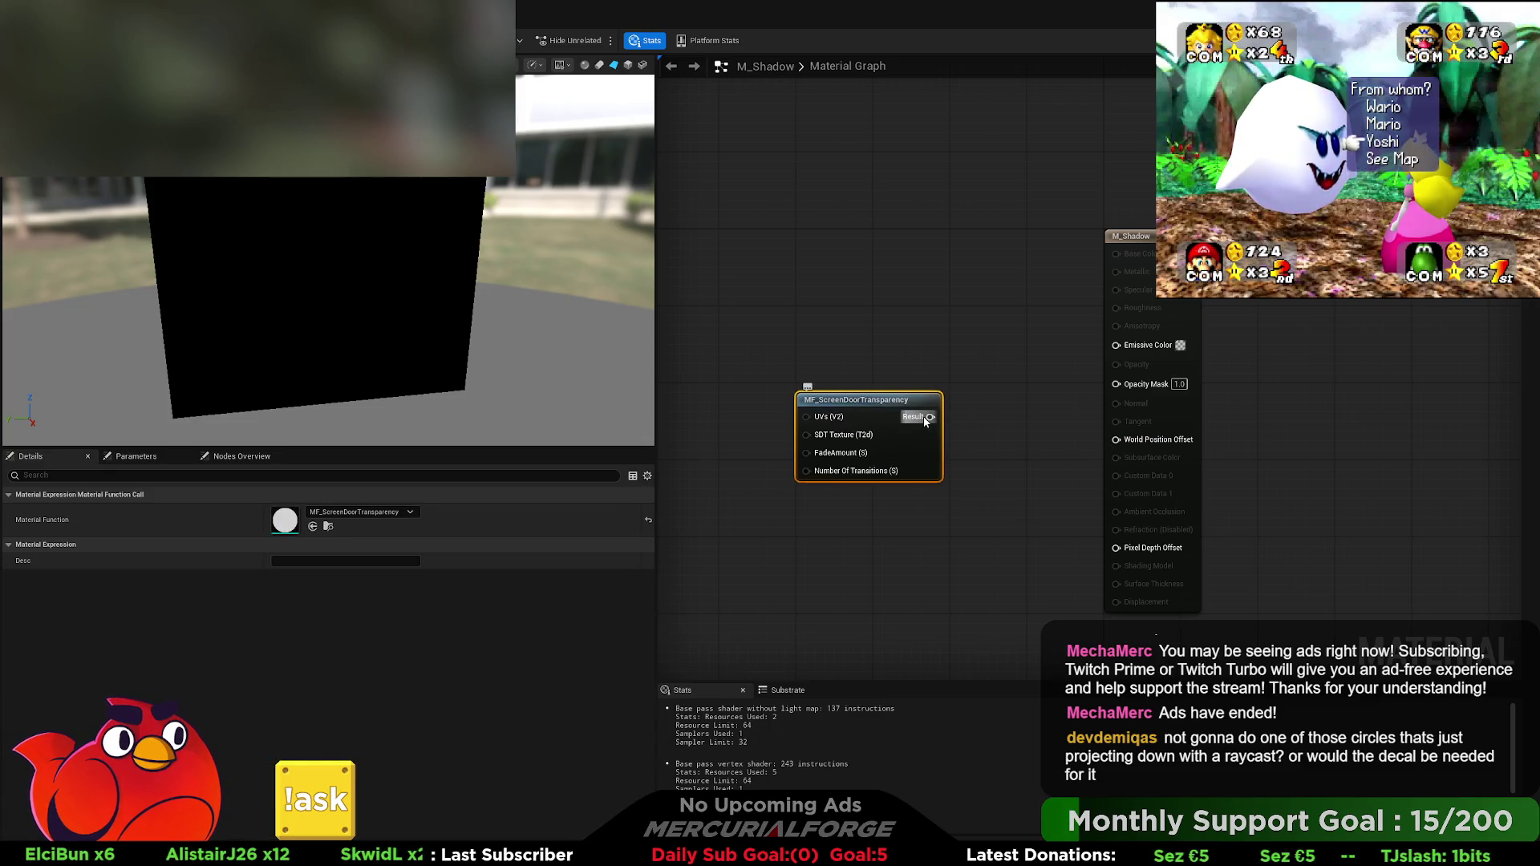
Step: Wire the dither Result into Opacity Mask and feed a RadialGradientExponential into FadeAmount
{"action": "left_click_drag", "start_coordinate": [1115, 389], "coordinate": [1115, 389]}
{"action": "left_click_drag", "start_coordinate": [860, 401], "coordinate": [1009, 427]}
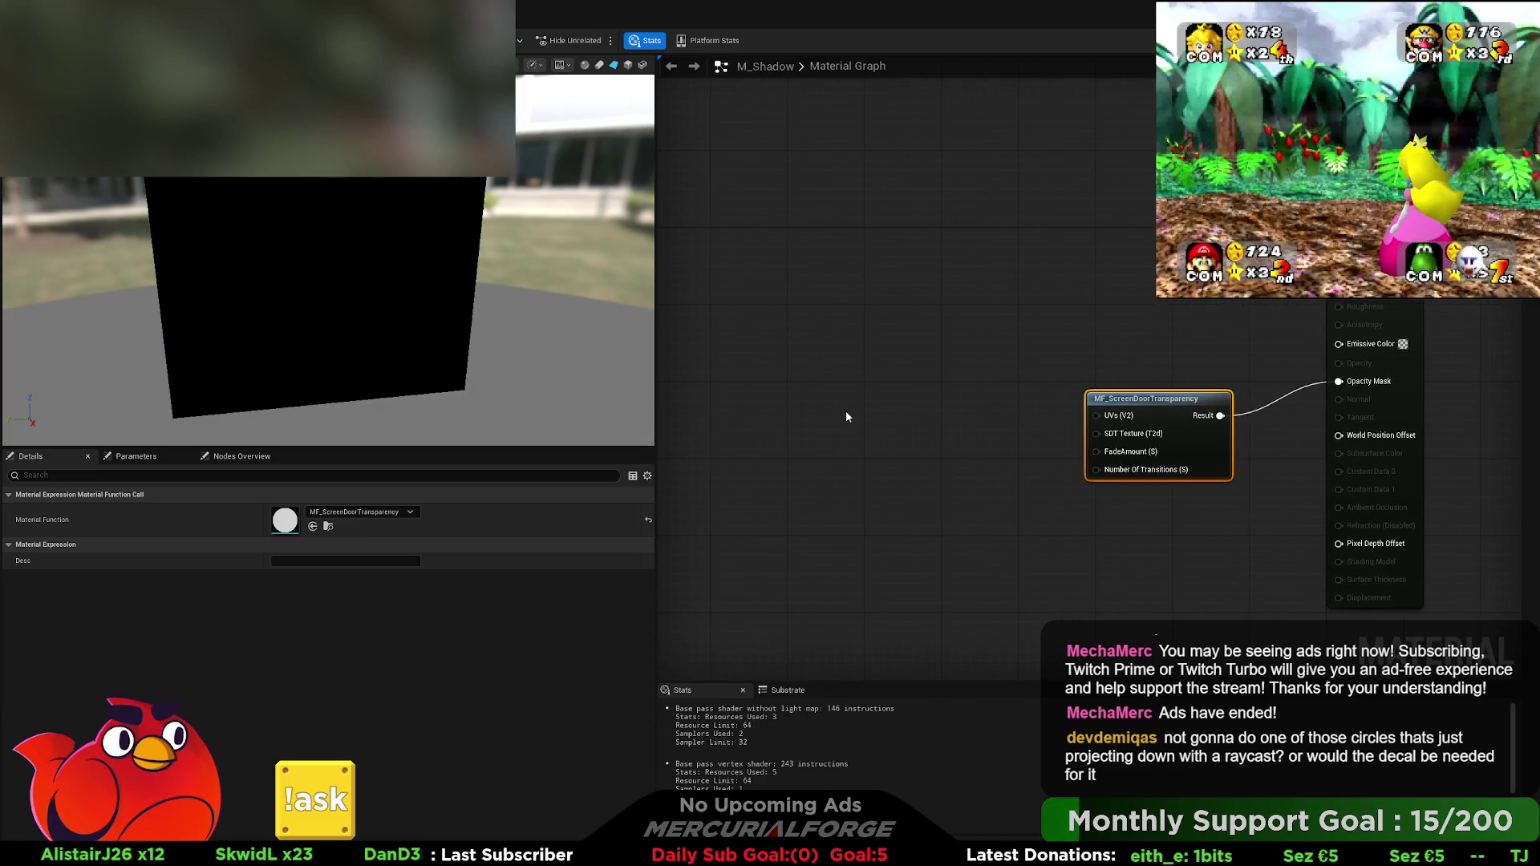
{"action": "key", "text": "ctrl+v"}
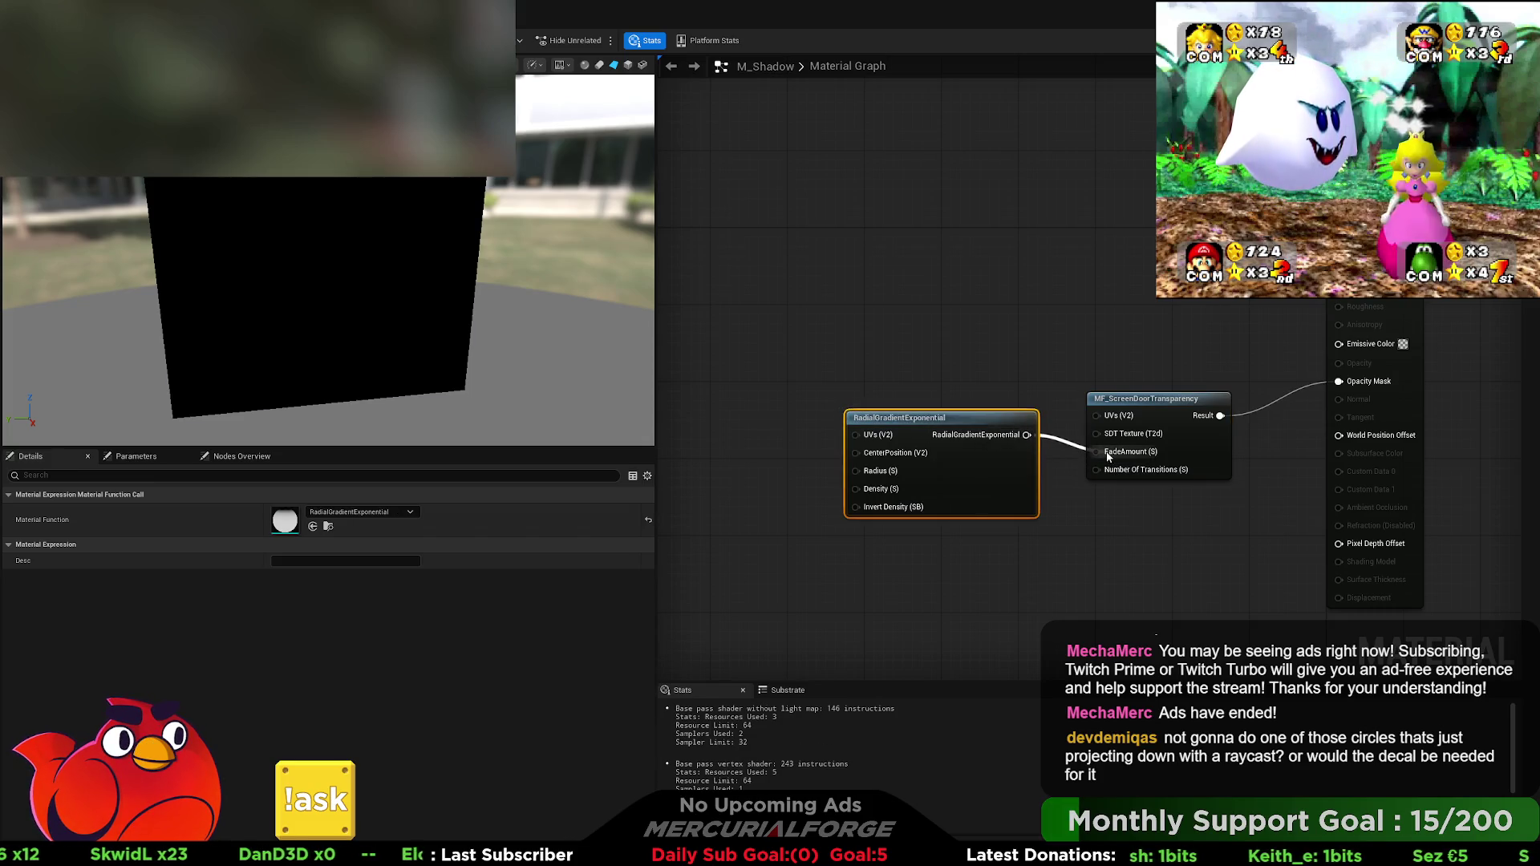
{"action": "left_click_drag", "start_coordinate": [980, 417], "coordinate": [854, 436]}
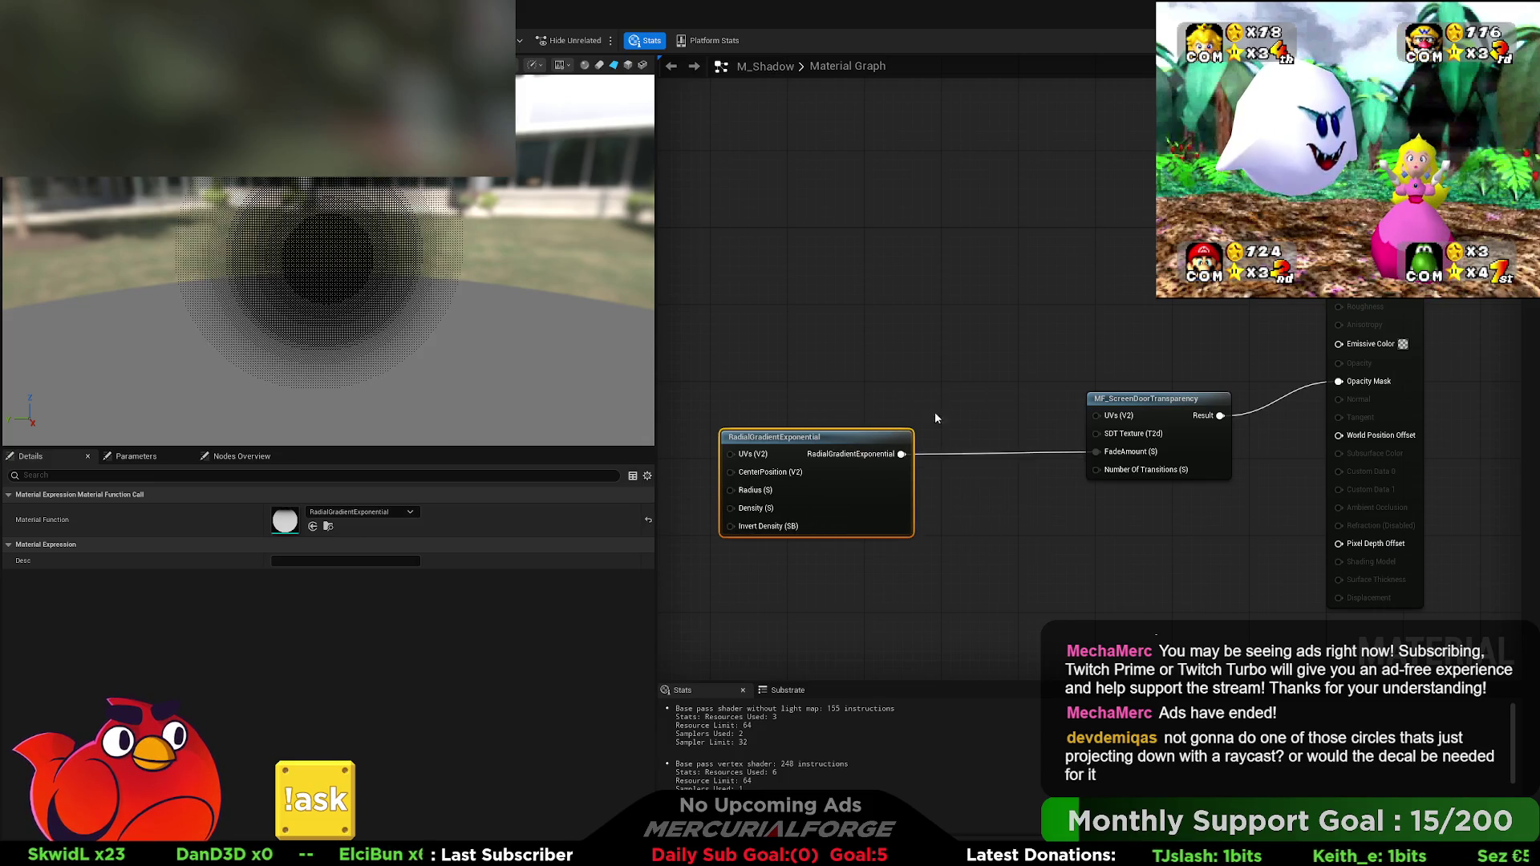
Step: Orbit and zoom the material preview to inspect the dithered circular fade
{"action": "mouse_move", "coordinate": [499, 304]}
{"action": "left_mouse_down"}
{"action": "mouse_move", "coordinate": [457, 273]}
{"action": "mouse_move", "coordinate": [529, 289]}
{"action": "mouse_move", "coordinate": [490, 293]}
{"action": "mouse_move", "coordinate": [514, 273]}
{"action": "left_mouse_up"}
{"action": "mouse_move", "coordinate": [366, 272]}
{"action": "left_mouse_down"}
{"action": "mouse_move", "coordinate": [345, 257]}
{"action": "mouse_move", "coordinate": [377, 289]}
{"action": "mouse_move", "coordinate": [366, 273]}
{"action": "left_mouse_up"}
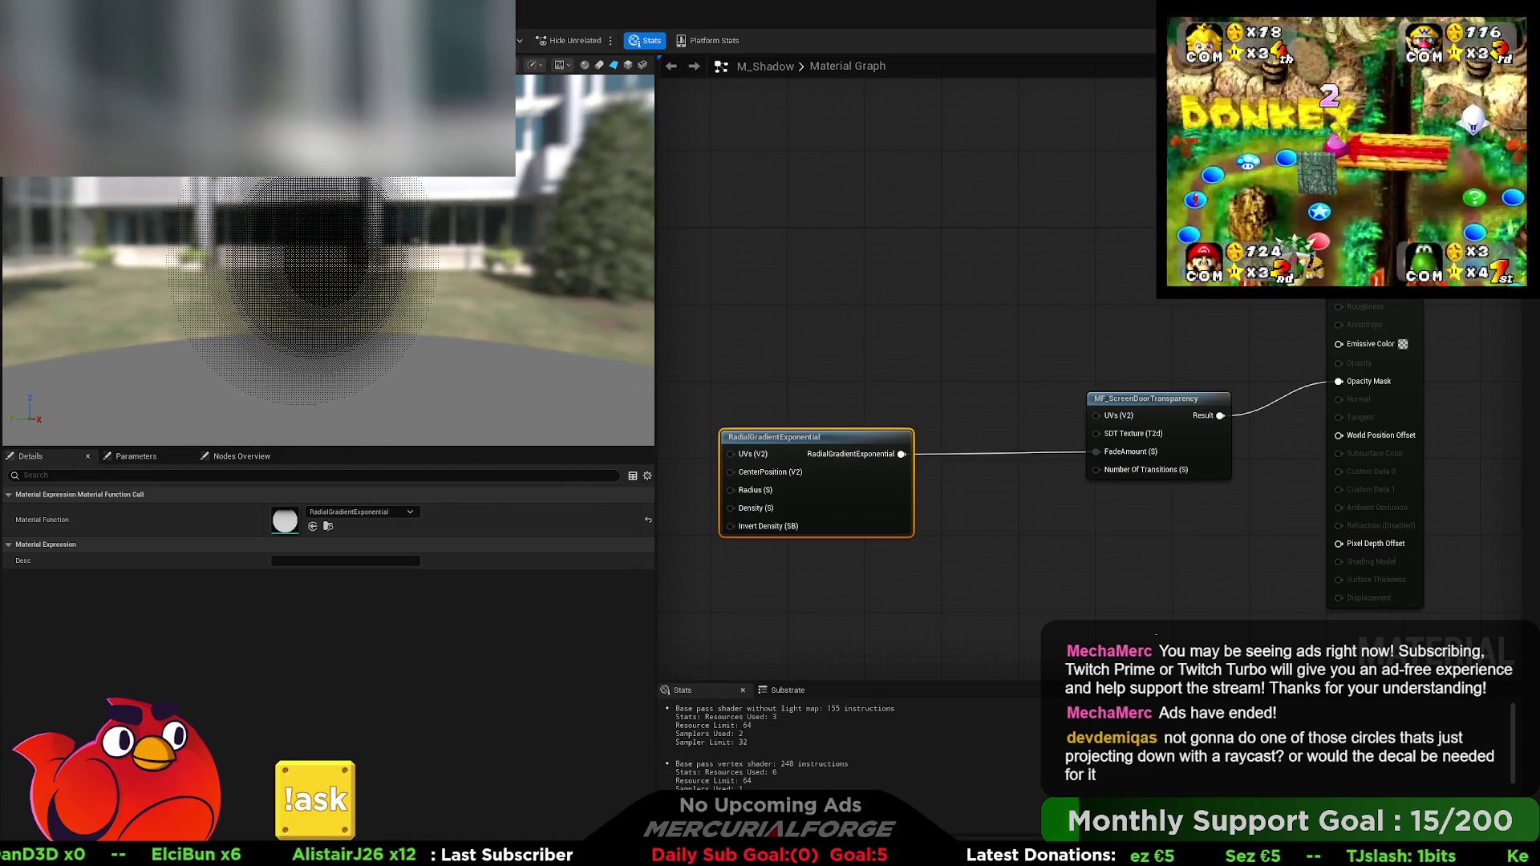
{"action": "scroll", "coordinate": [359, 301], "scroll_direction": "down", "scroll_amount": 5}
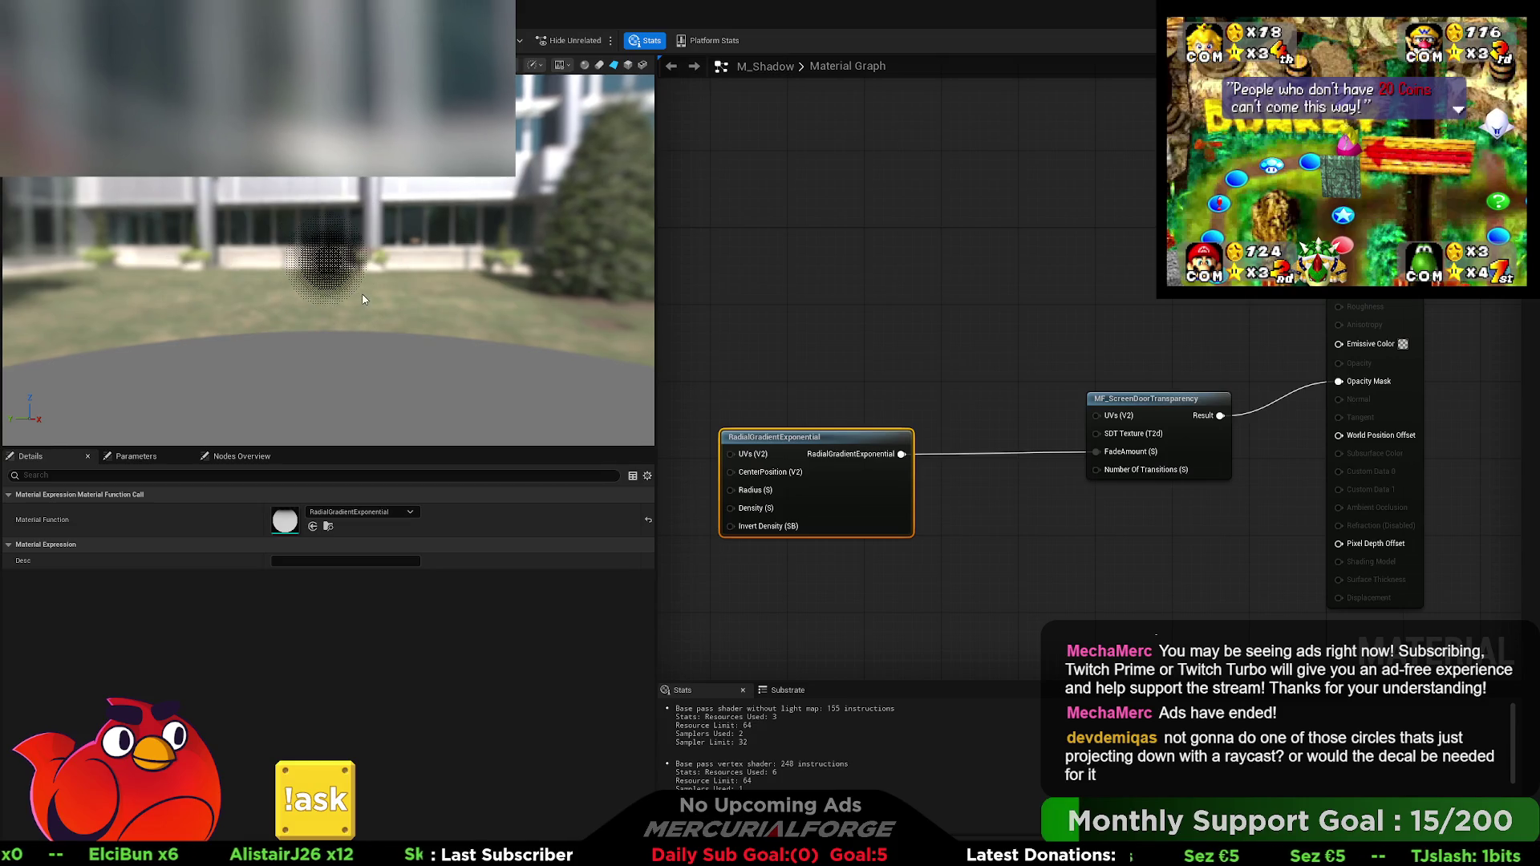
{"action": "scroll", "coordinate": [360, 302], "scroll_direction": "down", "scroll_amount": 4}
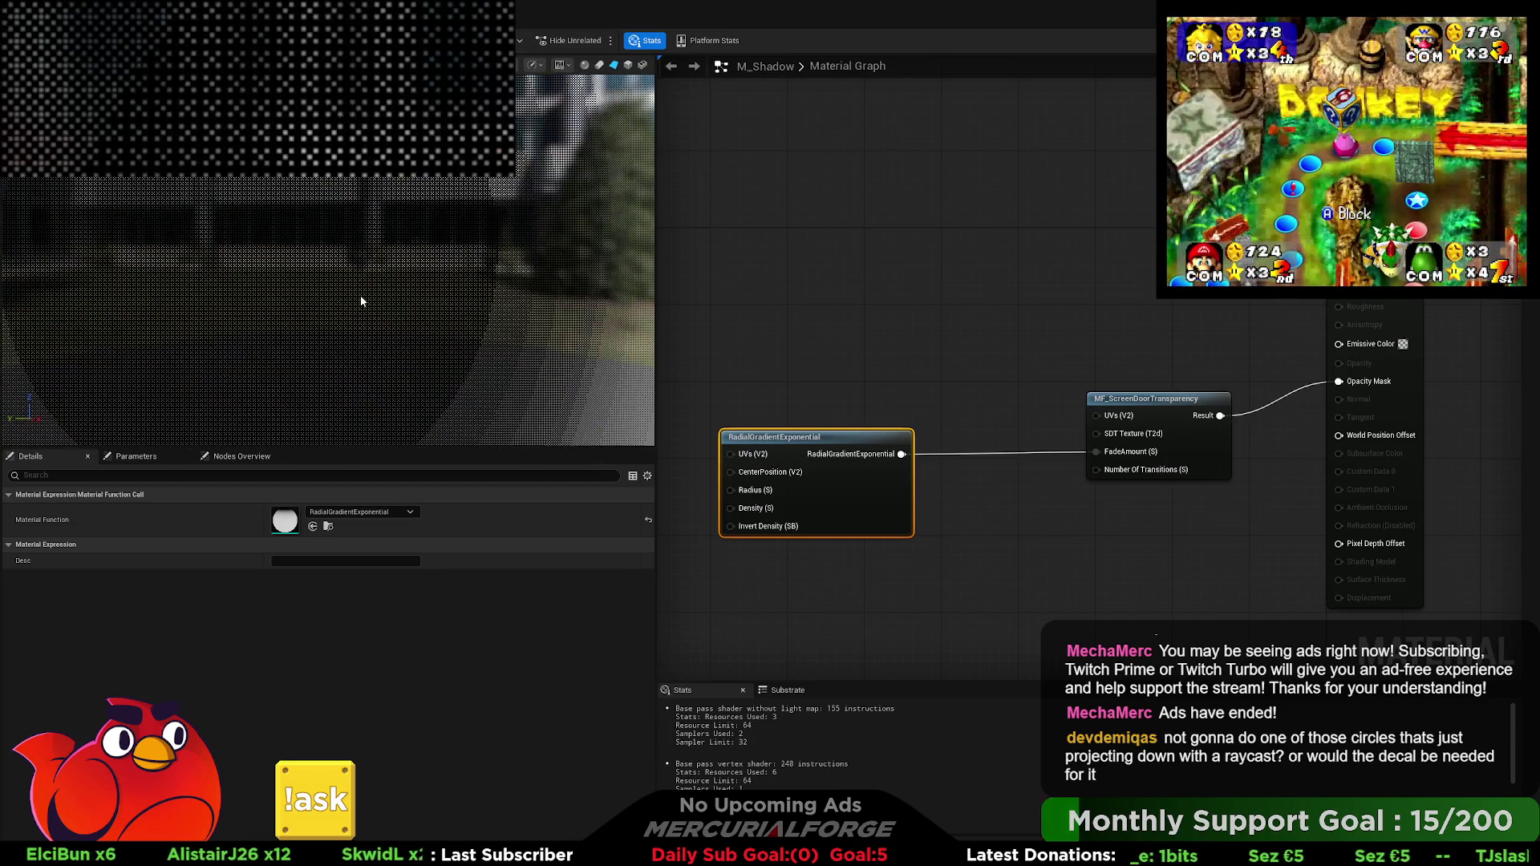
Step: Wire a Constant into Number Of Transitions and set its value to 4
{"action": "scroll", "coordinate": [360, 302], "scroll_direction": "up", "scroll_amount": 3}
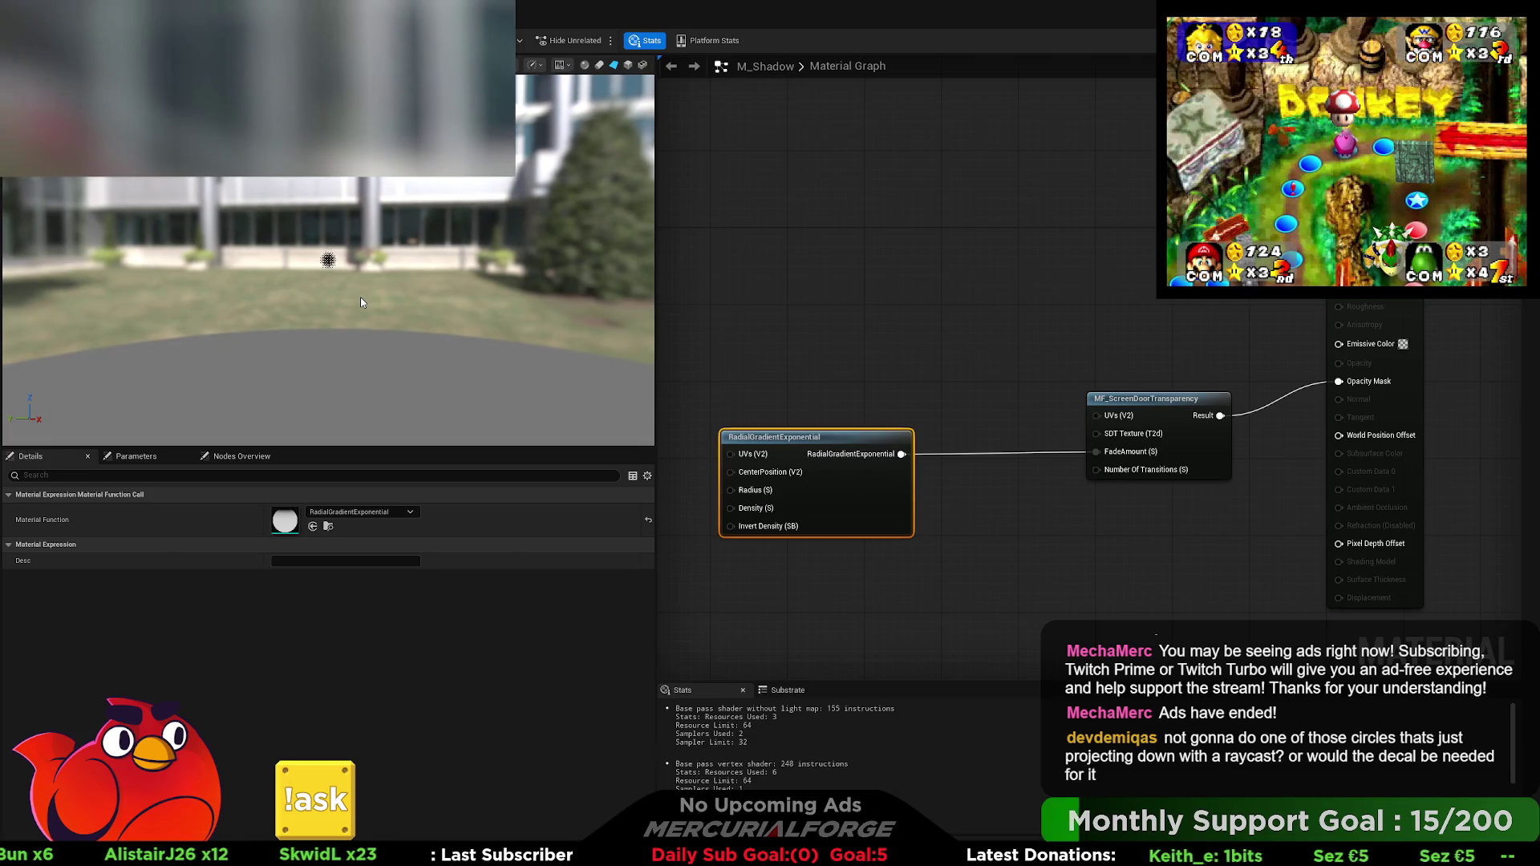
{"action": "scroll", "coordinate": [360, 305], "scroll_direction": "up", "scroll_amount": 3}
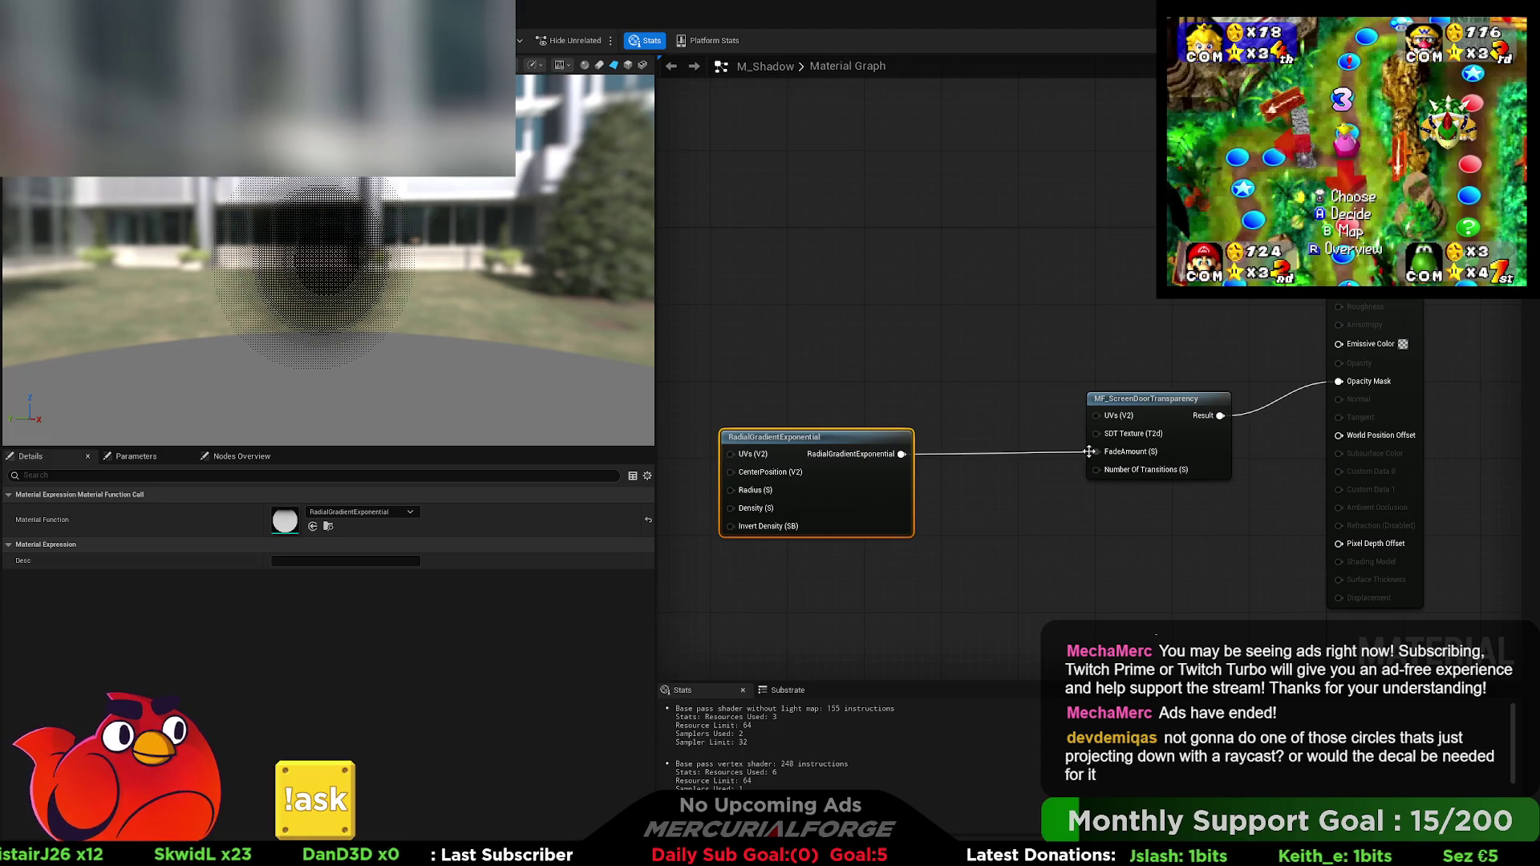
{"action": "left_click", "coordinate": [1008, 501]}
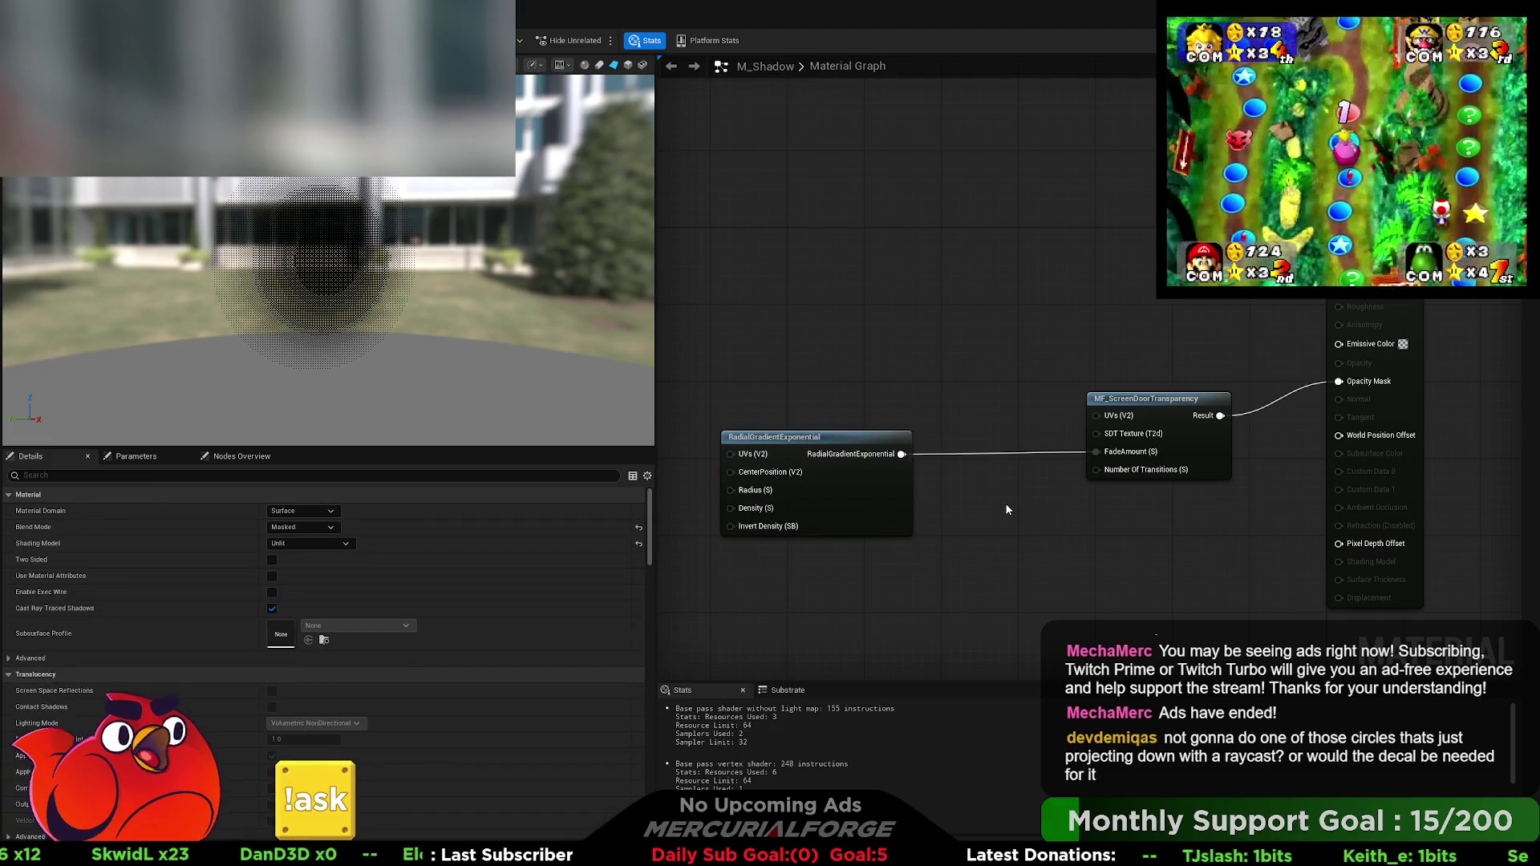
{"action": "left_click_drag", "start_coordinate": [1091, 478], "coordinate": [1097, 468]}
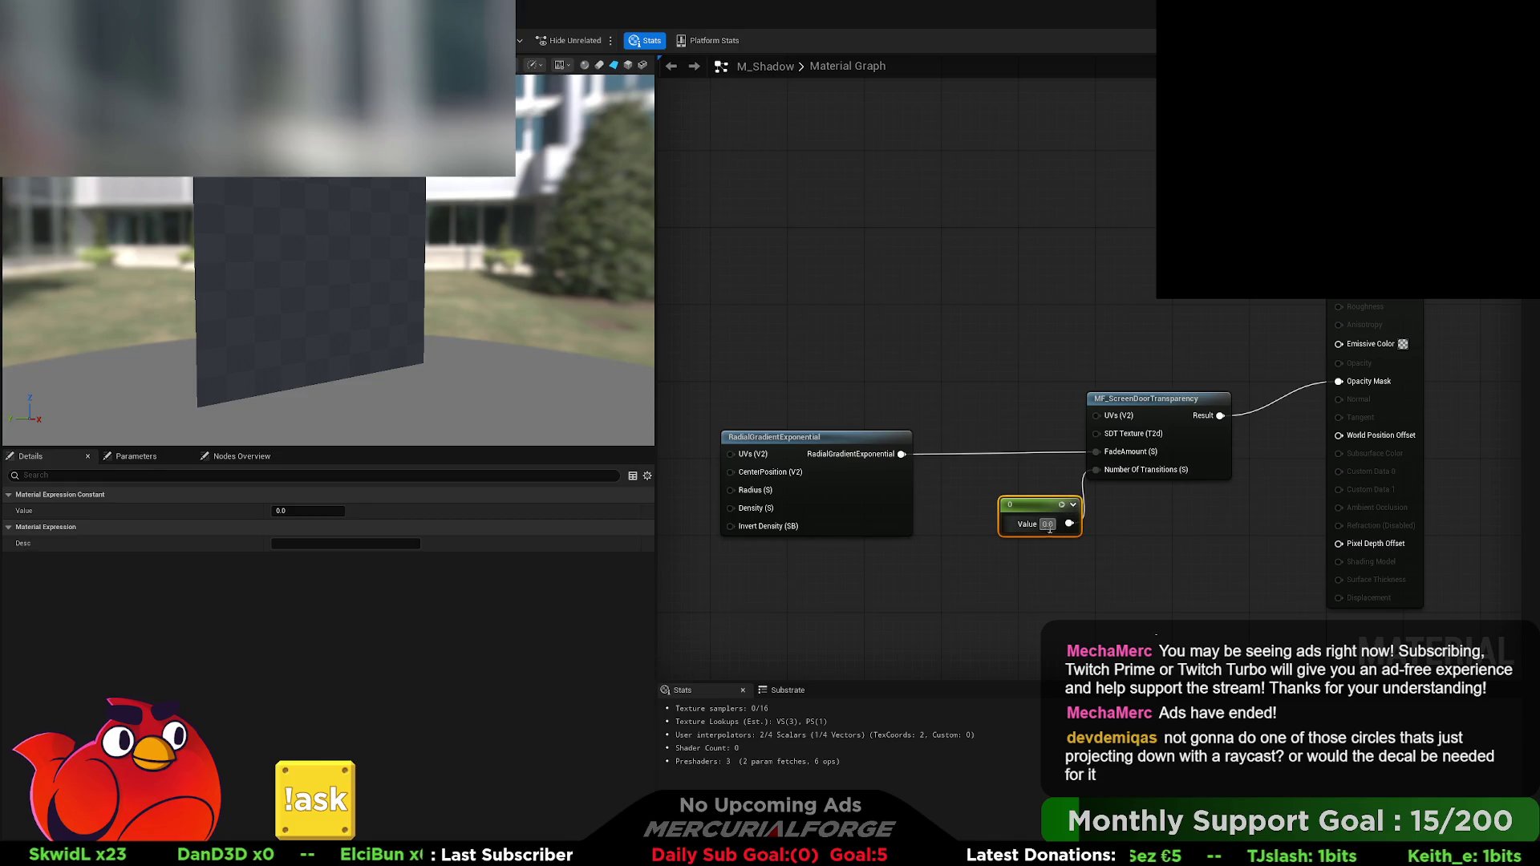
{"action": "type", "text": "3"}
{"action": "key", "text": "Return"}
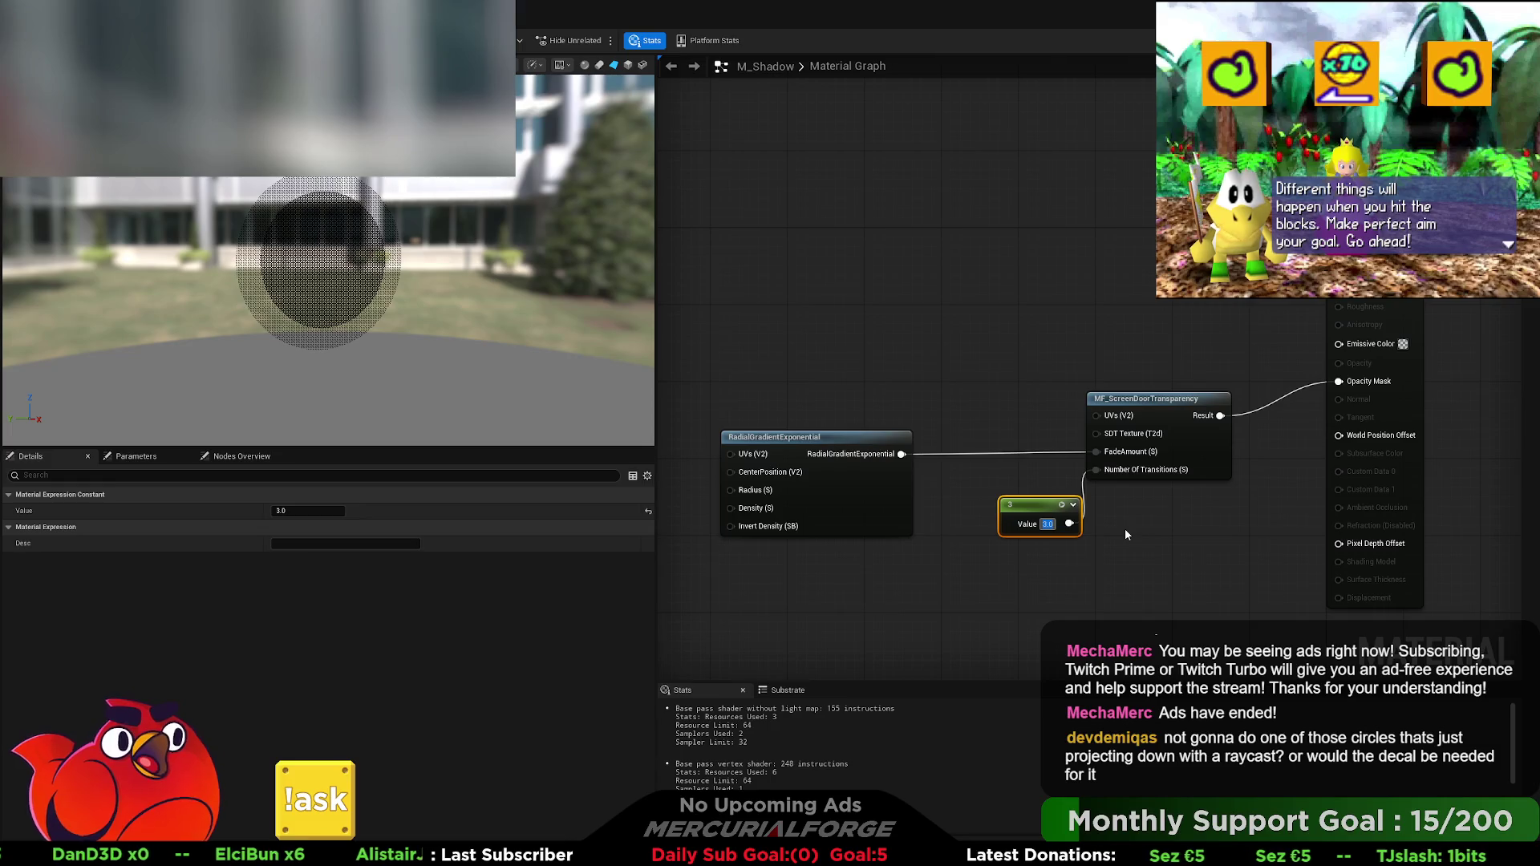
{"action": "type", "text": "4"}
{"action": "key", "text": "Return"}
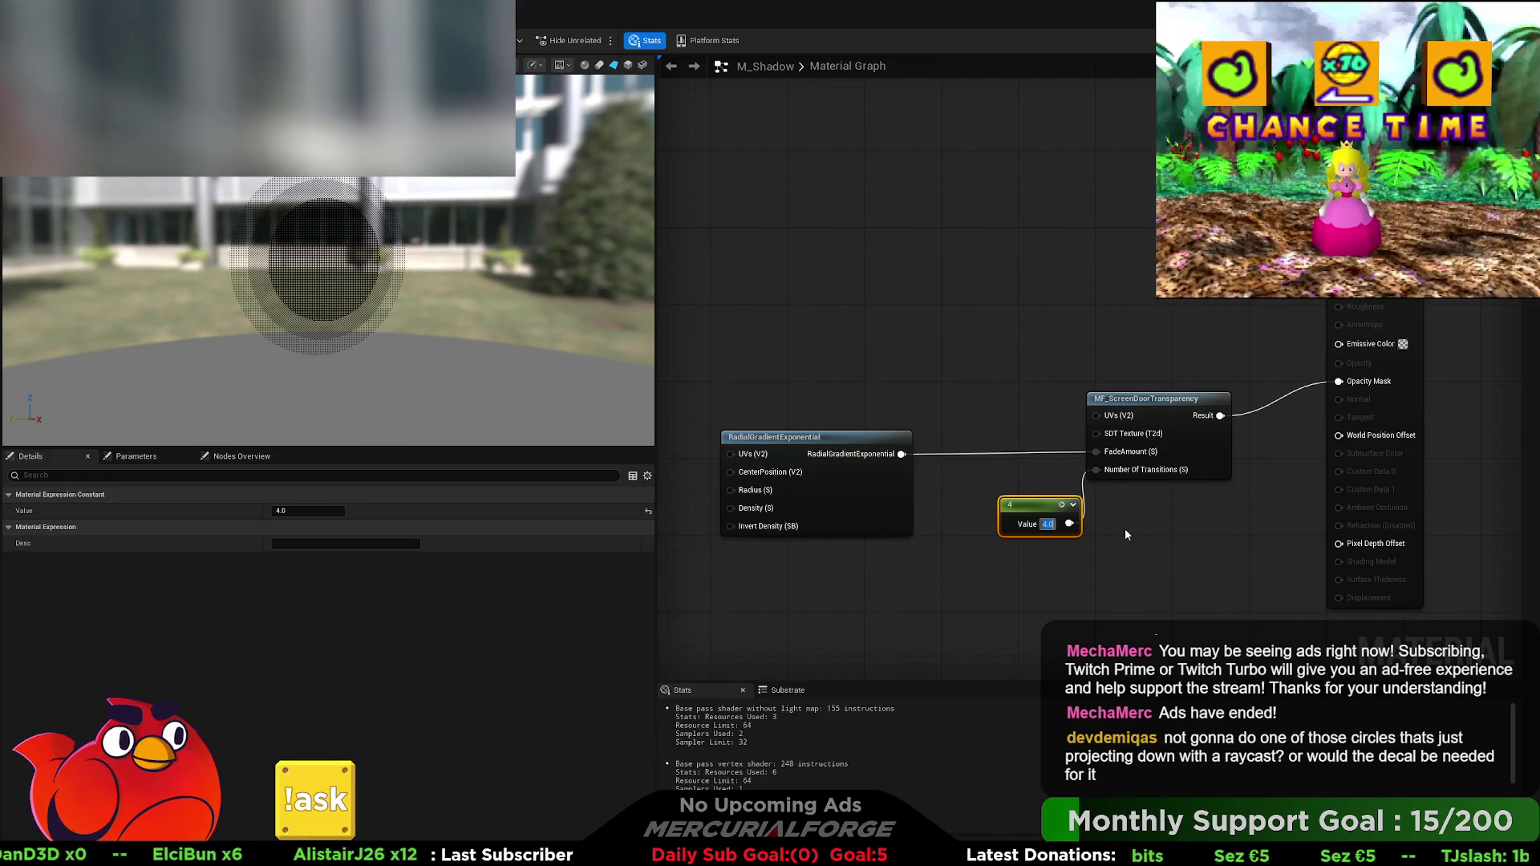
{"action": "left_click", "coordinate": [816, 262]}
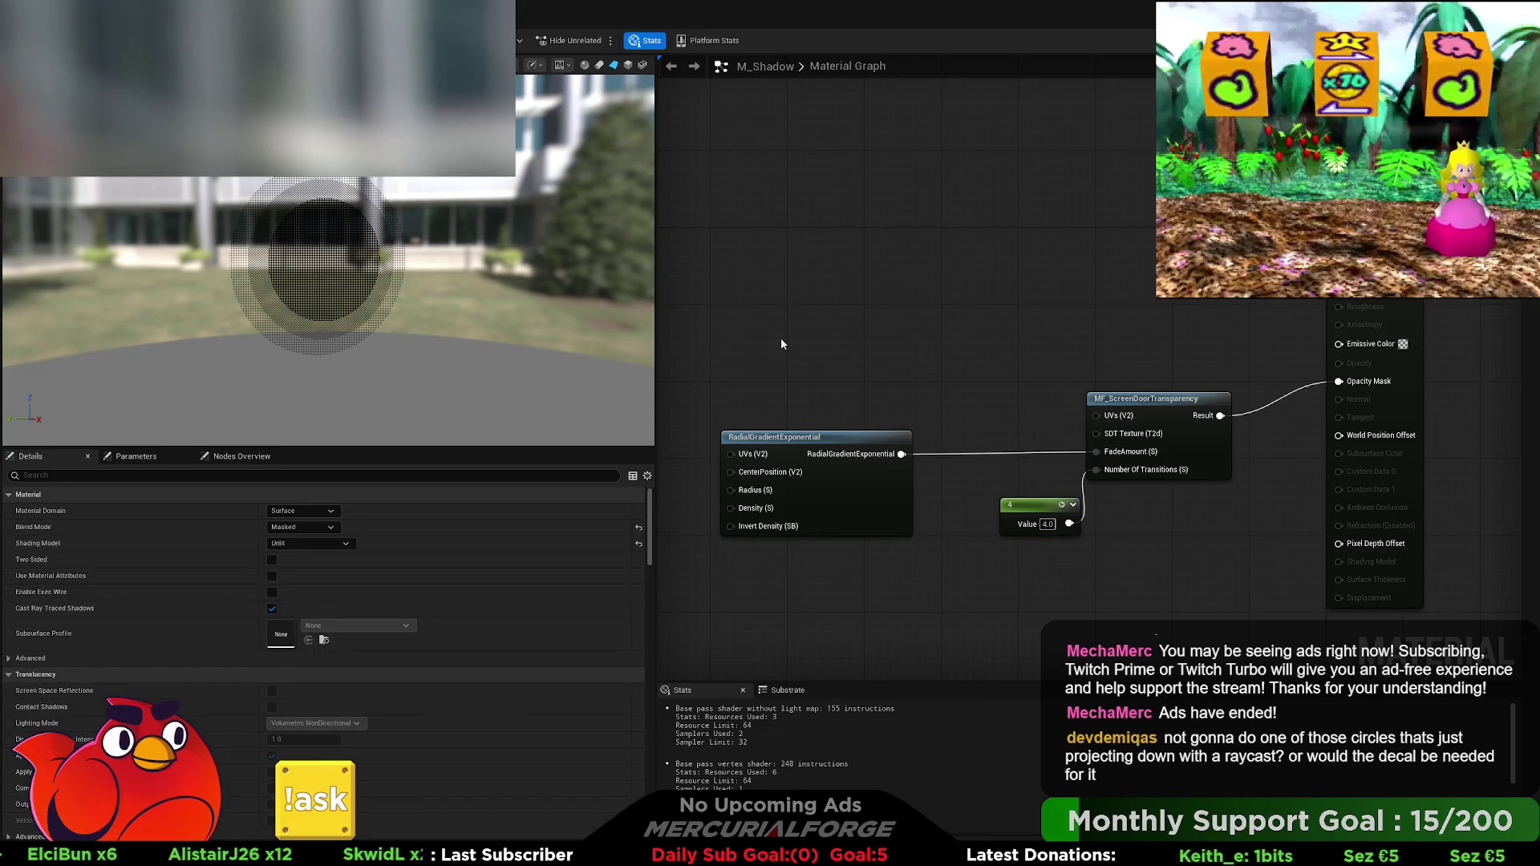
Step: Add a TexCoord node to the graph, then delete it
{"action": "left_click_drag", "start_coordinate": [856, 343], "coordinate": [840, 360]}
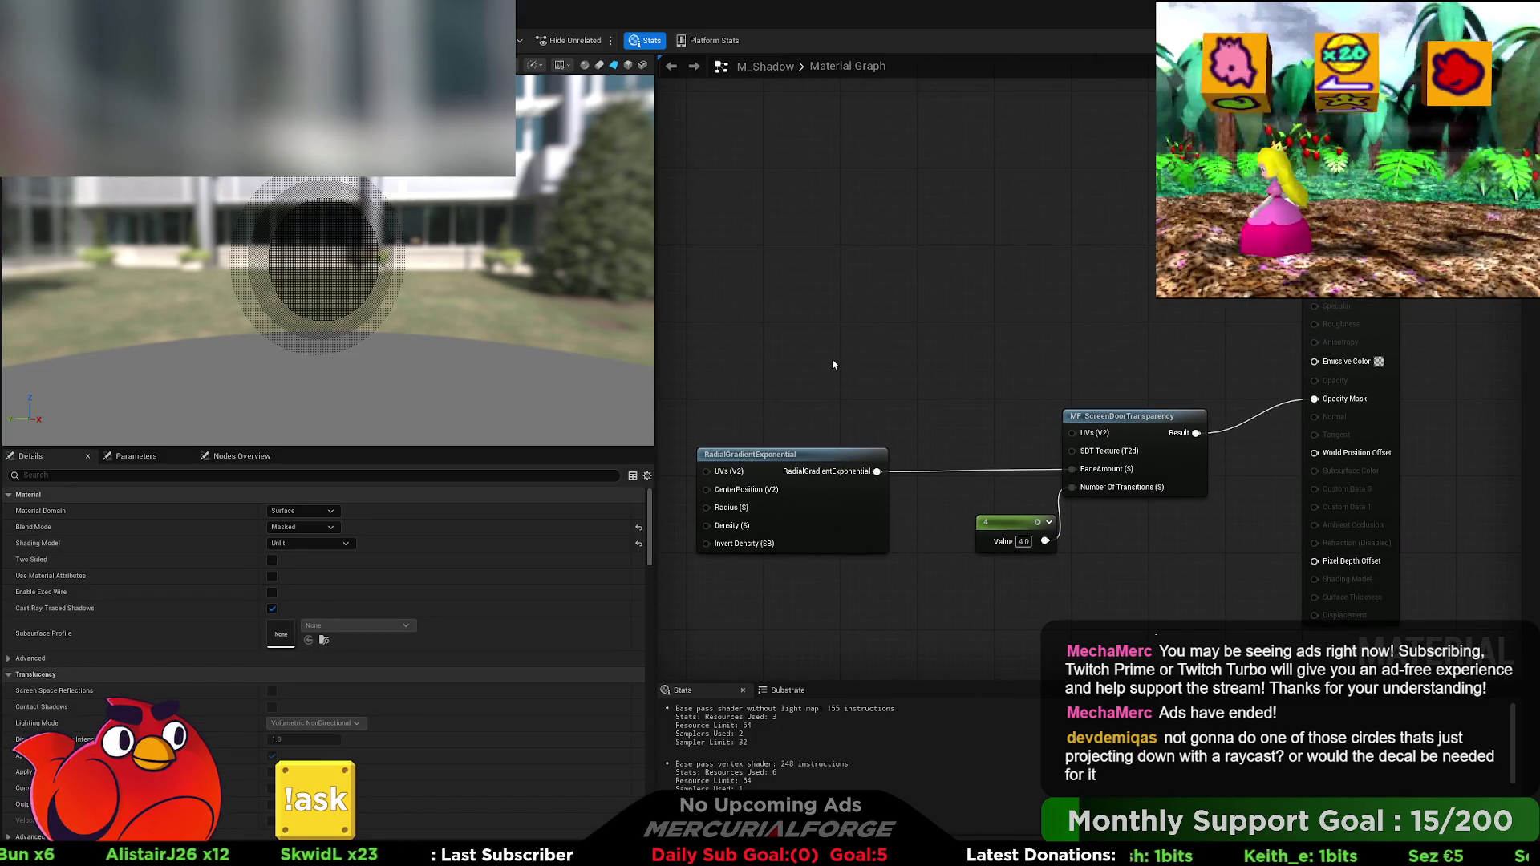
{"action": "left_click", "coordinate": [864, 377]}
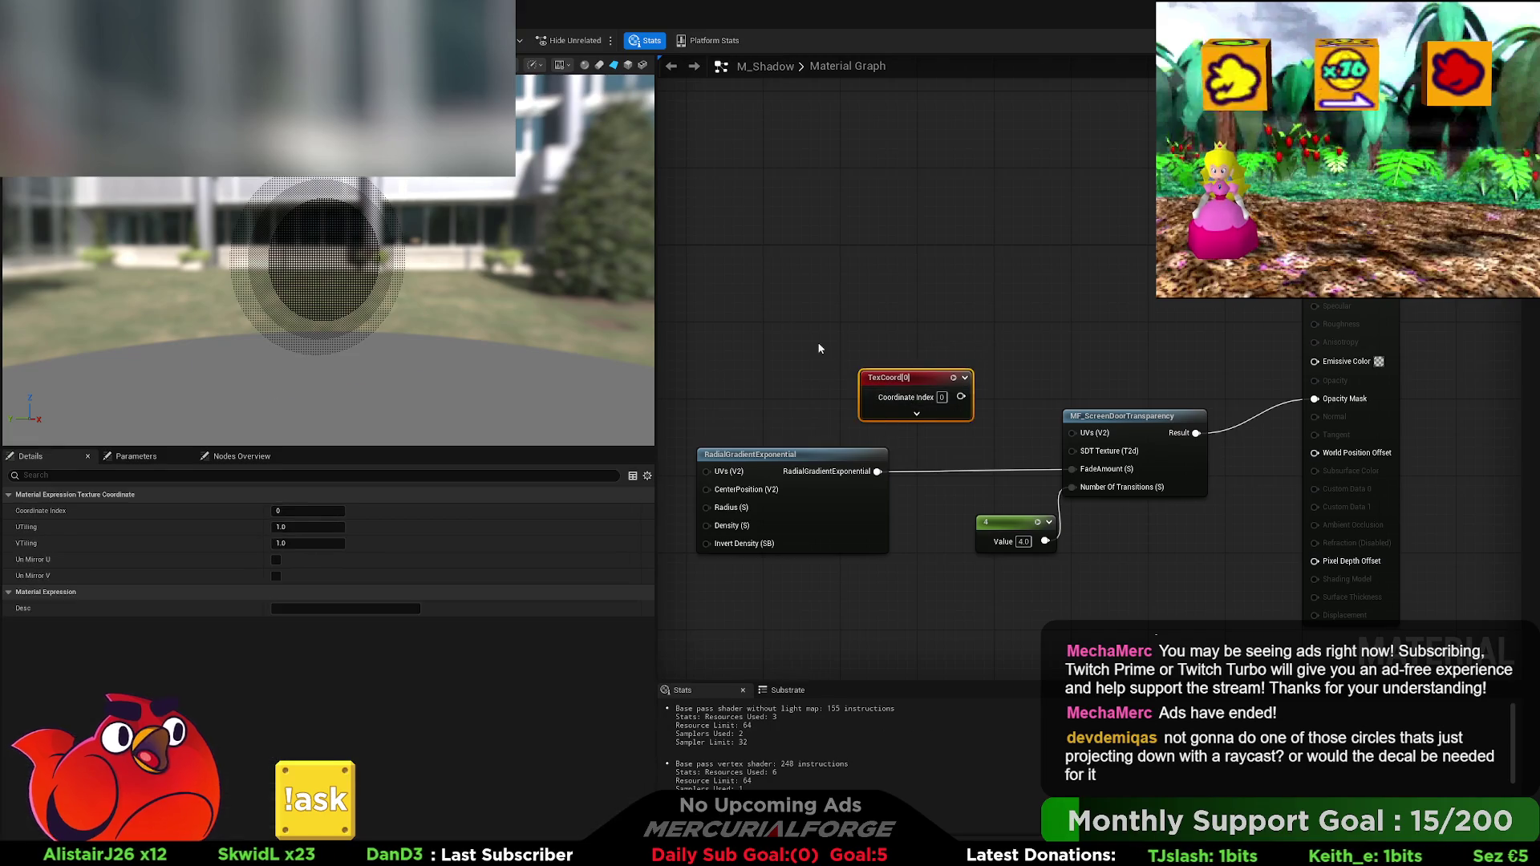
{"action": "key", "text": "Delete"}
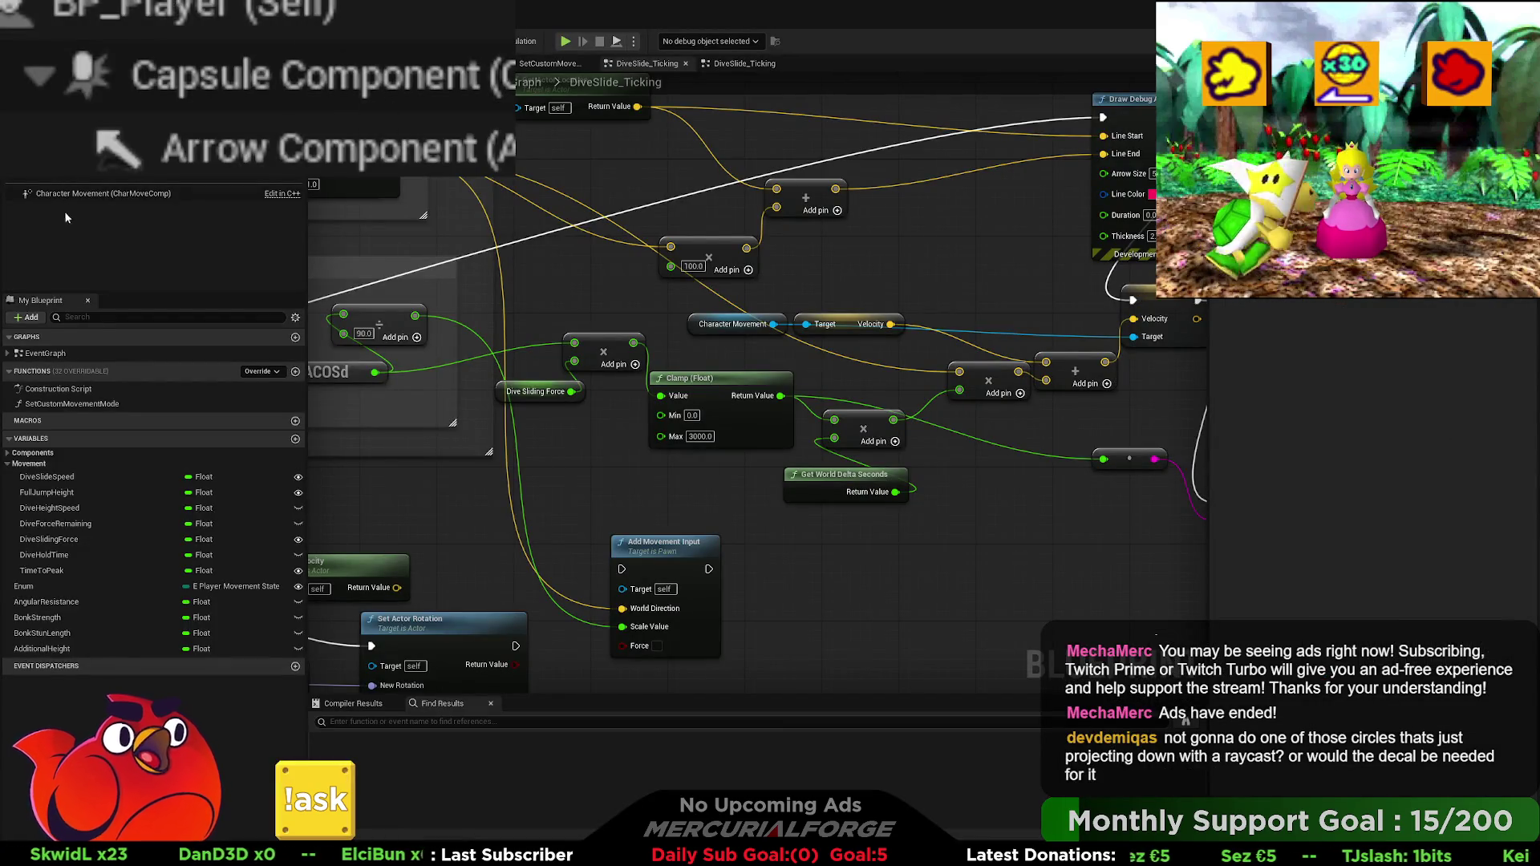
Step: Add a Plane component to BP_Player and scale it to about twice its size
{"action": "left_click", "coordinate": [111, 207]}
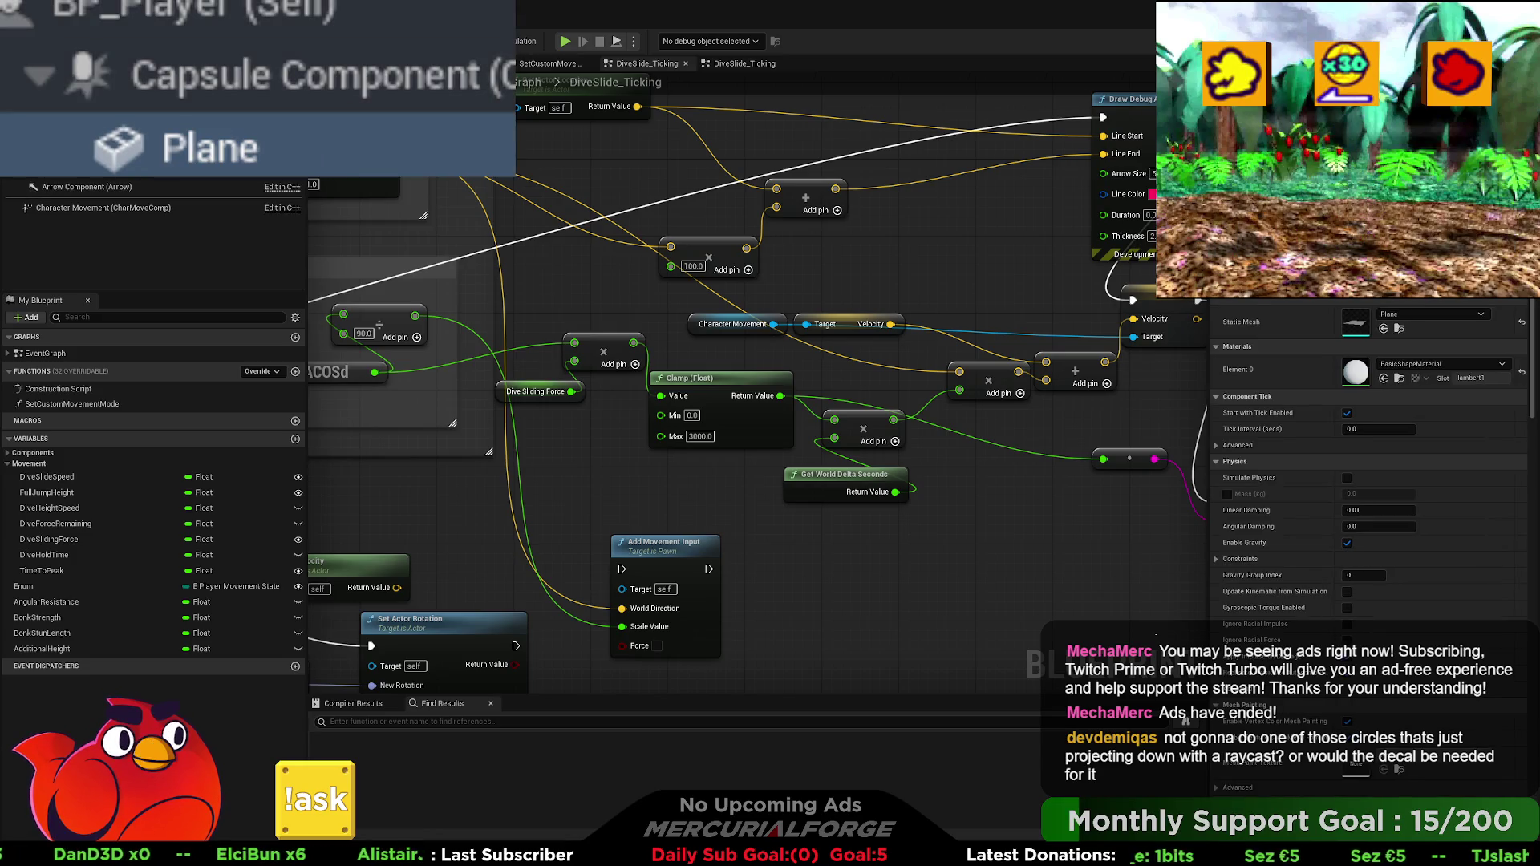
{"action": "key", "text": "Return"}
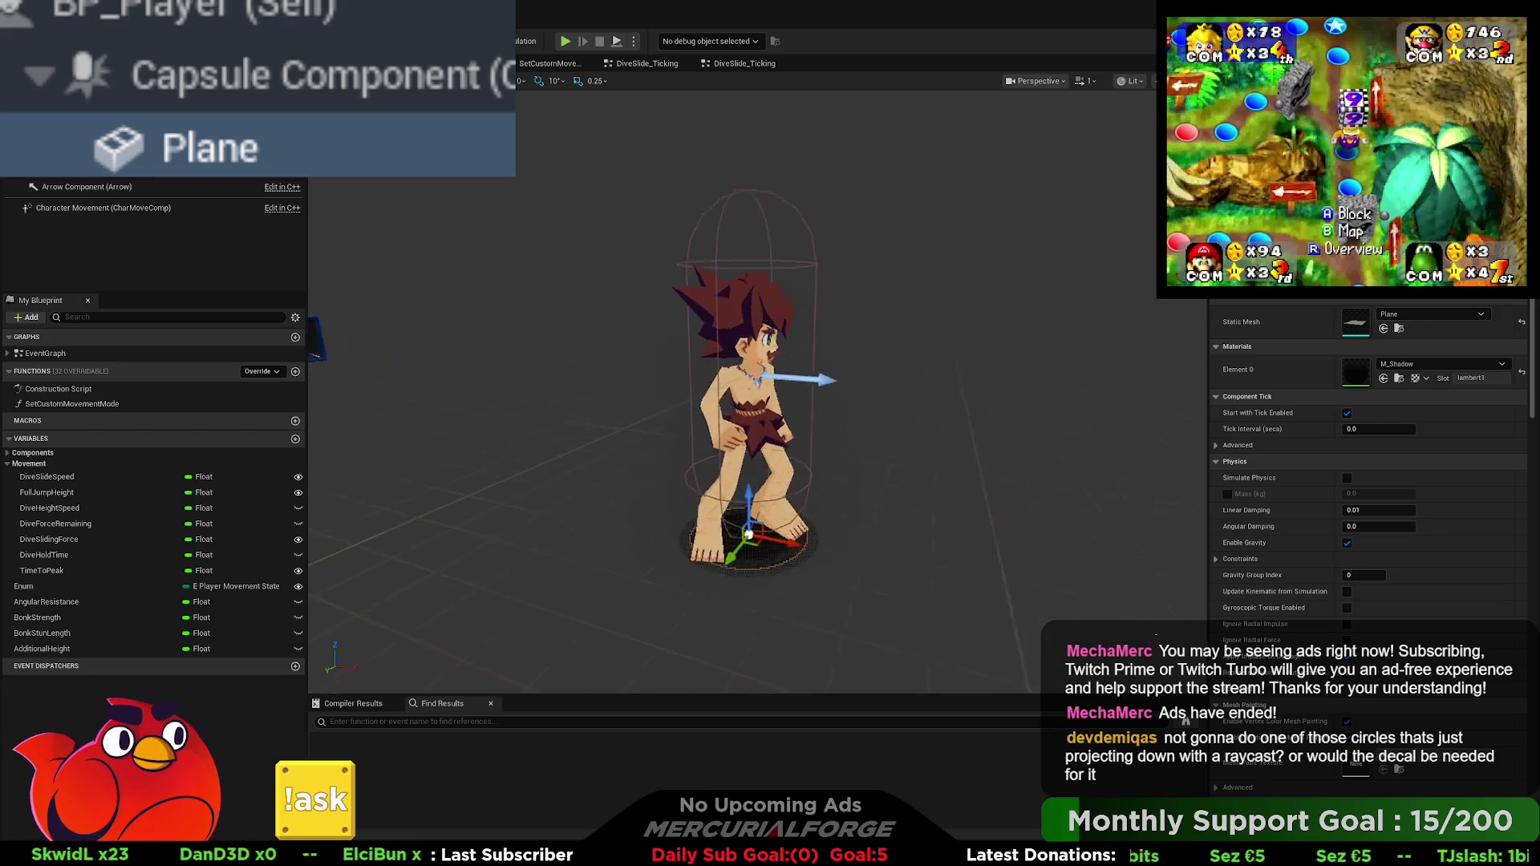
{"action": "key", "text": "f"}
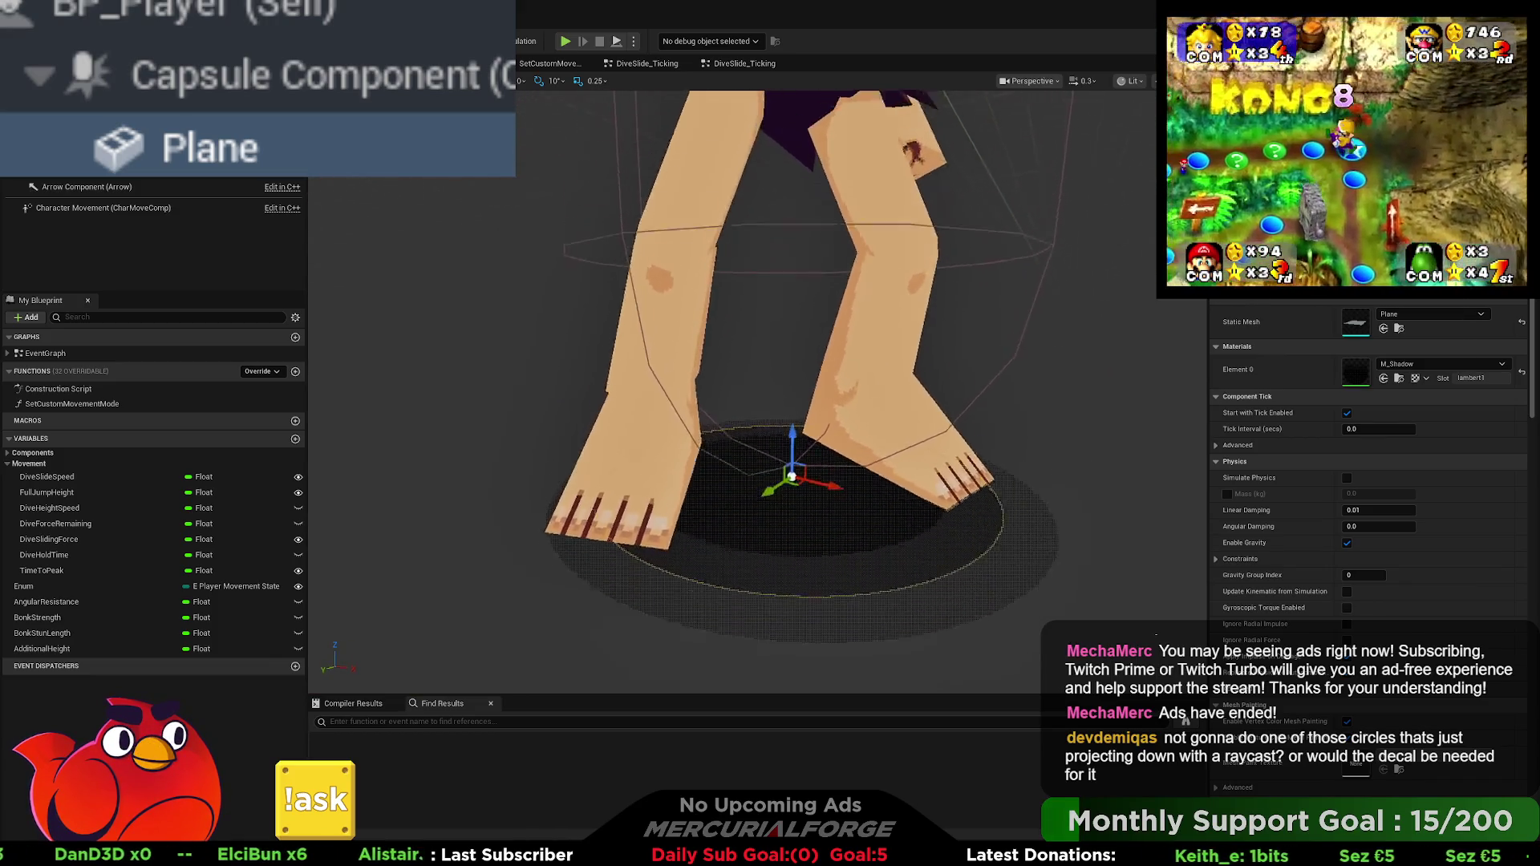
{"action": "key", "text": "r"}
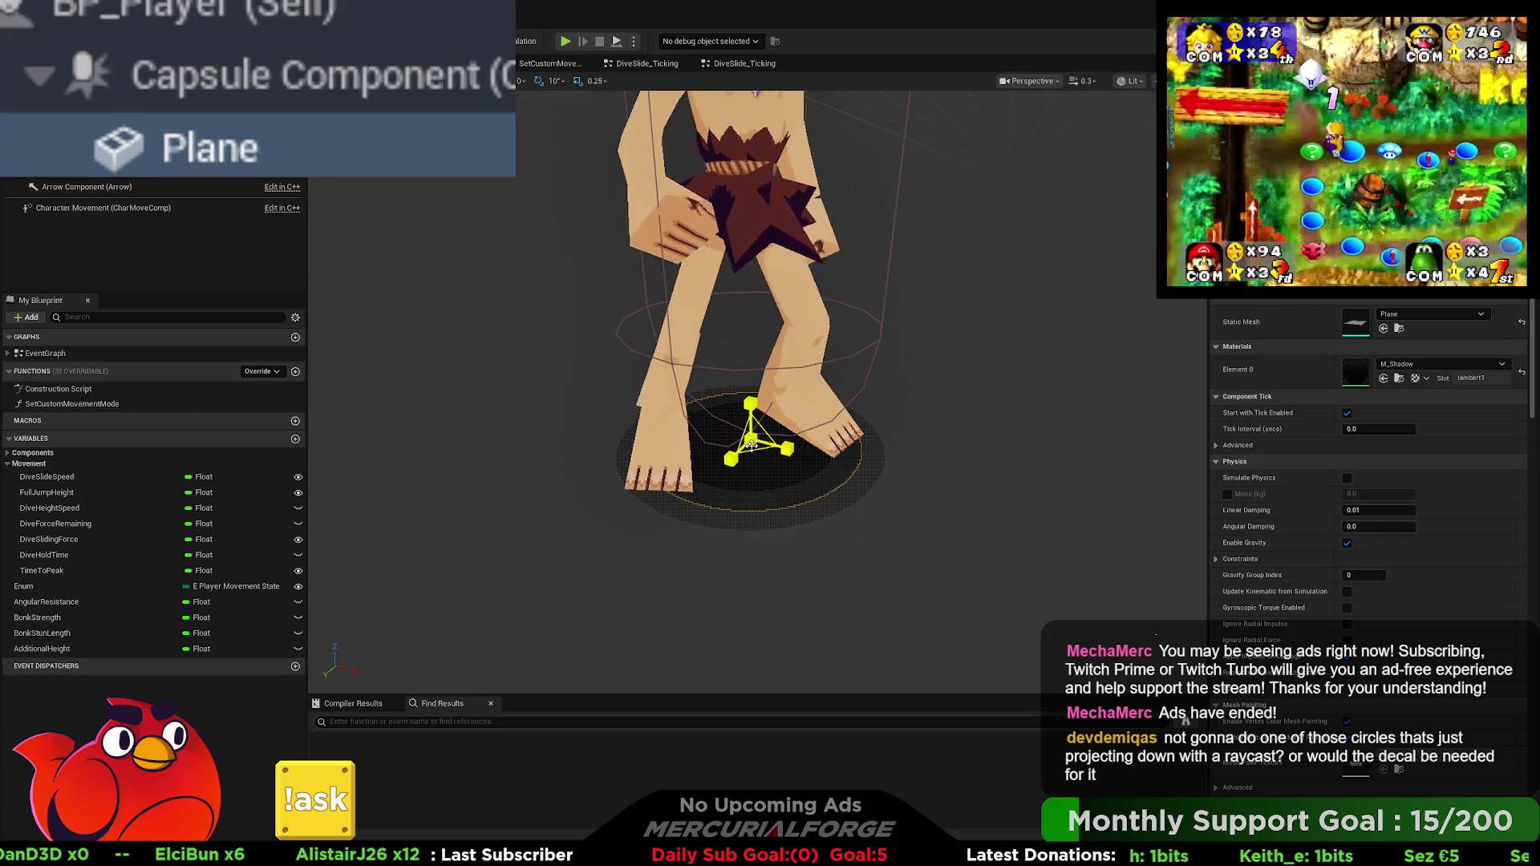
{"action": "left_click_drag", "start_coordinate": [751, 445], "coordinate": [794, 417]}
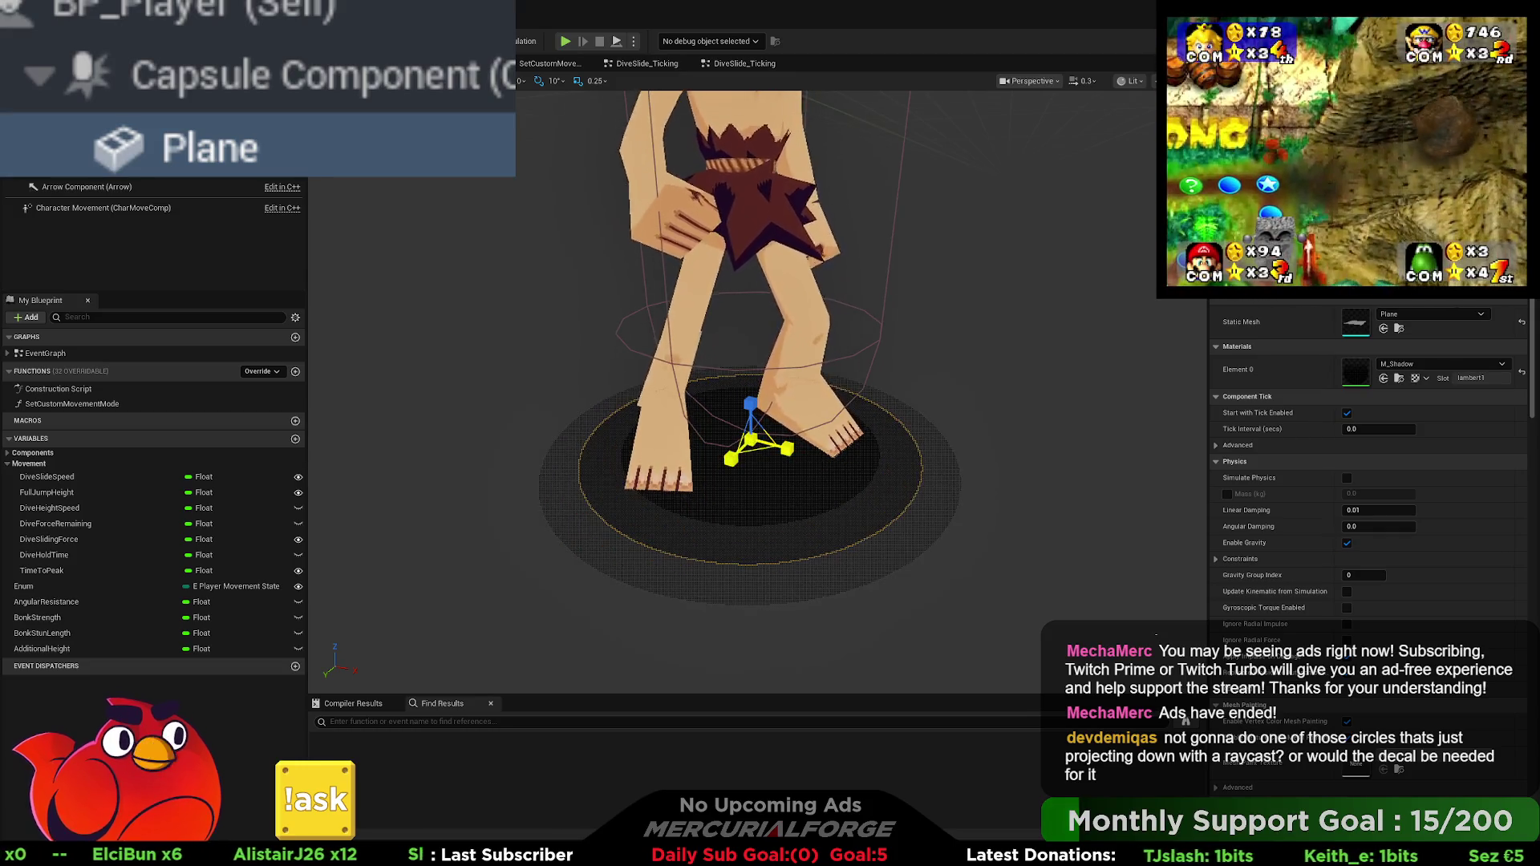
{"action": "left_click_drag", "start_coordinate": [839, 481], "coordinate": [818, 489]}
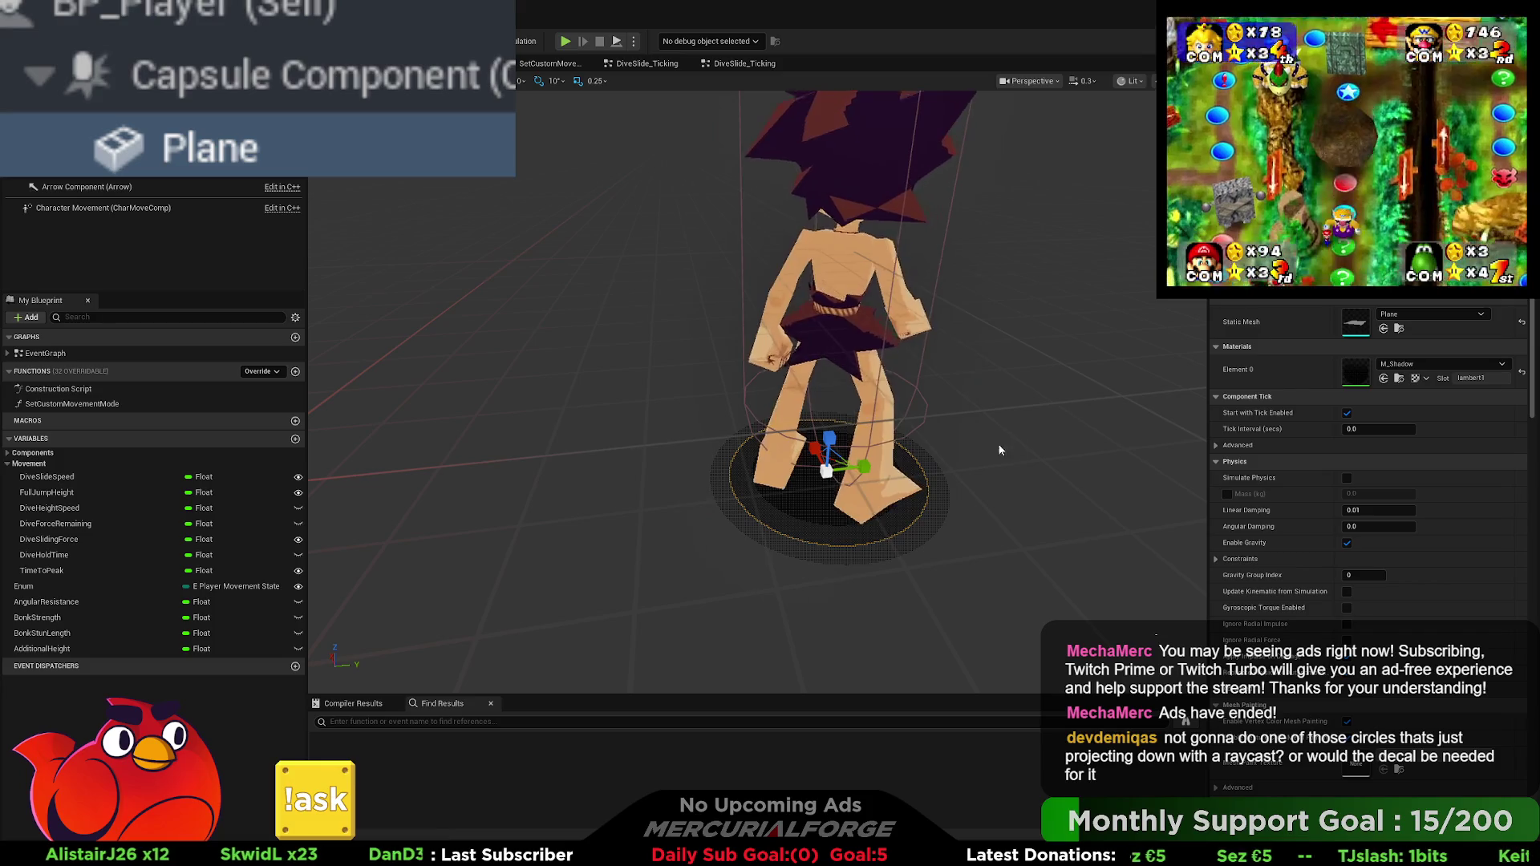
{"action": "left_click_drag", "start_coordinate": [1004, 434], "coordinate": [987, 417]}
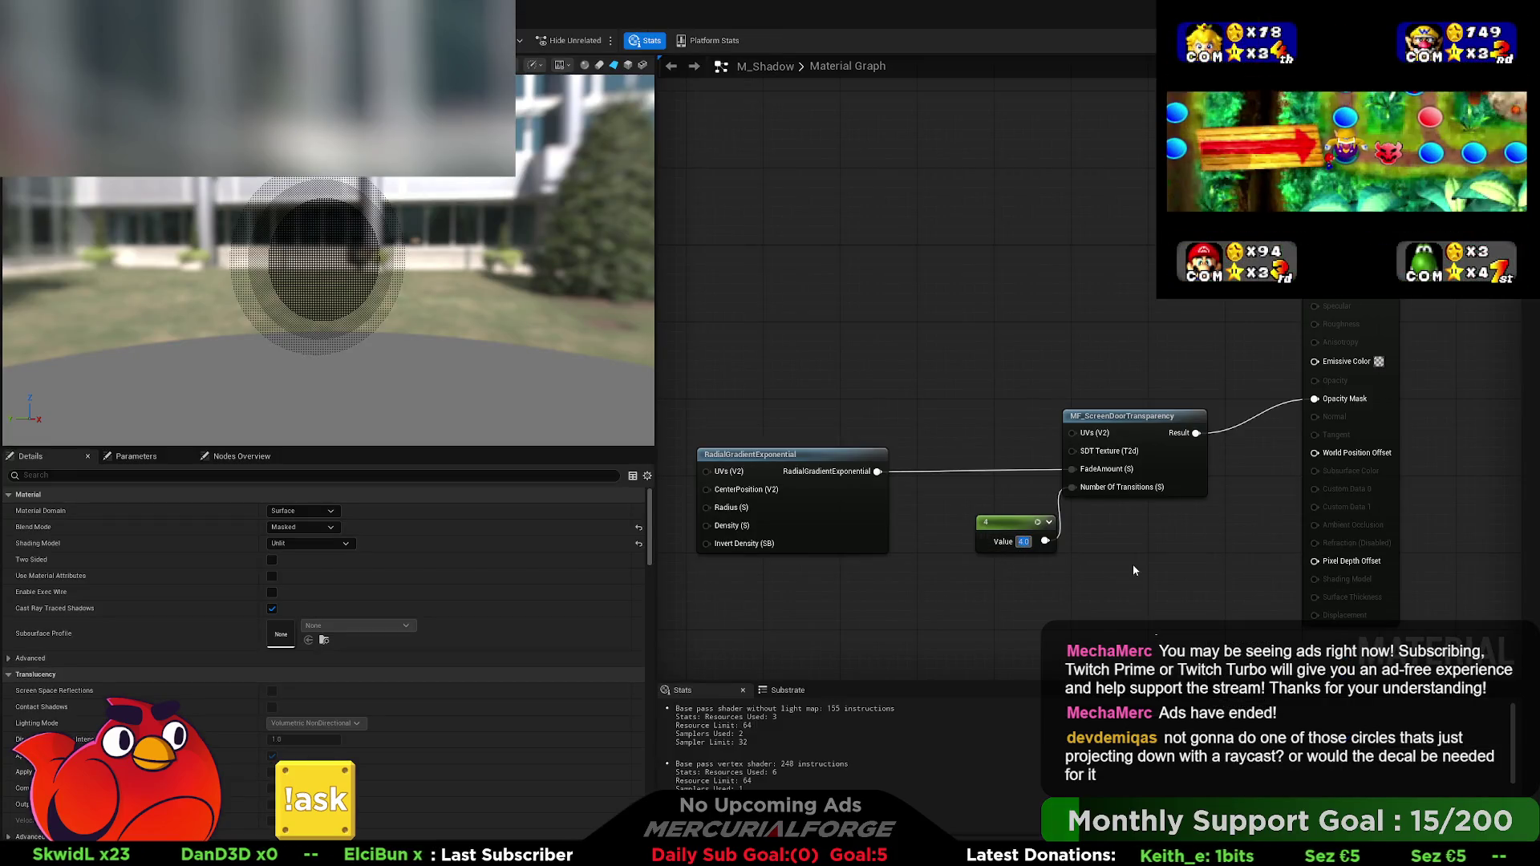
Step: Change the Number Of Transitions constant to 6 and return to the level viewport
{"action": "type", "text": "6"}
{"action": "key", "text": "Return"}
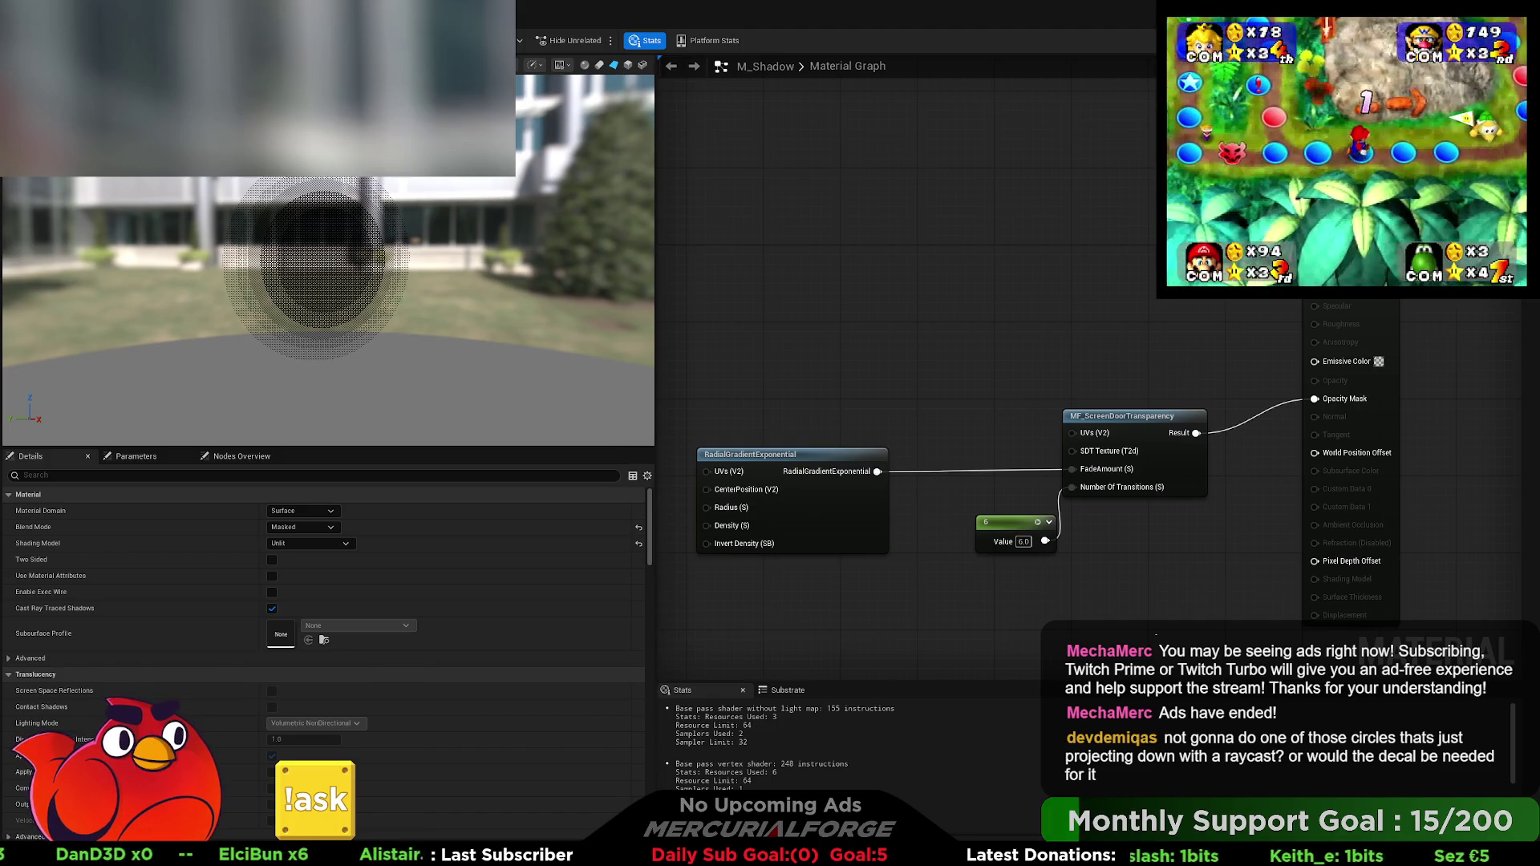
{"action": "key", "text": "alt+Tab"}
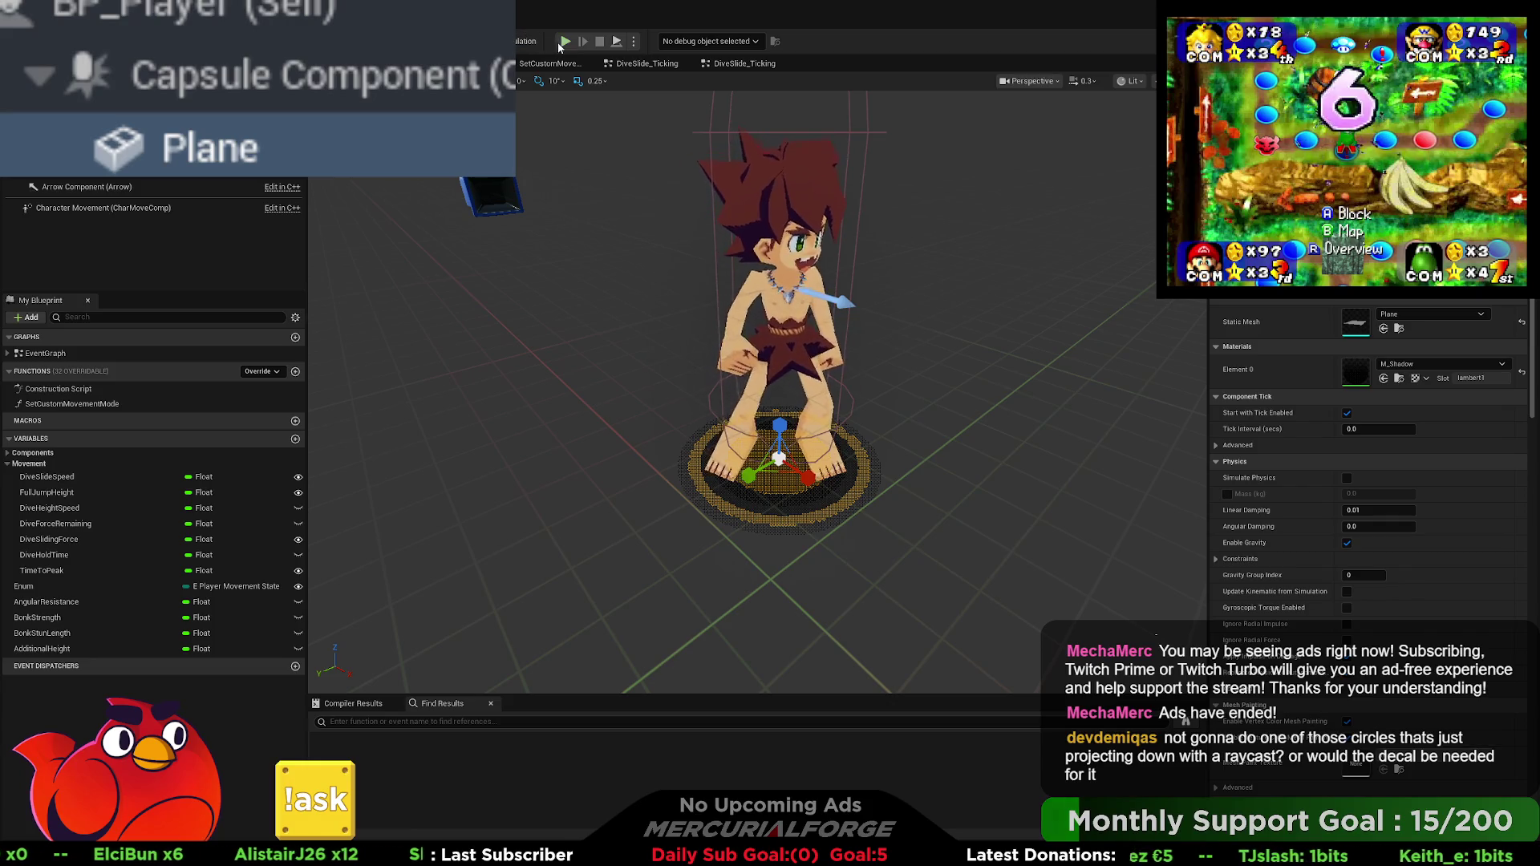
{"action": "key", "text": "alt+Tab"}
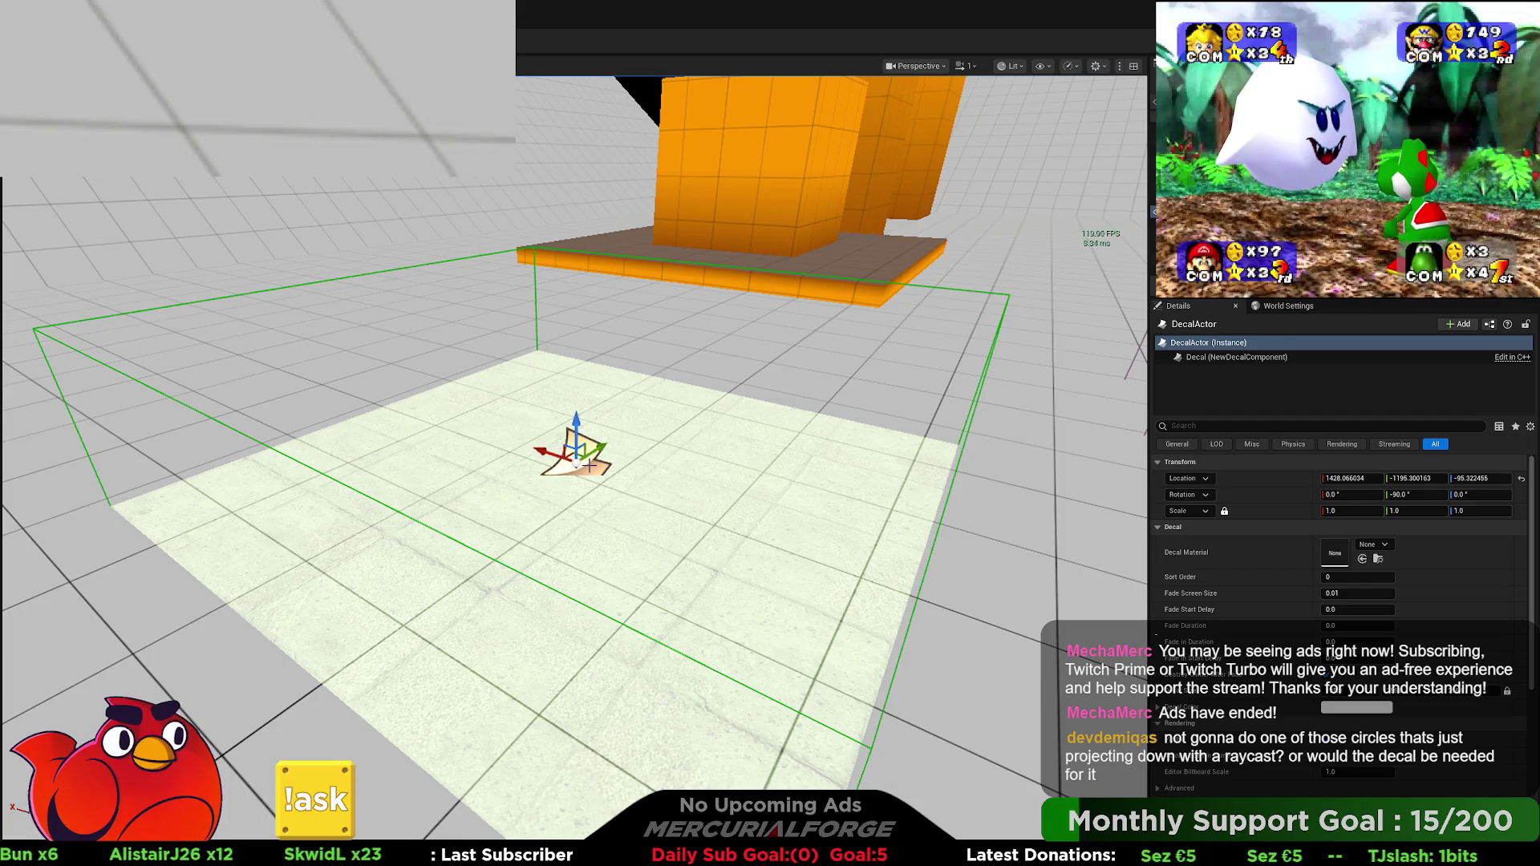
Step: Delete the DecalActor, then playtest running and diving toward the orange pillar
{"action": "key", "text": "Delete"}
{"action": "key", "text": "alt+p"}
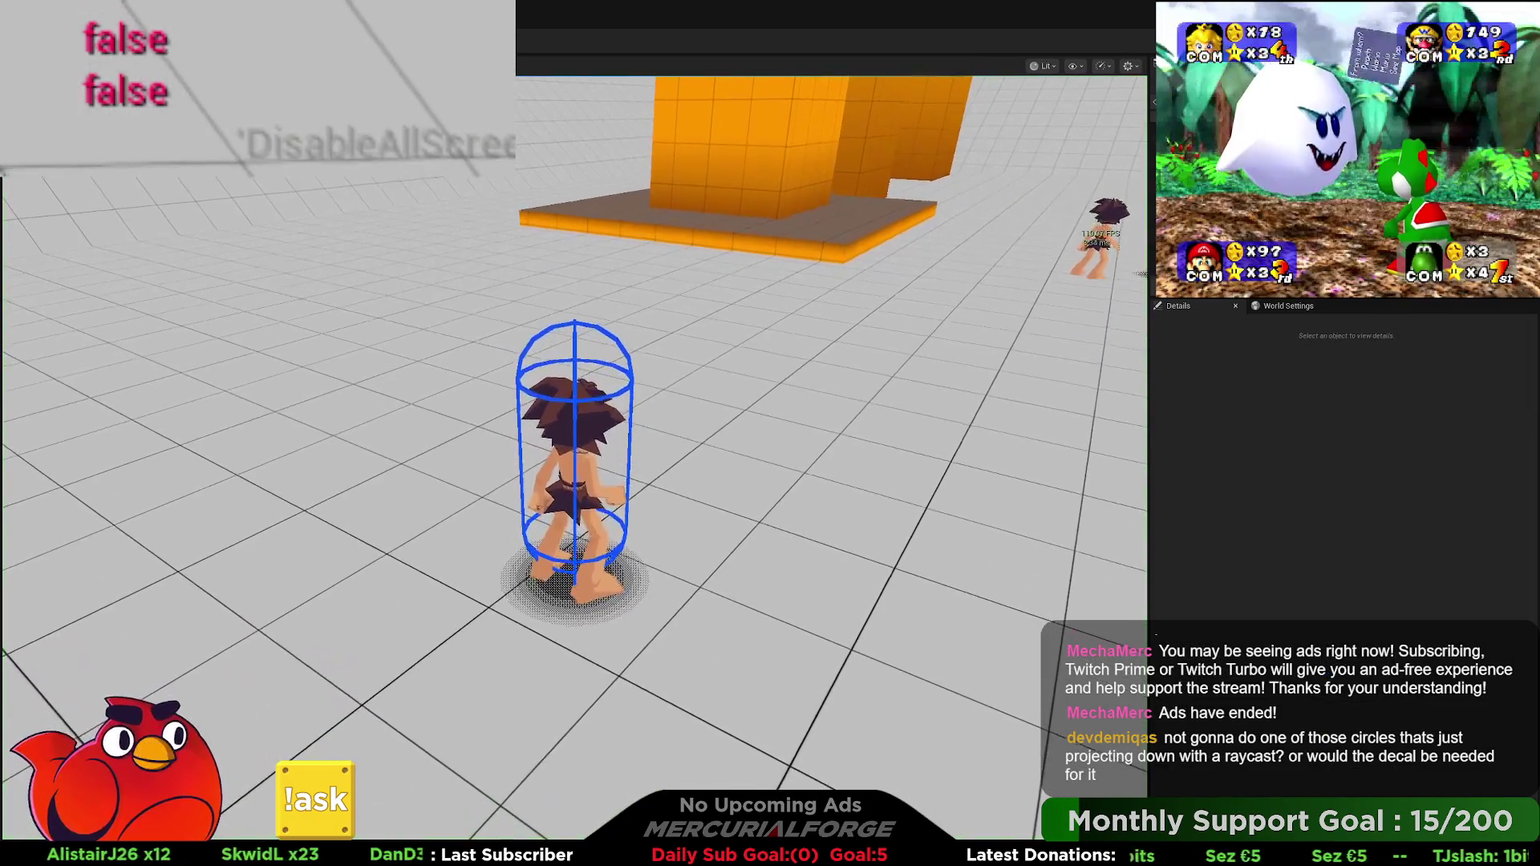
{"action": "key", "text": "a"}
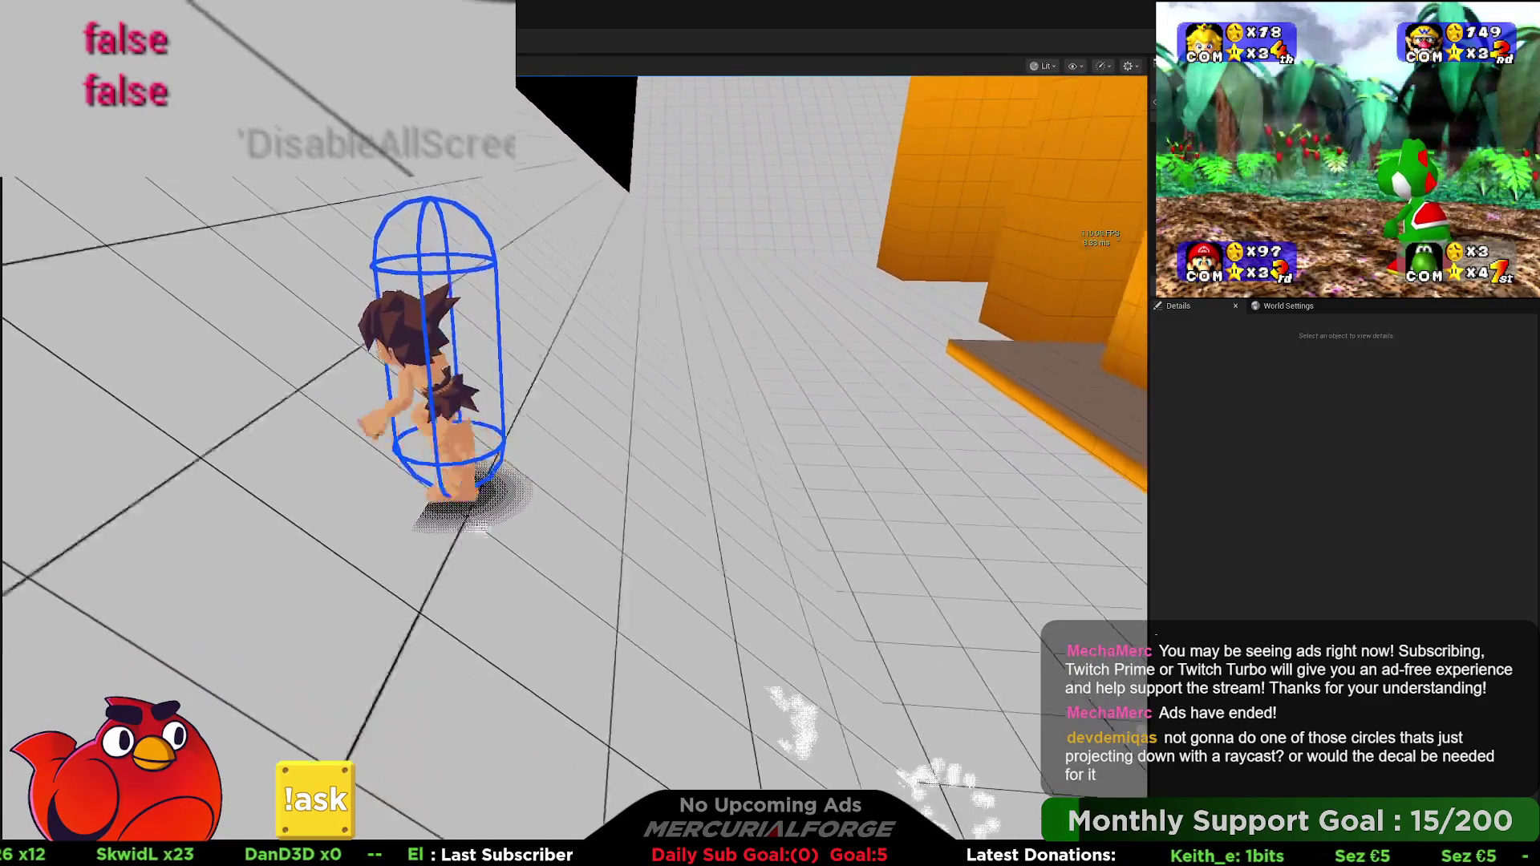
{"action": "key", "text": "shift"}
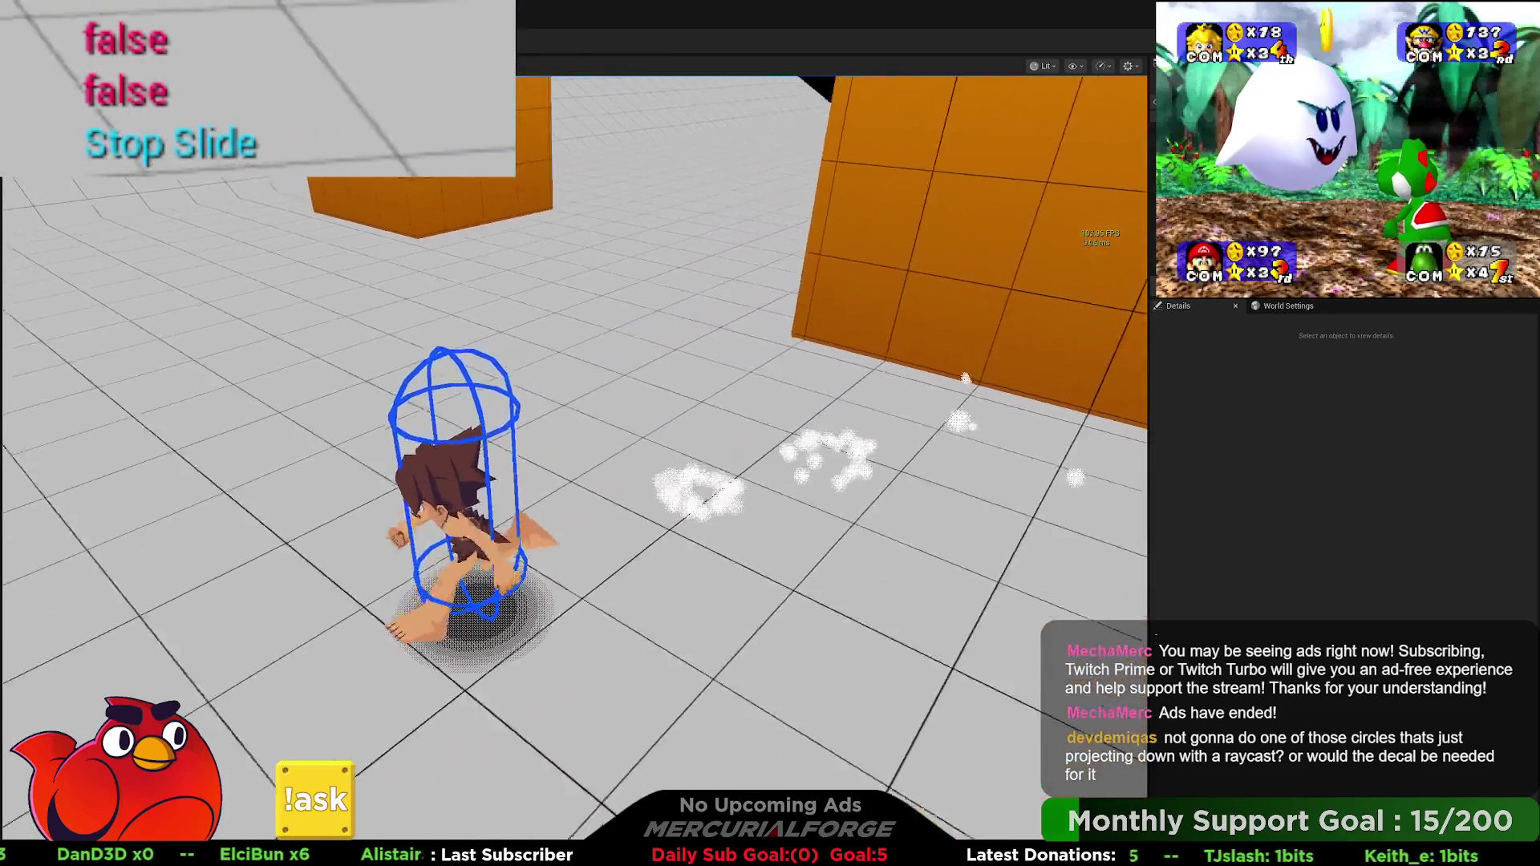
{"action": "key", "text": "shift"}
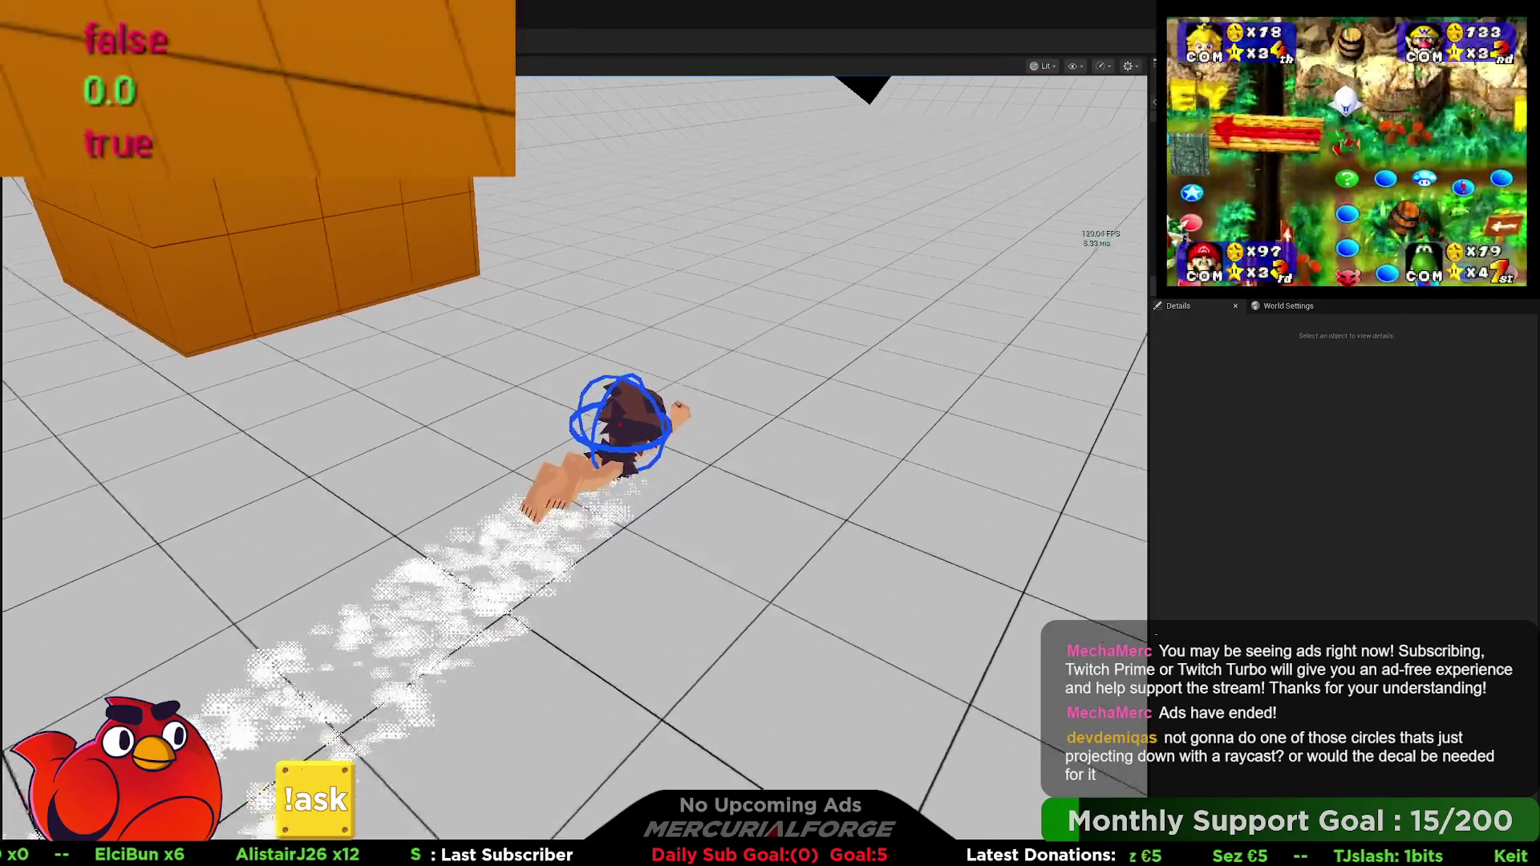
{"action": "key", "text": "Escape"}
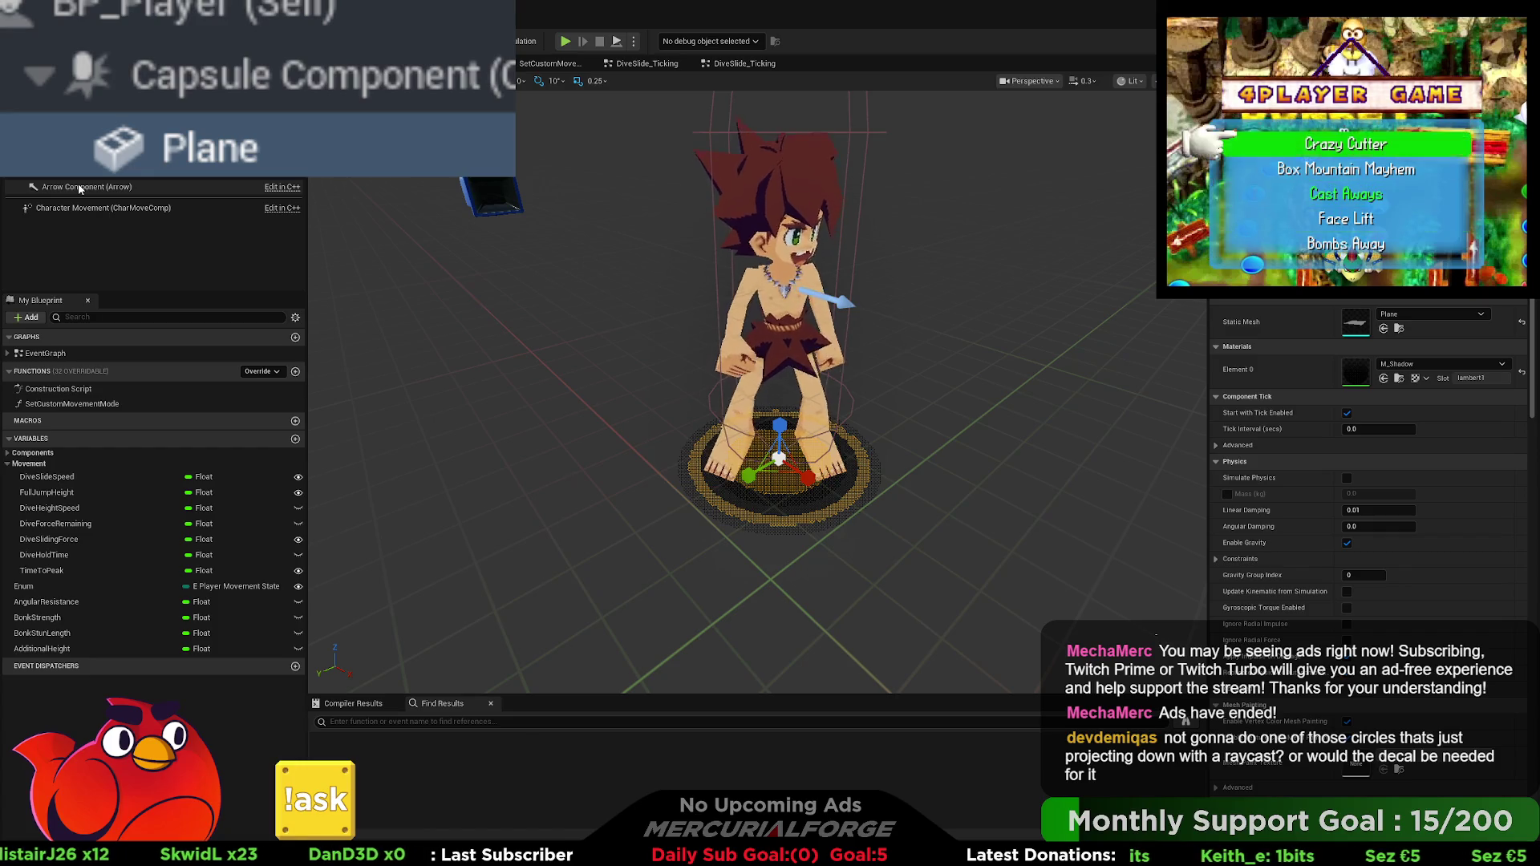
Step: Select the Plane component, then move through the graph tabs to DiveSlide_Ticking
{"action": "left_click", "coordinate": [266, 157]}
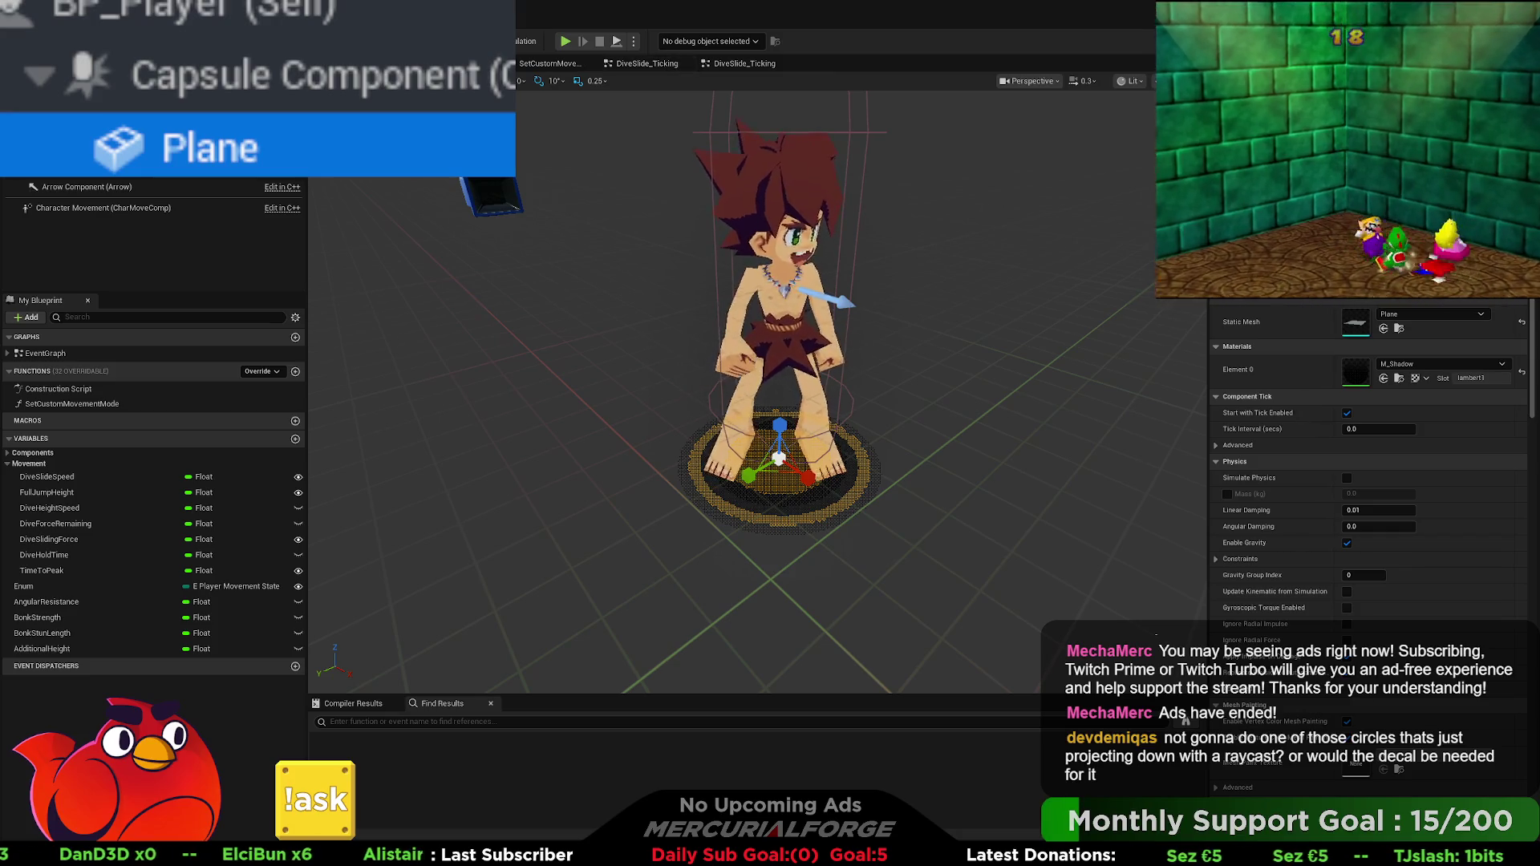
{"action": "left_click", "coordinate": [550, 64]}
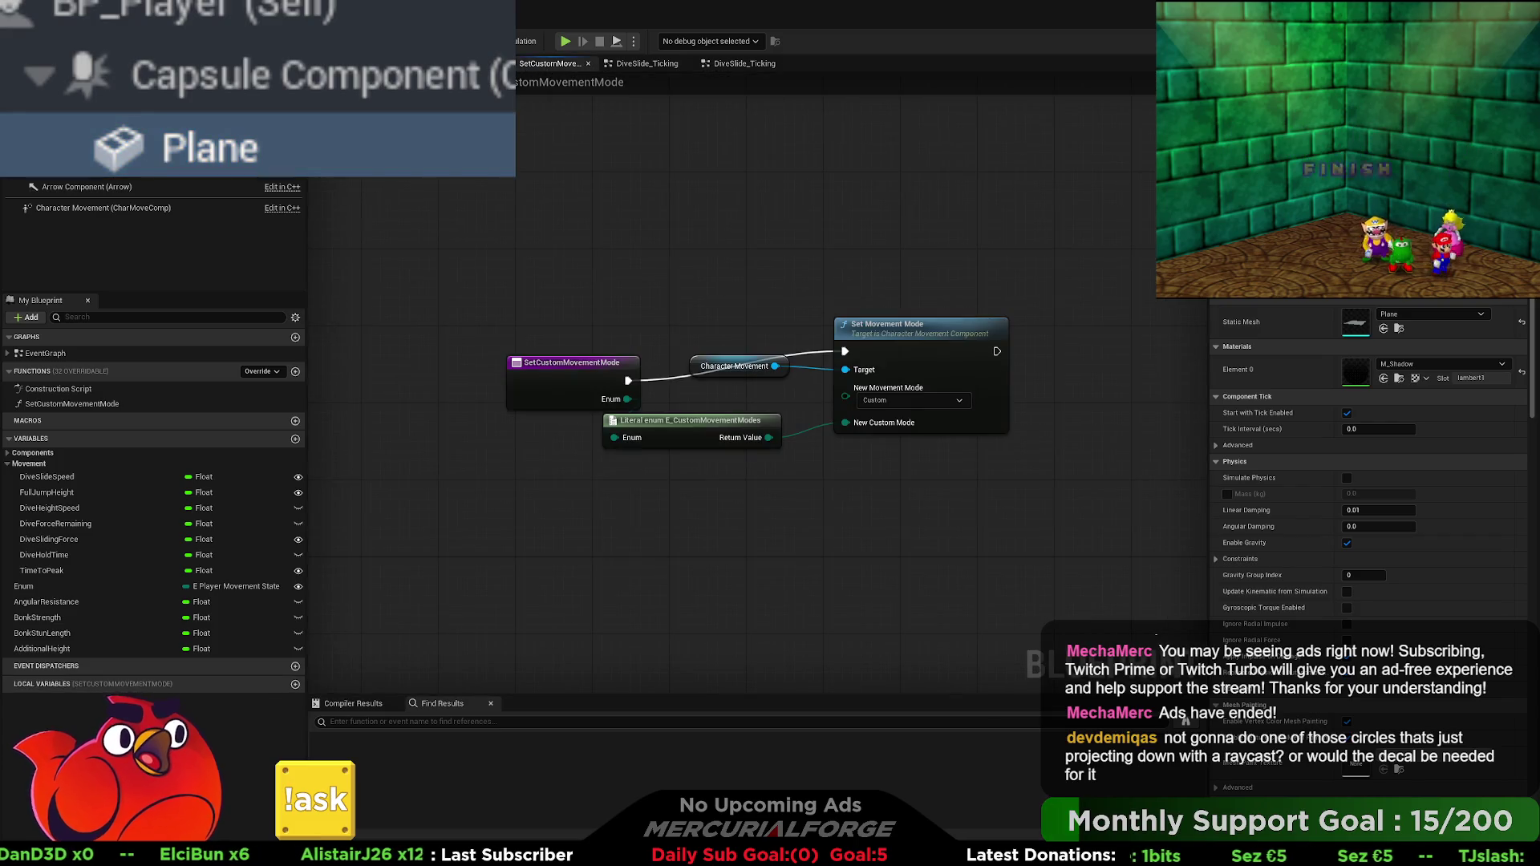
{"action": "left_click", "coordinate": [653, 66]}
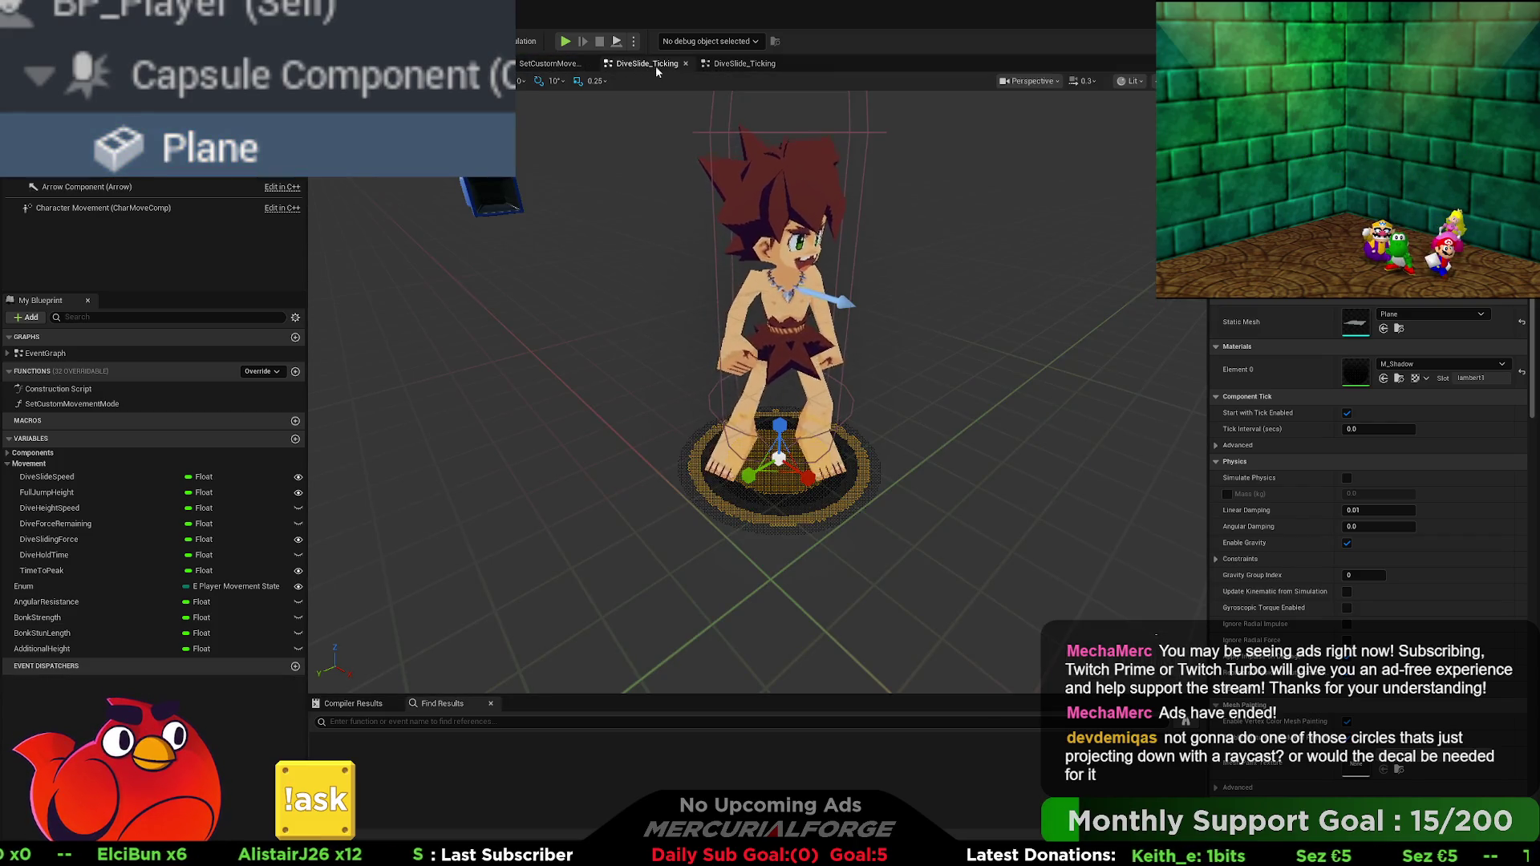
{"action": "left_click", "coordinate": [523, 70]}
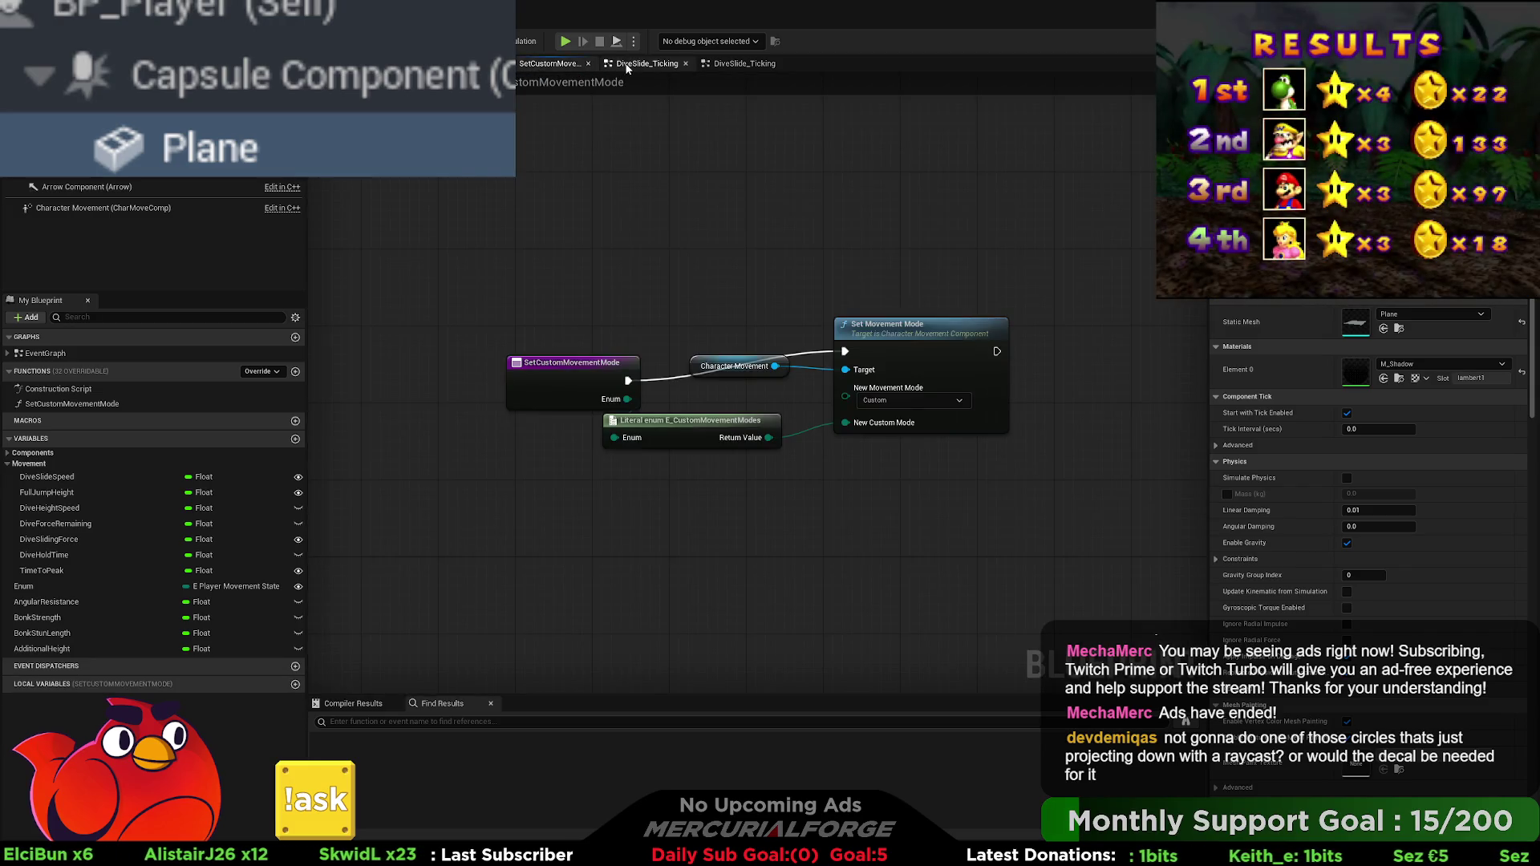
{"action": "left_click", "coordinate": [627, 68]}
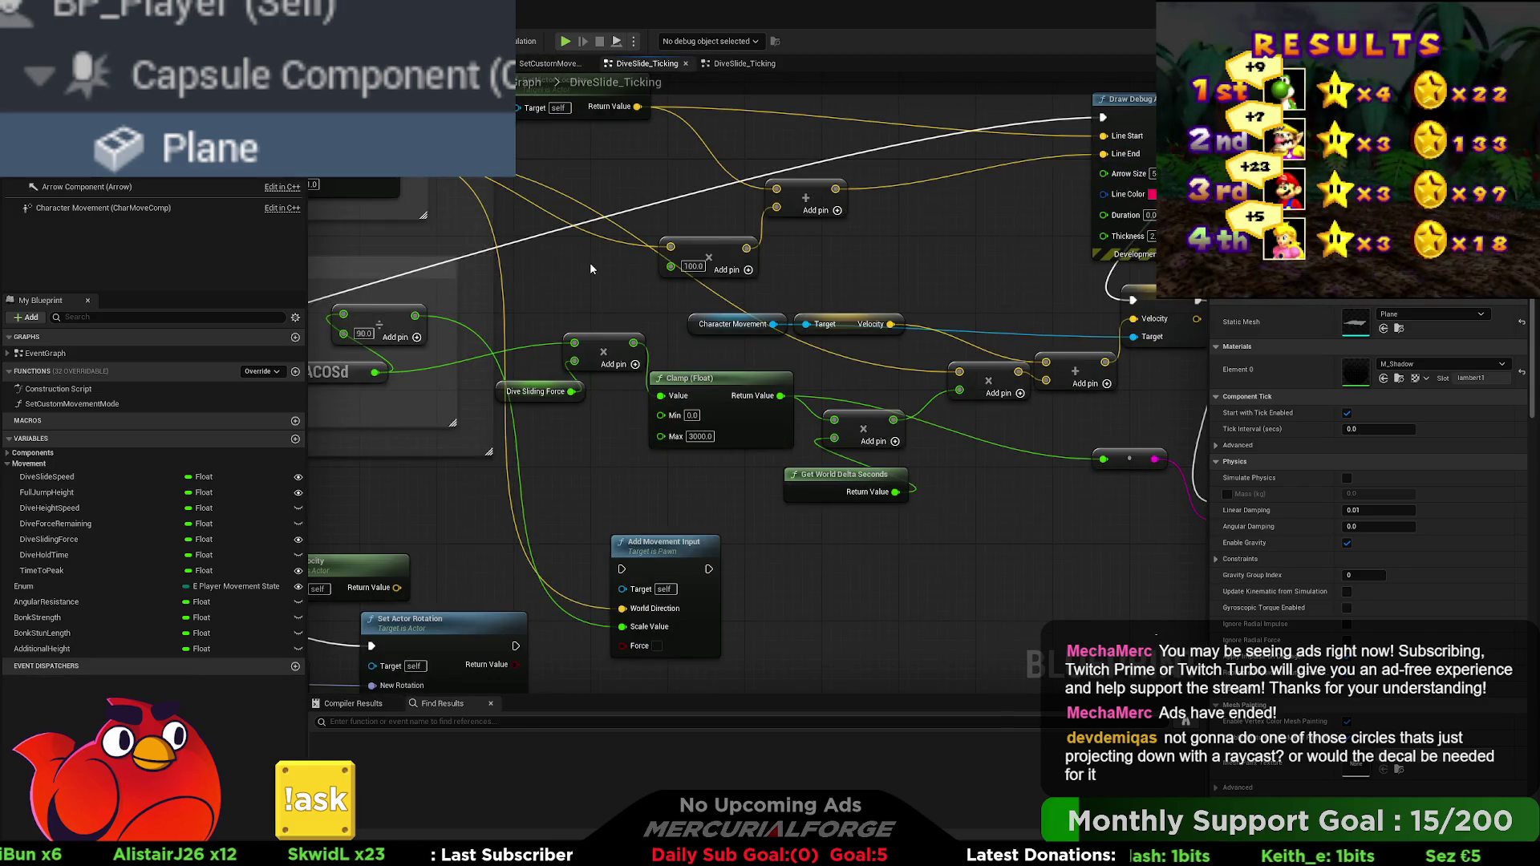
Step: In the EventGraph, move the DEBUG group and Event Tick further left of Switch
{"action": "scroll", "coordinate": [590, 269], "scroll_direction": "down", "scroll_amount": 2}
{"action": "scroll", "coordinate": [564, 251], "scroll_direction": "down", "scroll_amount": 4}
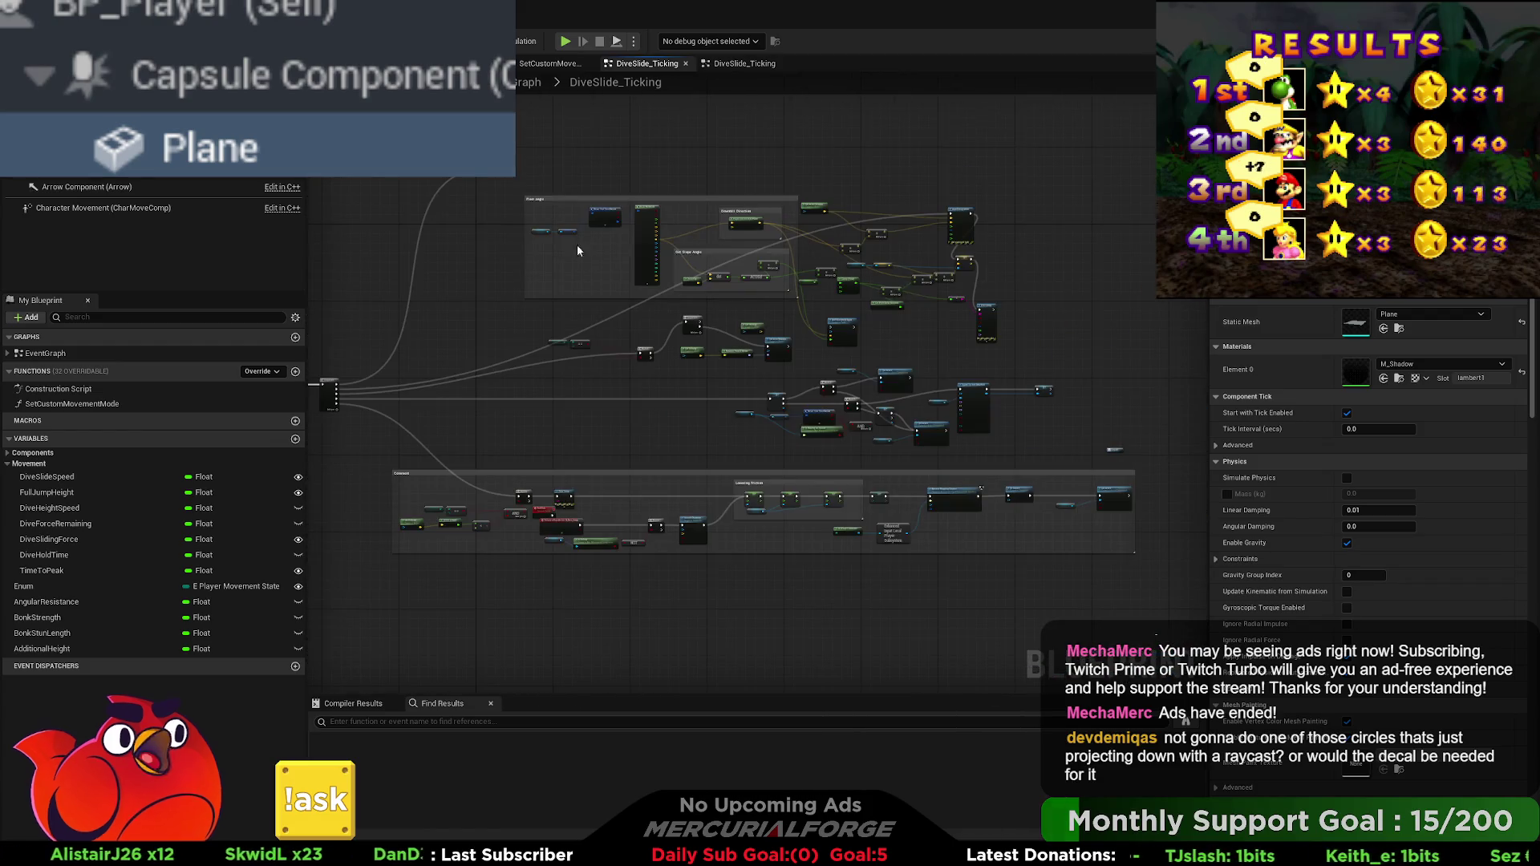
{"action": "left_click", "coordinate": [533, 82]}
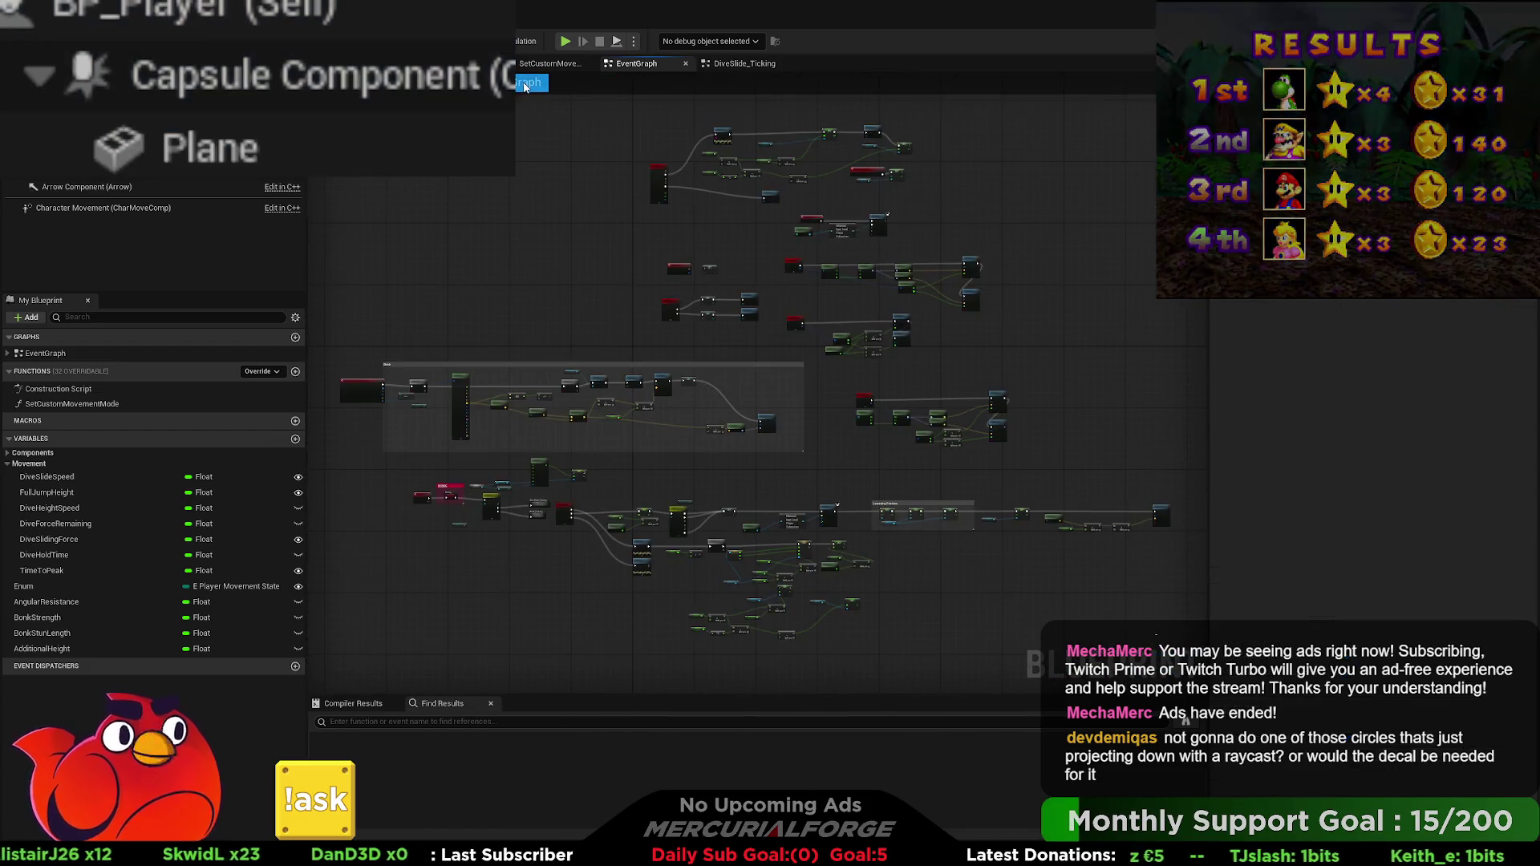
{"action": "scroll", "coordinate": [632, 483], "scroll_direction": "up", "scroll_amount": 6}
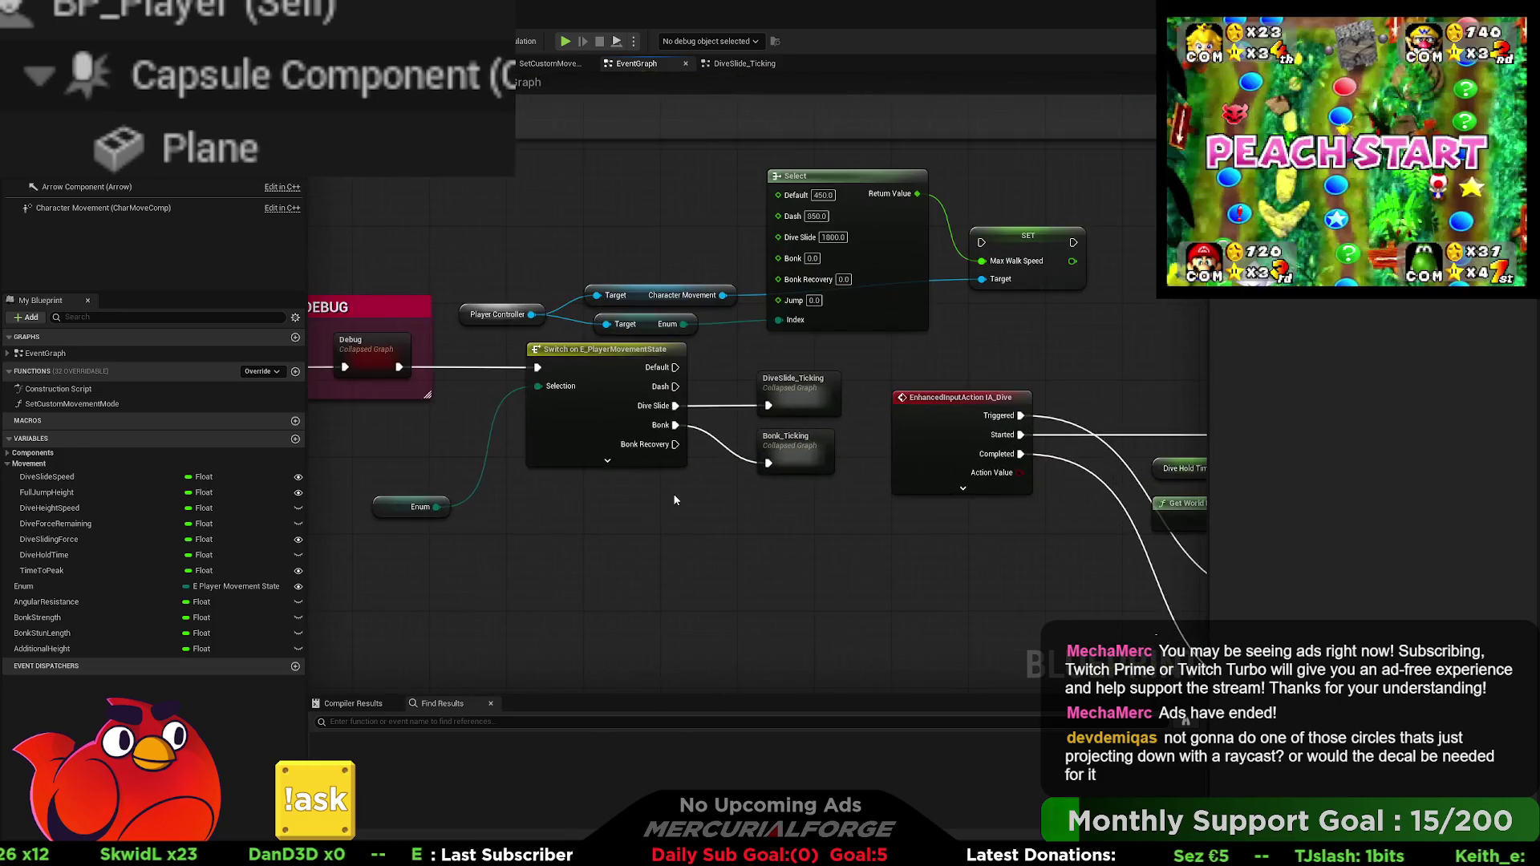
{"action": "left_click_drag", "start_coordinate": [381, 445], "coordinate": [754, 450]}
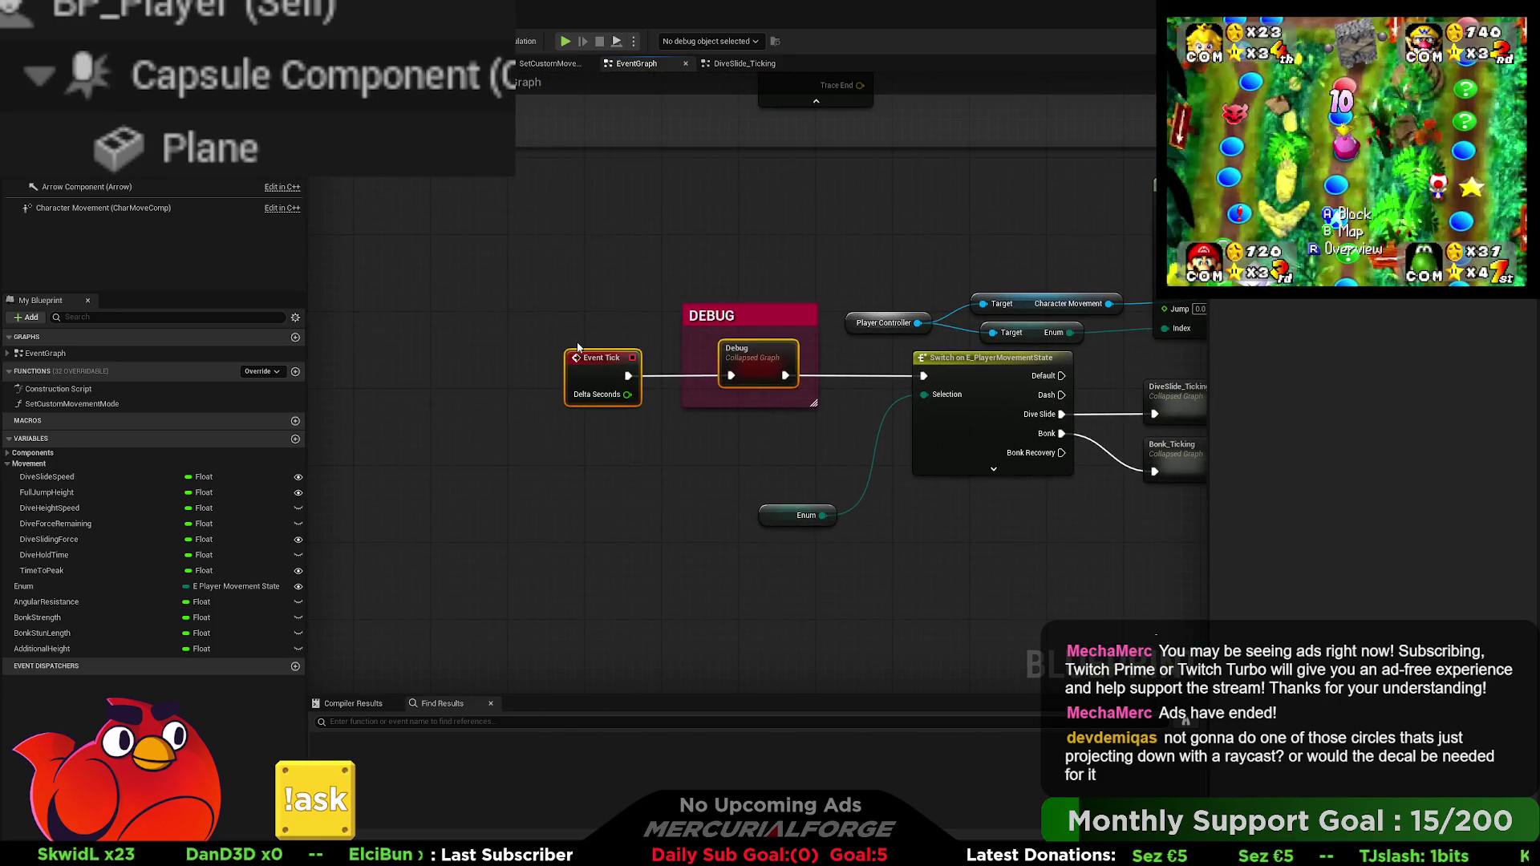
{"action": "left_click_drag", "start_coordinate": [577, 347], "coordinate": [558, 348]}
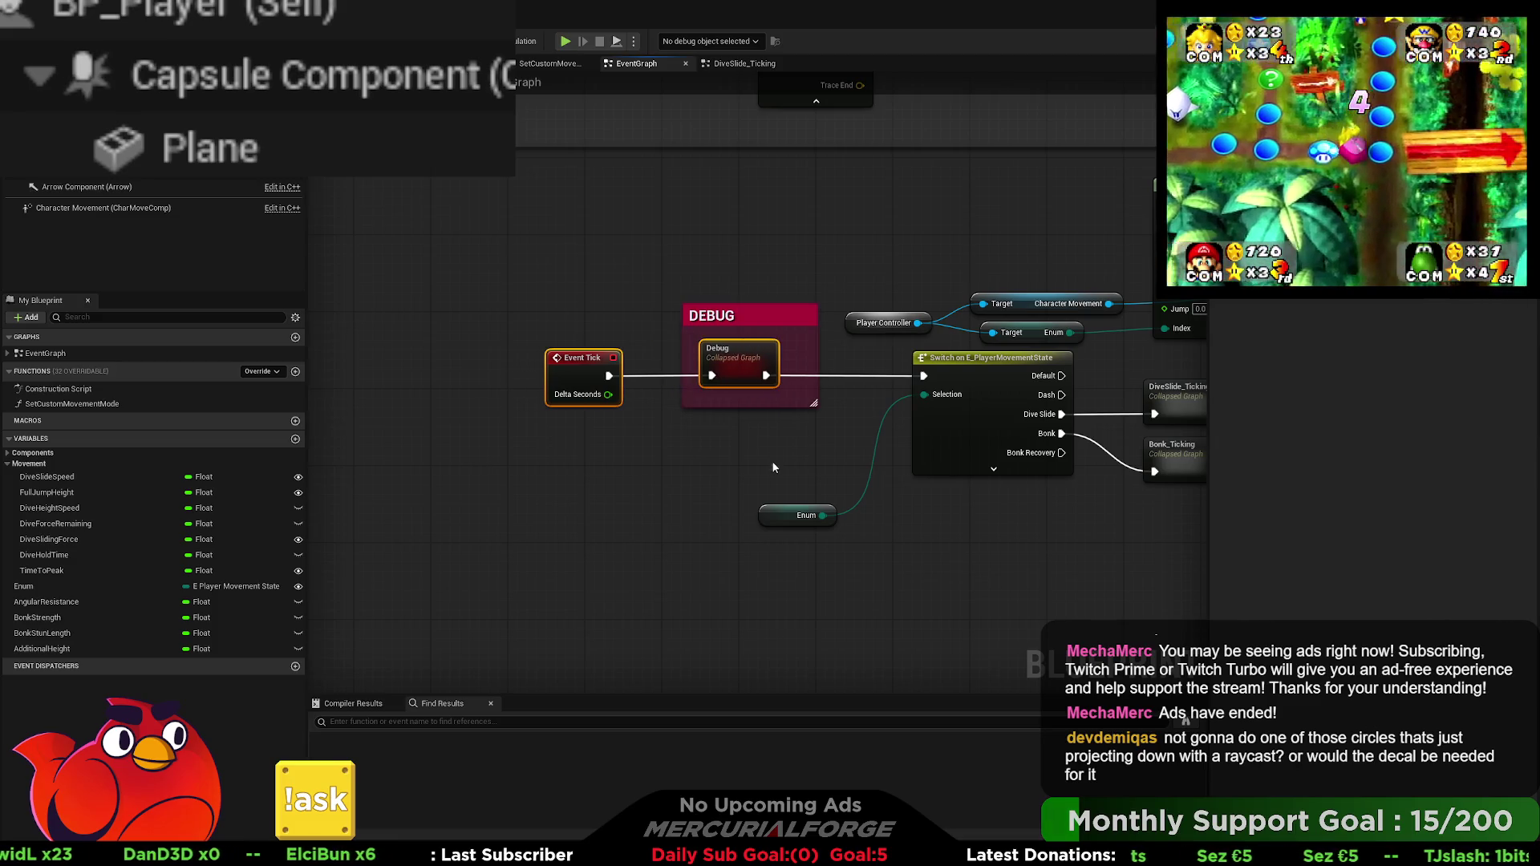
{"action": "mouse_move", "coordinate": [776, 468]}
{"action": "left_mouse_down"}
{"action": "mouse_move", "coordinate": [715, 322]}
{"action": "mouse_move", "coordinate": [561, 251]}
{"action": "left_mouse_up"}
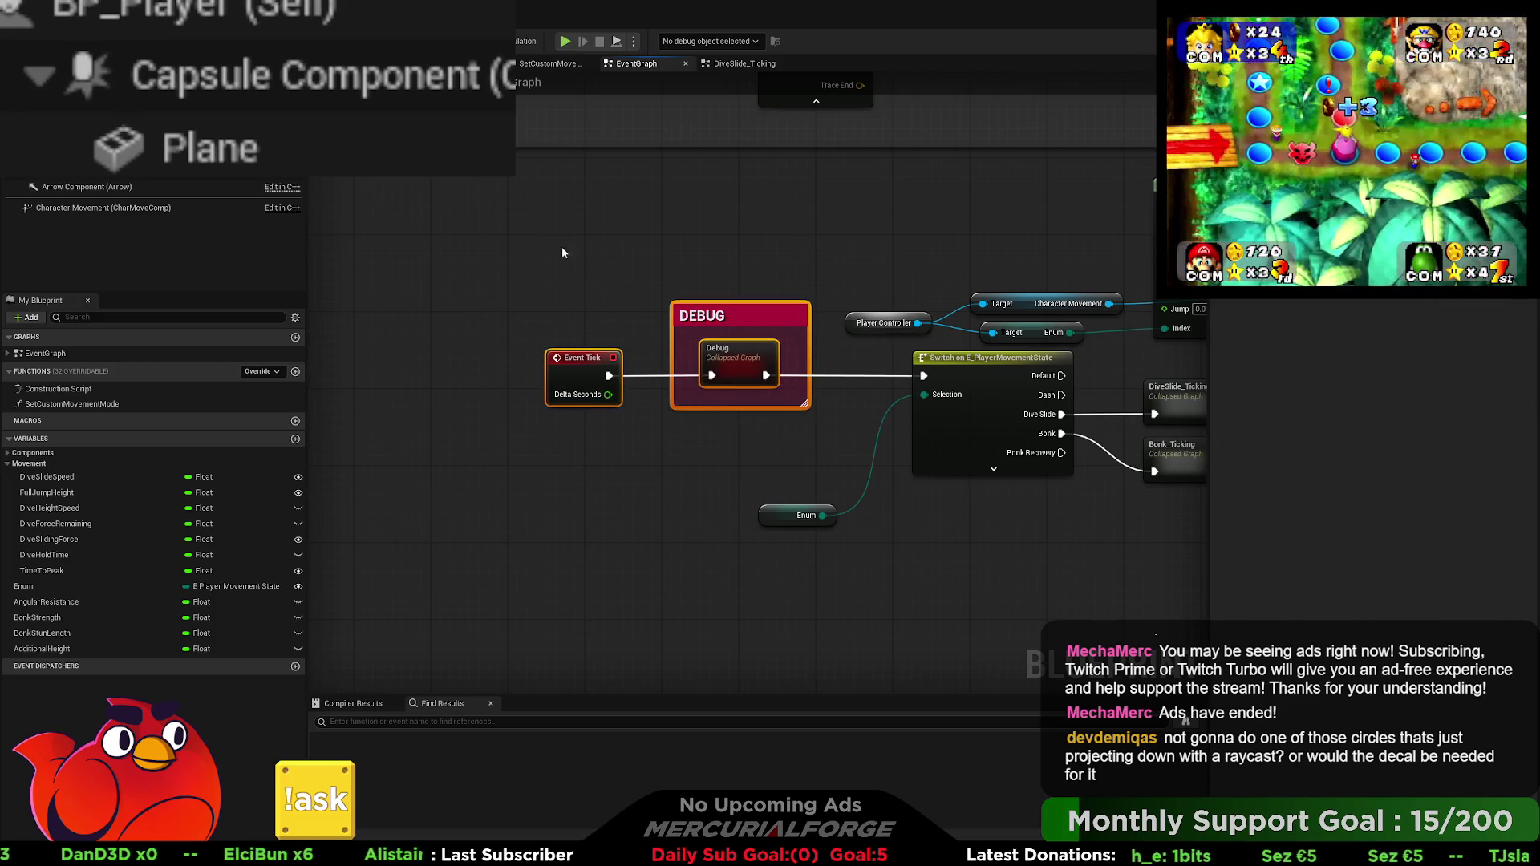
{"action": "key", "text": "Left"}
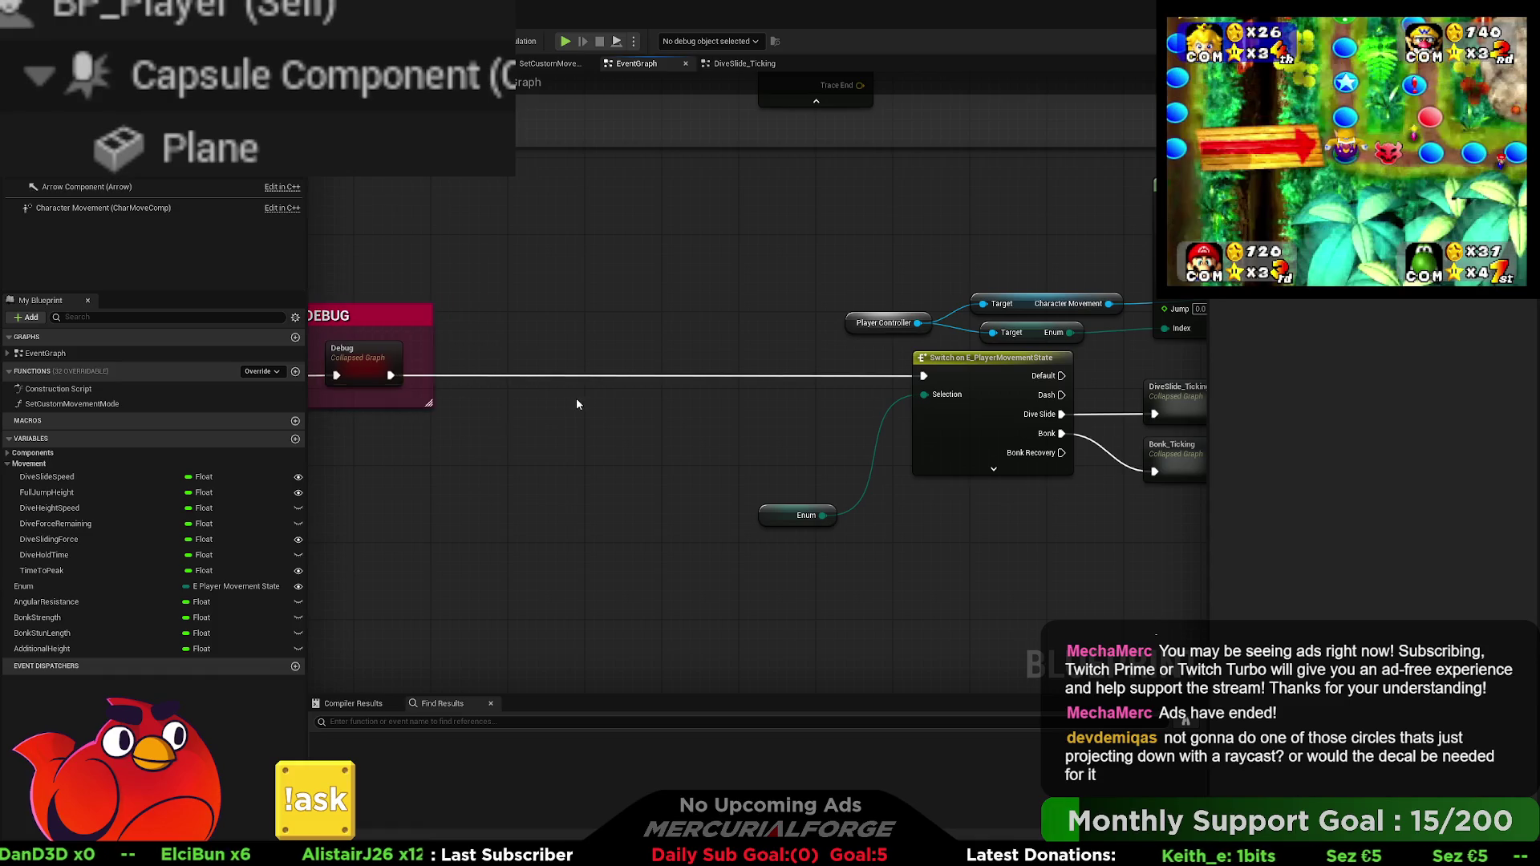
{"action": "mouse_move", "coordinate": [576, 403]}
{"action": "left_mouse_down"}
{"action": "mouse_move", "coordinate": [690, 415]}
{"action": "mouse_move", "coordinate": [640, 388]}
{"action": "left_mouse_up"}
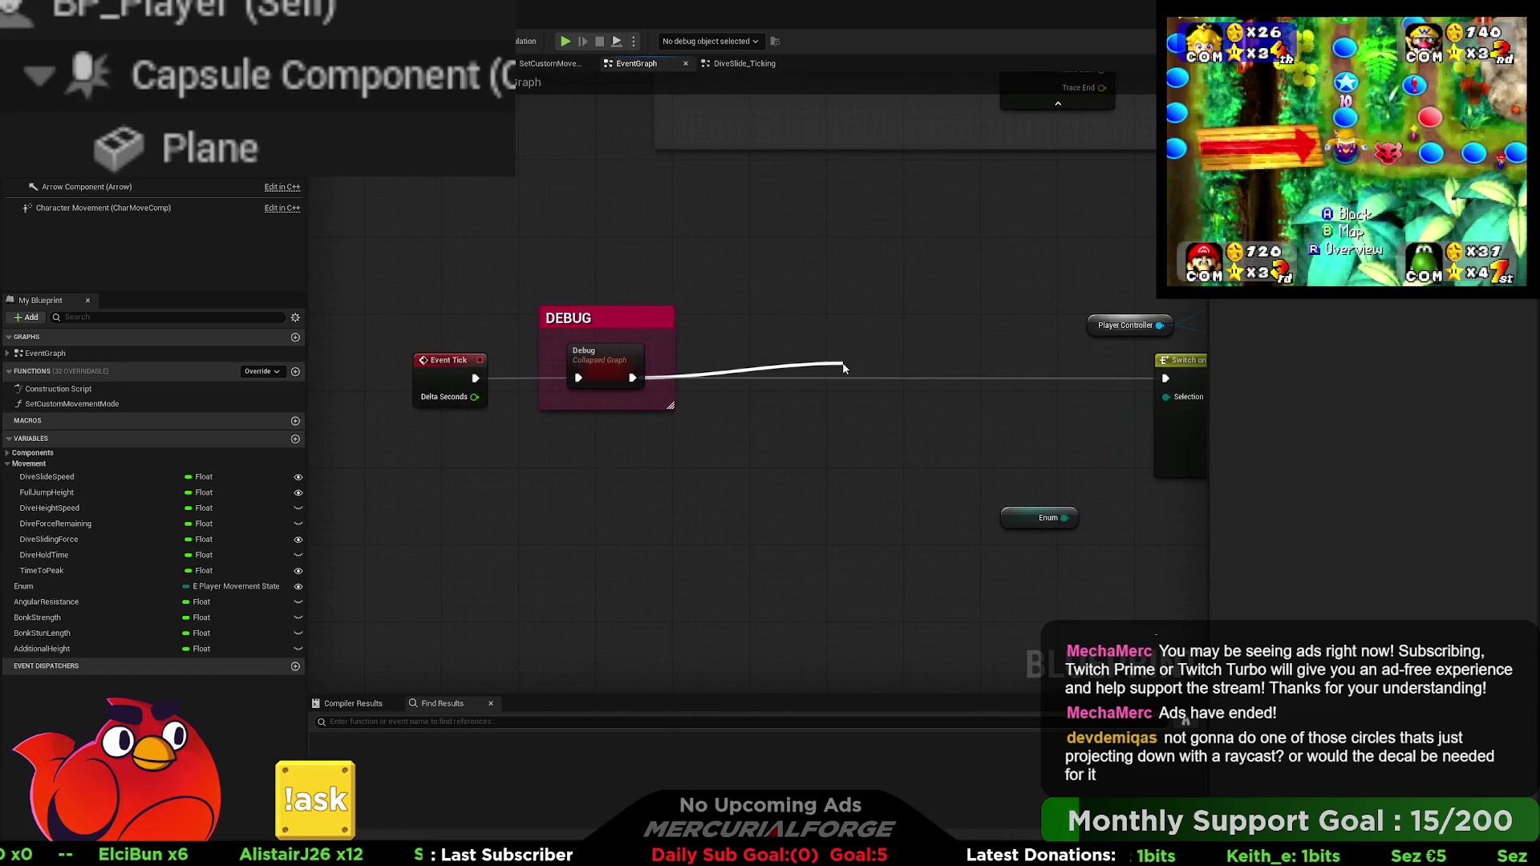
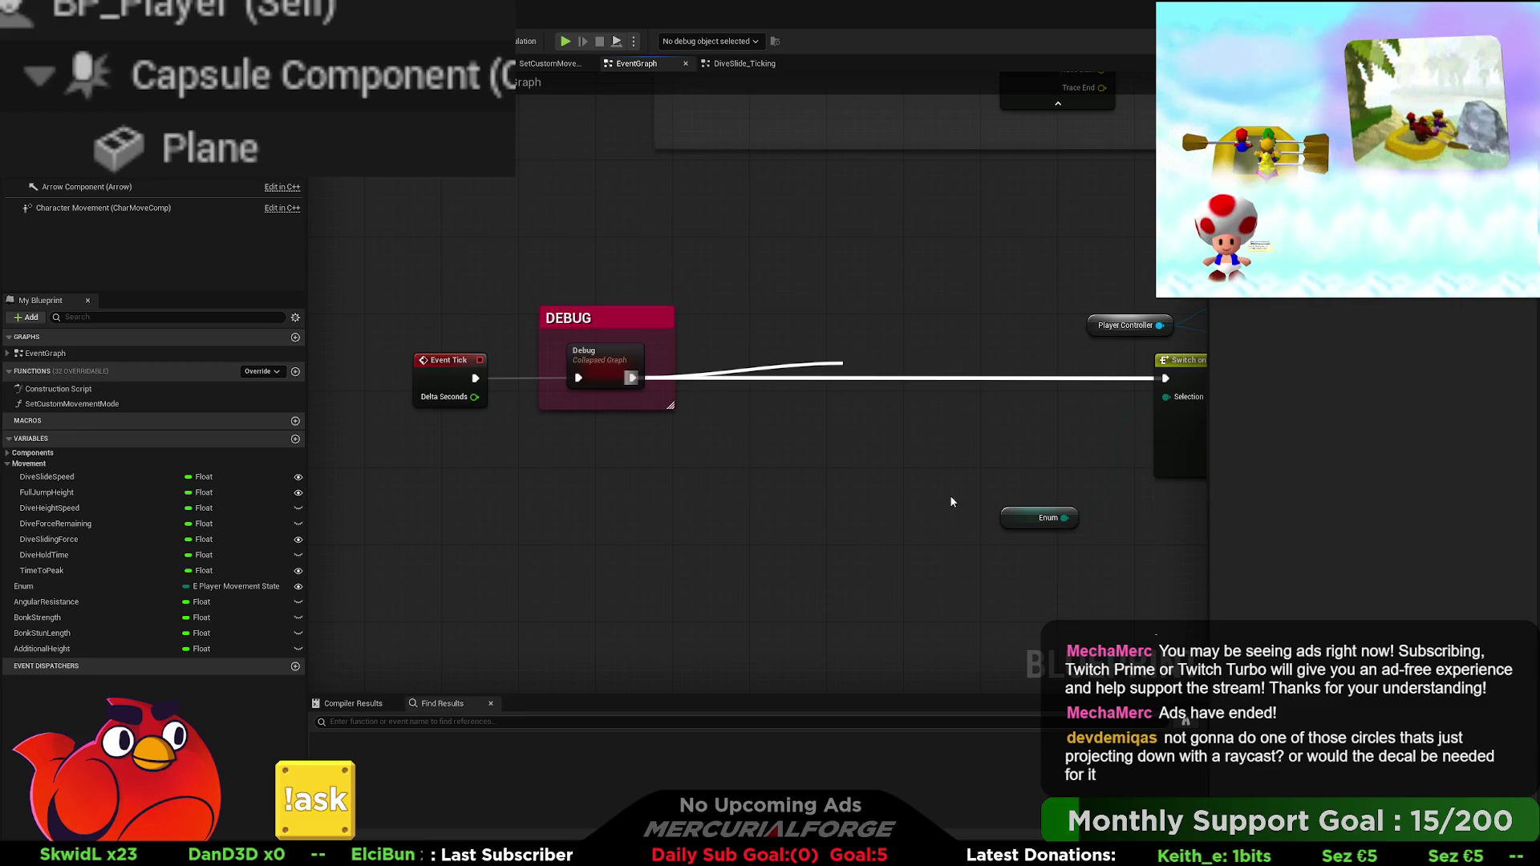
Step: Paste a Multi Box Trace By Channel onto the Event Tick line, collapse it to 'Shadow Placement', and align it
{"action": "key", "text": "ctrl+v"}
{"action": "left_click_drag", "start_coordinate": [944, 375], "coordinate": [909, 339]}
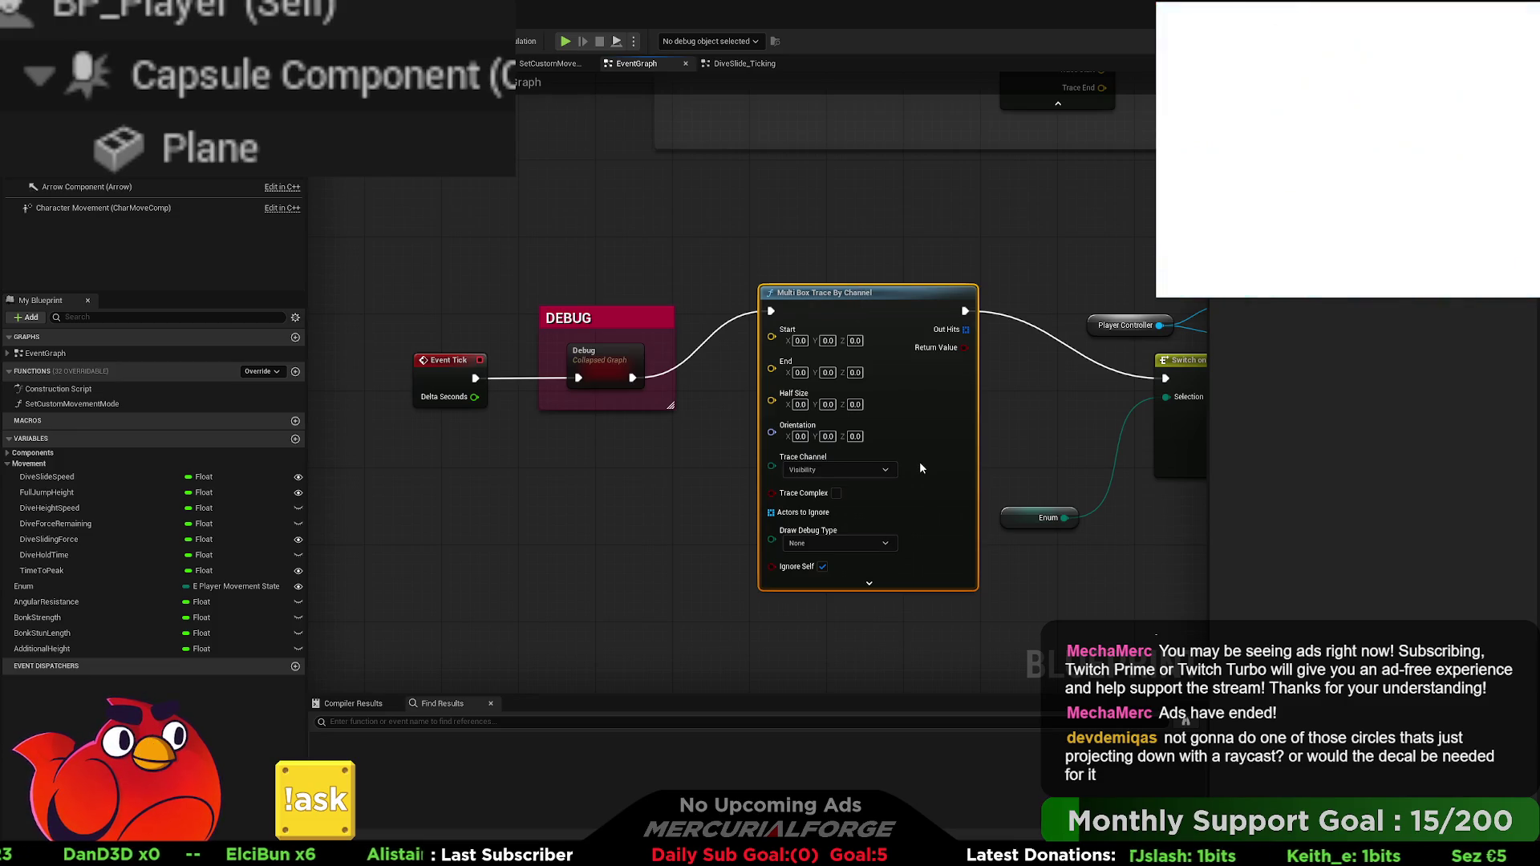
{"action": "key", "text": "ctrl+g"}
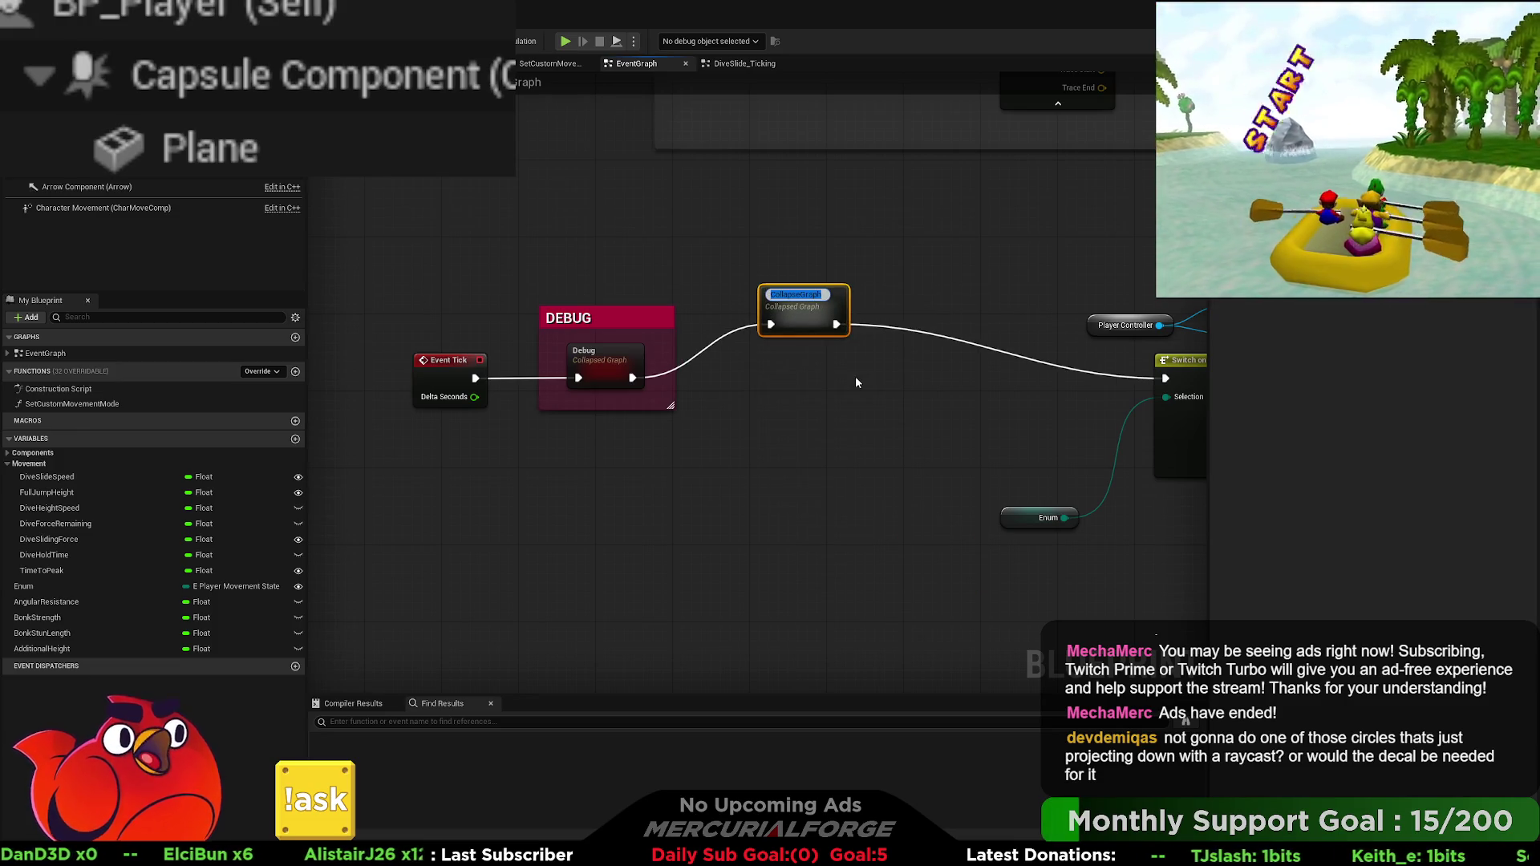
{"action": "type", "text": "Shadow"}
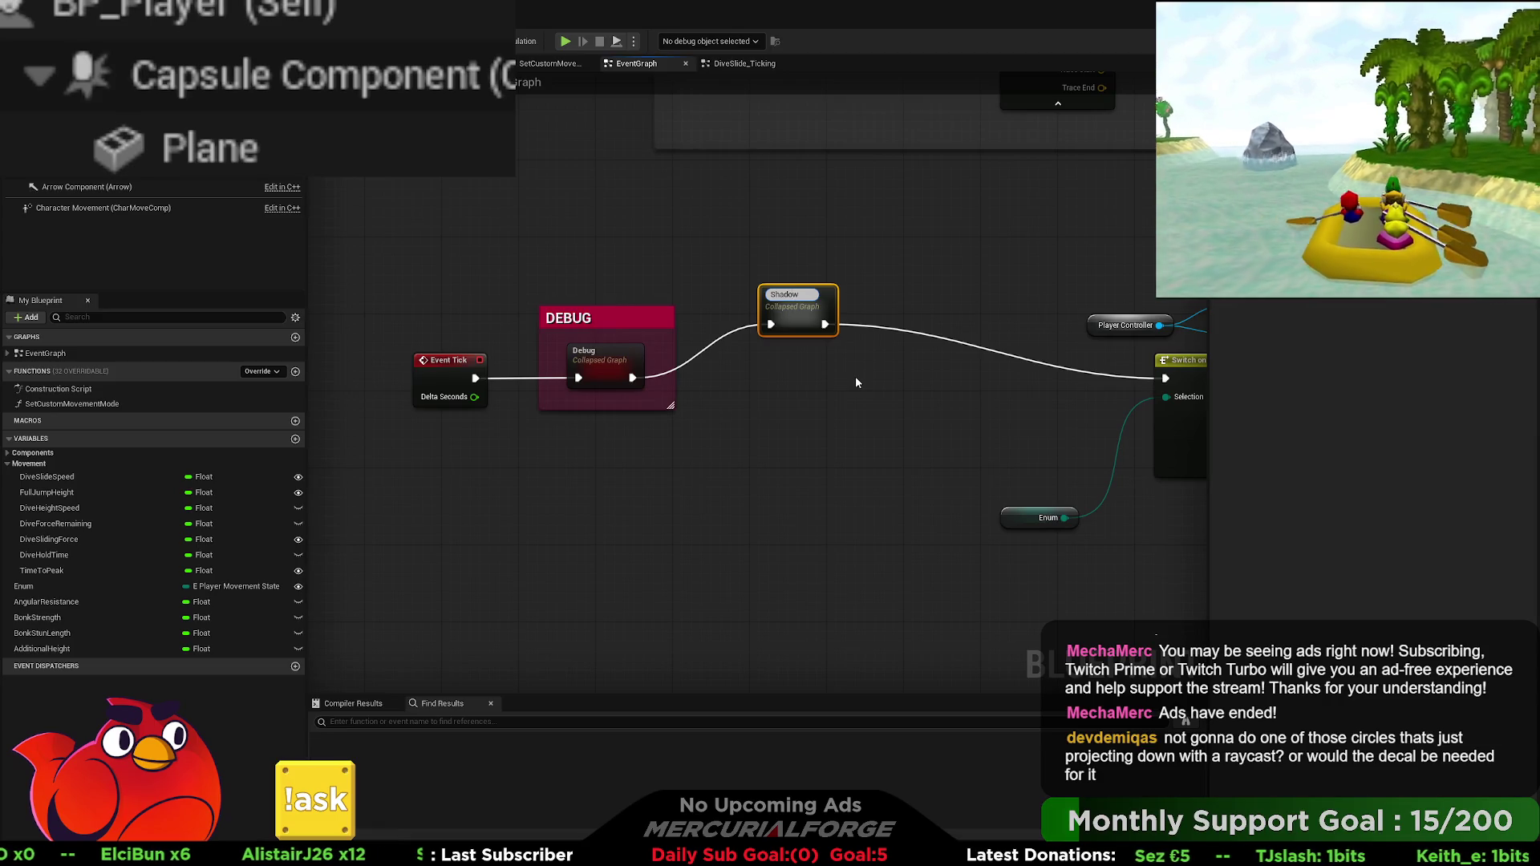
{"action": "type", "text": " Placement"}
{"action": "key", "text": "Return"}
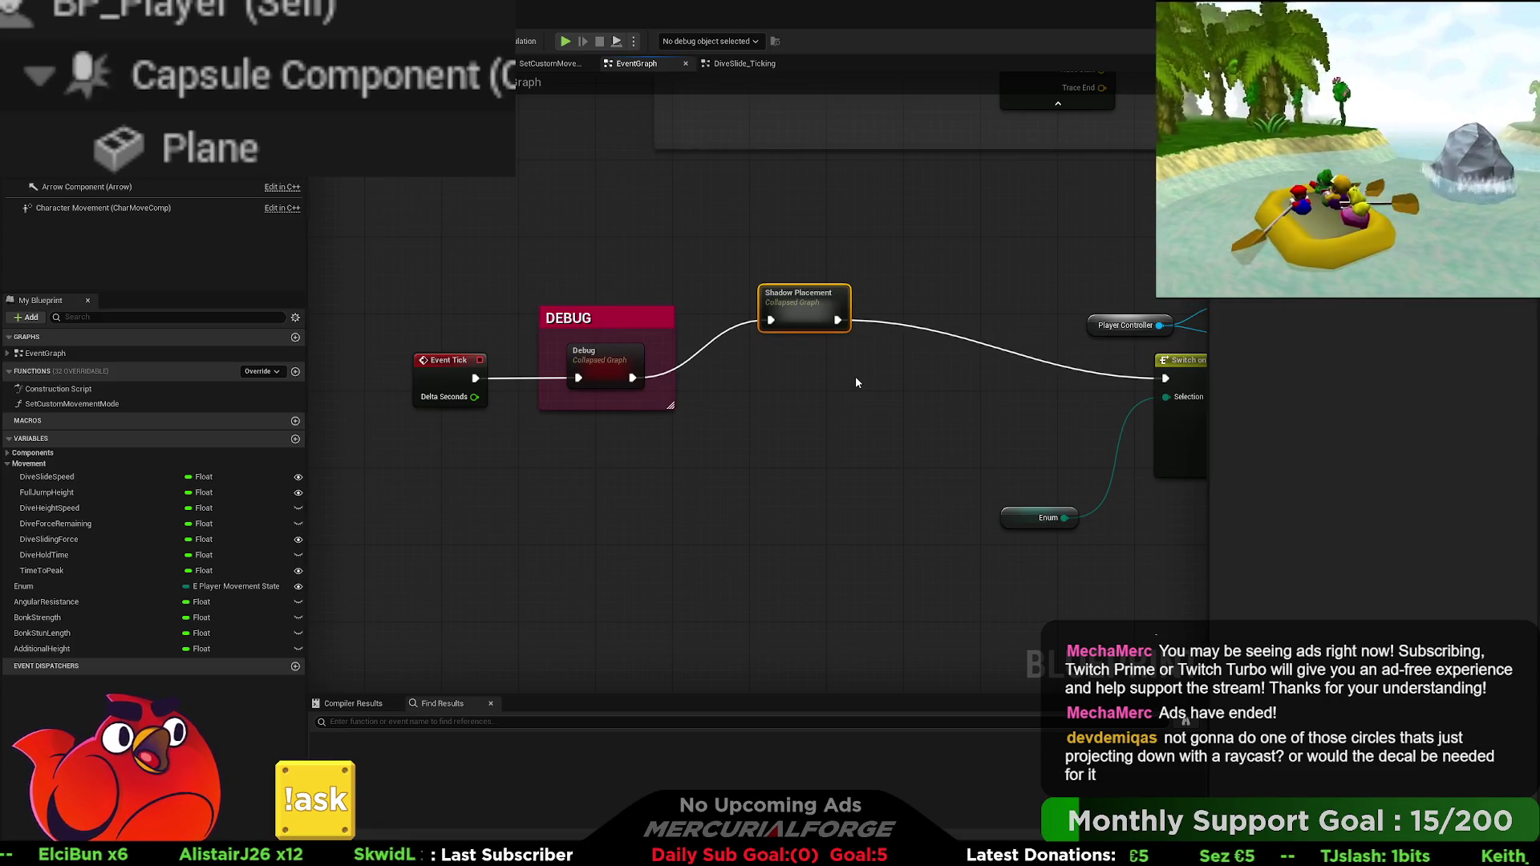
{"action": "mouse_move", "coordinate": [798, 311]}
{"action": "left_mouse_down"}
{"action": "mouse_move", "coordinate": [797, 377]}
{"action": "mouse_move", "coordinate": [797, 363]}
{"action": "mouse_move", "coordinate": [772, 368]}
{"action": "left_mouse_up"}
Step: Inside Shadow Placement, move Outputs and the trace node right, then drop in a Capsule Component reference
{"action": "double_click", "coordinate": [772, 369]}
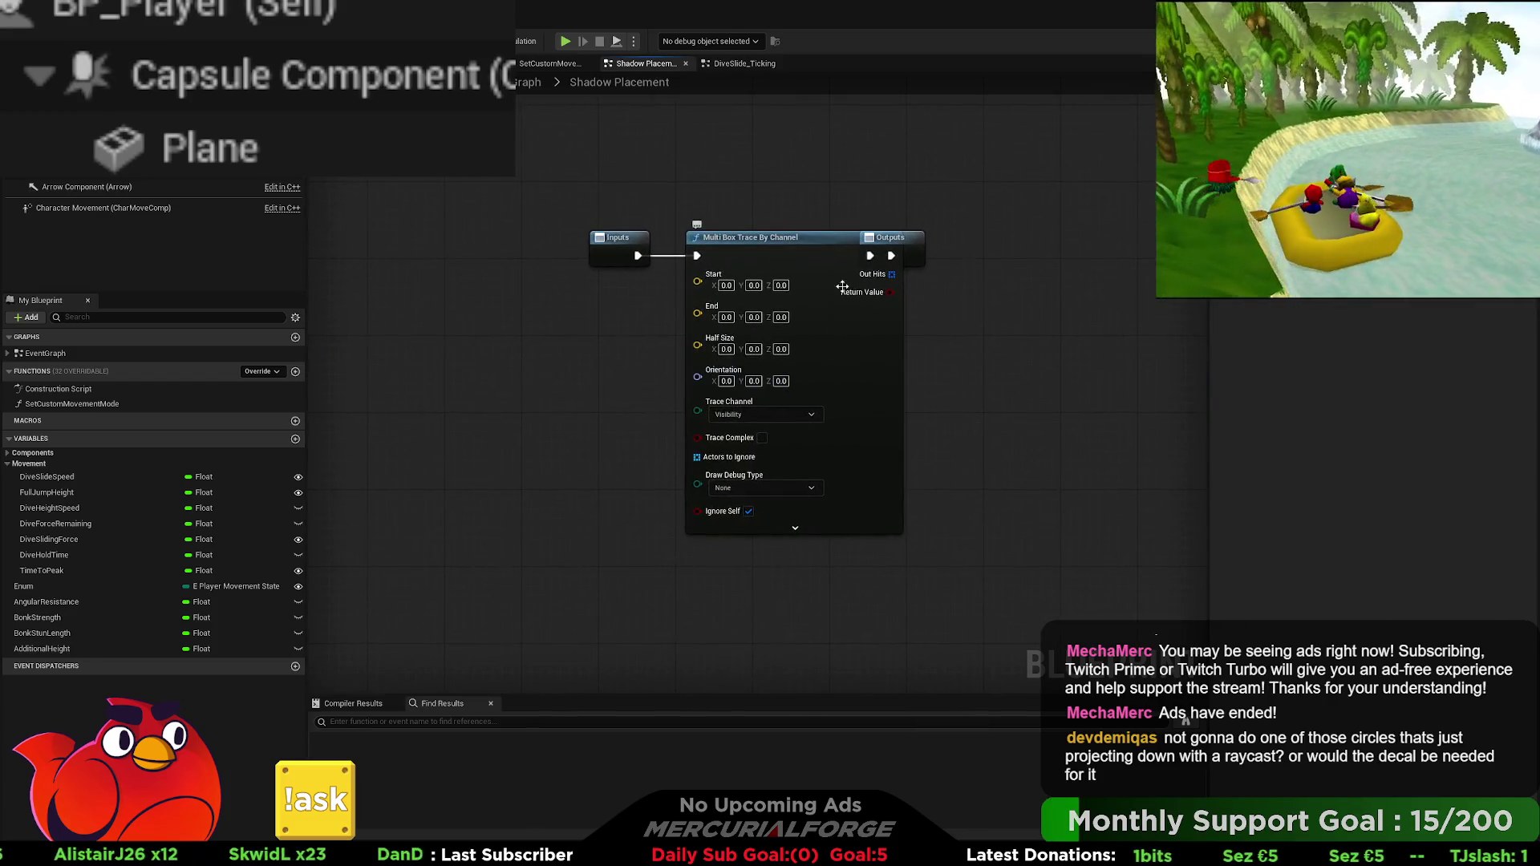
{"action": "mouse_move", "coordinate": [909, 243]}
{"action": "left_mouse_down"}
{"action": "mouse_move", "coordinate": [943, 241]}
{"action": "mouse_move", "coordinate": [782, 241]}
{"action": "mouse_move", "coordinate": [1168, 239]}
{"action": "left_mouse_up"}
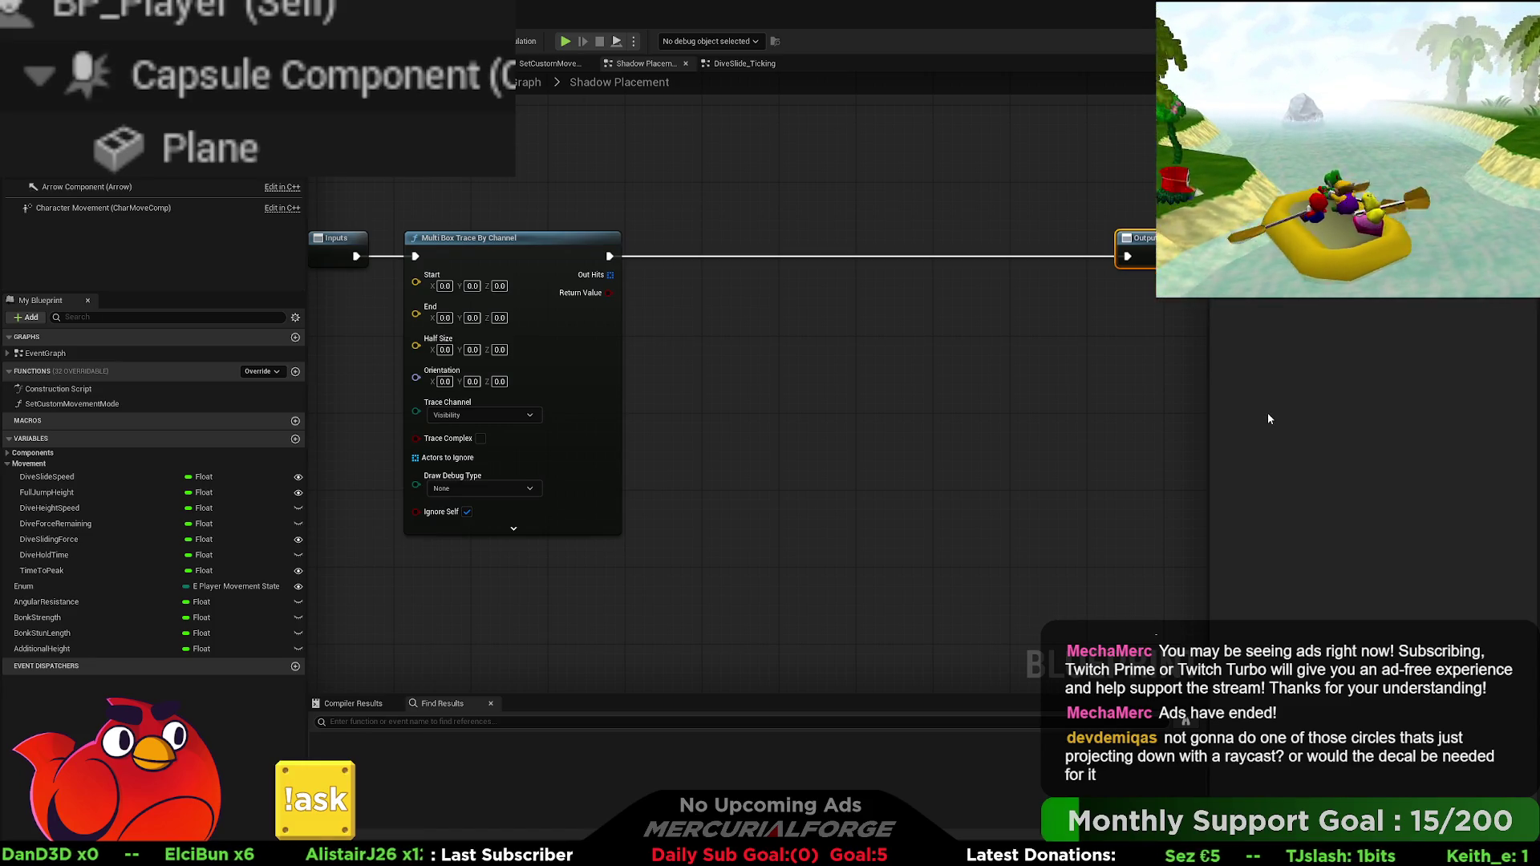
{"action": "mouse_move", "coordinate": [725, 357]}
{"action": "left_mouse_down"}
{"action": "mouse_move", "coordinate": [902, 361]}
{"action": "mouse_move", "coordinate": [769, 355]}
{"action": "left_mouse_up"}
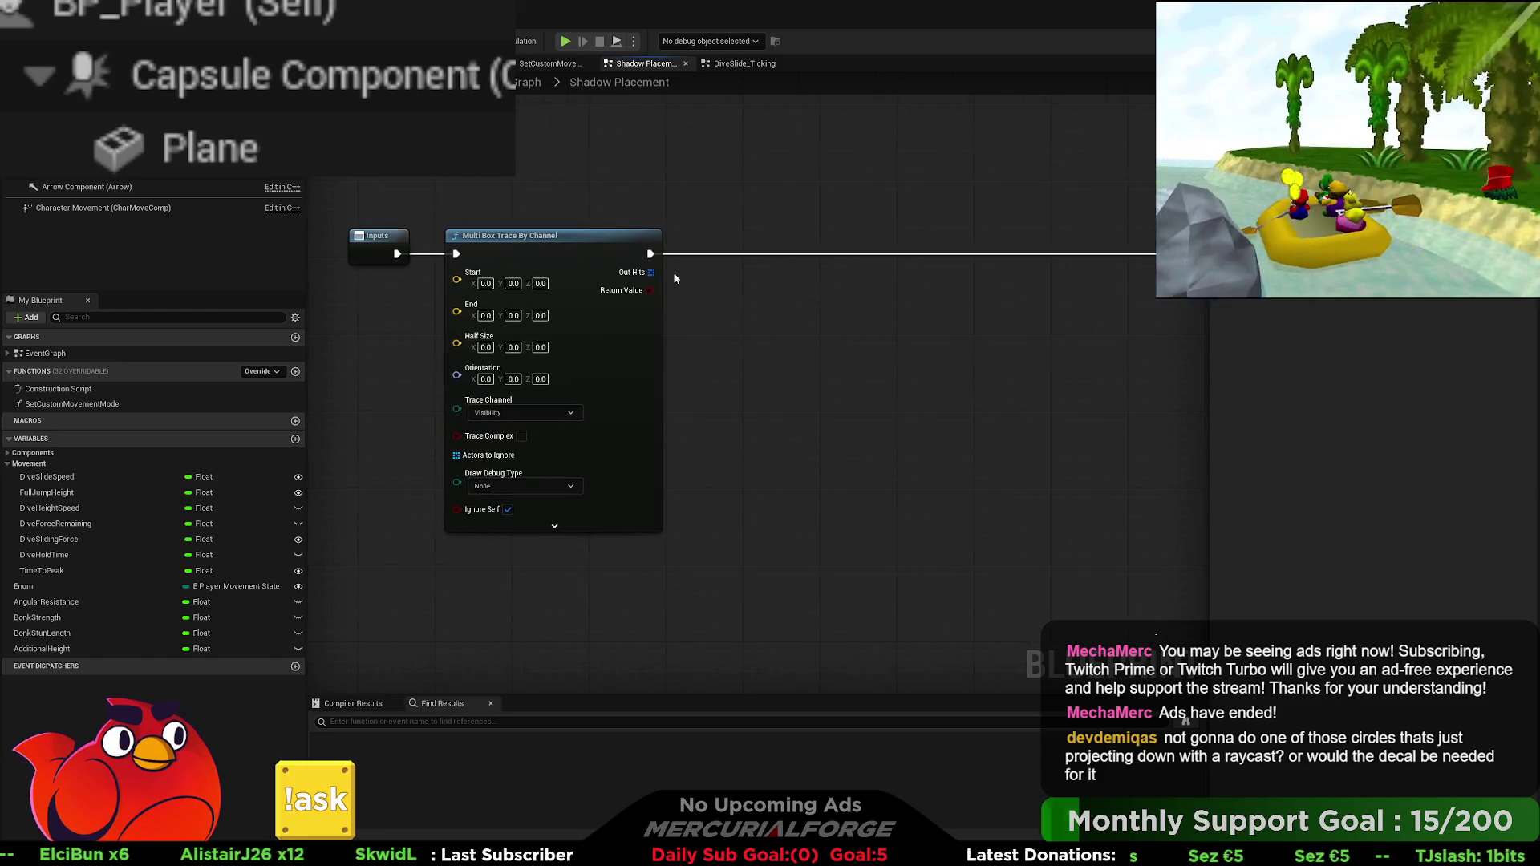
{"action": "left_click_drag", "start_coordinate": [554, 242], "coordinate": [998, 229]}
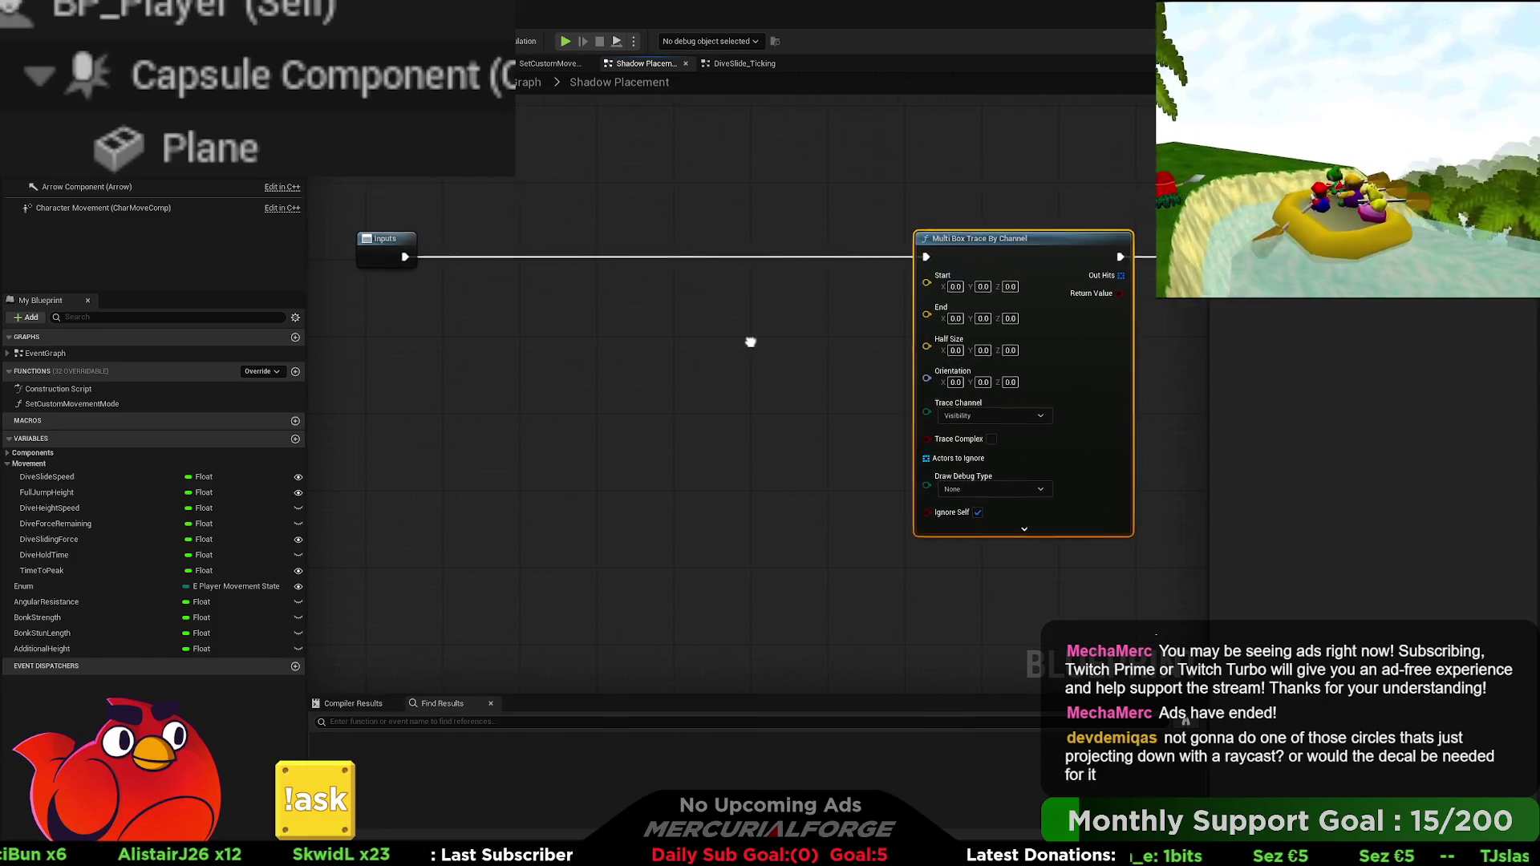
{"action": "mouse_move", "coordinate": [104, 145]}
{"action": "left_mouse_down"}
{"action": "mouse_move", "coordinate": [471, 131]}
{"action": "mouse_move", "coordinate": [380, 242]}
{"action": "mouse_move", "coordinate": [646, 344]}
{"action": "left_mouse_up"}
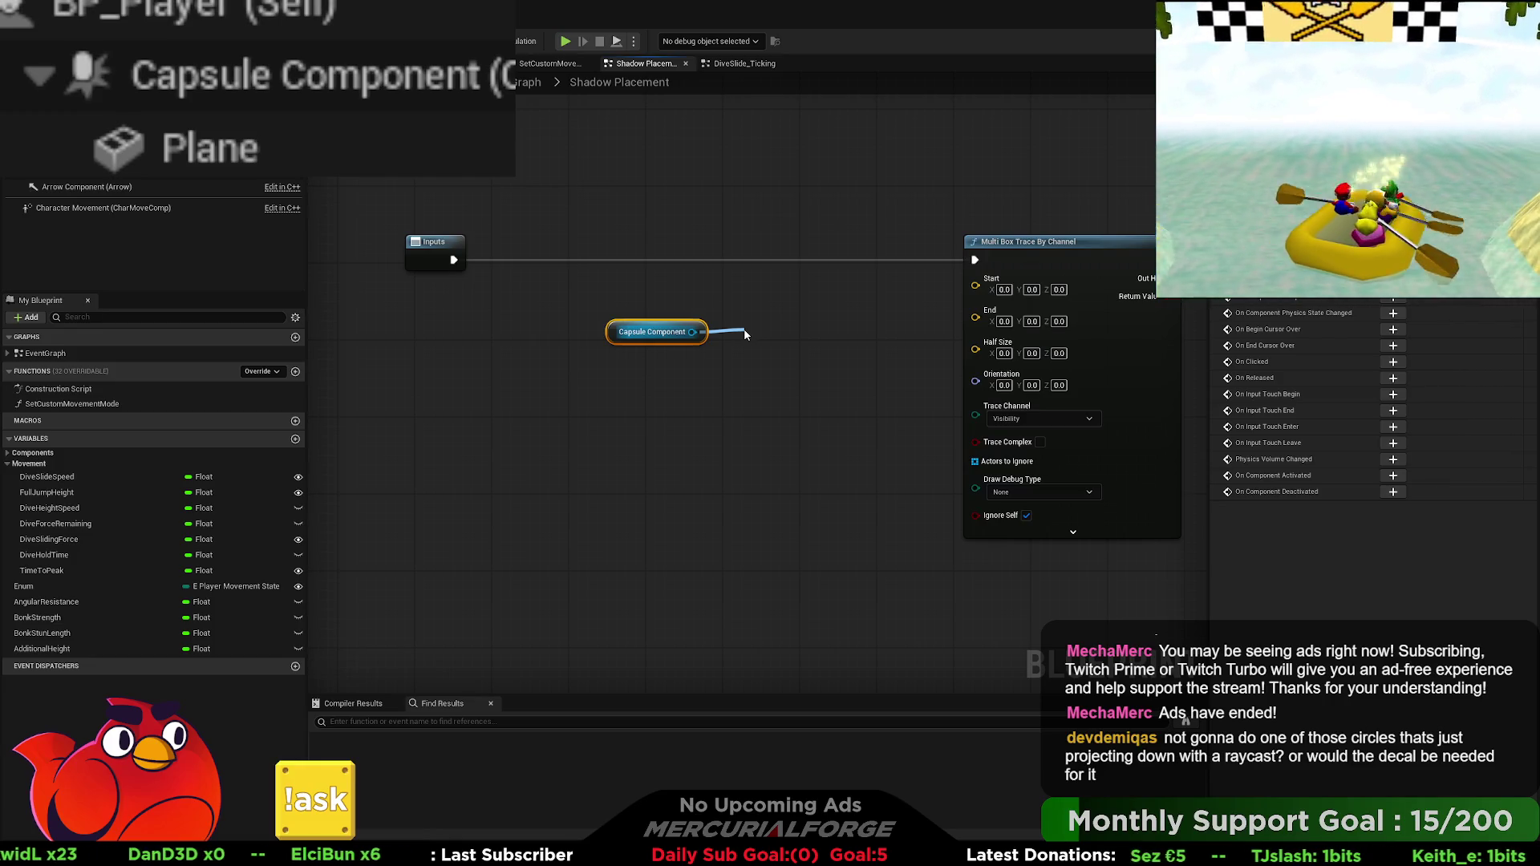
Step: Wire the capsule's Get World Location into the box trace's Start
{"action": "left_click_drag", "start_coordinate": [744, 335], "coordinate": [744, 328]}
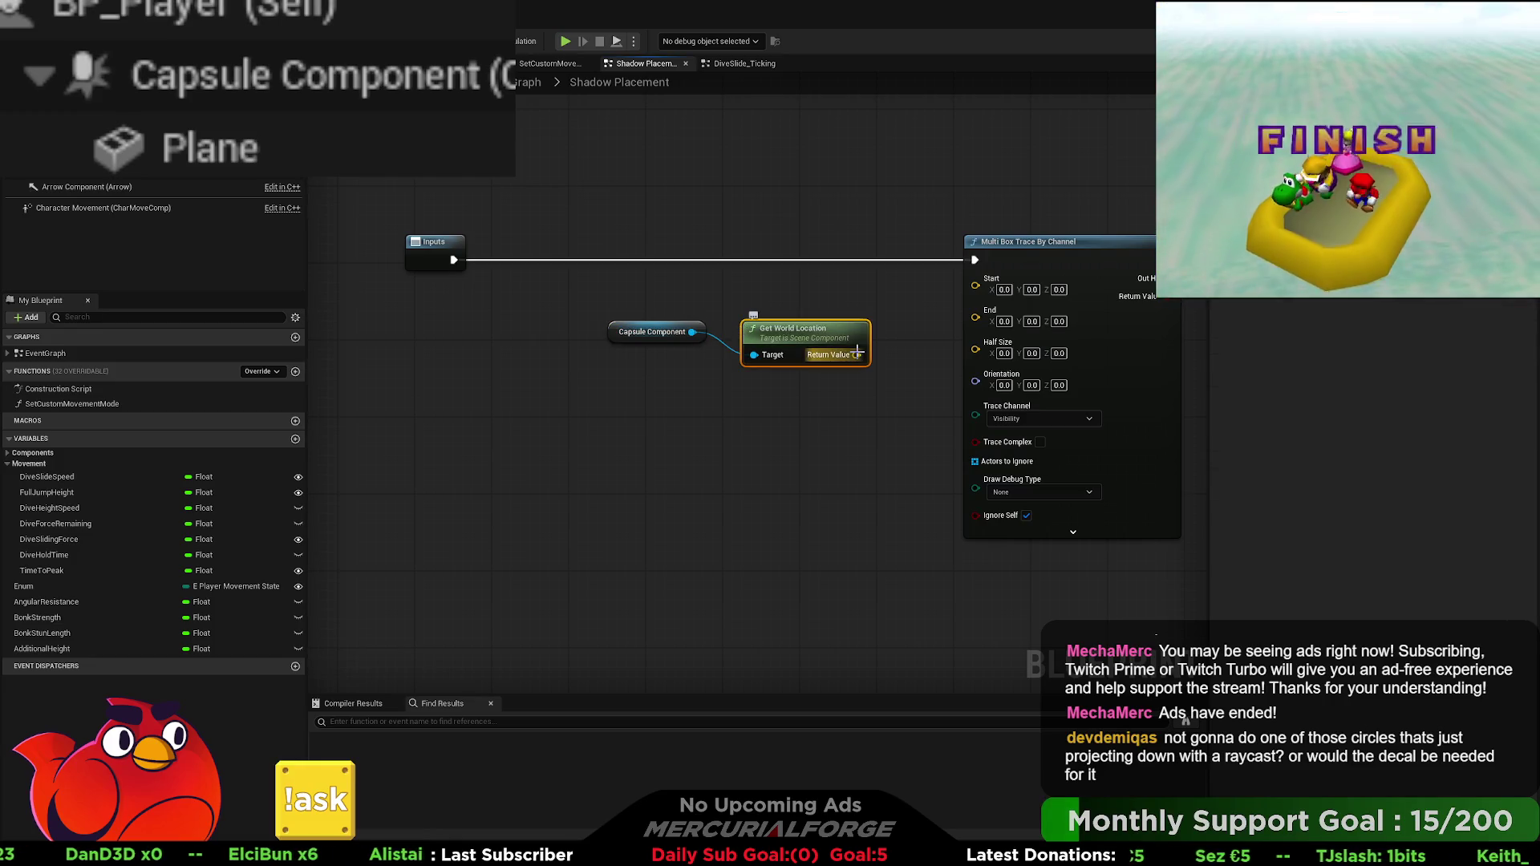
{"action": "left_click_drag", "start_coordinate": [856, 356], "coordinate": [975, 278]}
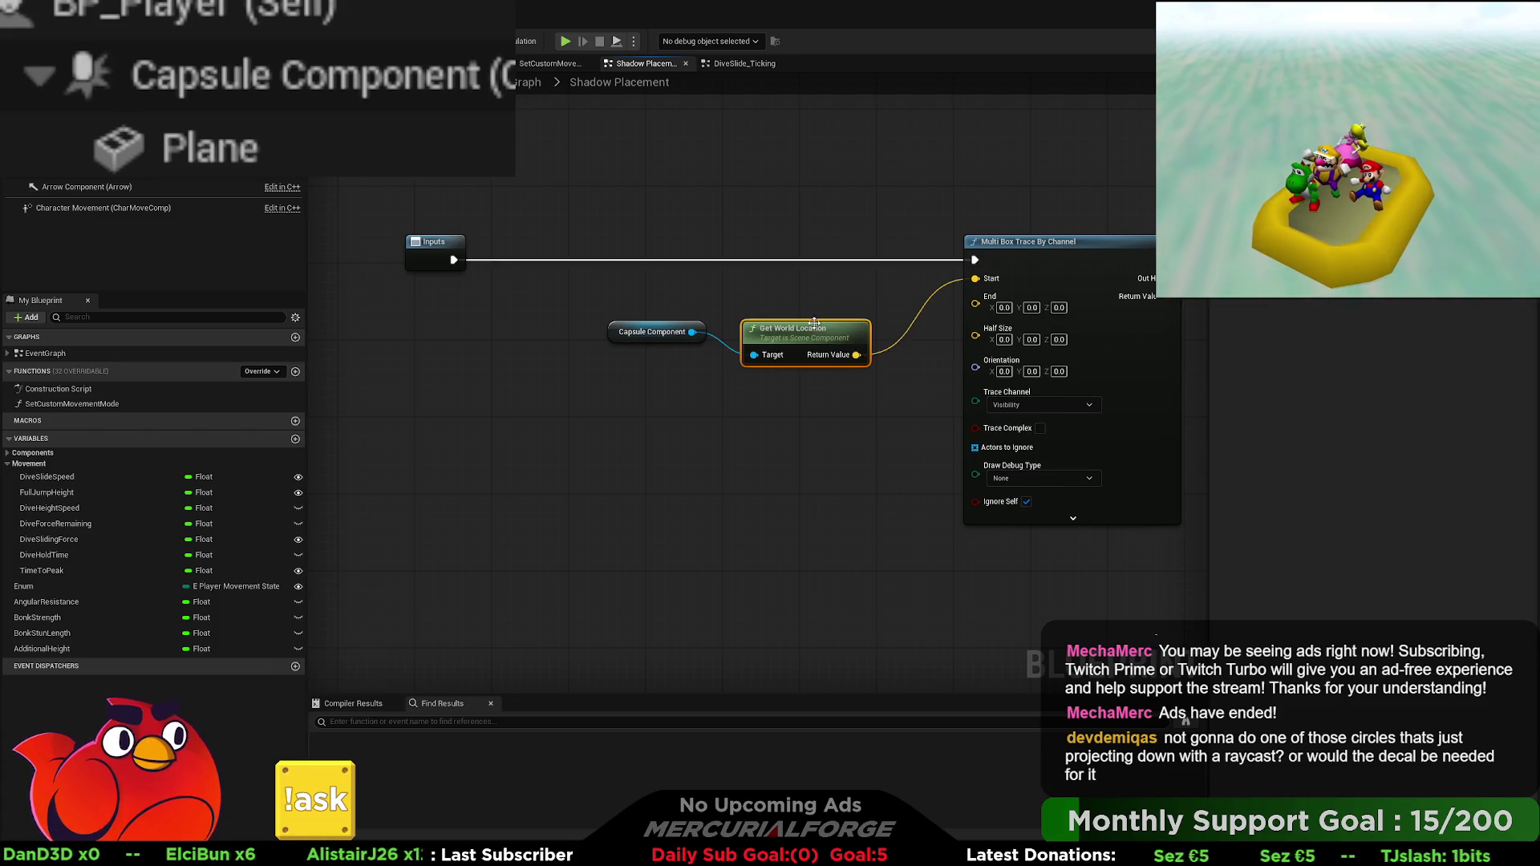
{"action": "mouse_move", "coordinate": [807, 331]}
{"action": "left_mouse_down"}
{"action": "mouse_move", "coordinate": [752, 298]}
{"action": "mouse_move", "coordinate": [802, 363]}
{"action": "mouse_move", "coordinate": [840, 369]}
{"action": "left_mouse_up"}
{"action": "left_click", "coordinate": [656, 331], "text": "ctrl"}
Step: Set the location offset's Z to 250 and feed it into the trace's End
{"action": "left_click", "coordinate": [856, 372]}
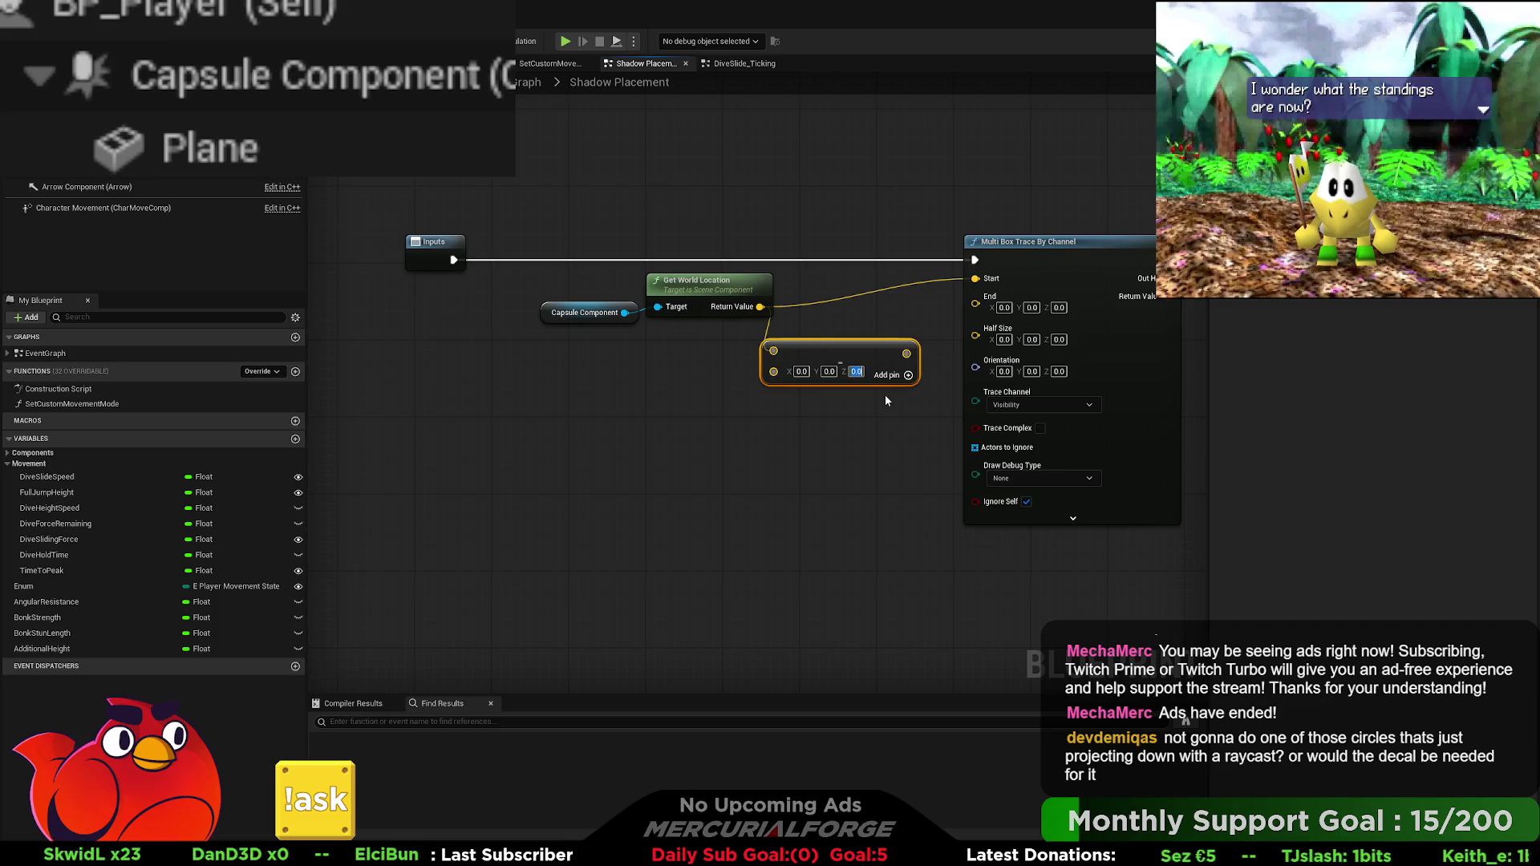
{"action": "type", "text": "250"}
{"action": "key", "text": "Return"}
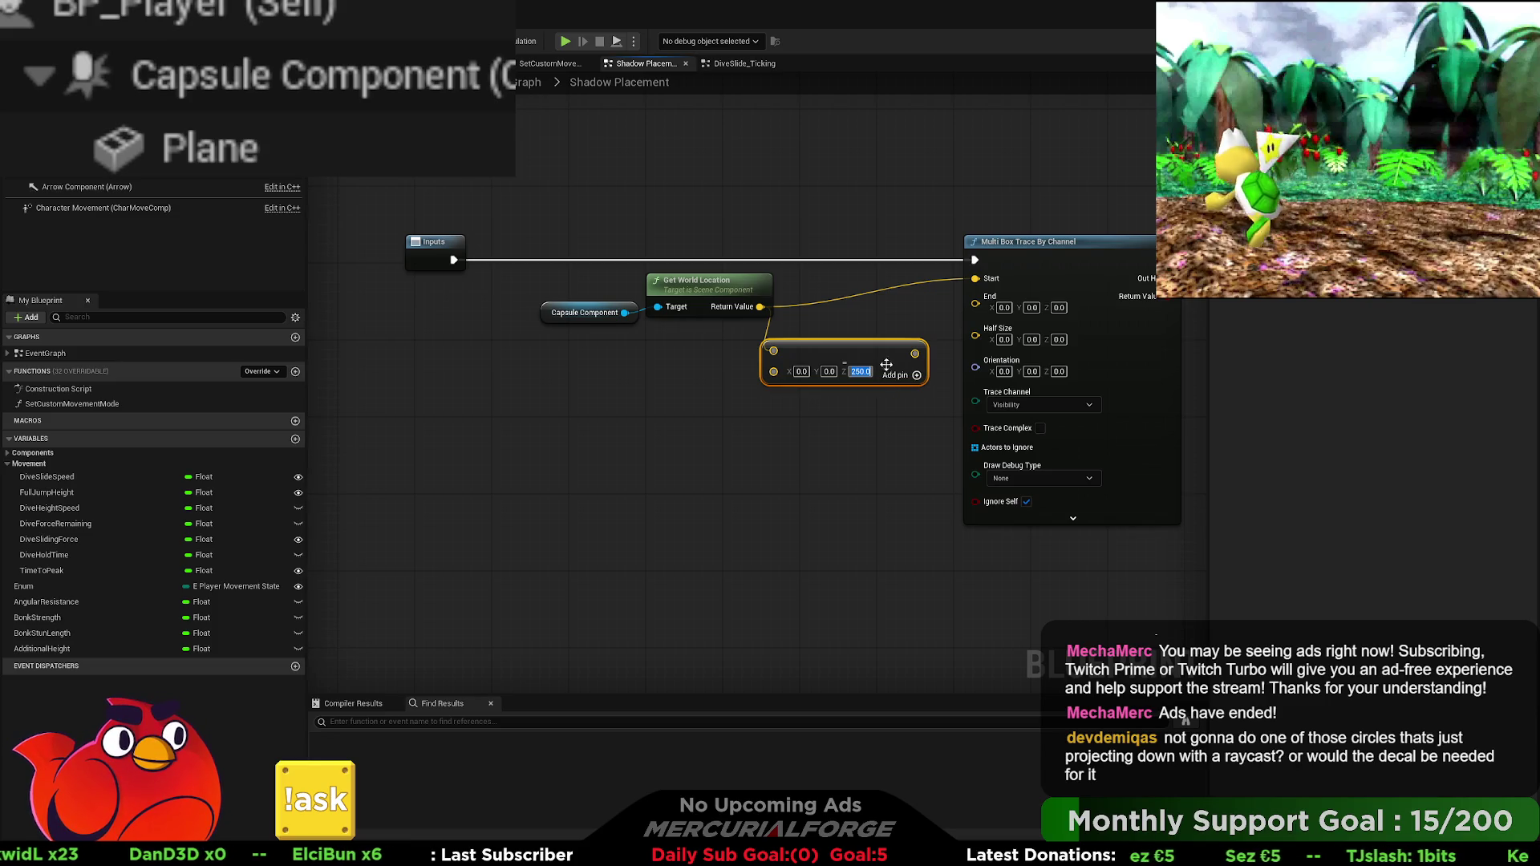
{"action": "left_click_drag", "start_coordinate": [915, 353], "coordinate": [974, 298]}
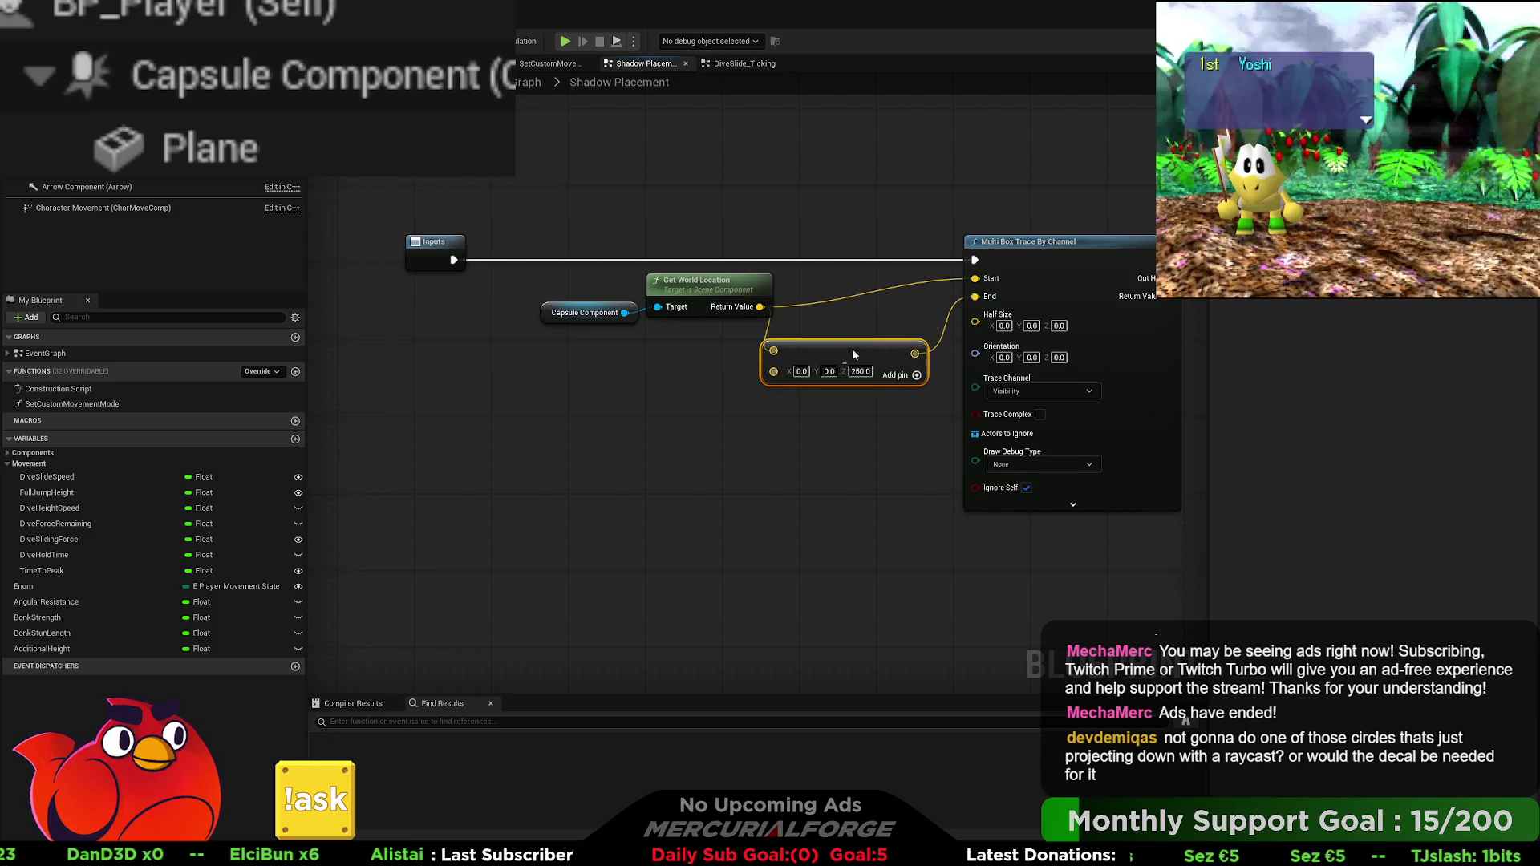
{"action": "left_click_drag", "start_coordinate": [854, 354], "coordinate": [874, 325]}
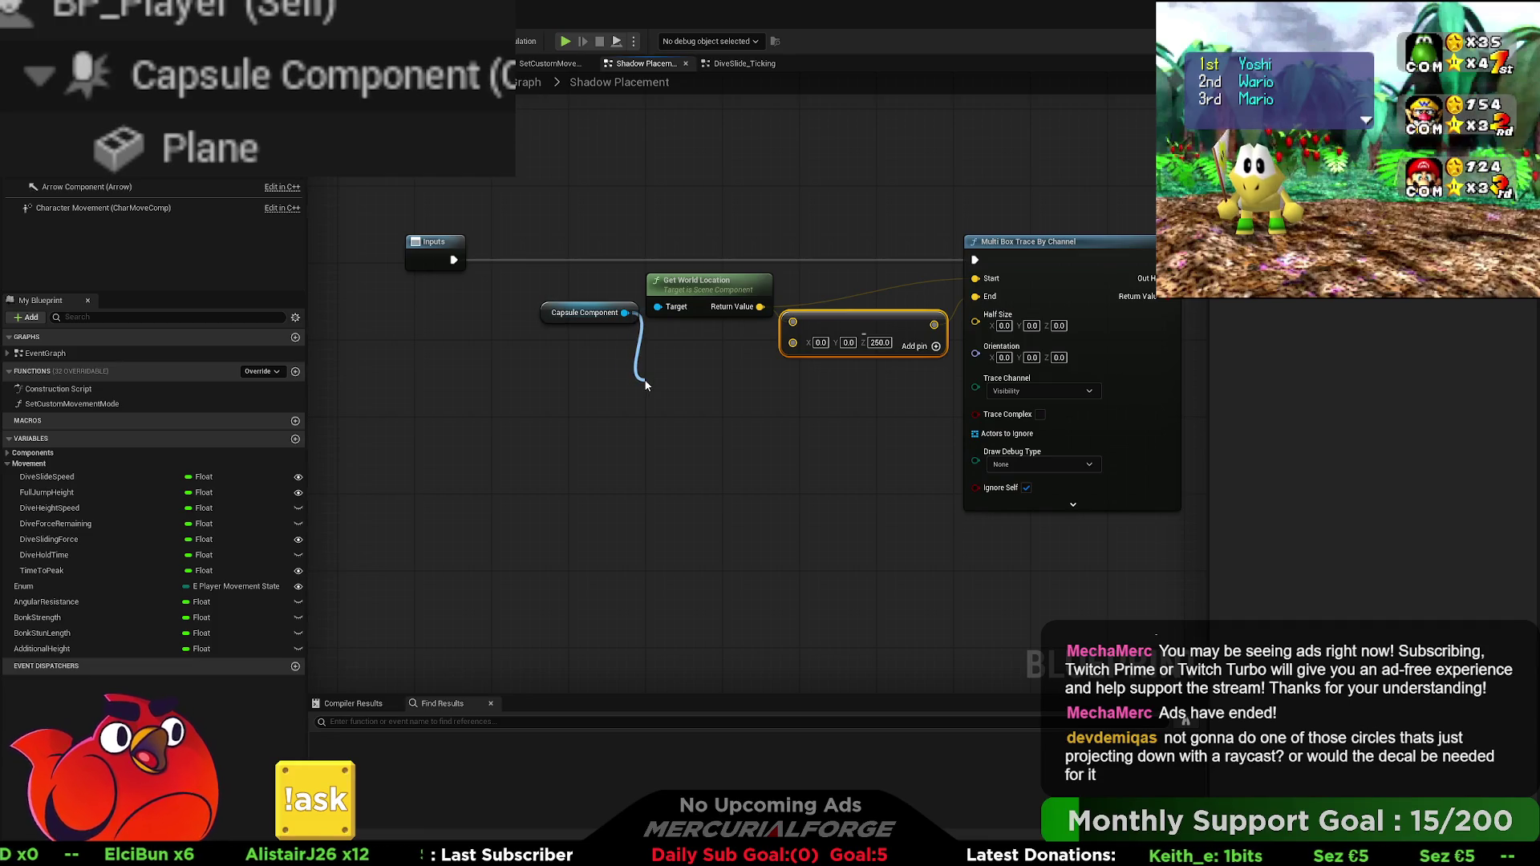
Step: Feed Capsule Half Height divided by 0.75 into the trace's Half Size
{"action": "key", "text": "Return"}
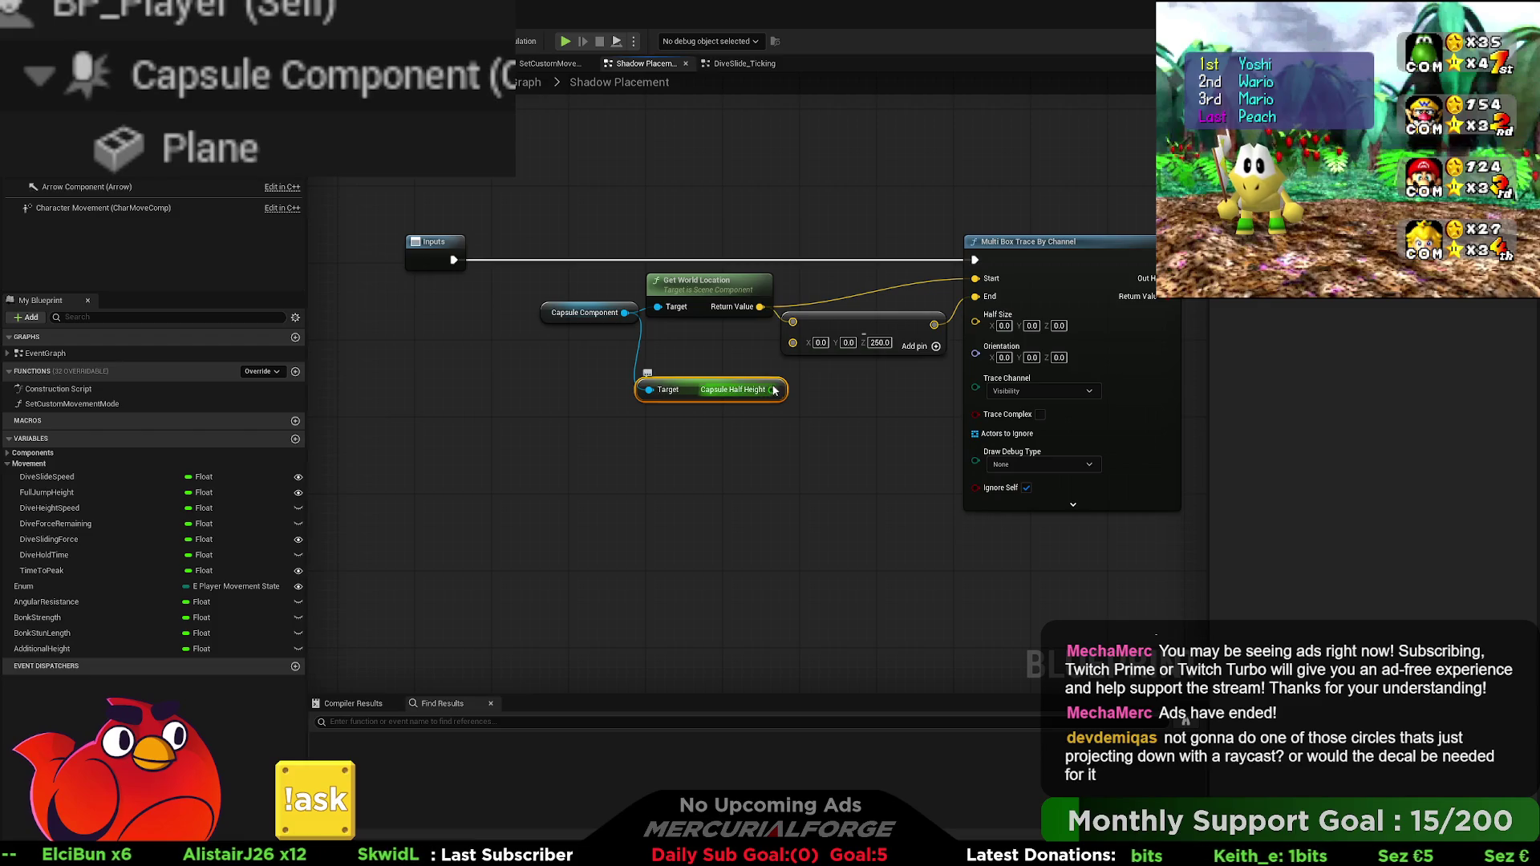
{"action": "left_click_drag", "start_coordinate": [771, 390], "coordinate": [850, 399]}
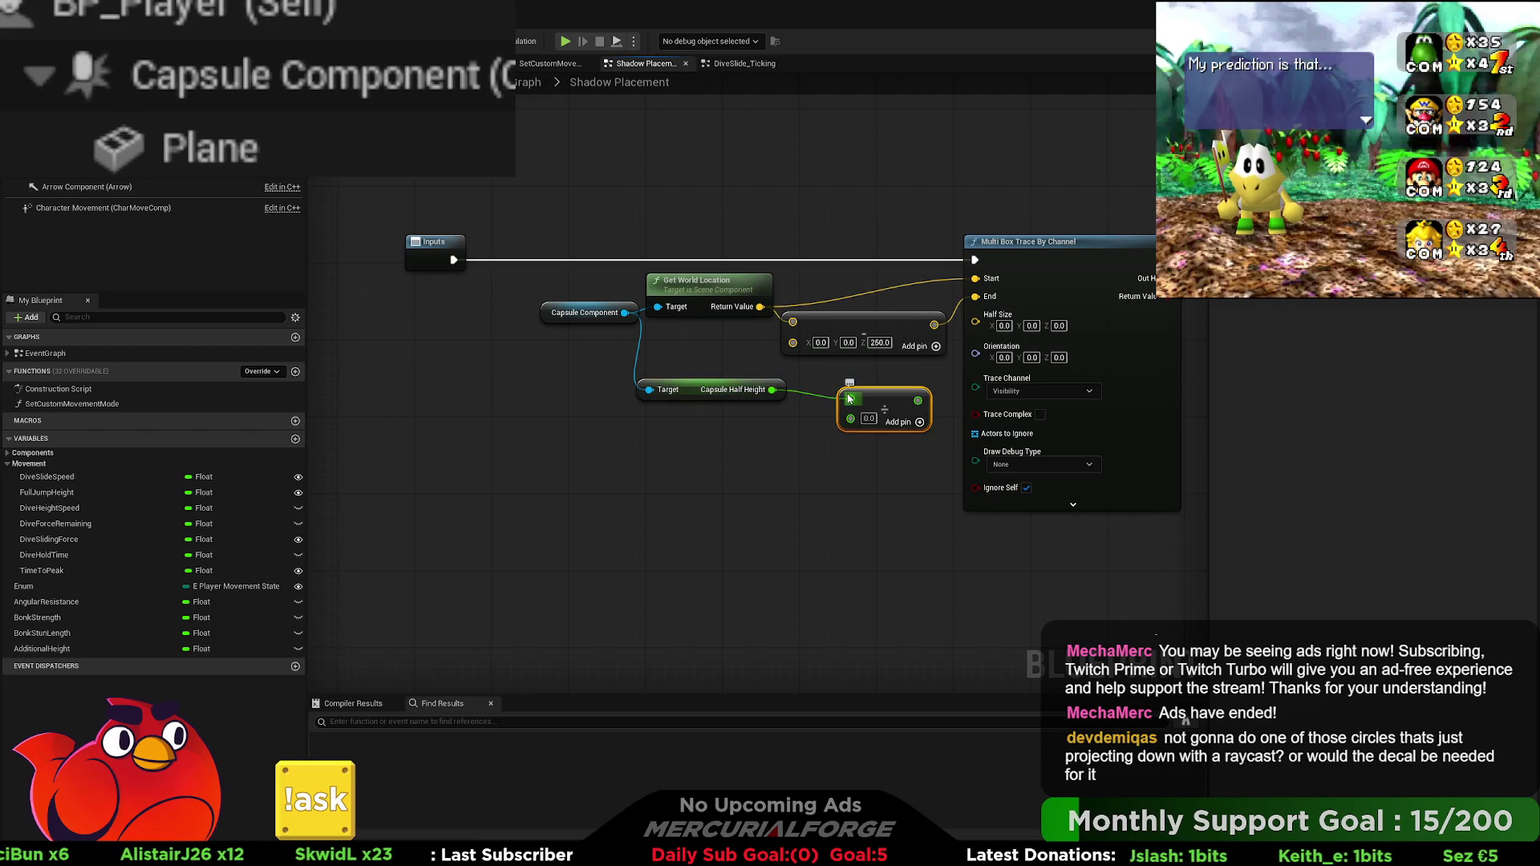
{"action": "left_click", "coordinate": [869, 417]}
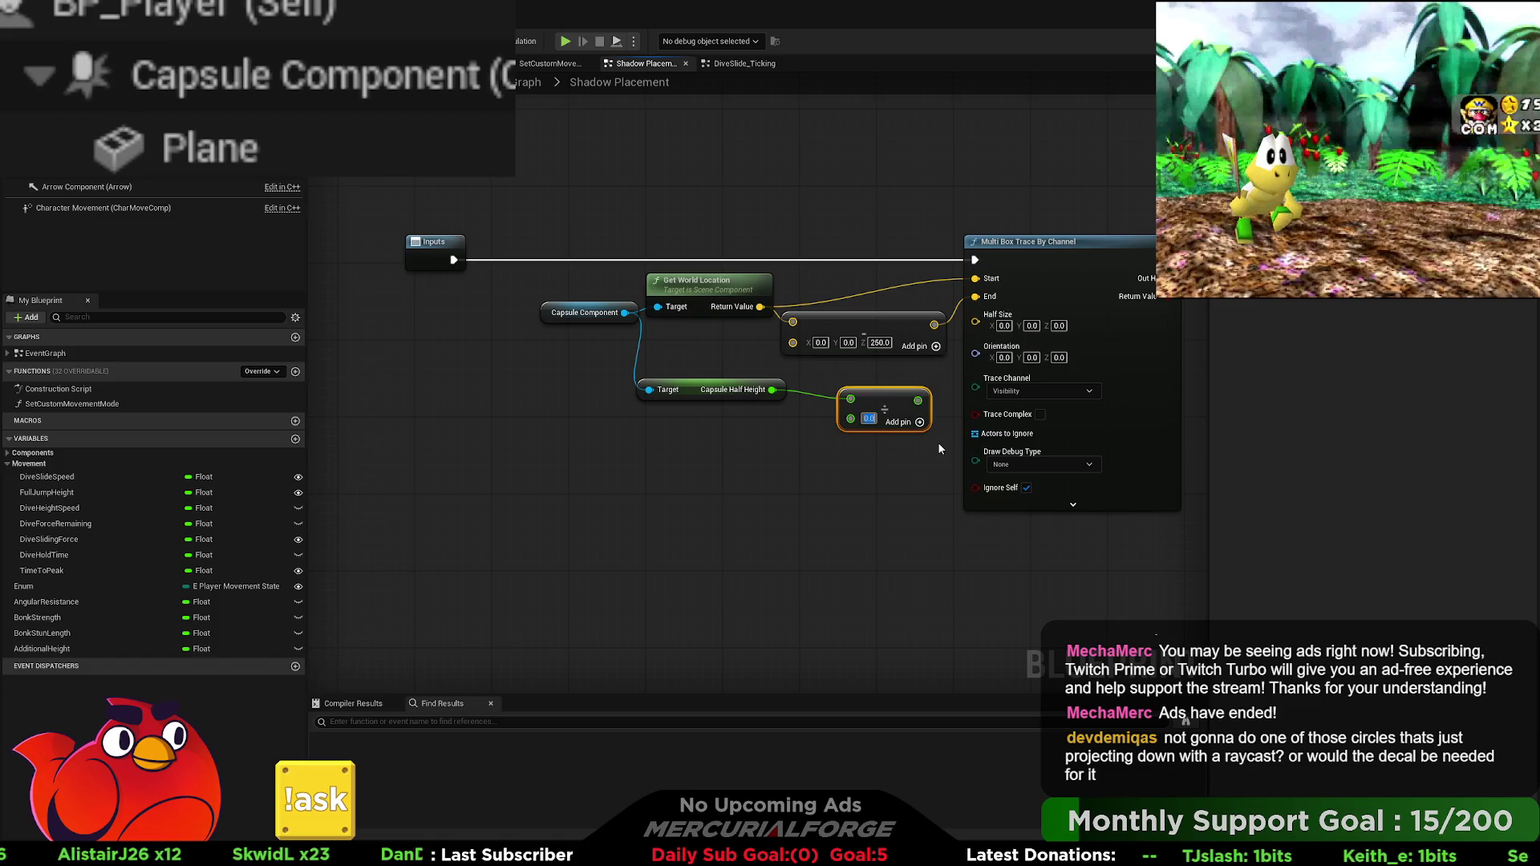
{"action": "type", "text": "0.75"}
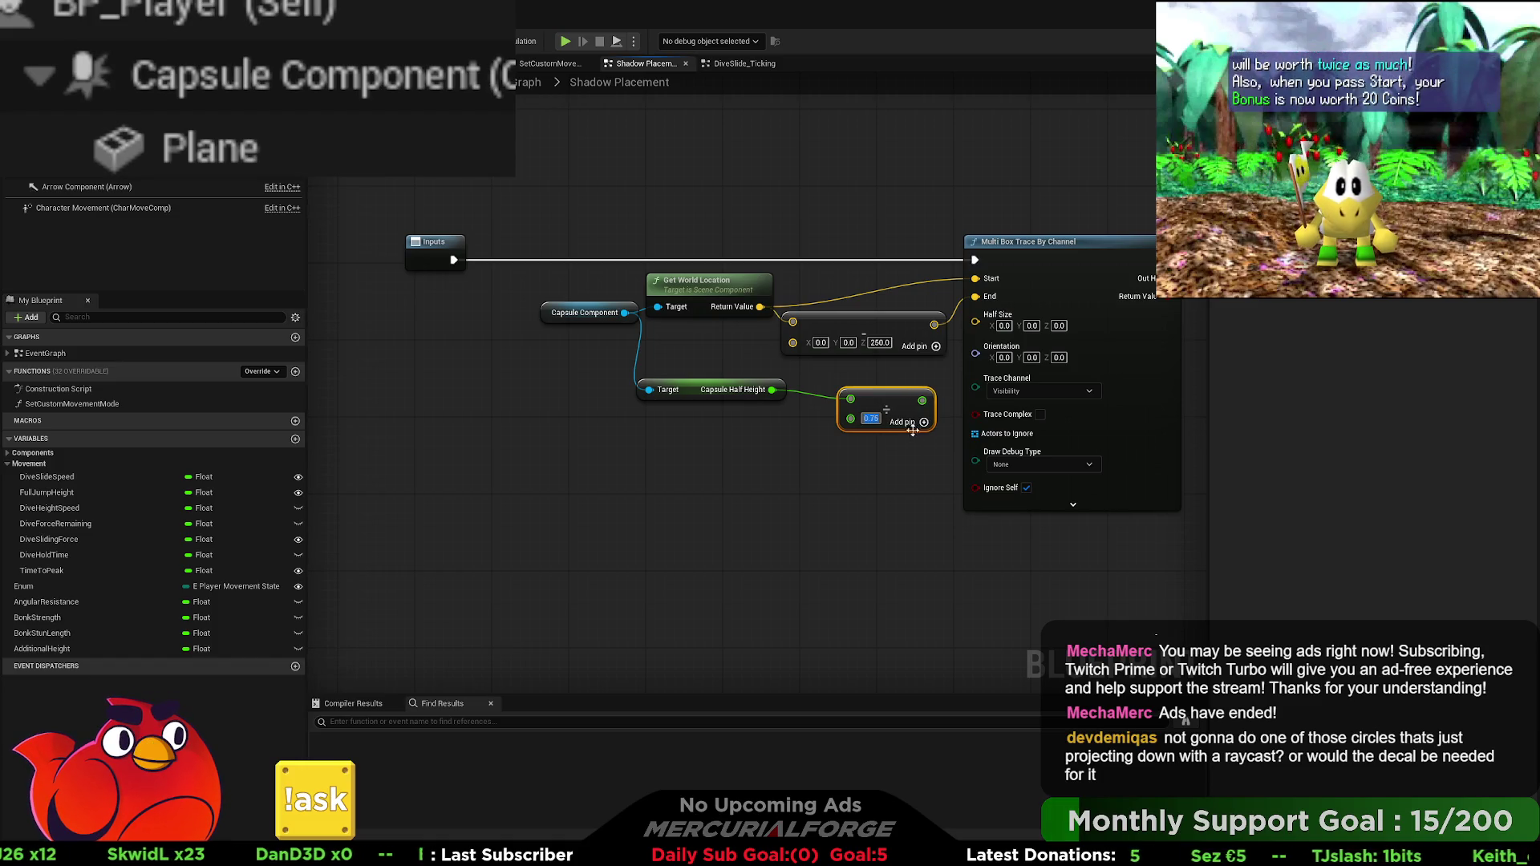
{"action": "left_click_drag", "start_coordinate": [922, 400], "coordinate": [976, 325]}
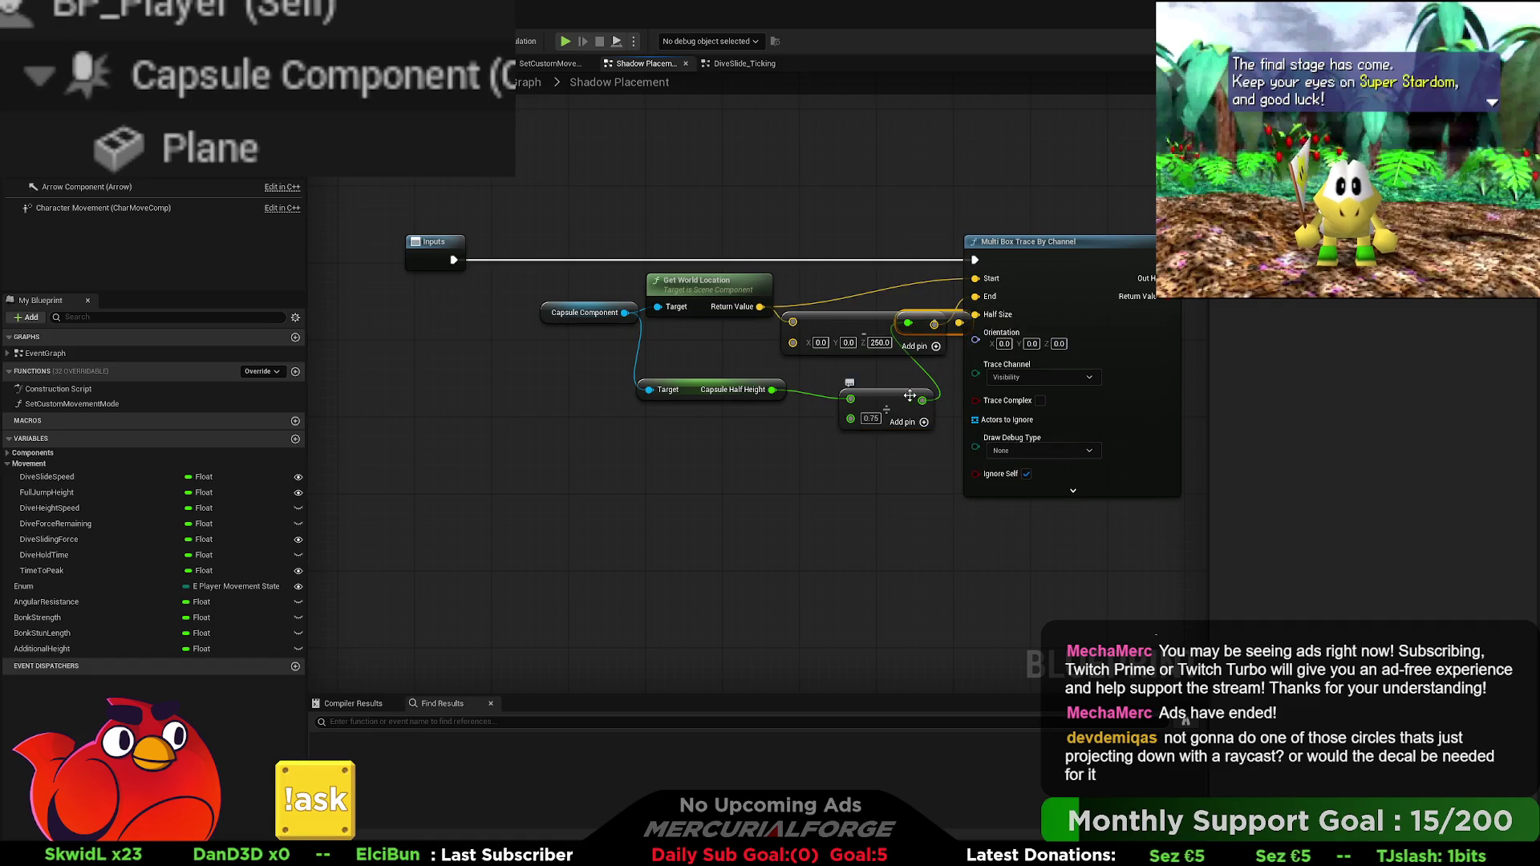
{"action": "left_click_drag", "start_coordinate": [909, 396], "coordinate": [890, 386]}
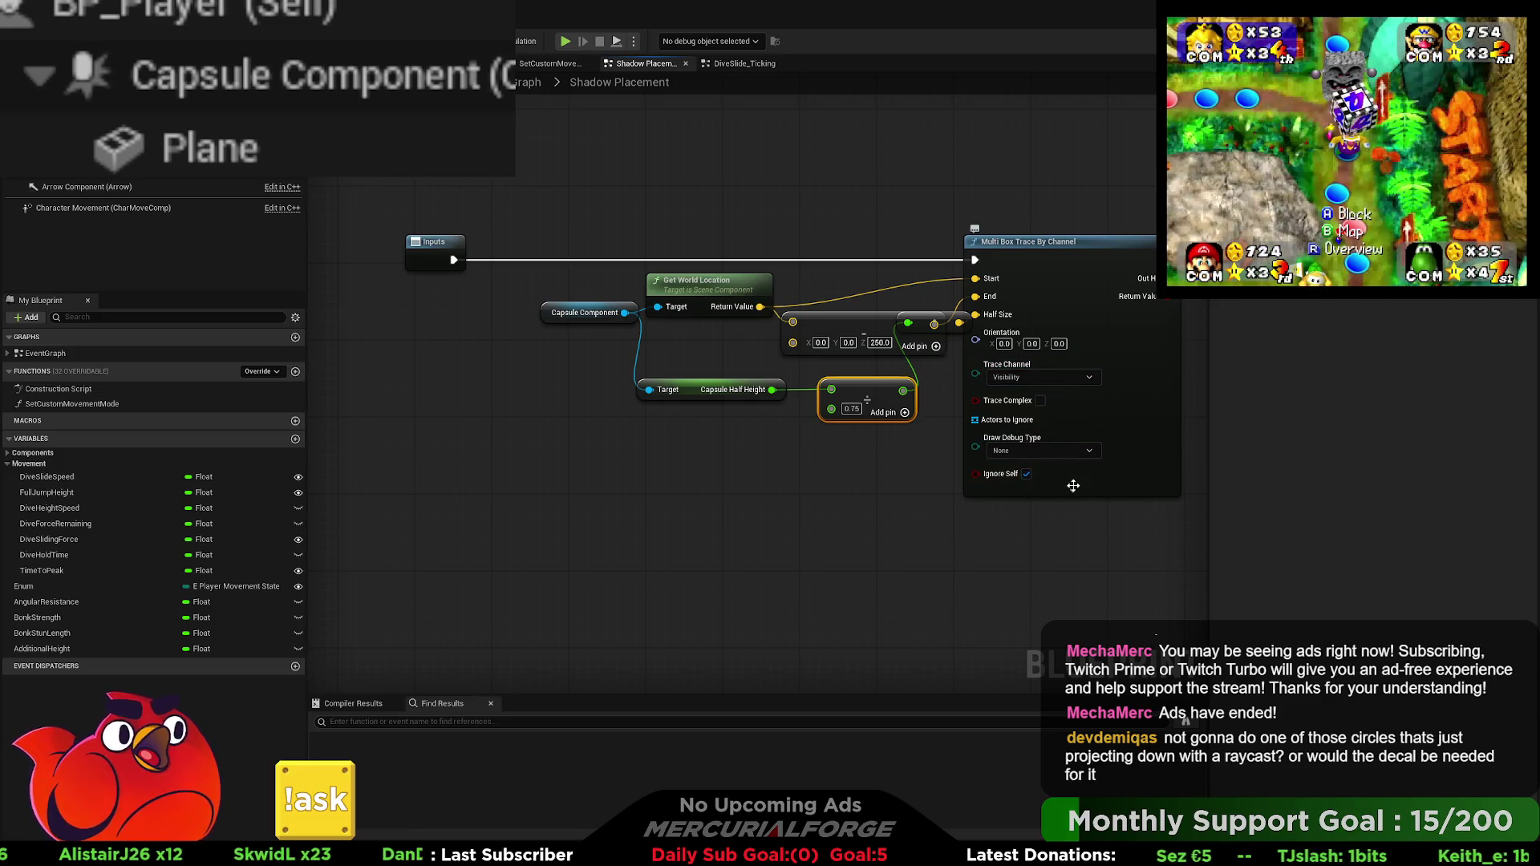
Step: Add a Branch after the box trace, using its Return Value as the condition
{"action": "left_click_drag", "start_coordinate": [894, 490], "coordinate": [433, 487]}
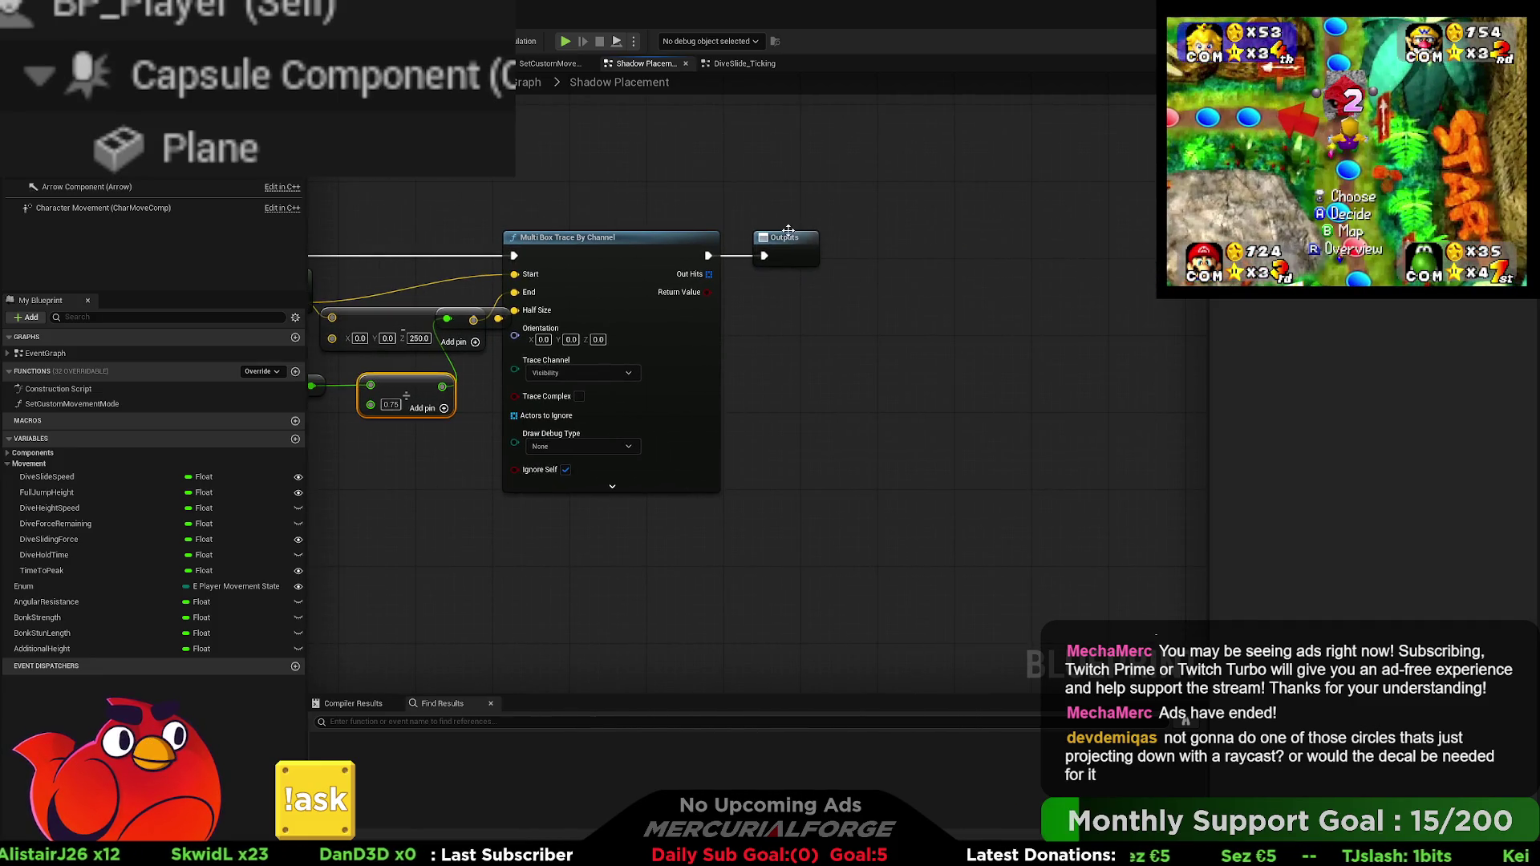
{"action": "mouse_move", "coordinate": [708, 274]}
{"action": "left_mouse_down"}
{"action": "mouse_move", "coordinate": [792, 299]}
{"action": "mouse_move", "coordinate": [778, 296]}
{"action": "mouse_move", "coordinate": [791, 263]}
{"action": "mouse_move", "coordinate": [822, 324]}
{"action": "left_mouse_up"}
{"action": "key", "text": "ctrl+z"}
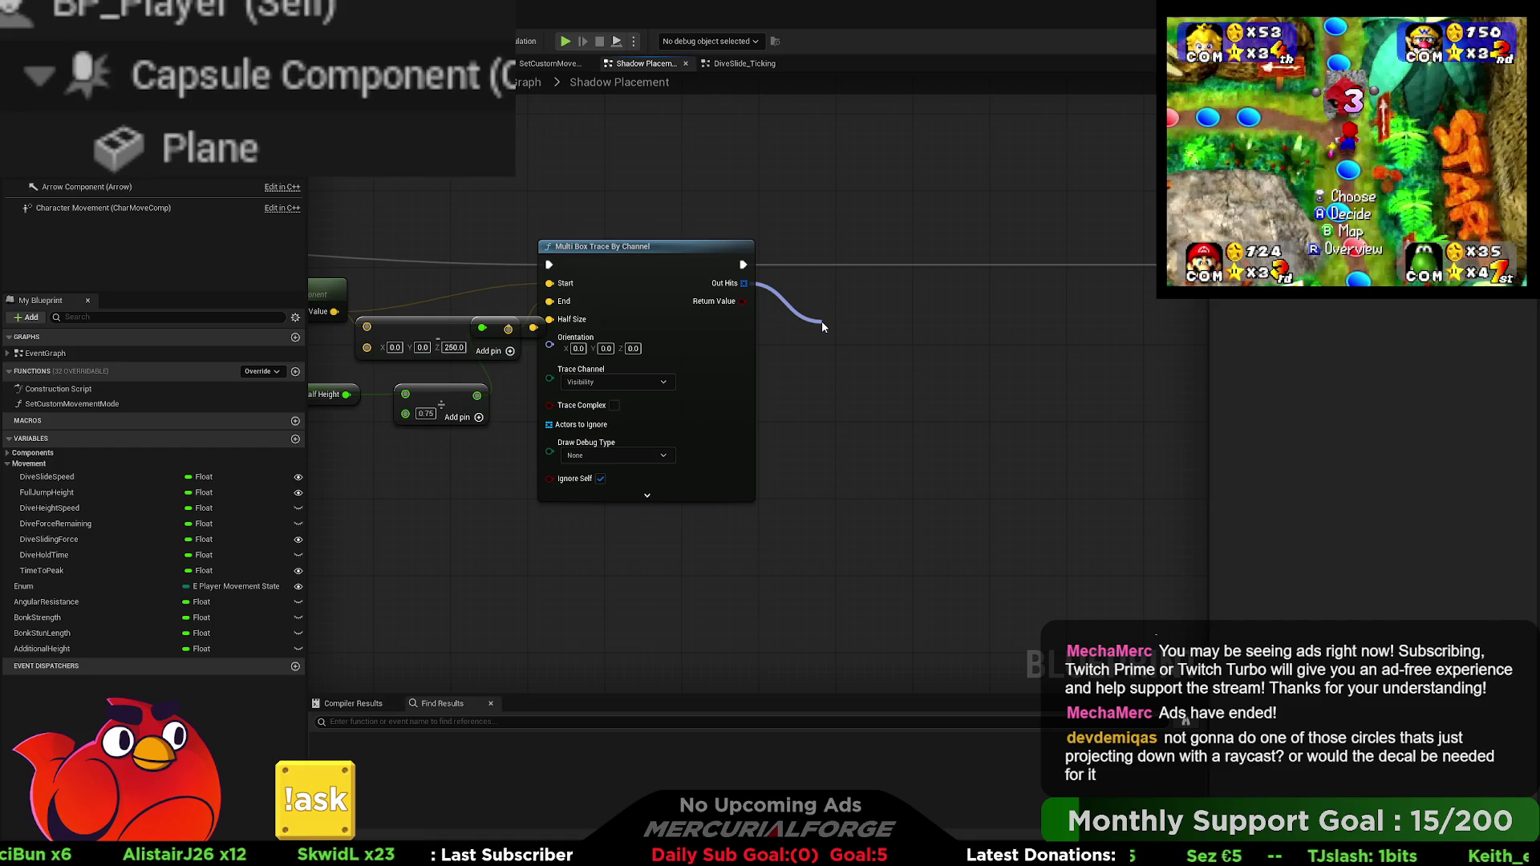
{"action": "left_click_drag", "start_coordinate": [821, 321], "coordinate": [851, 290]}
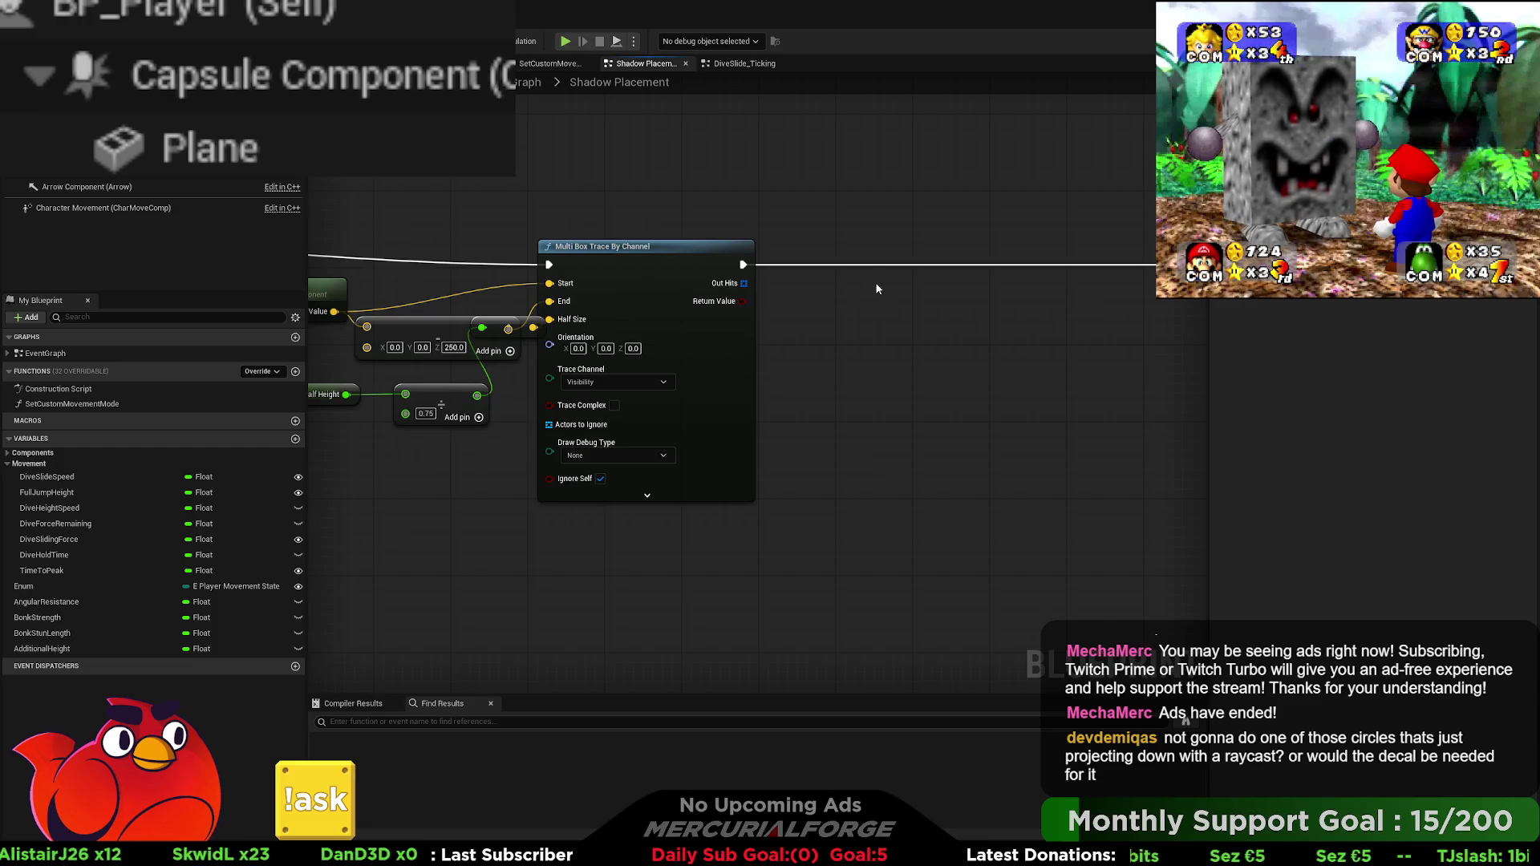
{"action": "left_click", "coordinate": [877, 288]}
{"action": "mouse_move", "coordinate": [743, 301]}
{"action": "left_mouse_down"}
{"action": "mouse_move", "coordinate": [835, 337]}
{"action": "mouse_move", "coordinate": [887, 328]}
{"action": "mouse_move", "coordinate": [874, 246]}
{"action": "left_mouse_up"}
{"action": "left_click_drag", "start_coordinate": [742, 264], "coordinate": [847, 264]}
Step: Drag a wire from Out Hits to add a Get node
{"action": "left_click_drag", "start_coordinate": [953, 279], "coordinate": [704, 287]}
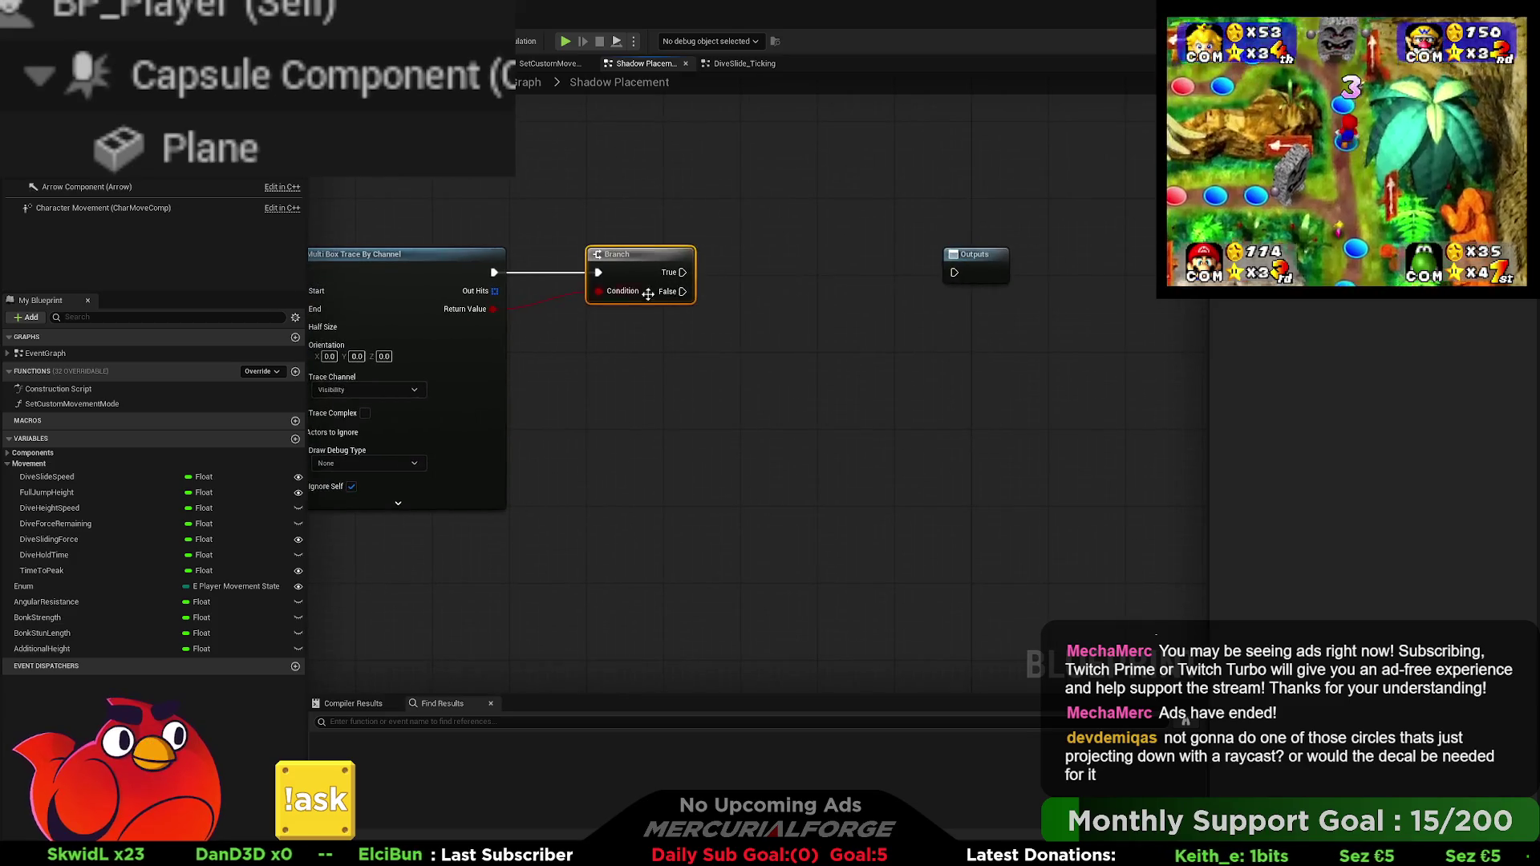
{"action": "left_click_drag", "start_coordinate": [496, 292], "coordinate": [762, 330]}
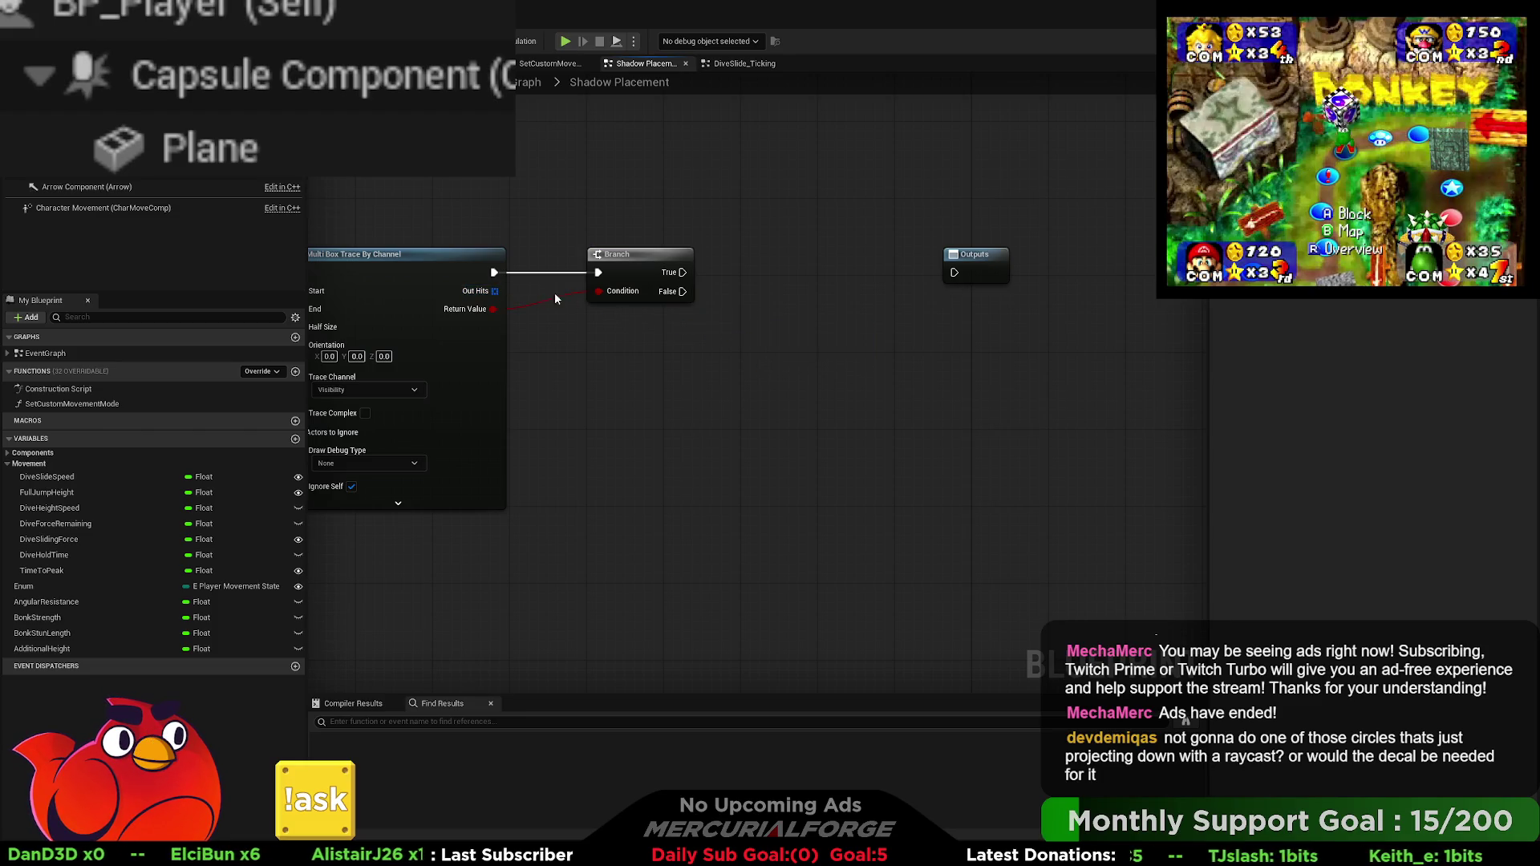
{"action": "left_click_drag", "start_coordinate": [677, 321], "coordinate": [727, 324]}
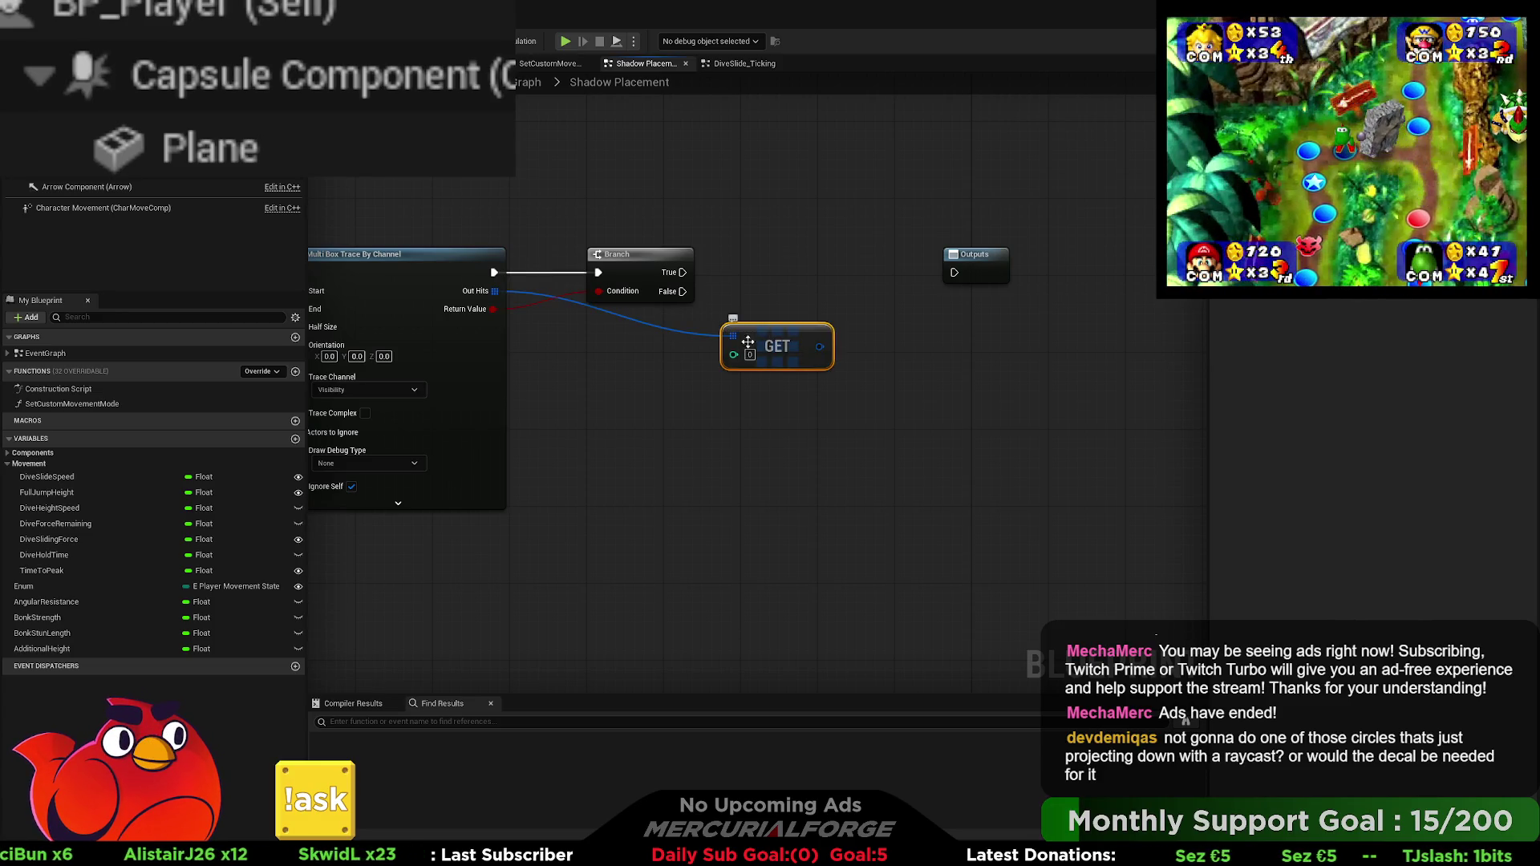
Step: Replace the GET with an index 0 Out Hits GET feeding a fully expanded Break Hit Result
{"action": "key", "text": "Delete"}
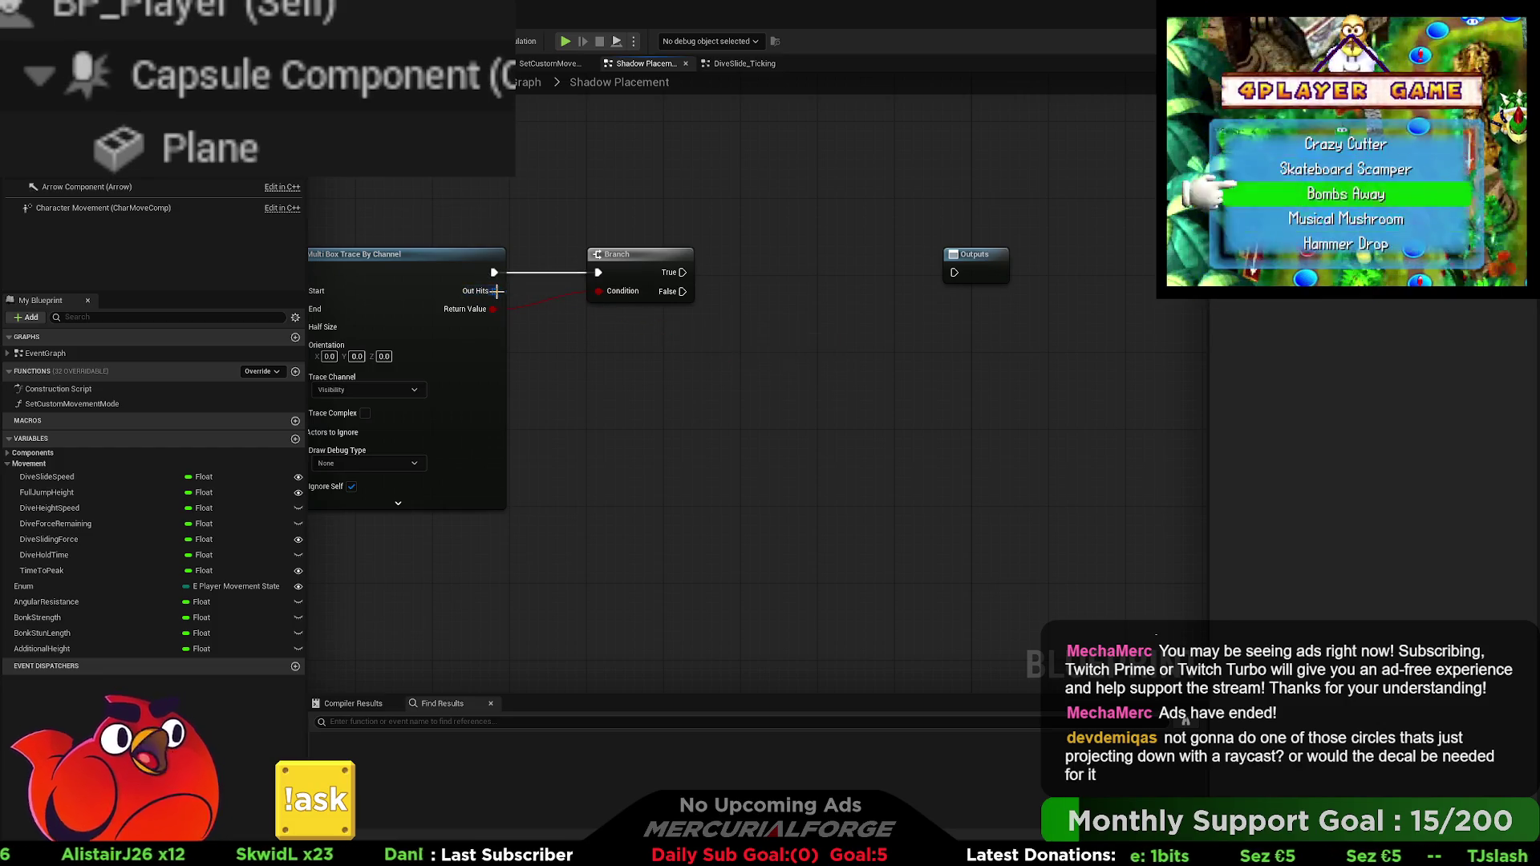
{"action": "mouse_move", "coordinate": [497, 291]}
{"action": "left_mouse_down"}
{"action": "mouse_move", "coordinate": [748, 387]}
{"action": "mouse_move", "coordinate": [748, 349]}
{"action": "mouse_move", "coordinate": [645, 337]}
{"action": "mouse_move", "coordinate": [783, 326]}
{"action": "mouse_move", "coordinate": [670, 345]}
{"action": "left_mouse_up"}
{"action": "left_click", "coordinate": [815, 372]}
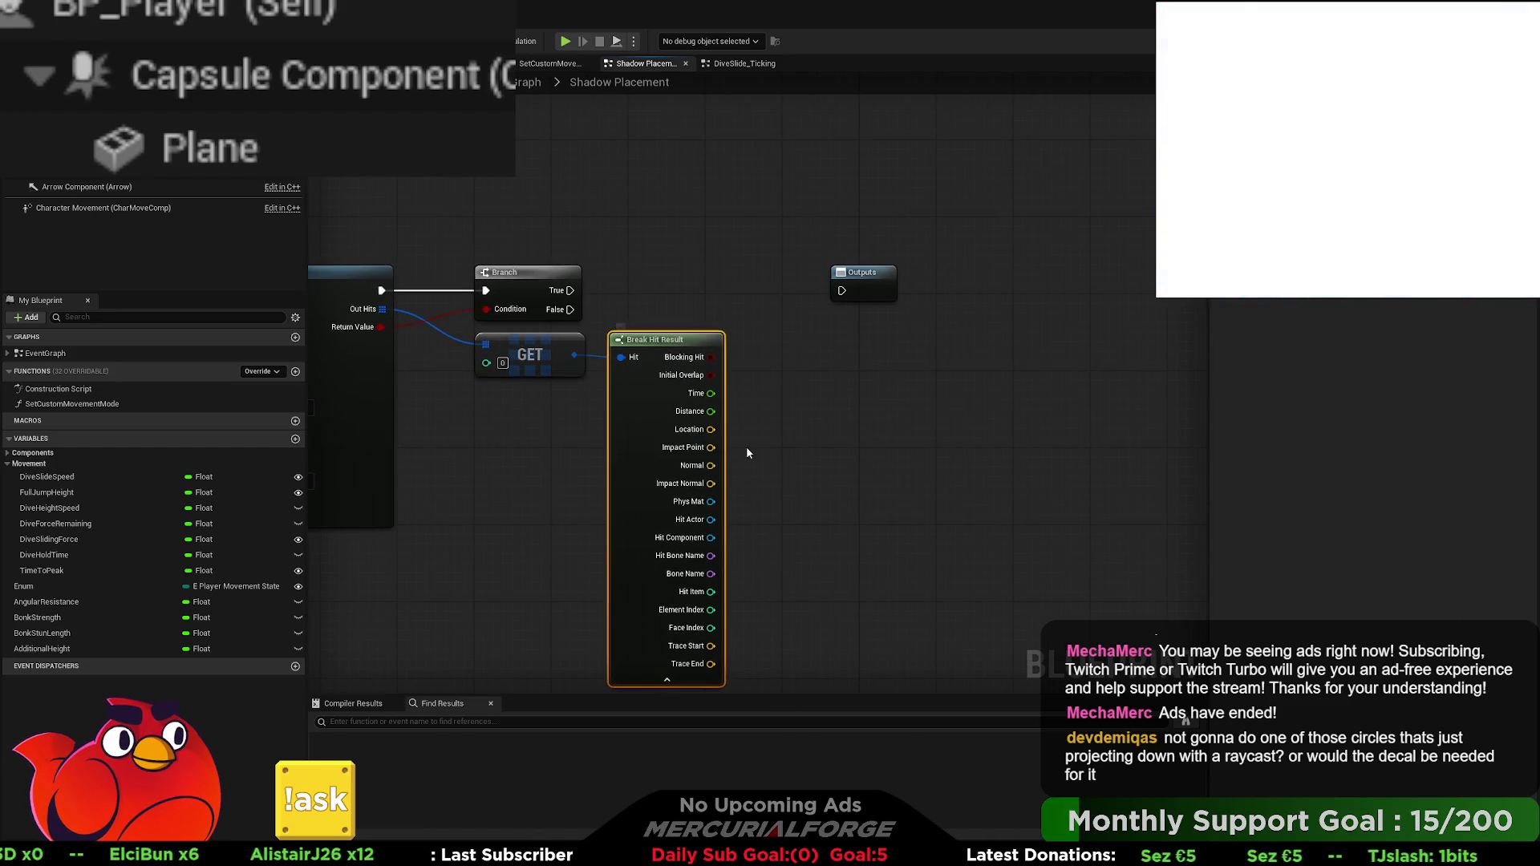
{"action": "mouse_move", "coordinate": [747, 452]}
{"action": "left_mouse_down"}
{"action": "mouse_move", "coordinate": [802, 454]}
{"action": "mouse_move", "coordinate": [849, 352]}
{"action": "left_mouse_up"}
{"action": "left_click", "coordinate": [282, 162]}
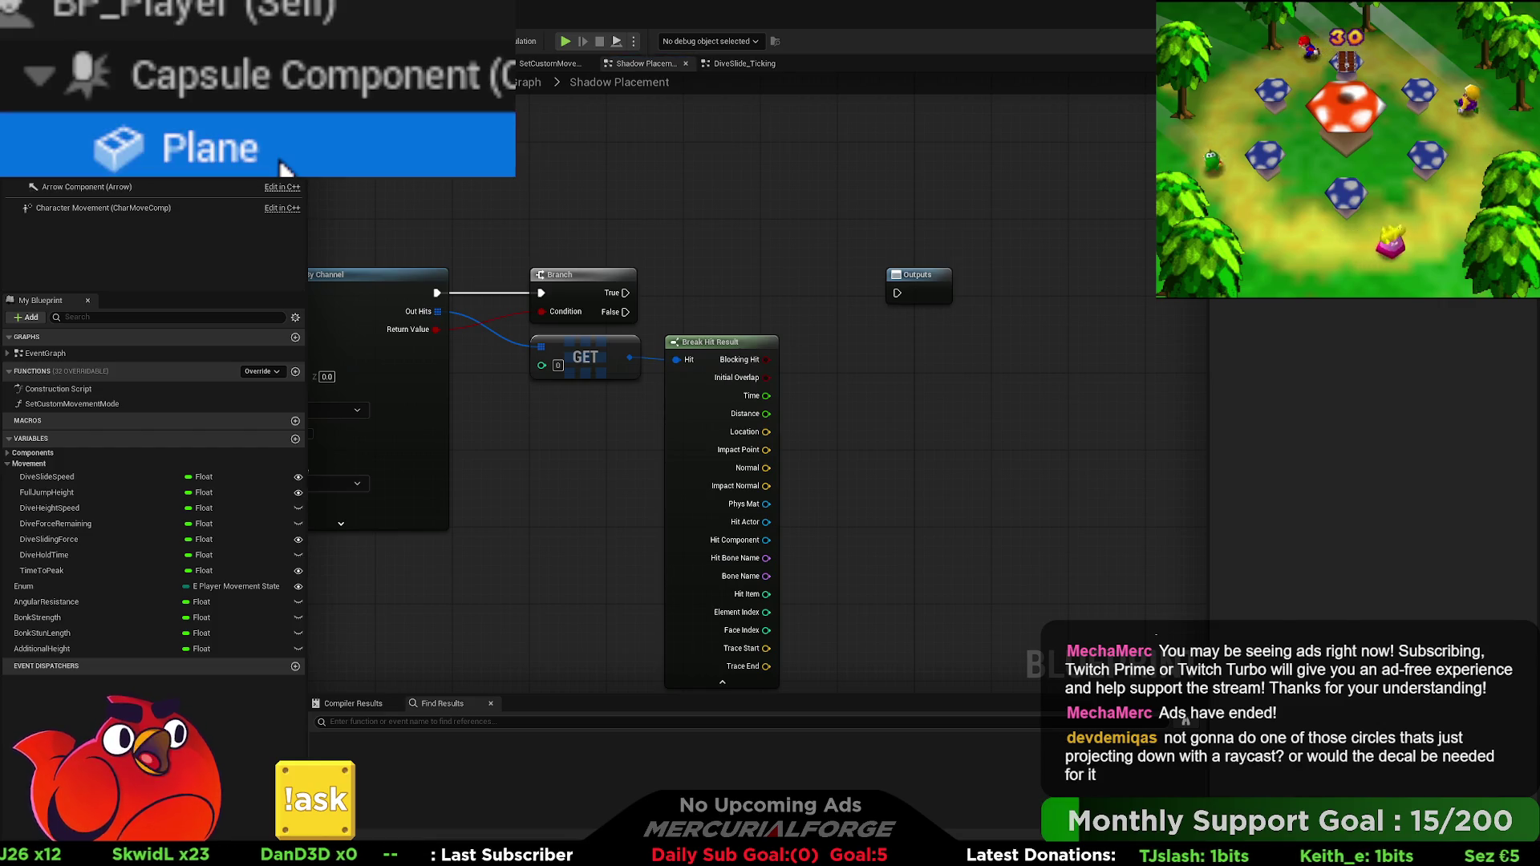
Step: Rename the Plane component to ShadowPlane and place its reference in the graph
{"action": "key", "text": "F2"}
{"action": "type", "text": "ShadowPlane"}
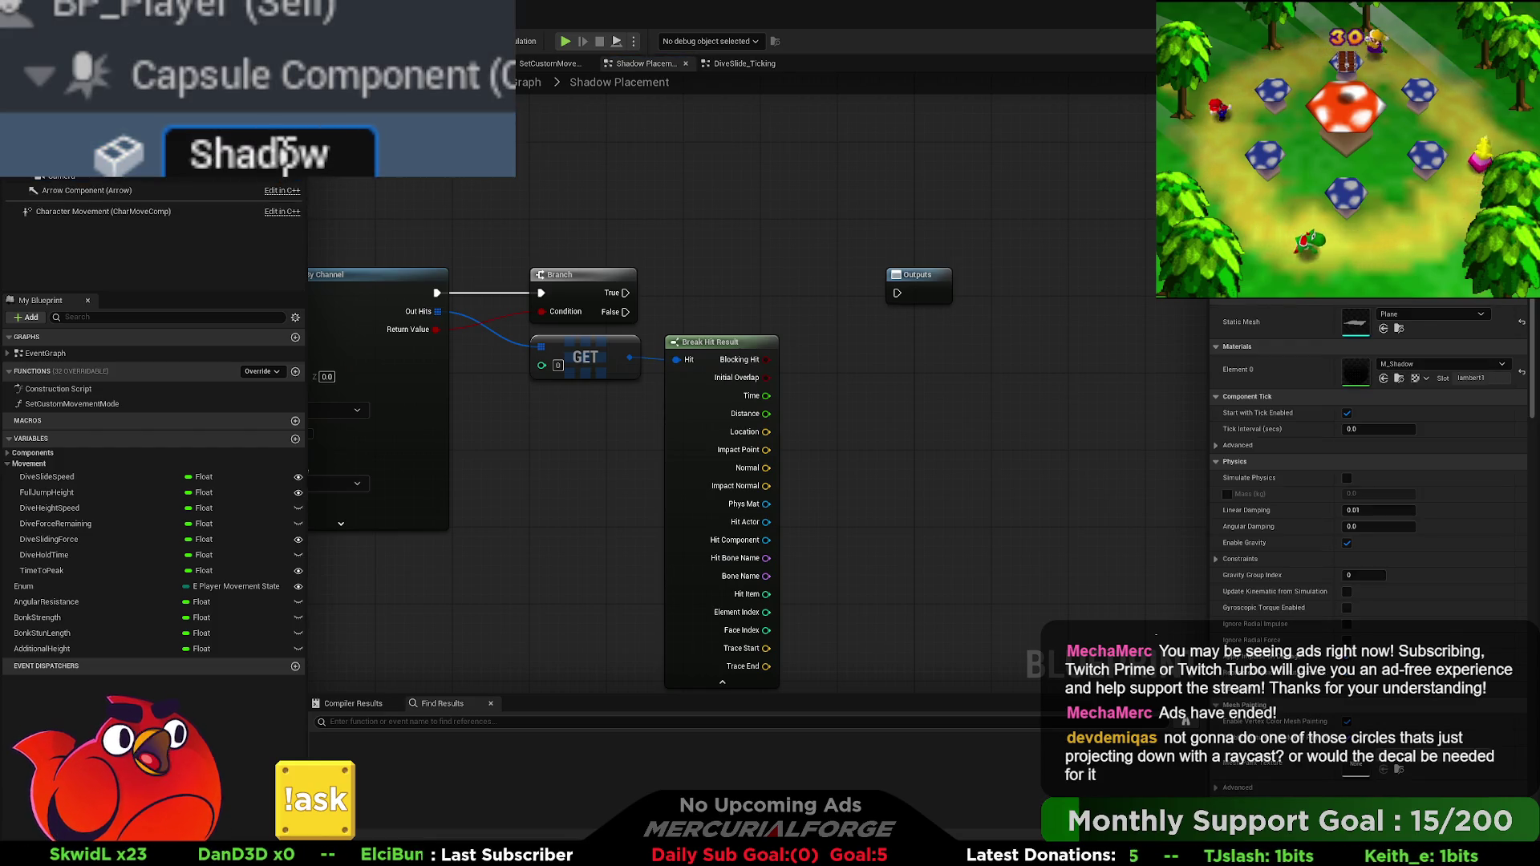
{"action": "key", "text": "Return"}
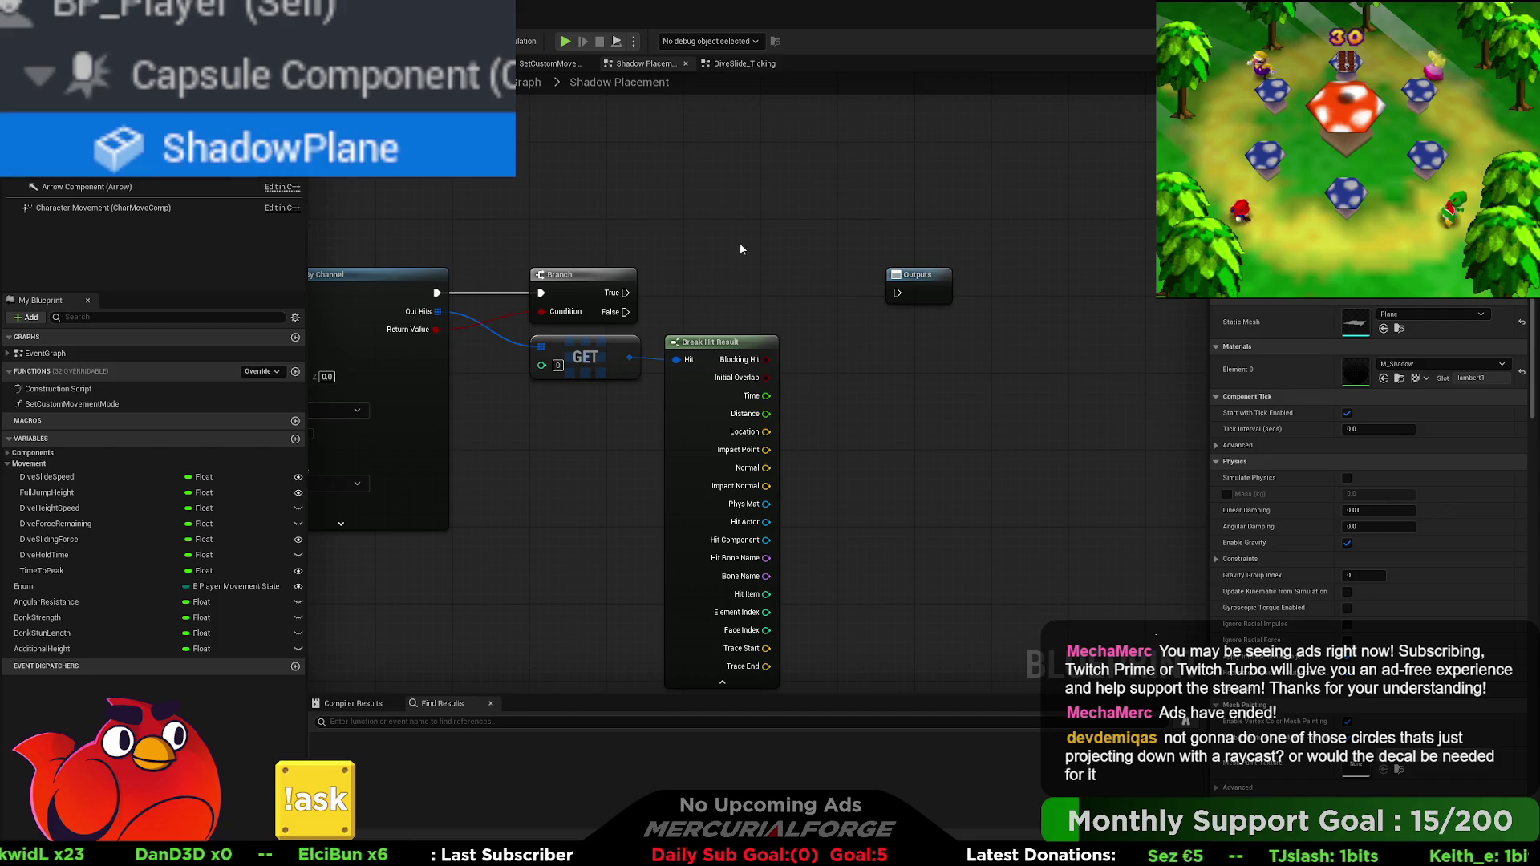
{"action": "mouse_move", "coordinate": [281, 168]}
{"action": "left_mouse_down"}
{"action": "mouse_move", "coordinate": [886, 365]}
{"action": "mouse_move", "coordinate": [985, 344]}
{"action": "left_mouse_up"}
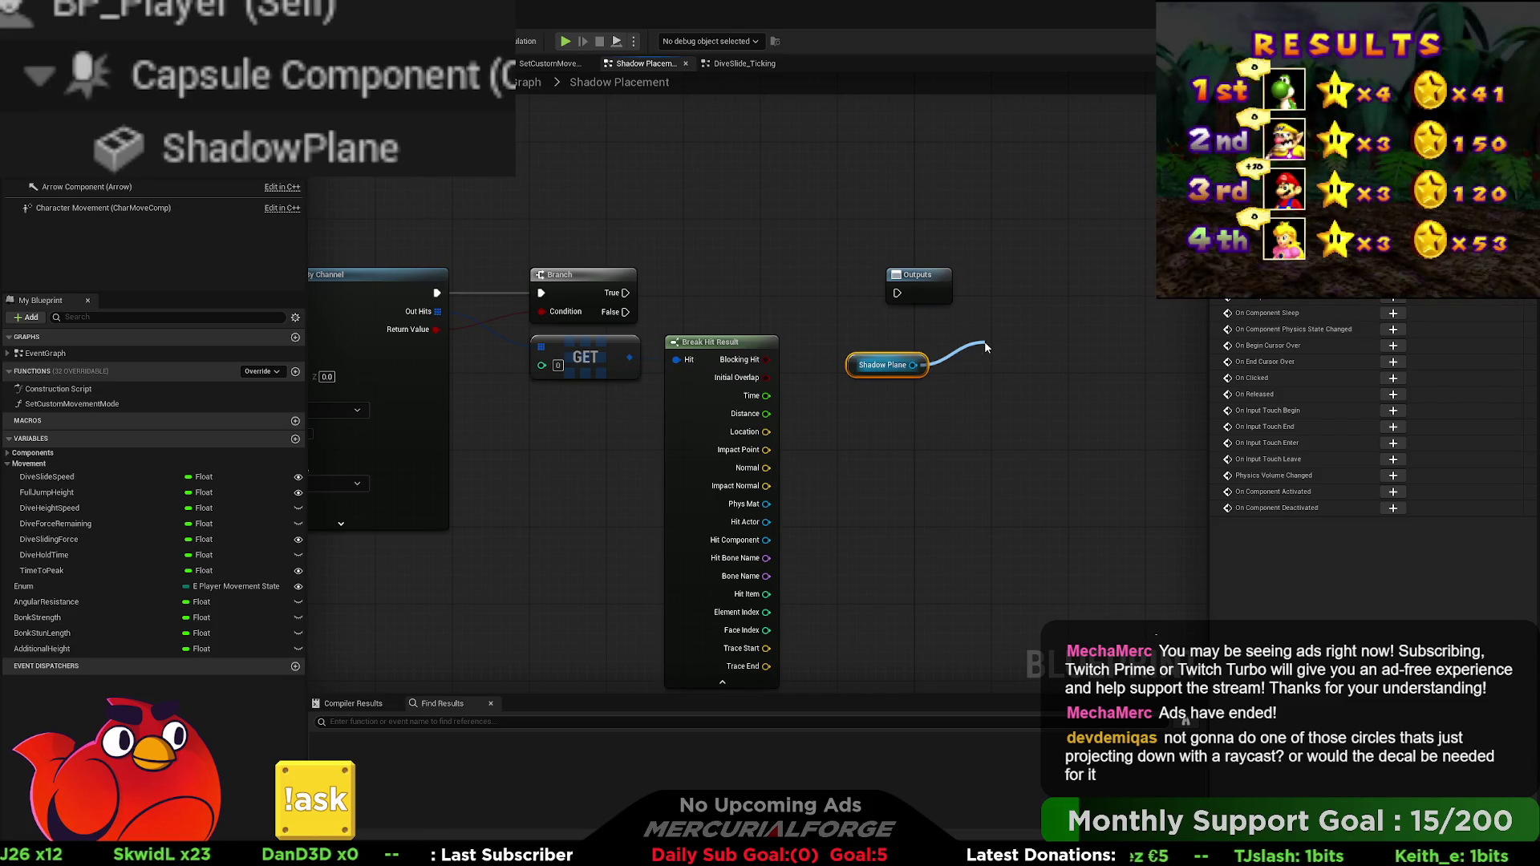
Step: Add Set Relative Location for Shadow Plane, wired from Branch True to Outputs
{"action": "key", "text": "Return"}
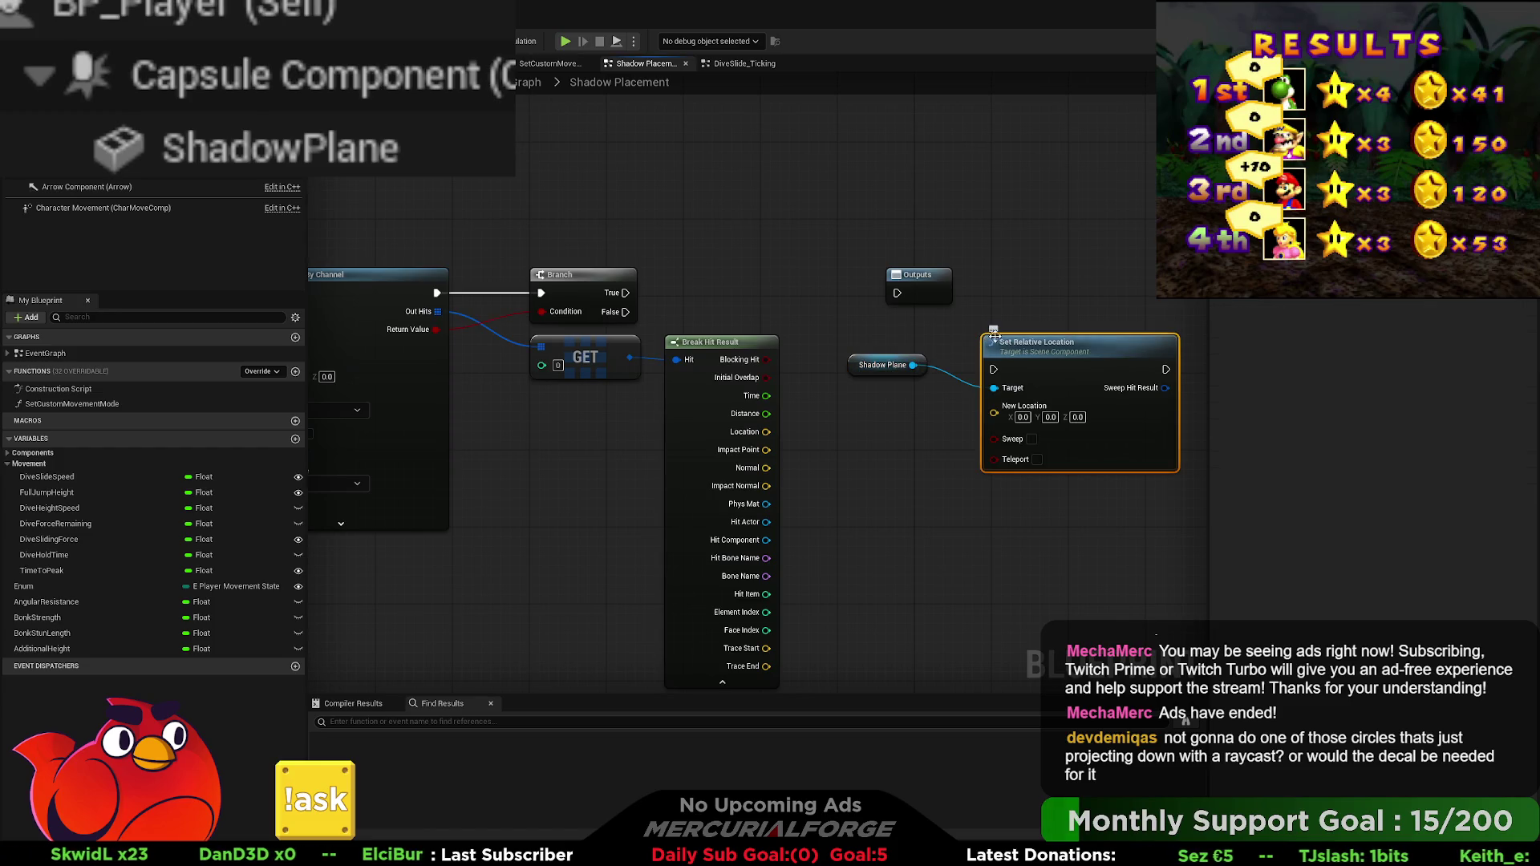
{"action": "left_click_drag", "start_coordinate": [994, 335], "coordinate": [766, 325]}
{"action": "left_click_drag", "start_coordinate": [741, 267], "coordinate": [1073, 272]}
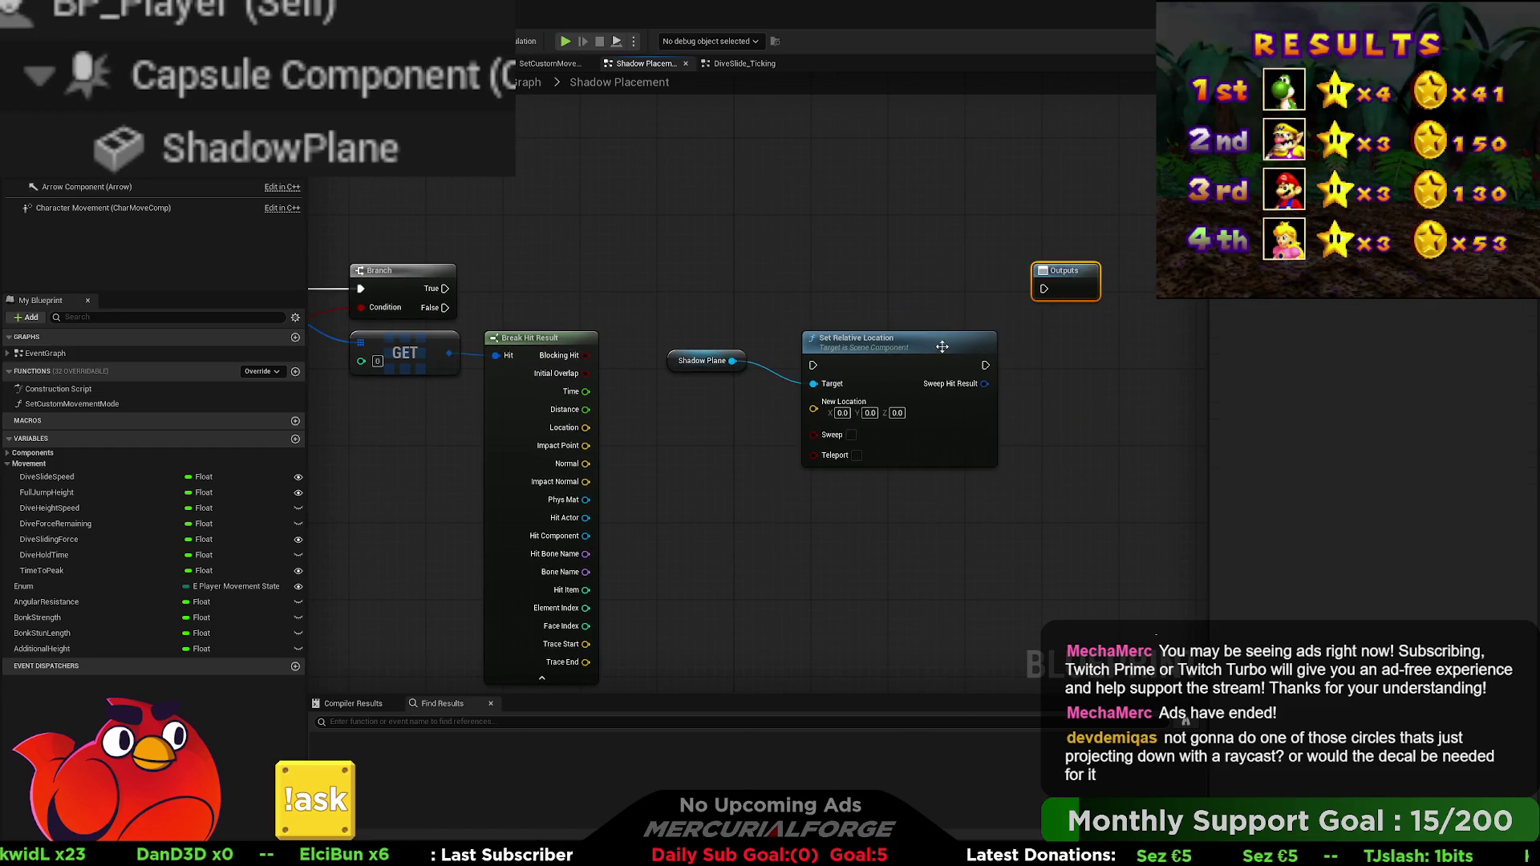
{"action": "left_click_drag", "start_coordinate": [912, 314], "coordinate": [695, 395]}
{"action": "mouse_move", "coordinate": [893, 343]}
{"action": "left_mouse_down"}
{"action": "mouse_move", "coordinate": [877, 281]}
{"action": "mouse_move", "coordinate": [855, 276]}
{"action": "left_mouse_up"}
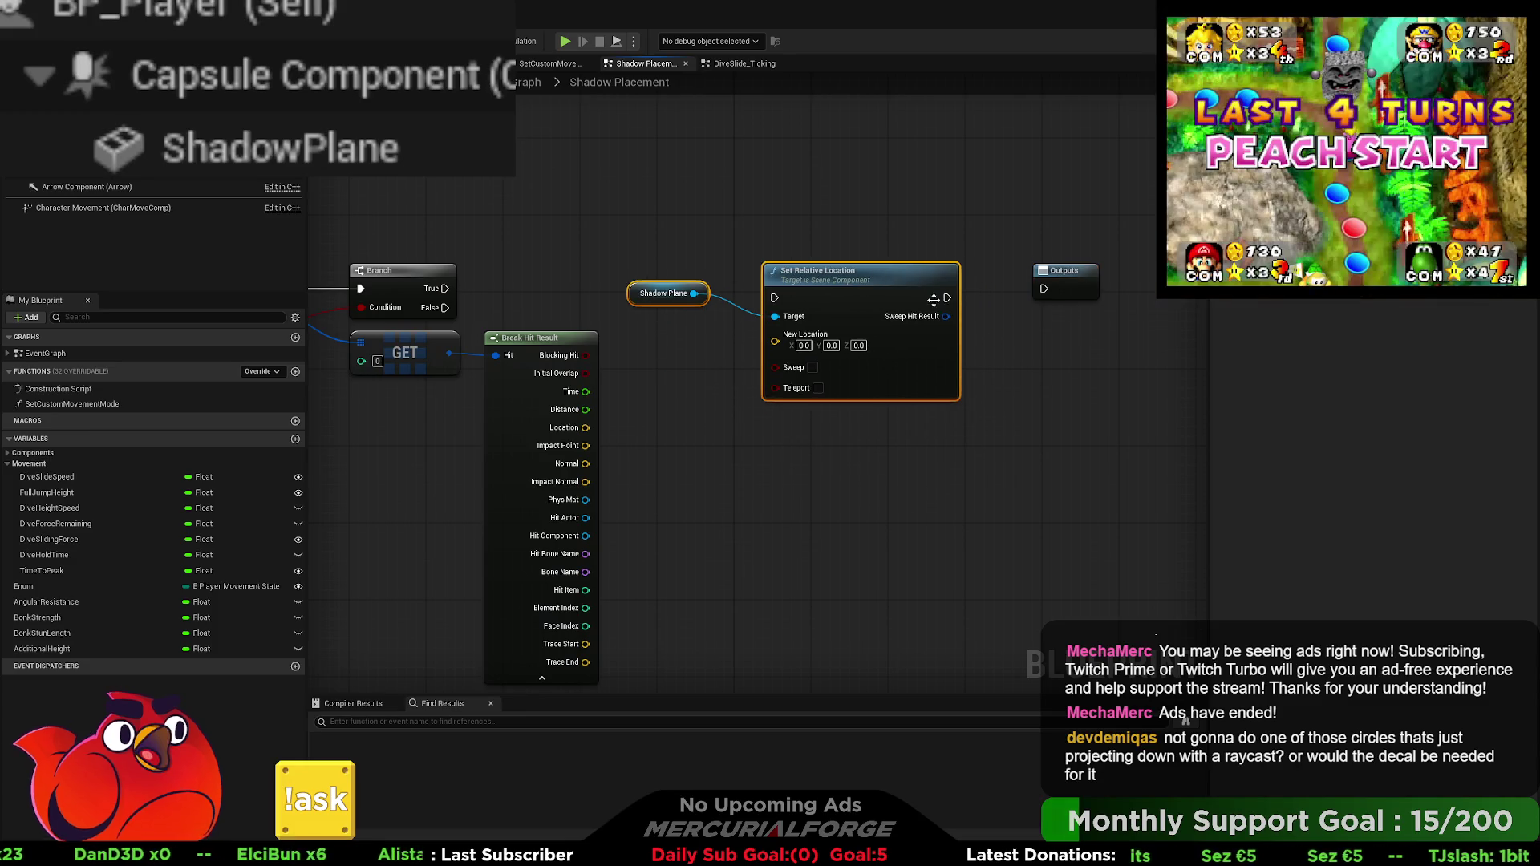
{"action": "mouse_move", "coordinate": [1043, 289]}
{"action": "left_mouse_down"}
{"action": "mouse_move", "coordinate": [968, 300]}
{"action": "mouse_move", "coordinate": [922, 278]}
{"action": "left_mouse_up"}
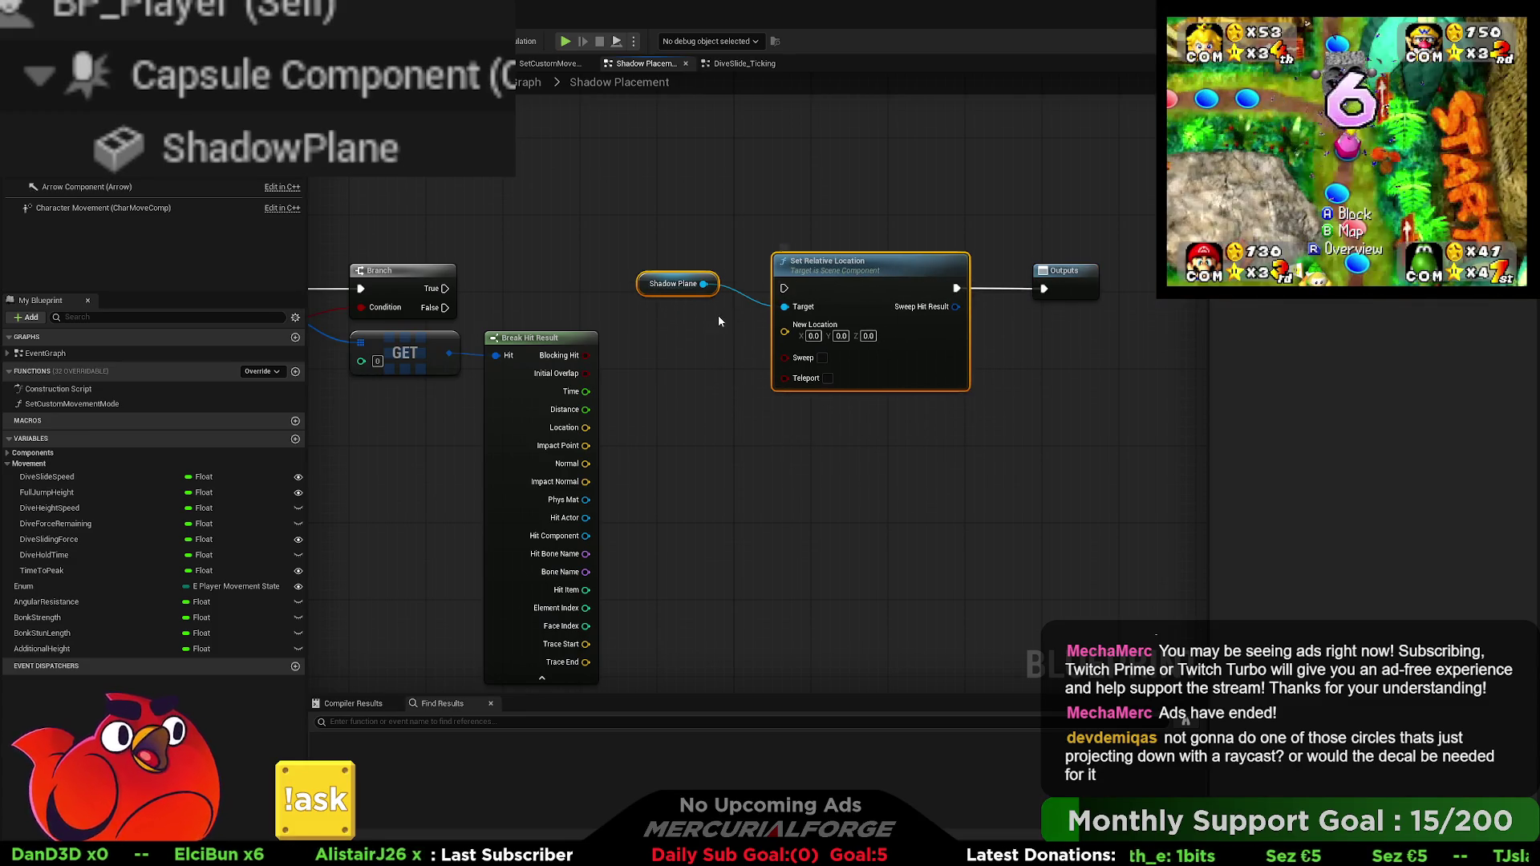
{"action": "mouse_move", "coordinate": [674, 294]}
{"action": "left_mouse_down"}
{"action": "mouse_move", "coordinate": [841, 431]}
{"action": "mouse_move", "coordinate": [850, 422]}
{"action": "left_mouse_up"}
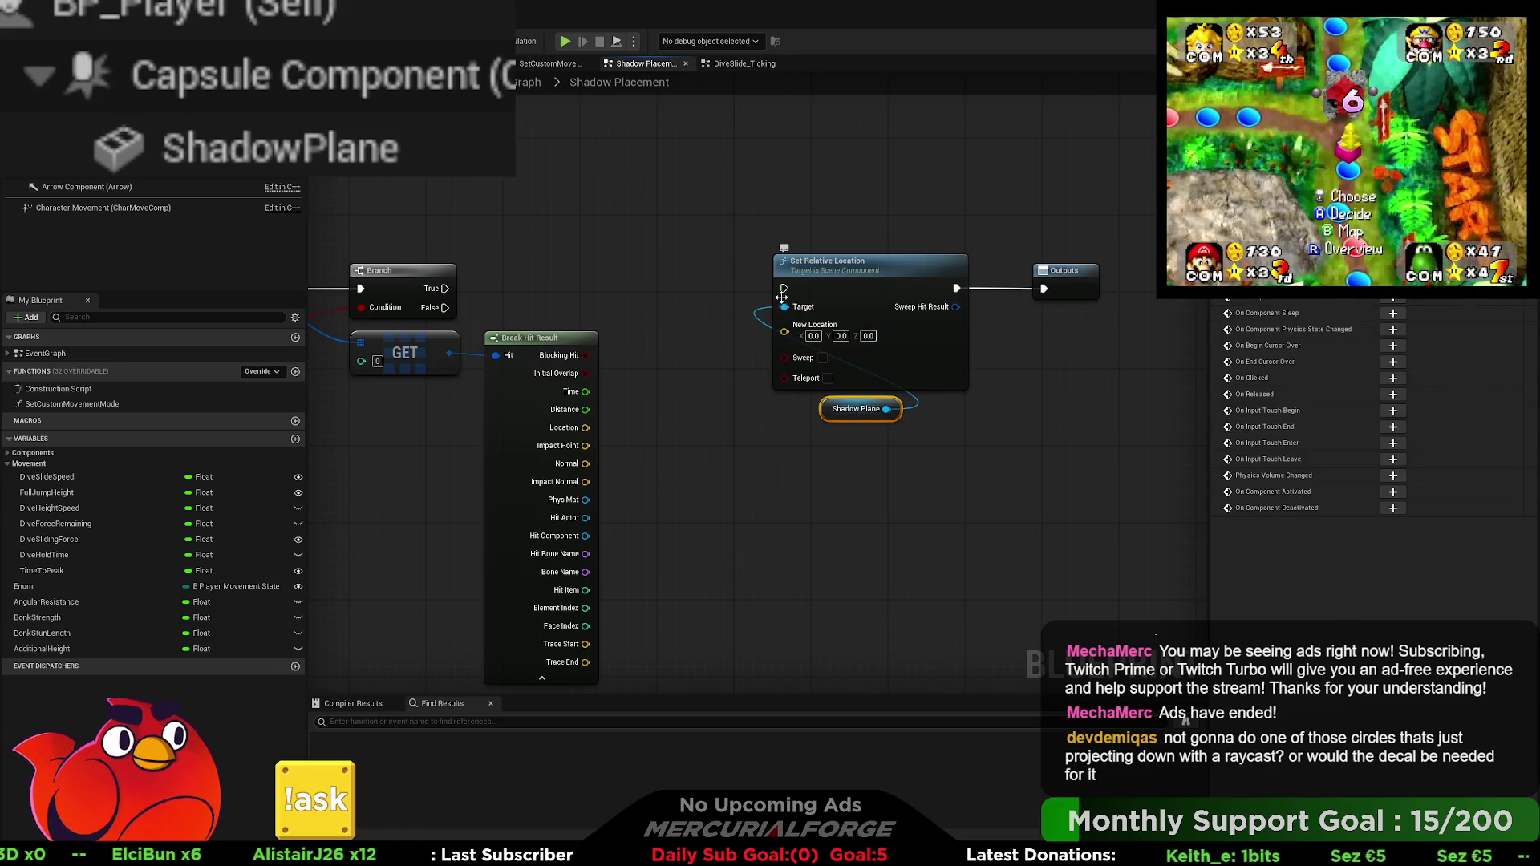
{"action": "left_click_drag", "start_coordinate": [784, 288], "coordinate": [445, 290]}
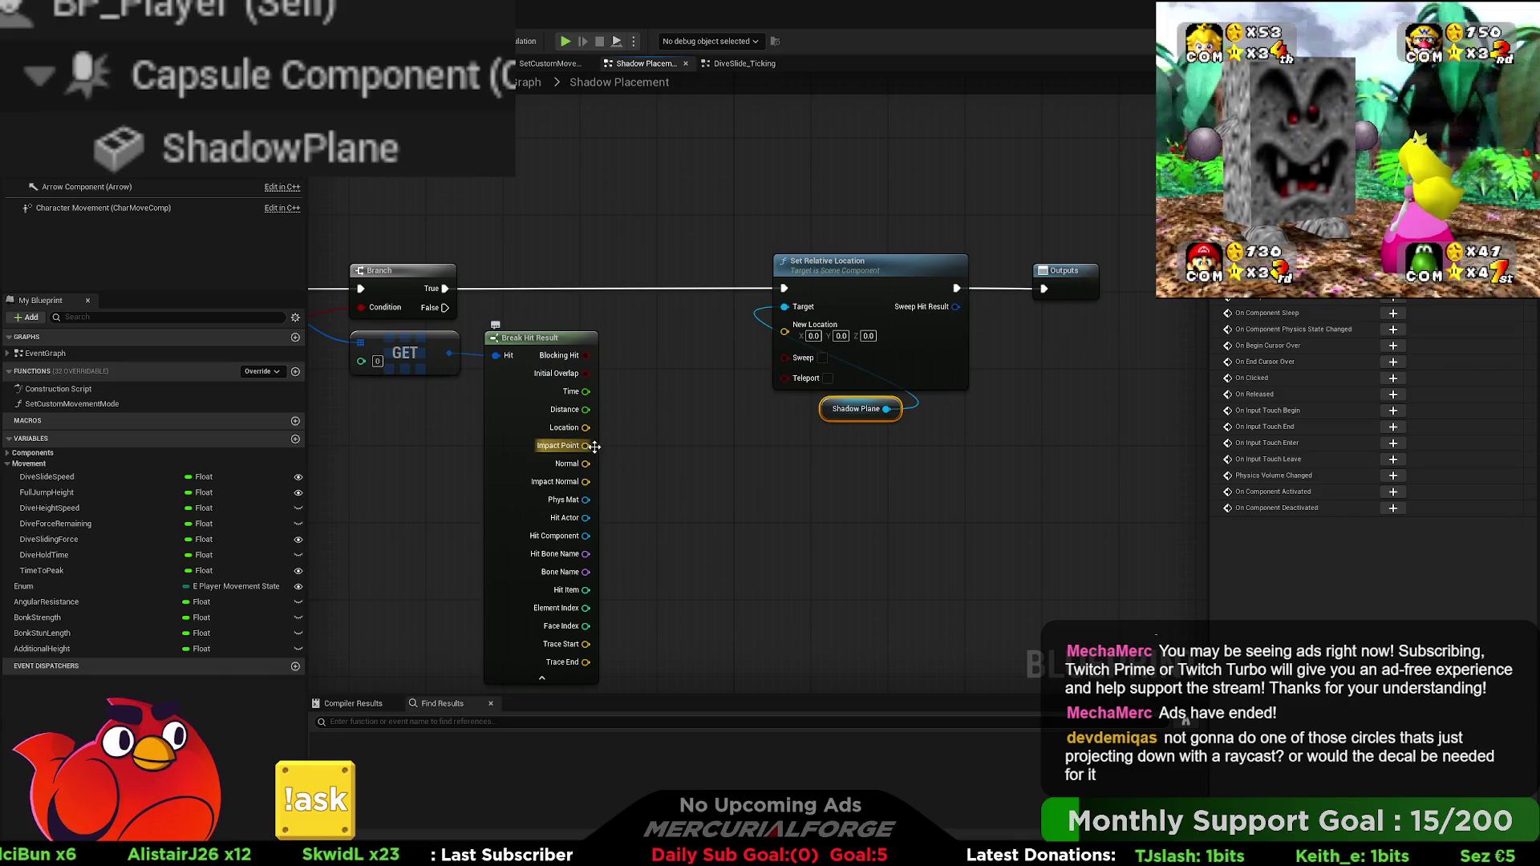
Step: Shift Set Relative Location, Shadow Plane and Outputs further right of Break Hit Result
{"action": "left_click_drag", "start_coordinate": [589, 451], "coordinate": [674, 435]}
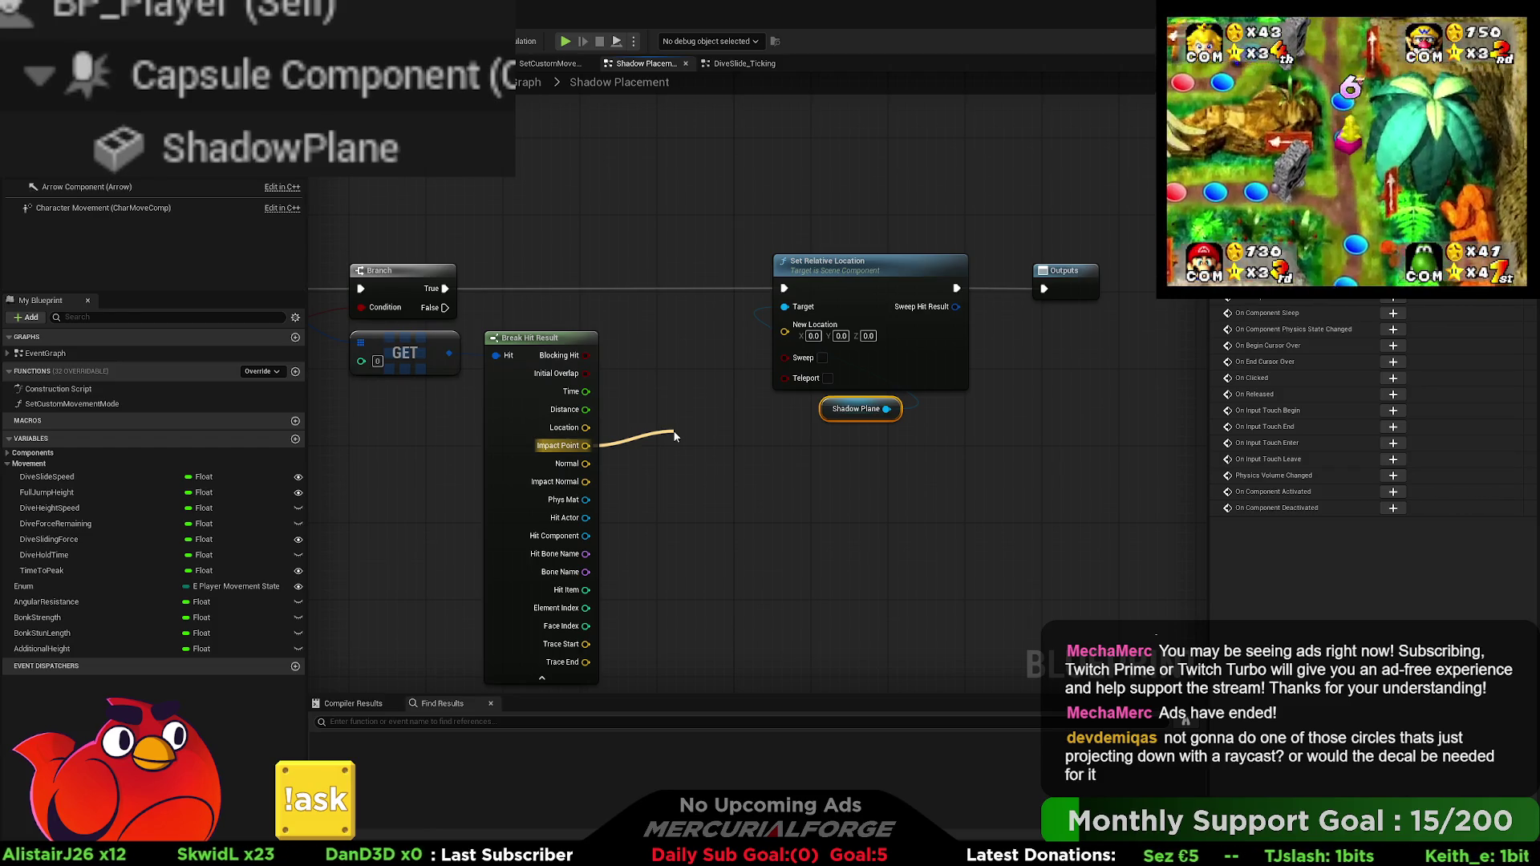
{"action": "left_click_drag", "start_coordinate": [675, 436], "coordinate": [677, 425]}
{"action": "left_click", "coordinate": [684, 380]}
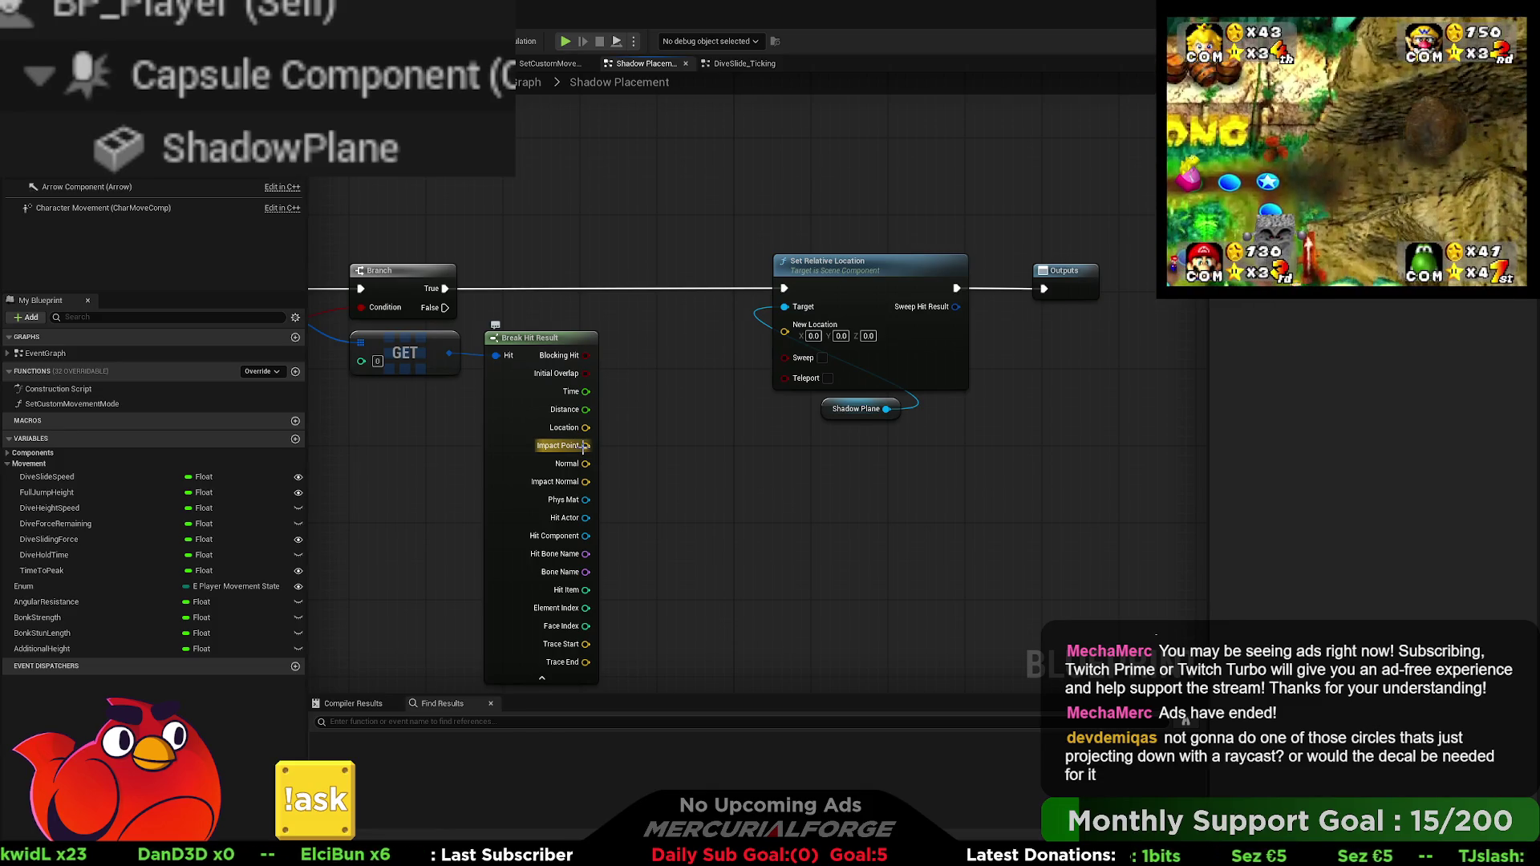
{"action": "left_click_drag", "start_coordinate": [1070, 431], "coordinate": [788, 253]}
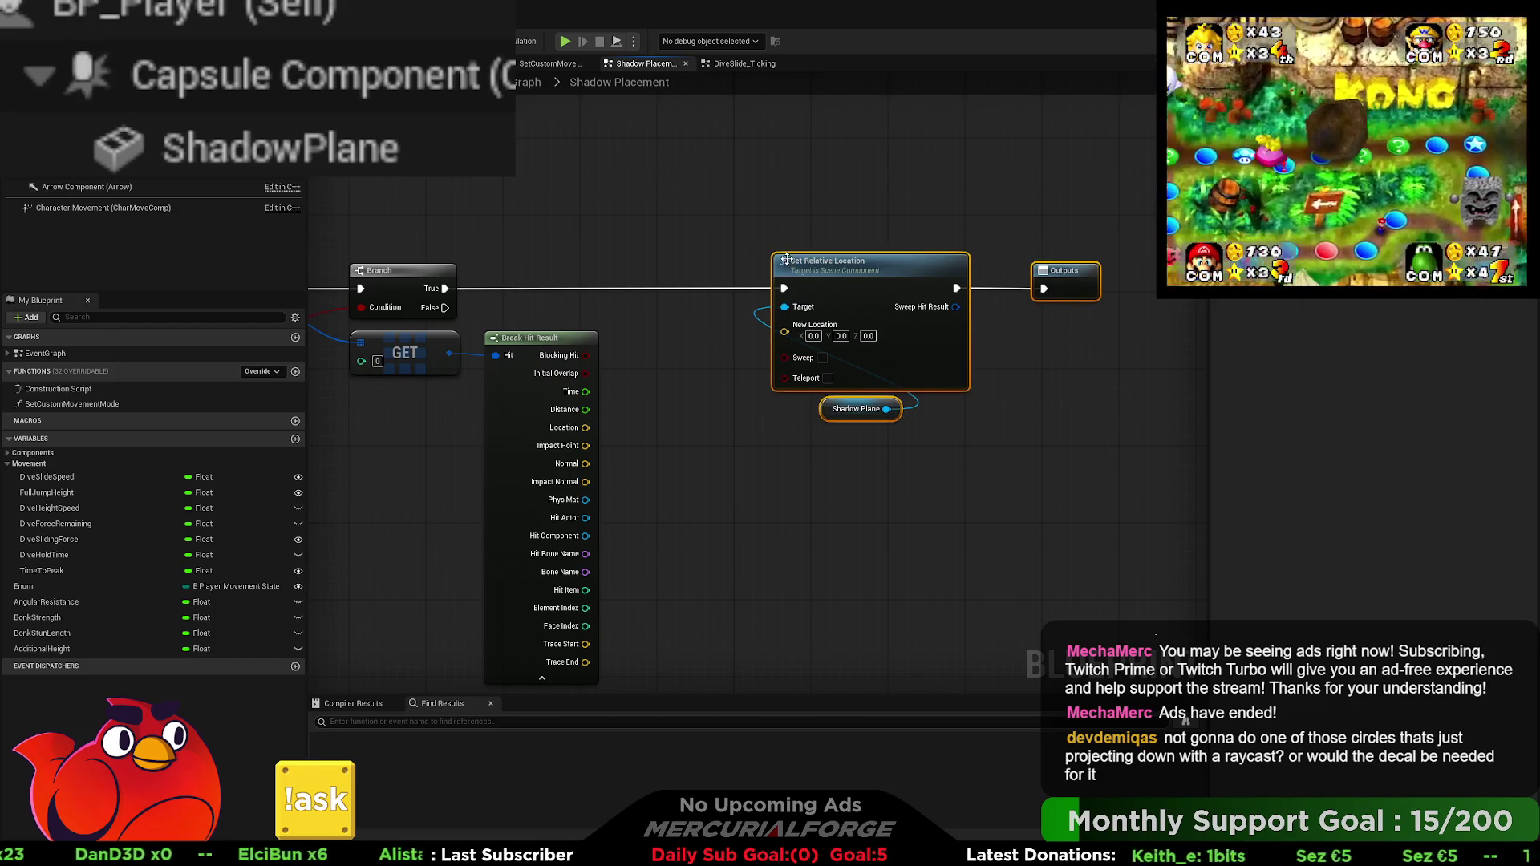
{"action": "key", "text": "f"}
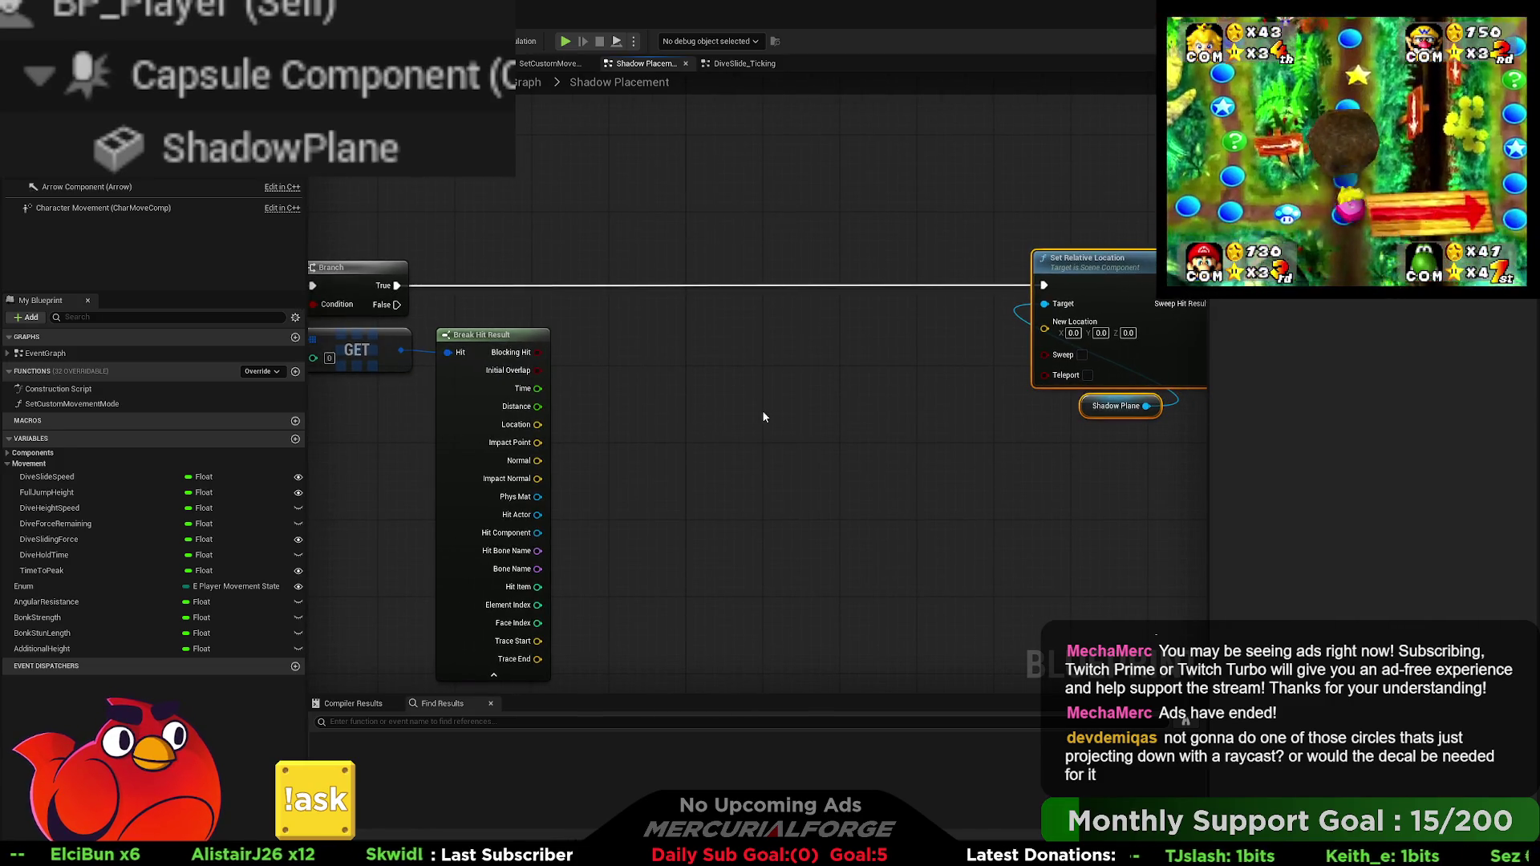
{"action": "left_click_drag", "start_coordinate": [760, 395], "coordinate": [1110, 373]}
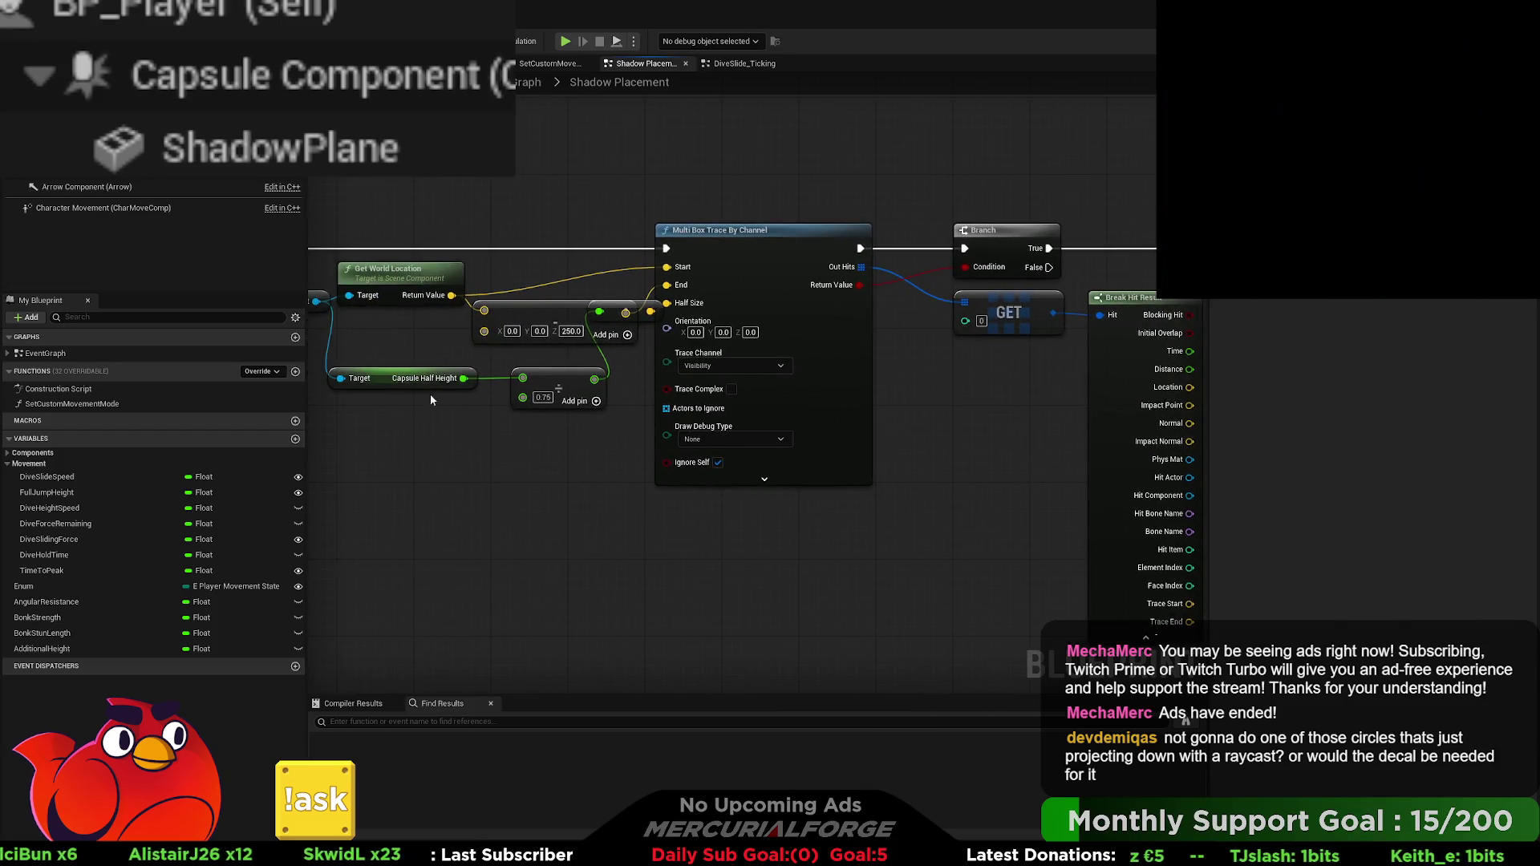
{"action": "left_click_drag", "start_coordinate": [430, 393], "coordinate": [600, 412]}
{"action": "left_click_drag", "start_coordinate": [530, 320], "coordinate": [418, 320]}
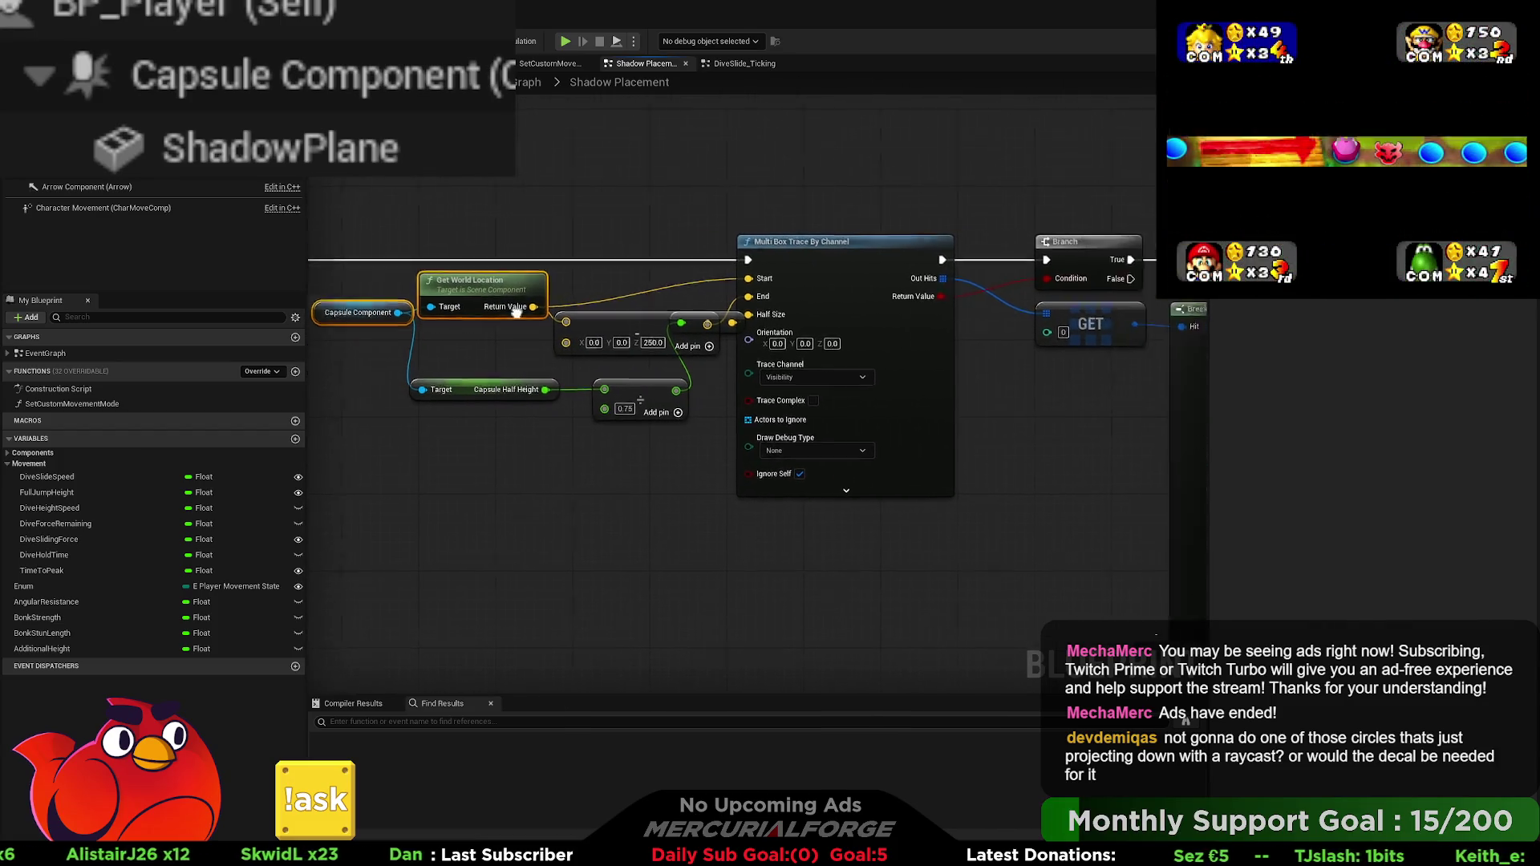
{"action": "left_click_drag", "start_coordinate": [1083, 321], "coordinate": [573, 317]}
{"action": "left_click_drag", "start_coordinate": [1031, 292], "coordinate": [766, 326]}
{"action": "left_click_drag", "start_coordinate": [751, 385], "coordinate": [723, 386]}
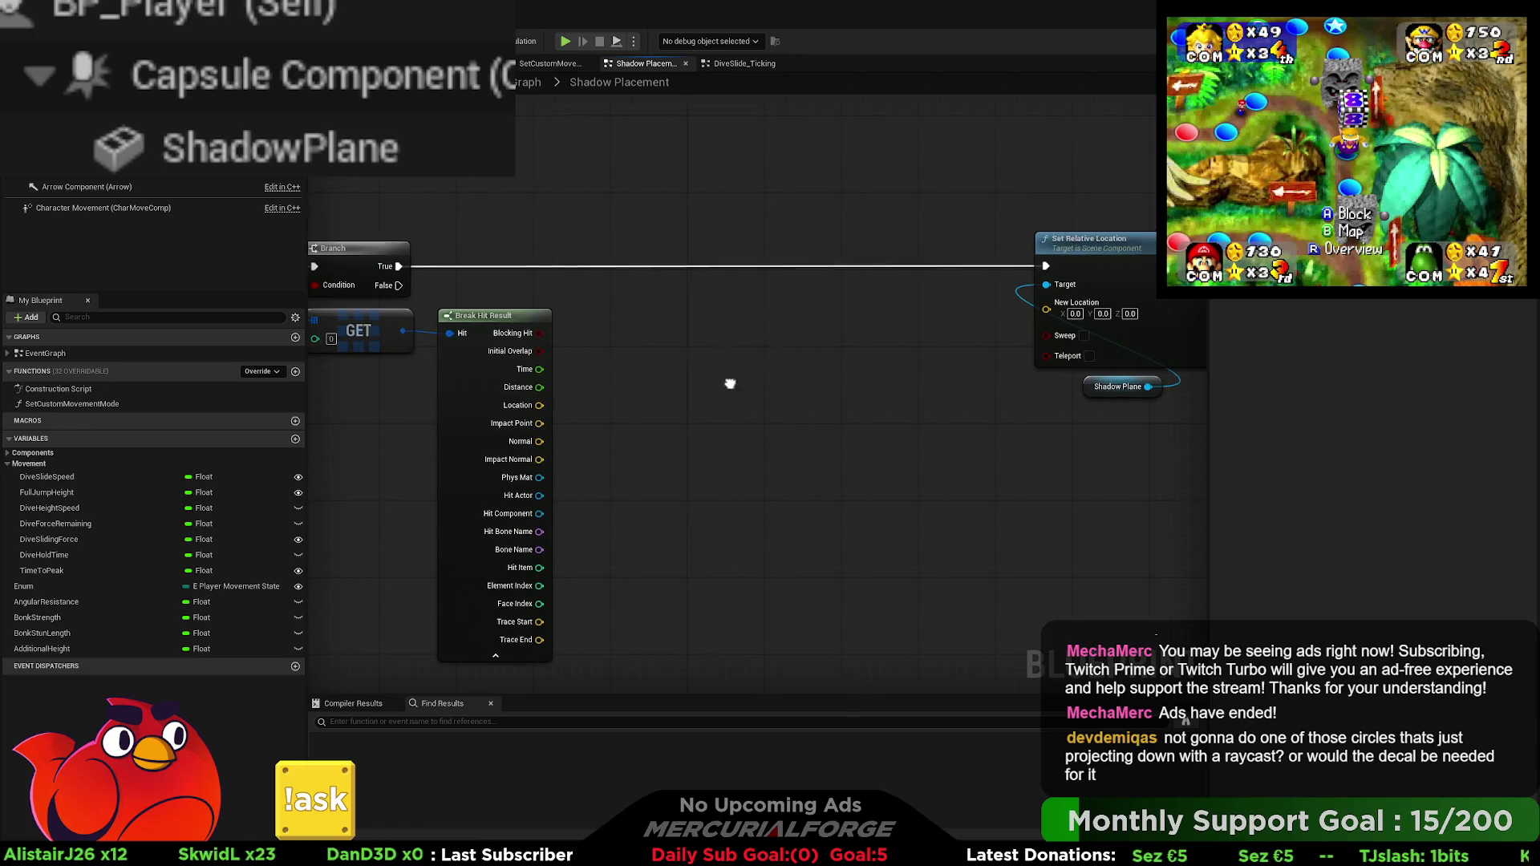
Step: Paste another Capsule Component with Get World Location and split its Return Value into X, Y, Z
{"action": "key", "text": "ctrl+v"}
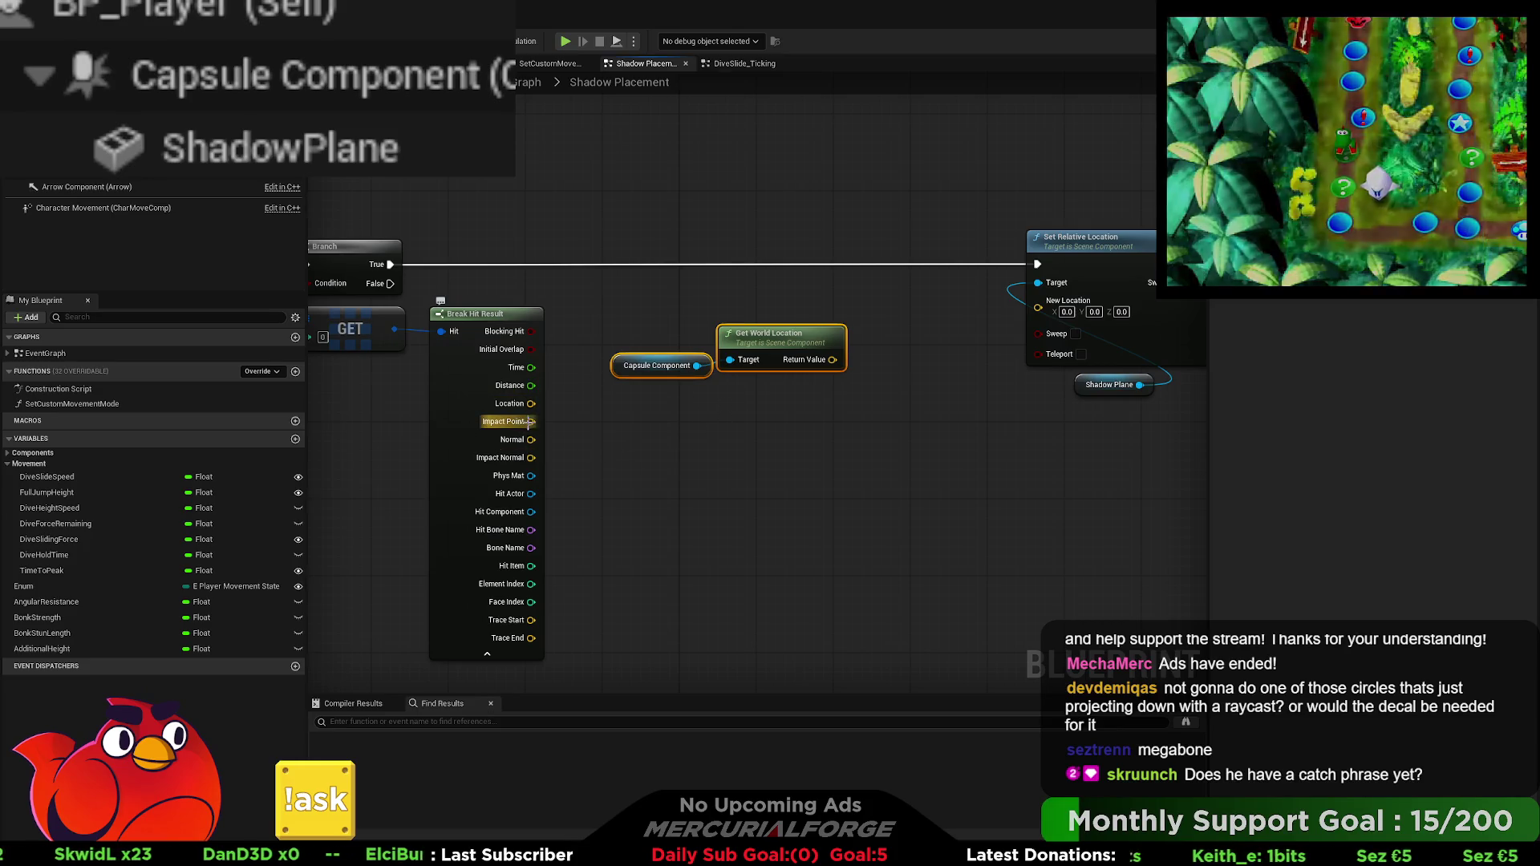
{"action": "left_click_drag", "start_coordinate": [526, 421], "coordinate": [738, 423]}
{"action": "left_click", "coordinate": [774, 396]}
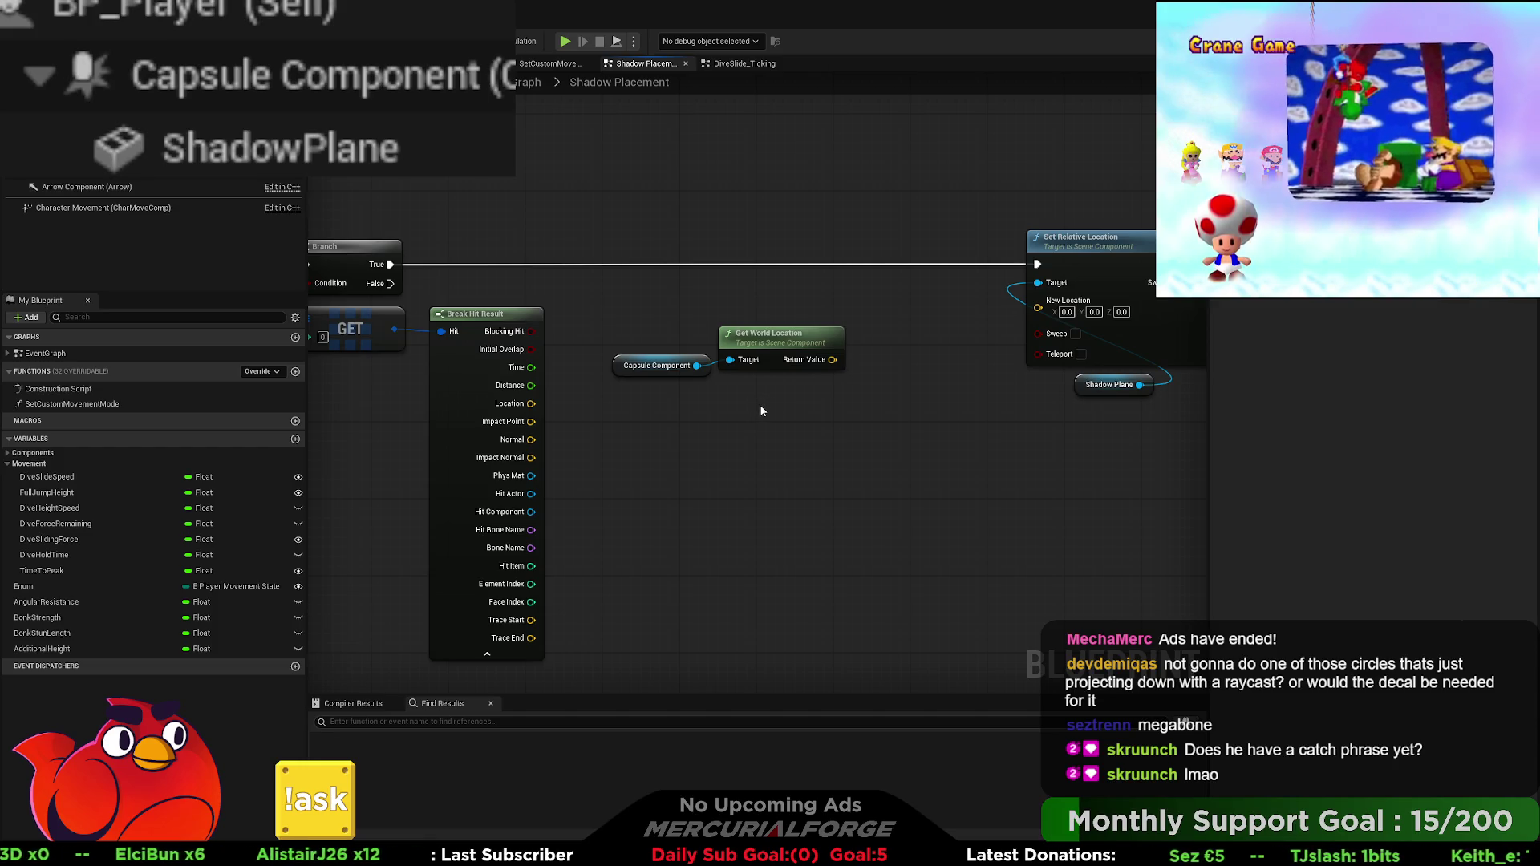
{"action": "mouse_move", "coordinate": [833, 359]}
{"action": "left_mouse_down"}
{"action": "mouse_move", "coordinate": [897, 292]}
{"action": "mouse_move", "coordinate": [815, 301]}
{"action": "mouse_move", "coordinate": [627, 401]}
{"action": "left_mouse_up"}
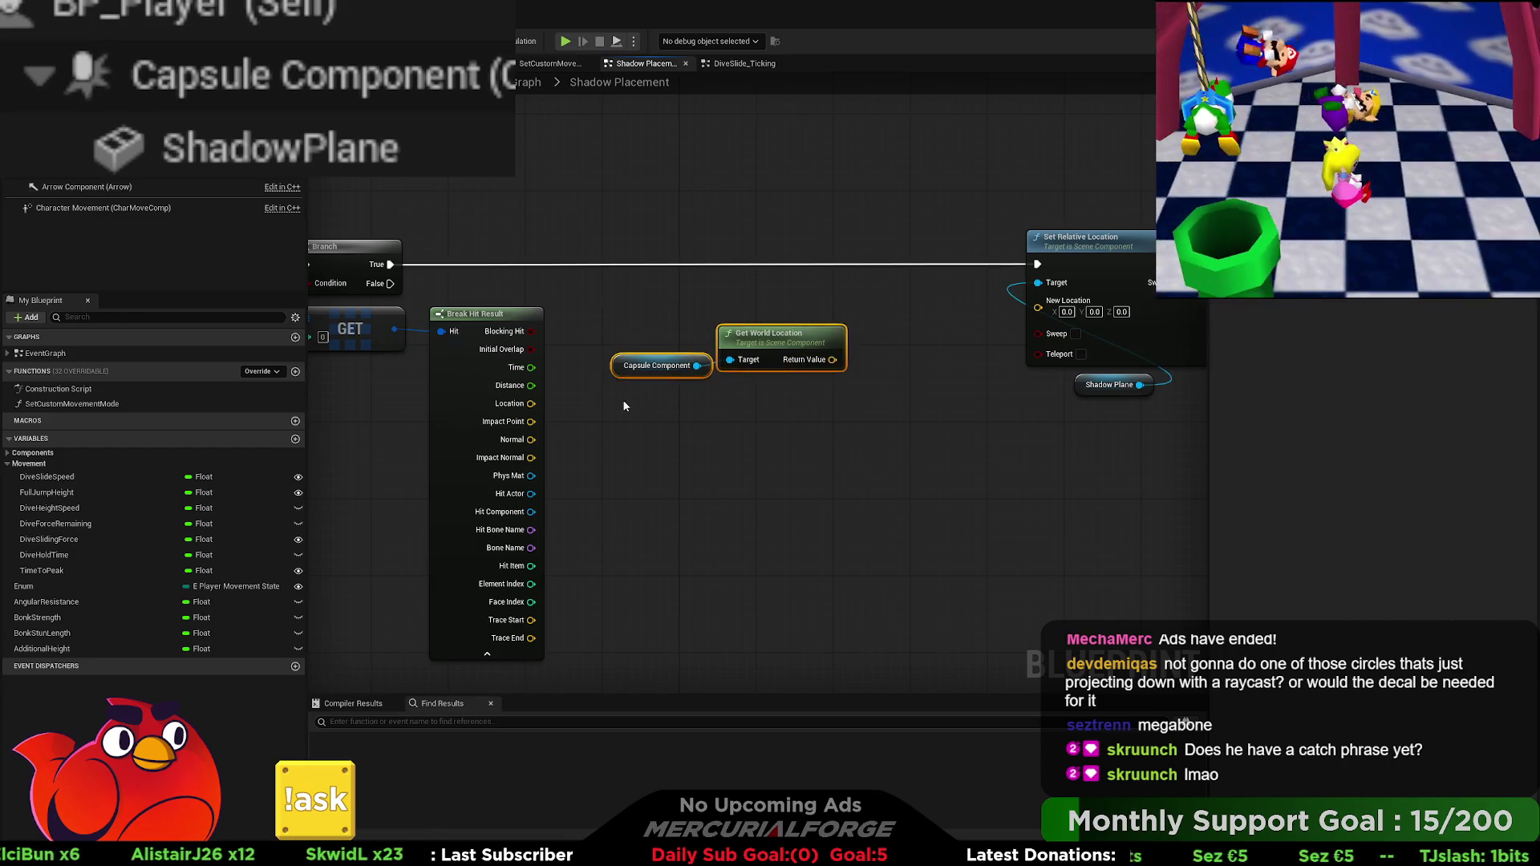
{"action": "mouse_move", "coordinate": [782, 338]}
{"action": "left_mouse_down"}
{"action": "mouse_move", "coordinate": [766, 359]}
{"action": "mouse_move", "coordinate": [797, 318]}
{"action": "mouse_move", "coordinate": [642, 232]}
{"action": "mouse_move", "coordinate": [748, 338]}
{"action": "mouse_move", "coordinate": [718, 476]}
{"action": "mouse_move", "coordinate": [720, 293]}
{"action": "left_mouse_up"}
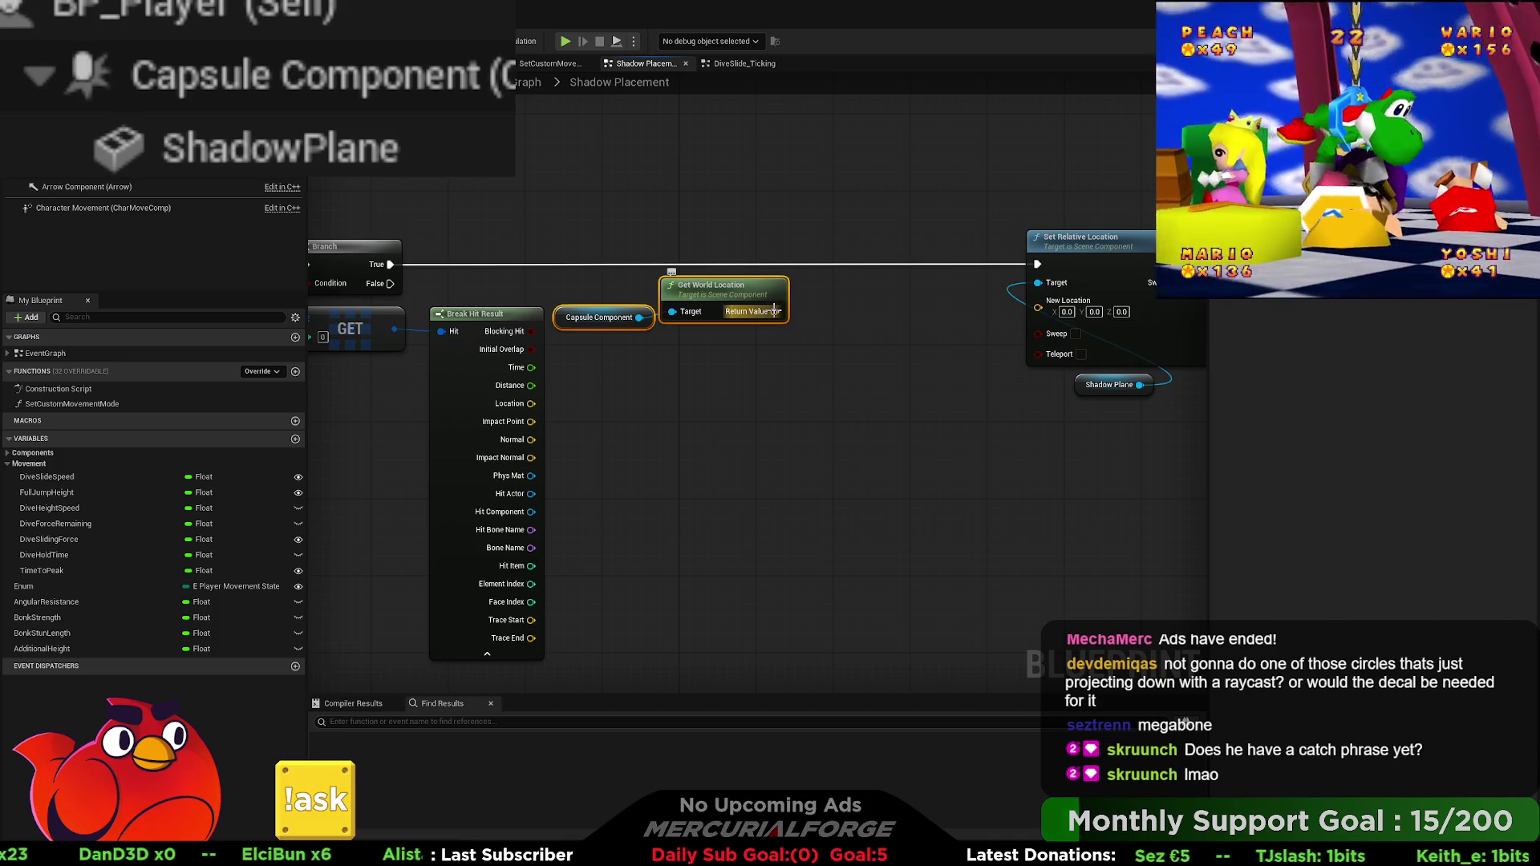
{"action": "mouse_move", "coordinate": [774, 311]}
{"action": "left_mouse_down"}
{"action": "mouse_move", "coordinate": [800, 396]}
{"action": "mouse_move", "coordinate": [823, 365]}
{"action": "left_mouse_up"}
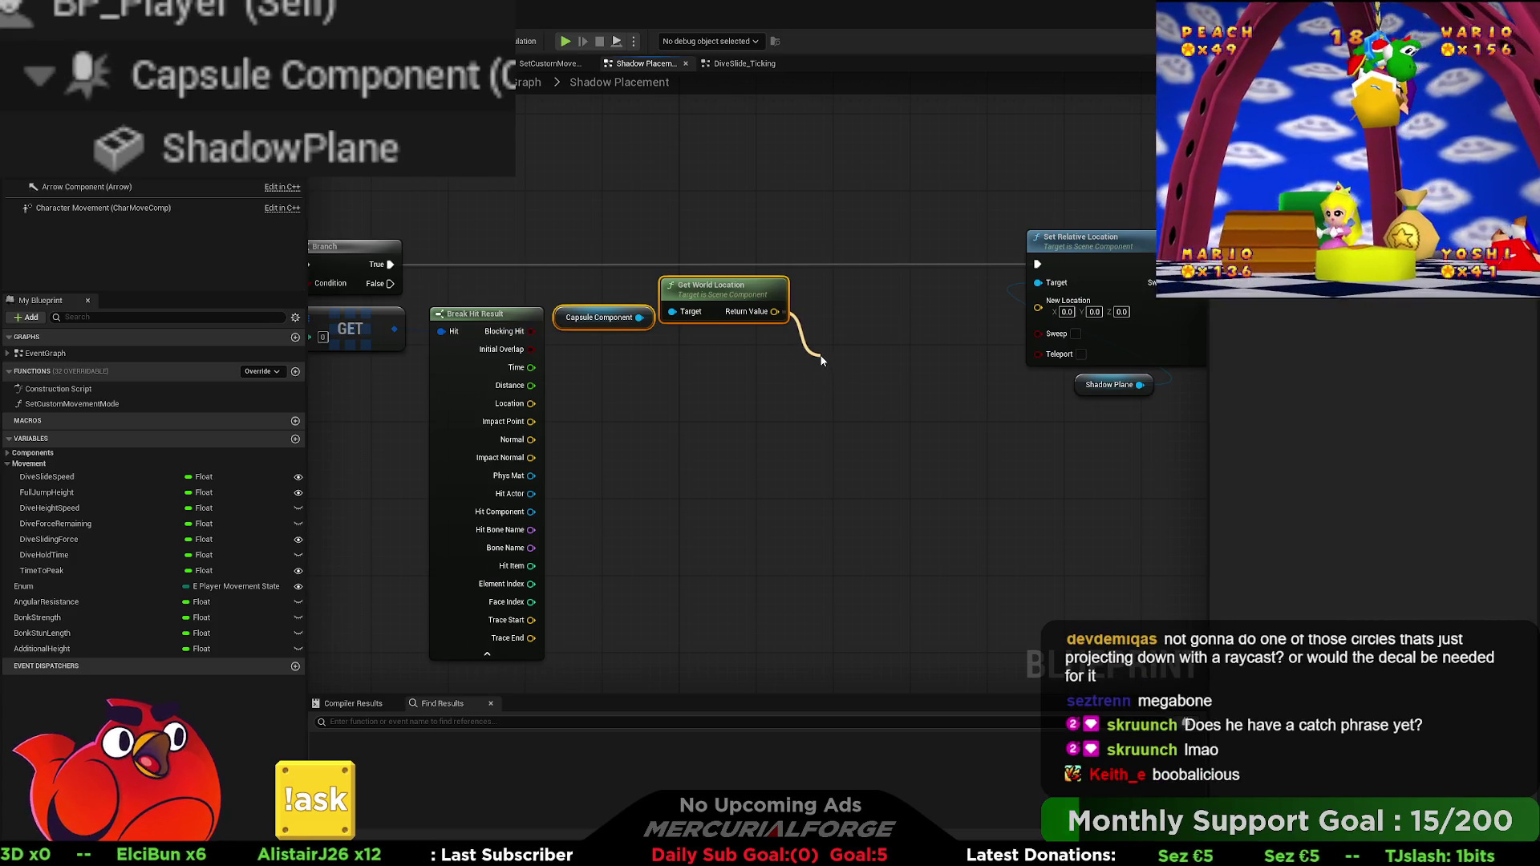
{"action": "left_click_drag", "start_coordinate": [821, 361], "coordinate": [743, 320]}
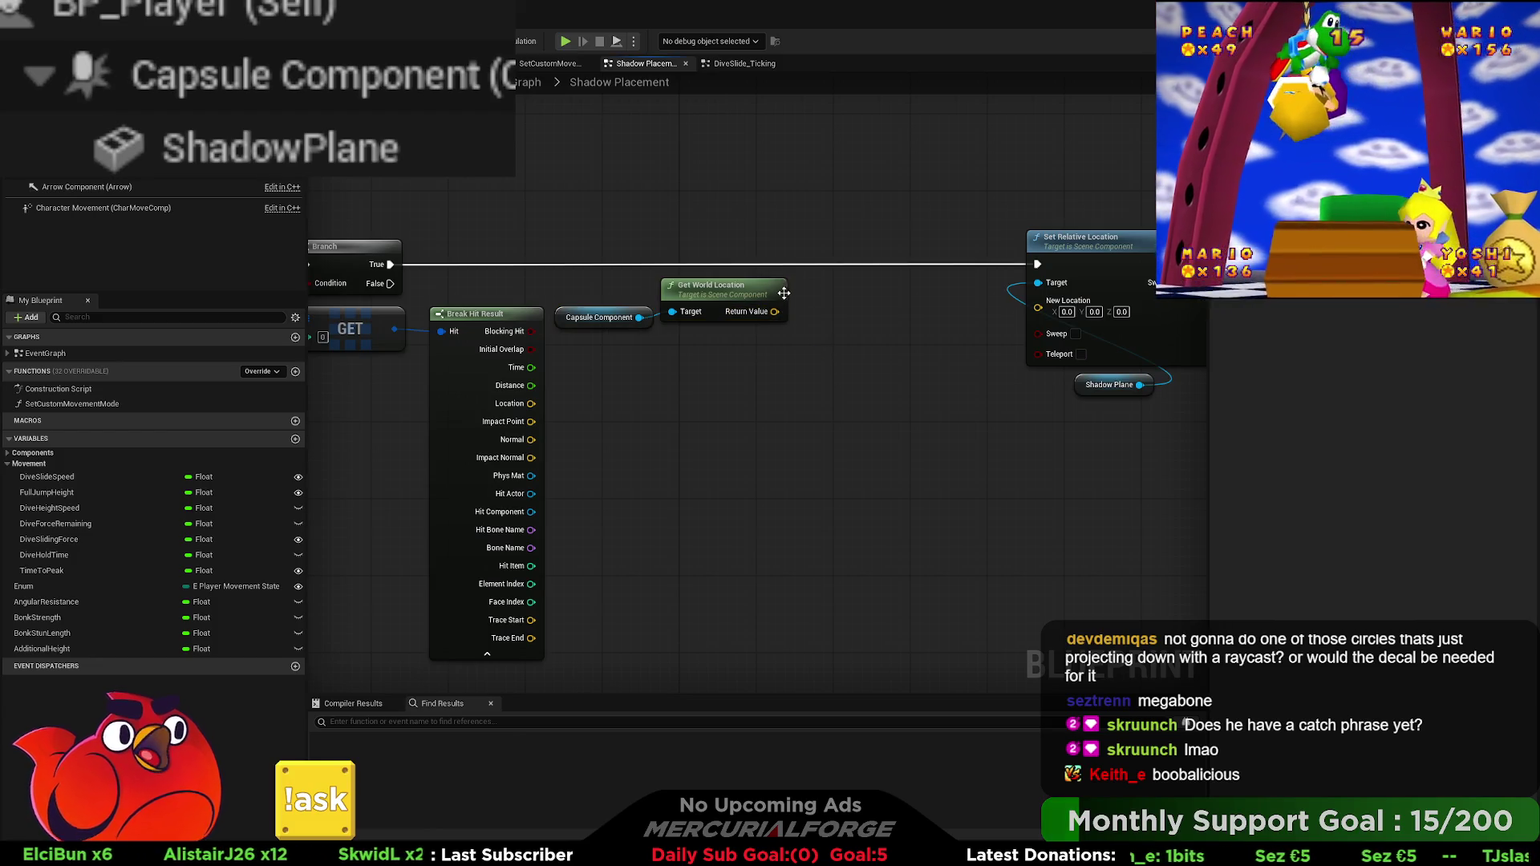
{"action": "right_click", "coordinate": [743, 315]}
{"action": "left_click", "coordinate": [778, 364]}
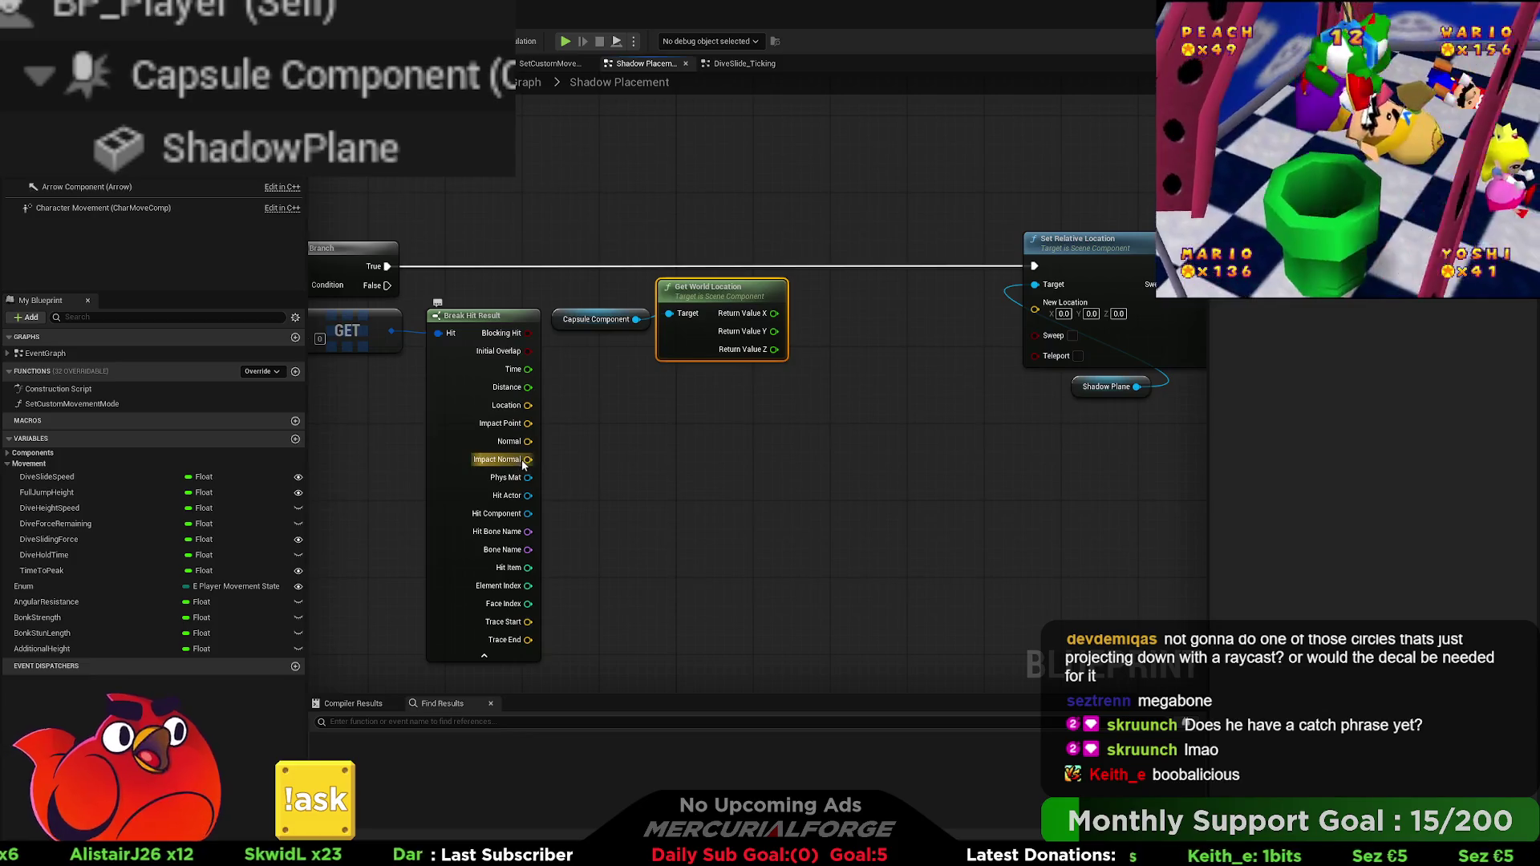
Step: Subtract the Impact Normal's Break Vector Z from the capsule's world location Z
{"action": "left_click_drag", "start_coordinate": [524, 463], "coordinate": [653, 446]}
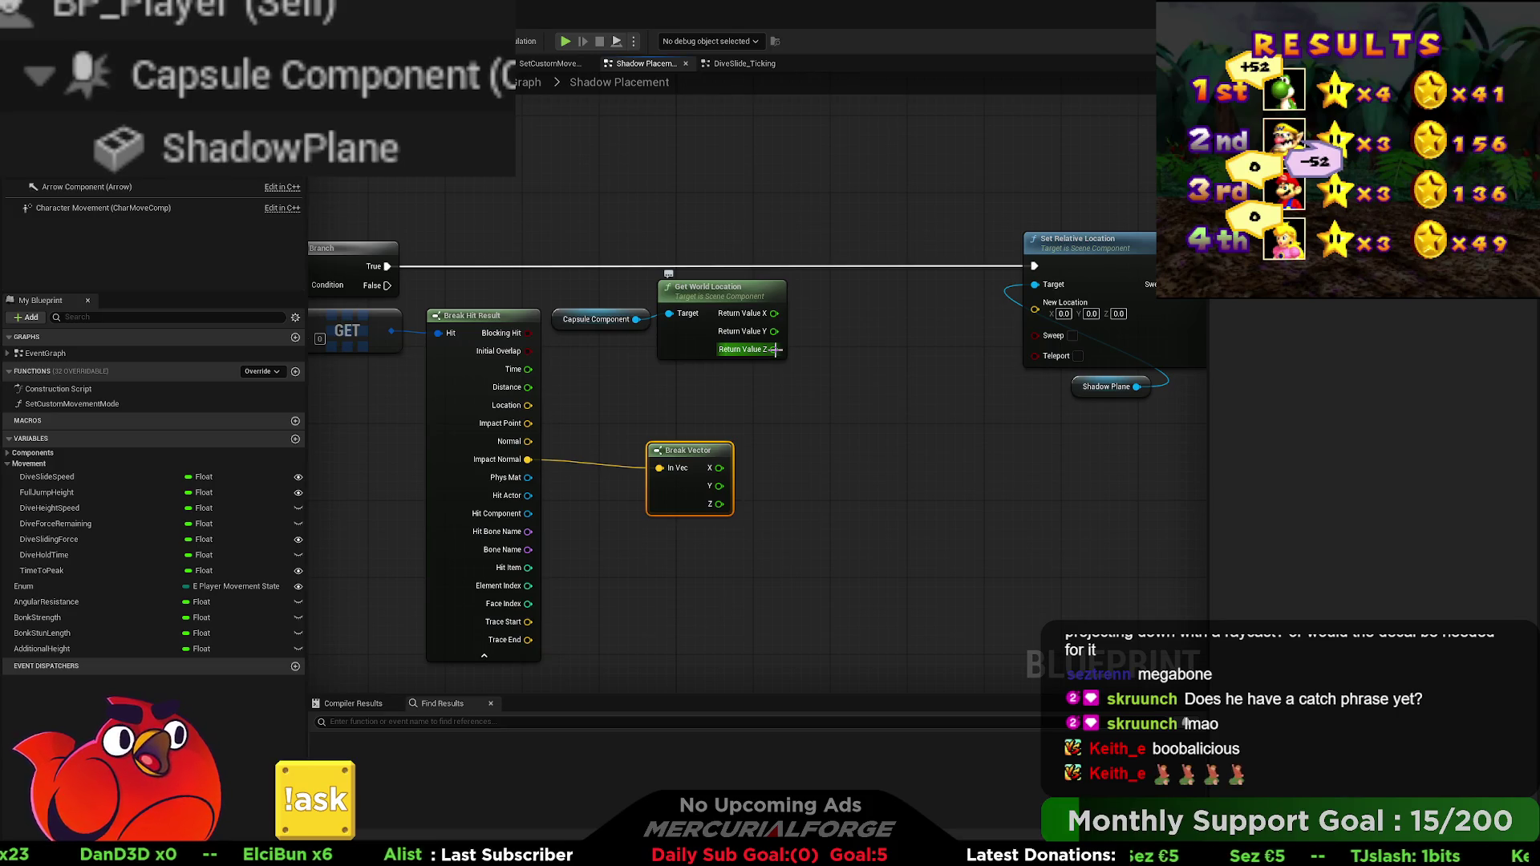
{"action": "mouse_move", "coordinate": [775, 349]}
{"action": "left_mouse_down"}
{"action": "mouse_move", "coordinate": [811, 392]}
{"action": "mouse_move", "coordinate": [805, 411]}
{"action": "left_mouse_up"}
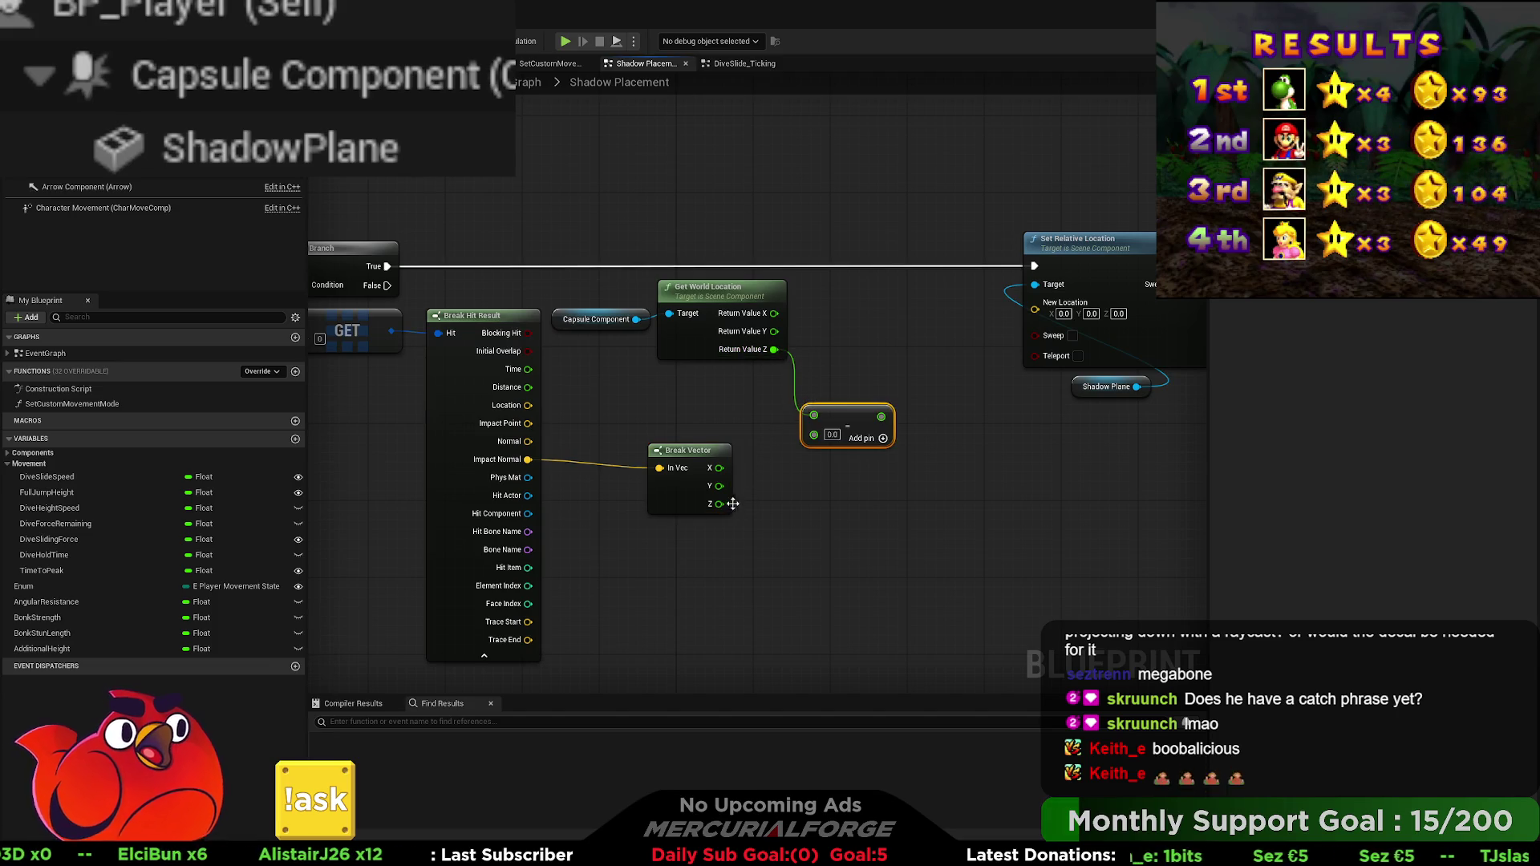
{"action": "mouse_move", "coordinate": [733, 504]}
{"action": "left_mouse_down"}
{"action": "mouse_move", "coordinate": [812, 435]}
{"action": "mouse_move", "coordinate": [758, 393]}
{"action": "mouse_move", "coordinate": [566, 392]}
{"action": "left_mouse_up"}
{"action": "left_click_drag", "start_coordinate": [1123, 420], "coordinate": [722, 224]}
{"action": "left_click_drag", "start_coordinate": [785, 273], "coordinate": [1063, 274]}
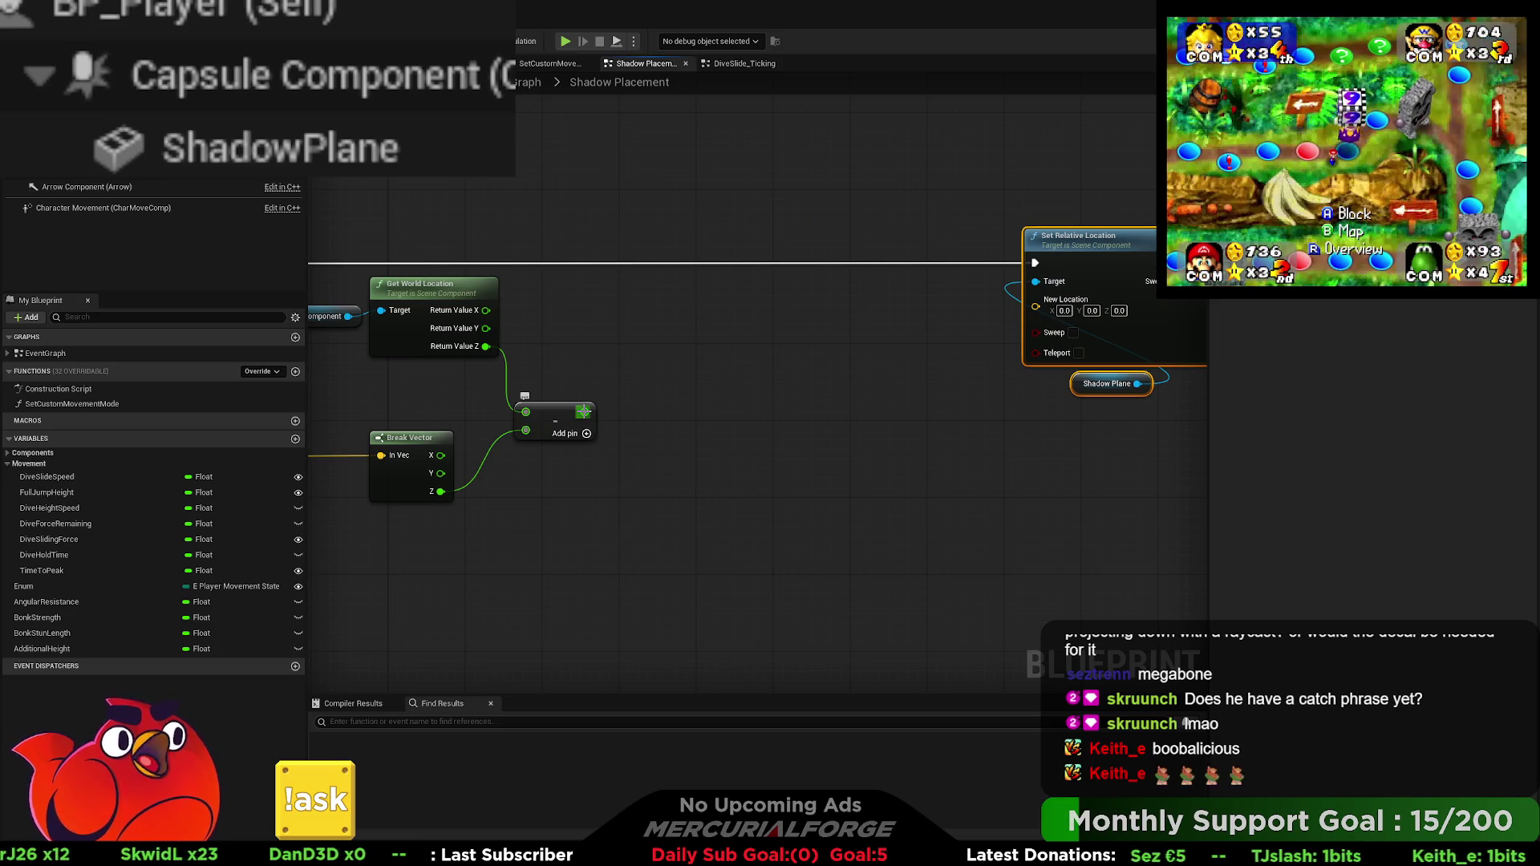
Step: Add 1.0 to the difference and wire it into the split New Location Z
{"action": "mouse_move", "coordinate": [583, 411]}
{"action": "left_mouse_down"}
{"action": "mouse_move", "coordinate": [814, 390]}
{"action": "mouse_move", "coordinate": [659, 393]}
{"action": "mouse_move", "coordinate": [666, 404]}
{"action": "left_mouse_up"}
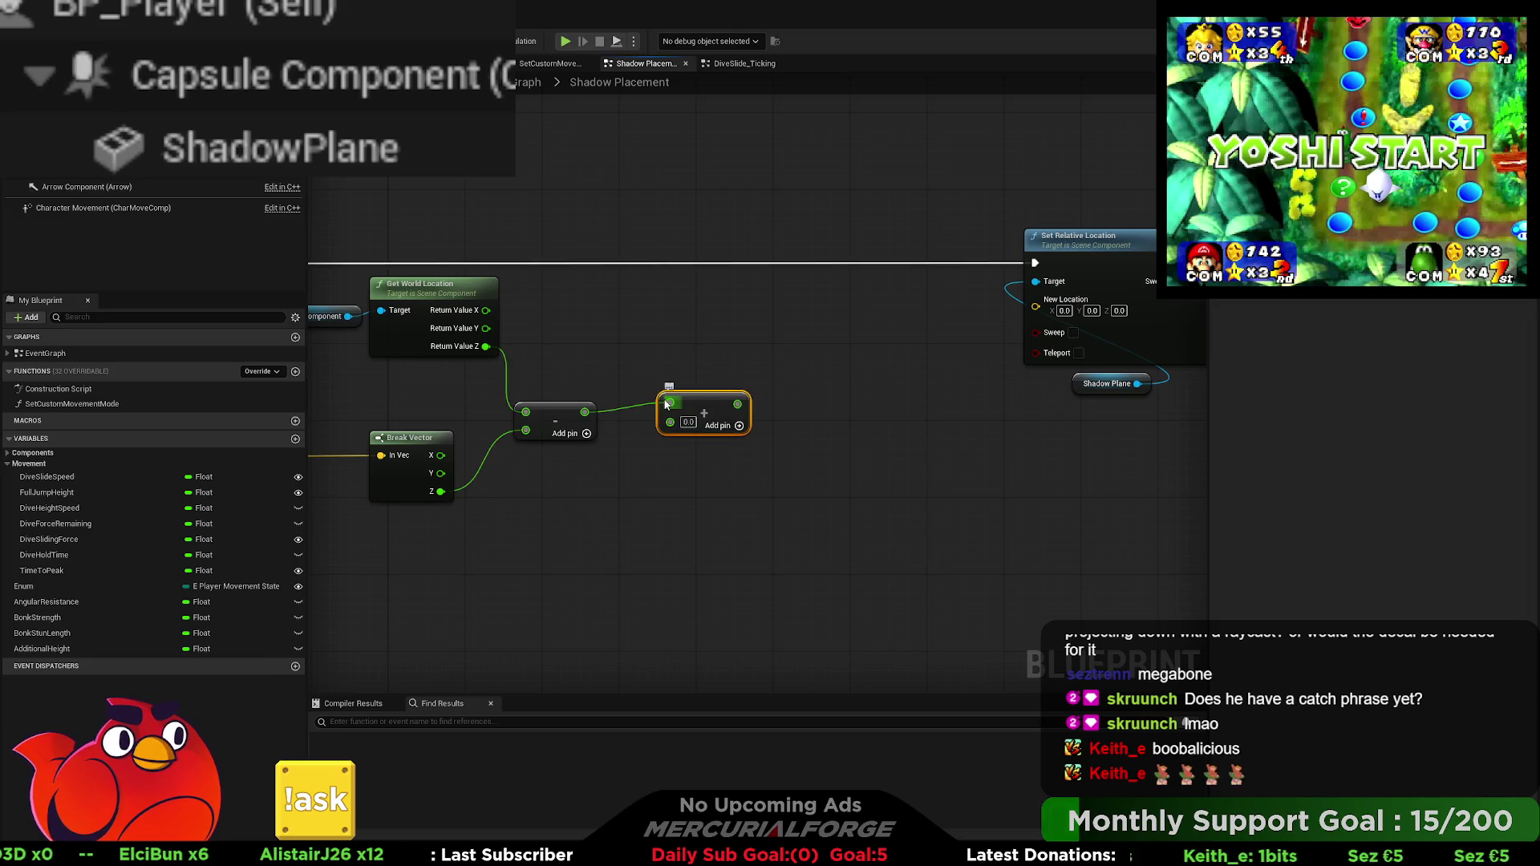
{"action": "type", "text": "1"}
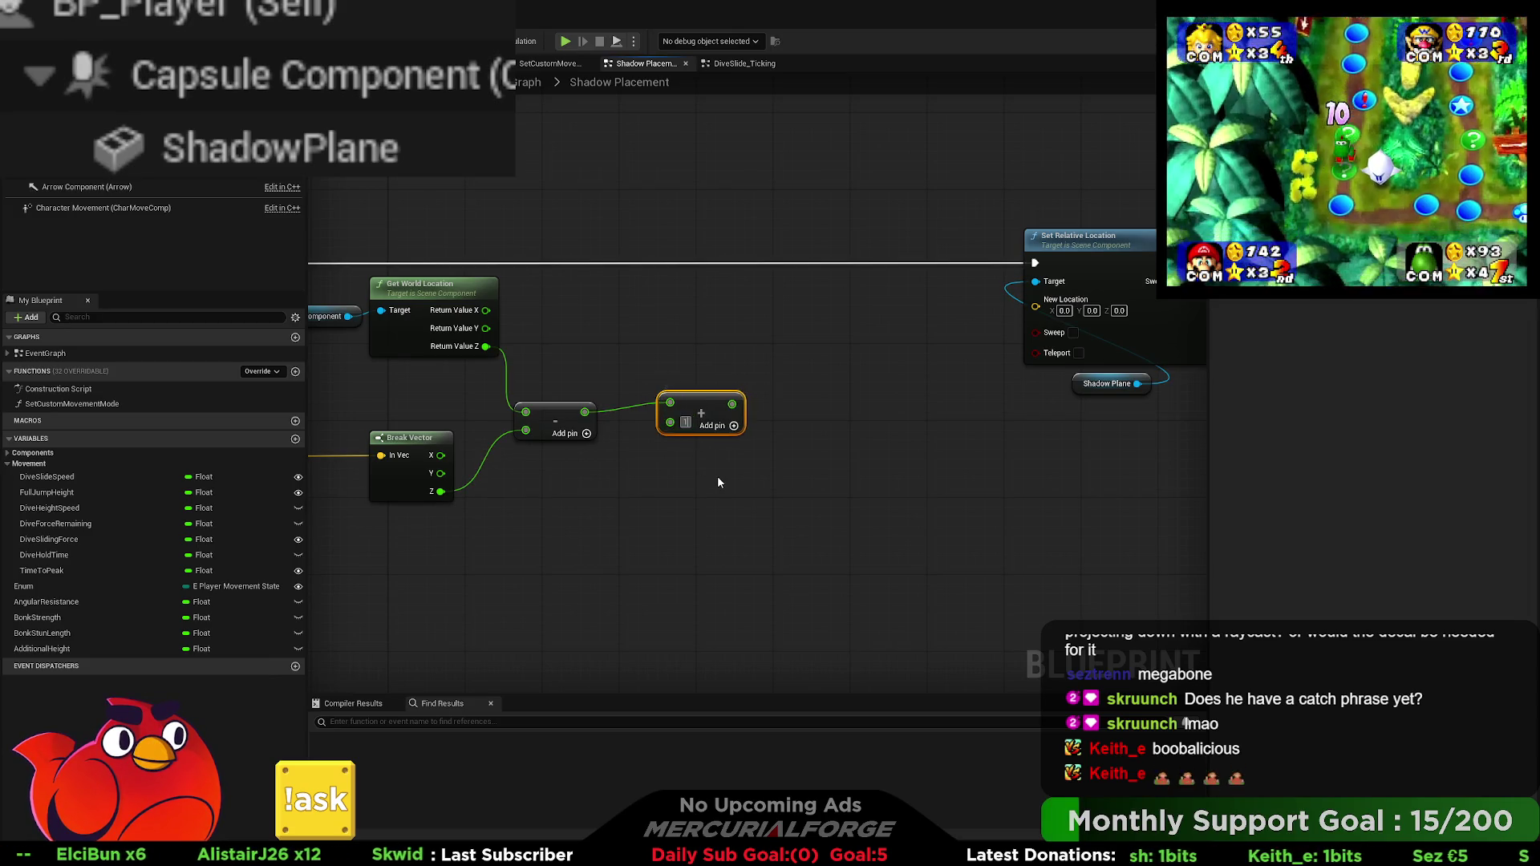
{"action": "left_click", "coordinate": [717, 474]}
{"action": "left_click_drag", "start_coordinate": [738, 403], "coordinate": [983, 362]}
{"action": "left_click_drag", "start_coordinate": [1089, 325], "coordinate": [930, 349]}
{"action": "right_click", "coordinate": [1053, 311]}
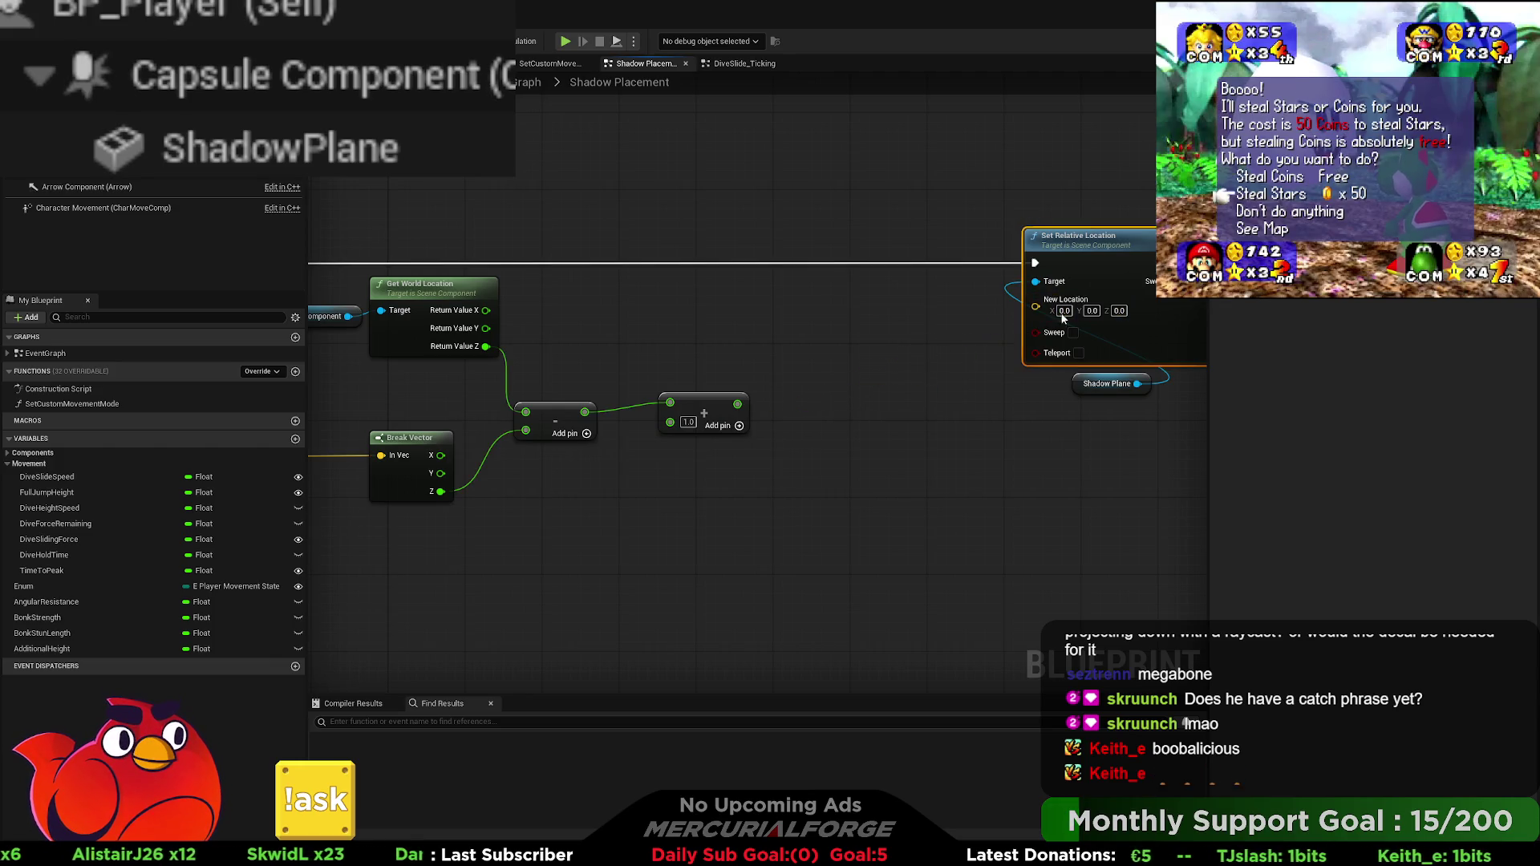
{"action": "left_click", "coordinate": [870, 405]}
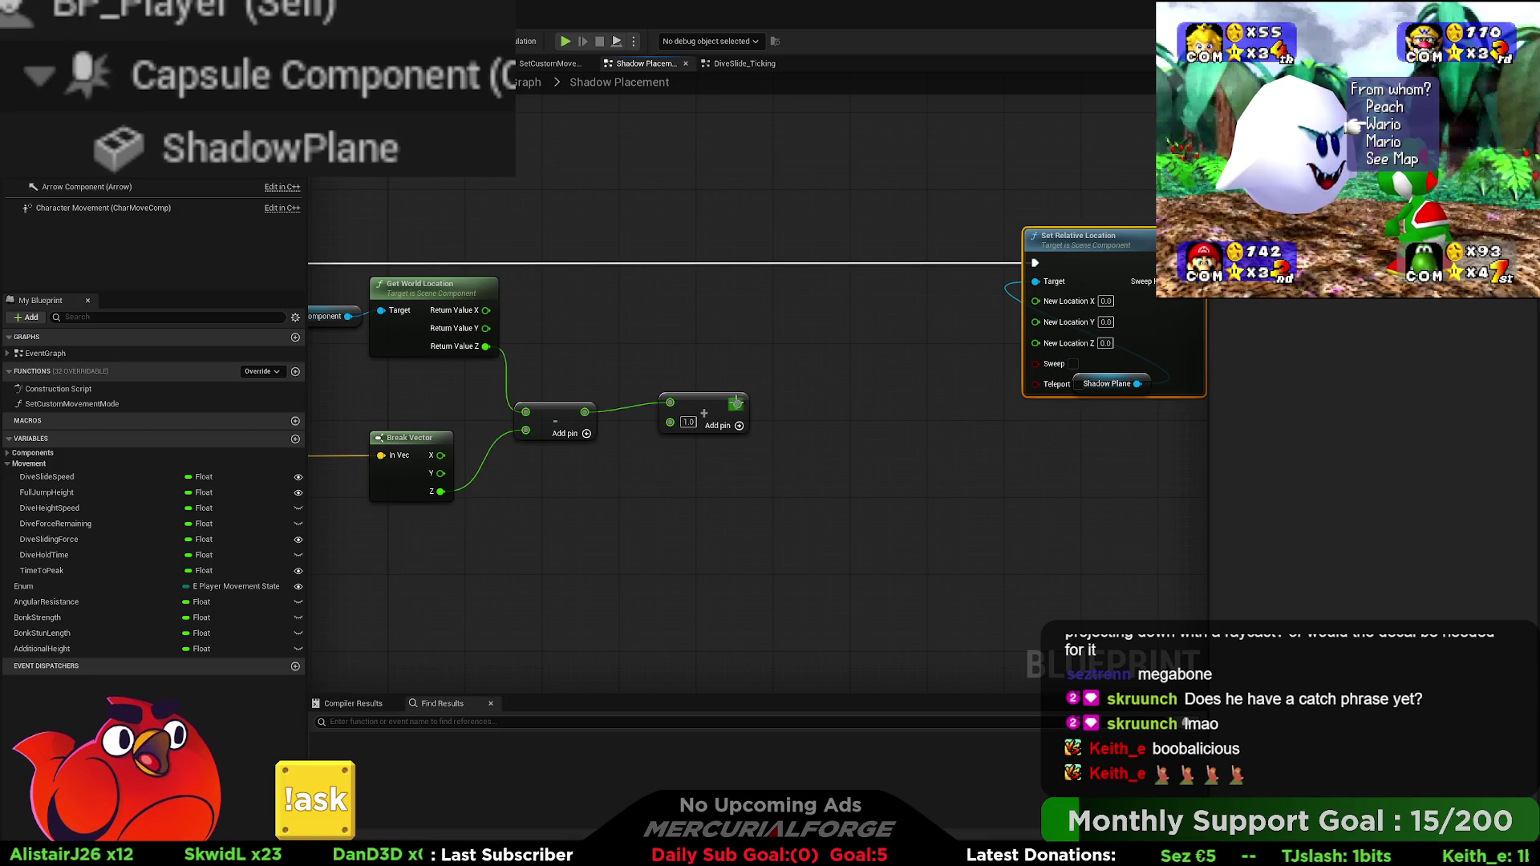
{"action": "left_click_drag", "start_coordinate": [737, 403], "coordinate": [1035, 341]}
{"action": "left_click_drag", "start_coordinate": [1101, 244], "coordinate": [953, 241]}
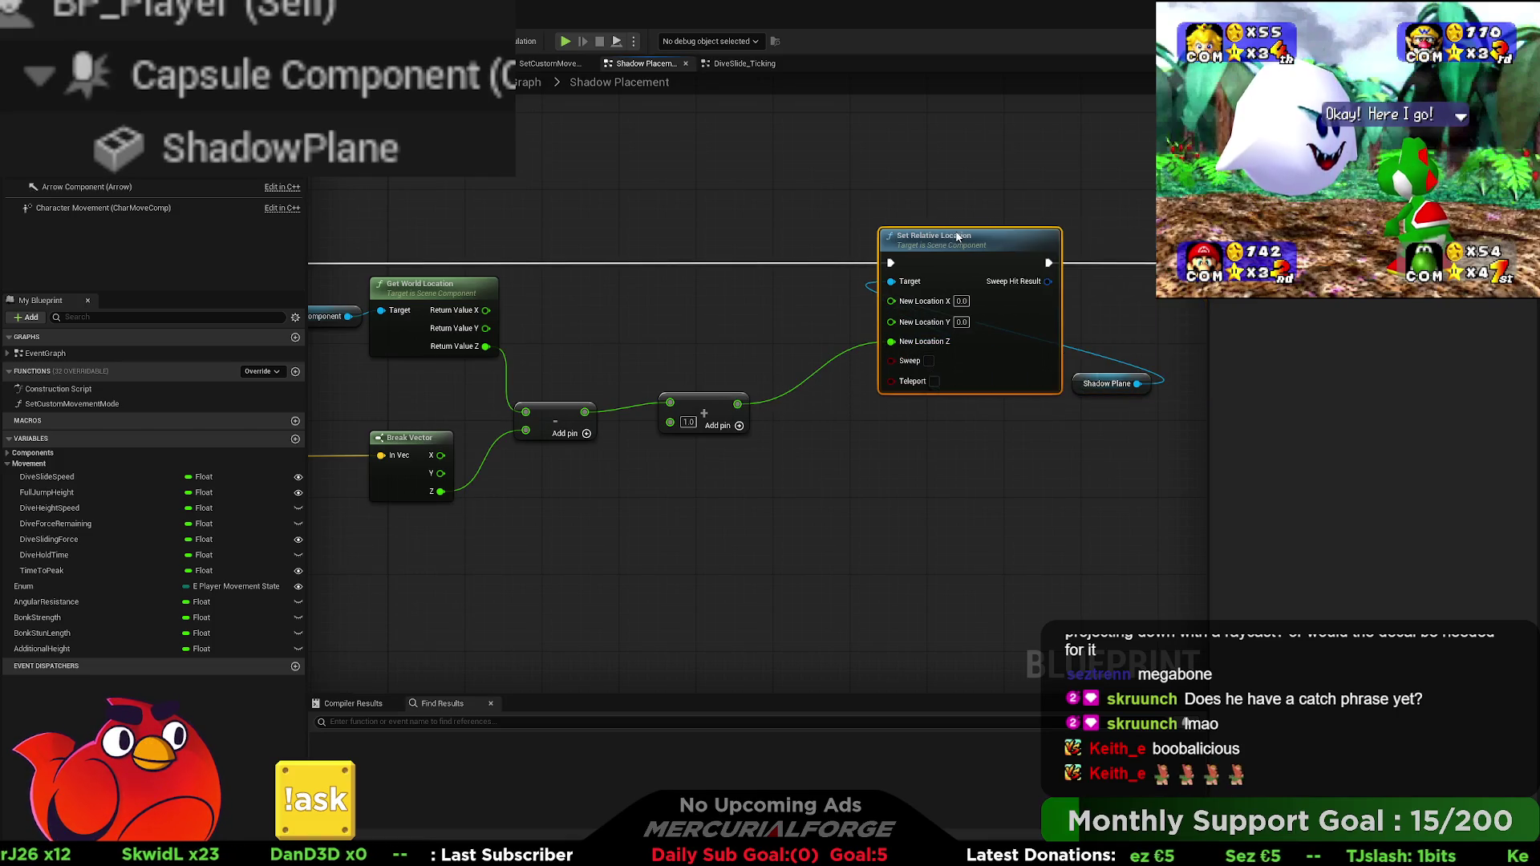
{"action": "mouse_move", "coordinate": [1105, 377]}
{"action": "left_mouse_down"}
{"action": "mouse_move", "coordinate": [805, 374]}
{"action": "mouse_move", "coordinate": [690, 403]}
{"action": "mouse_move", "coordinate": [909, 403]}
{"action": "left_mouse_up"}
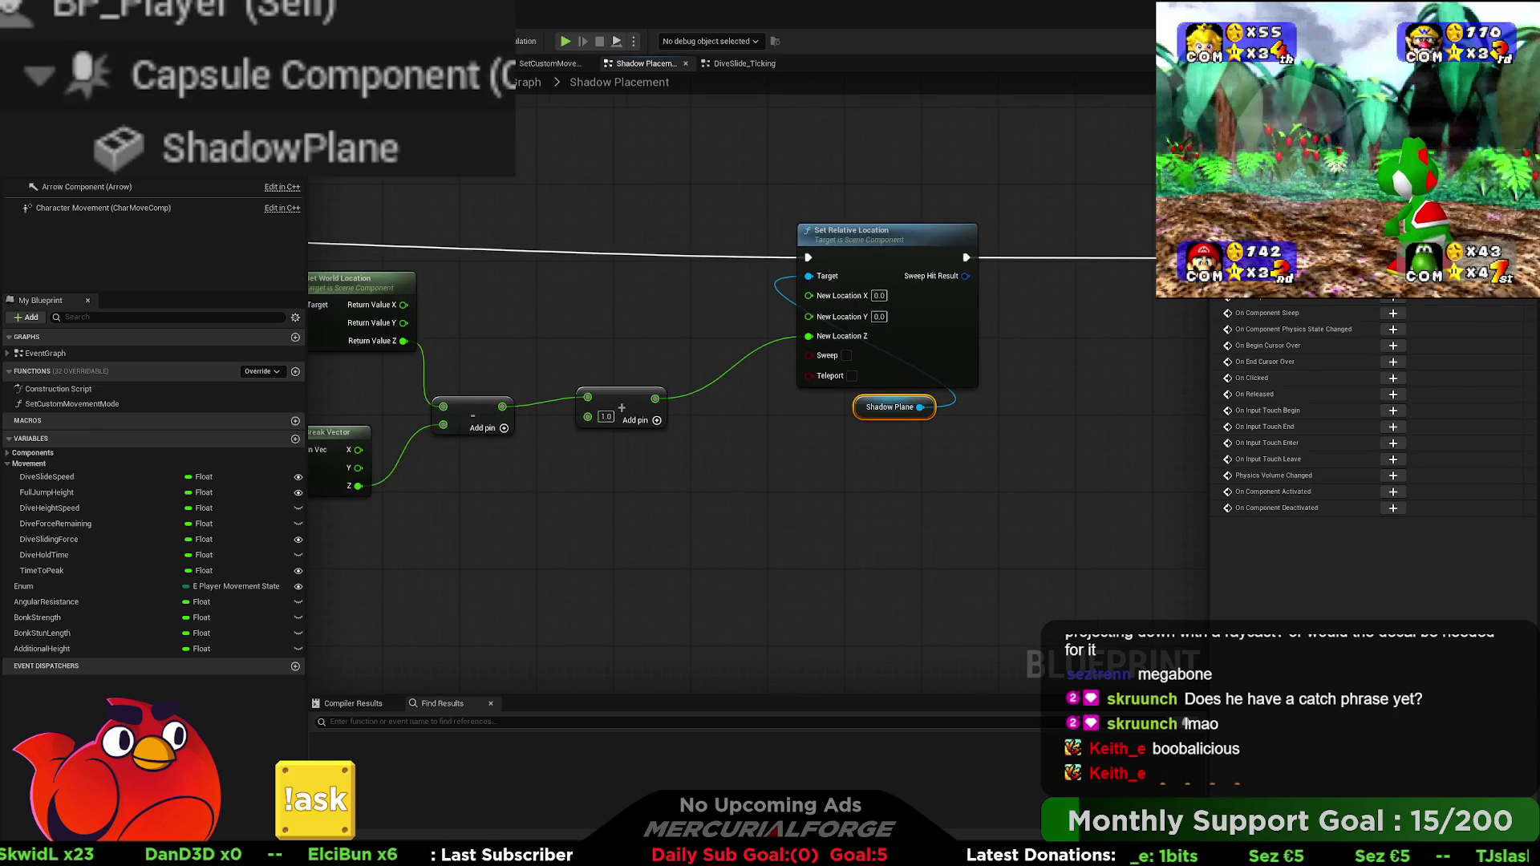
{"action": "key", "text": "alt+Tab"}
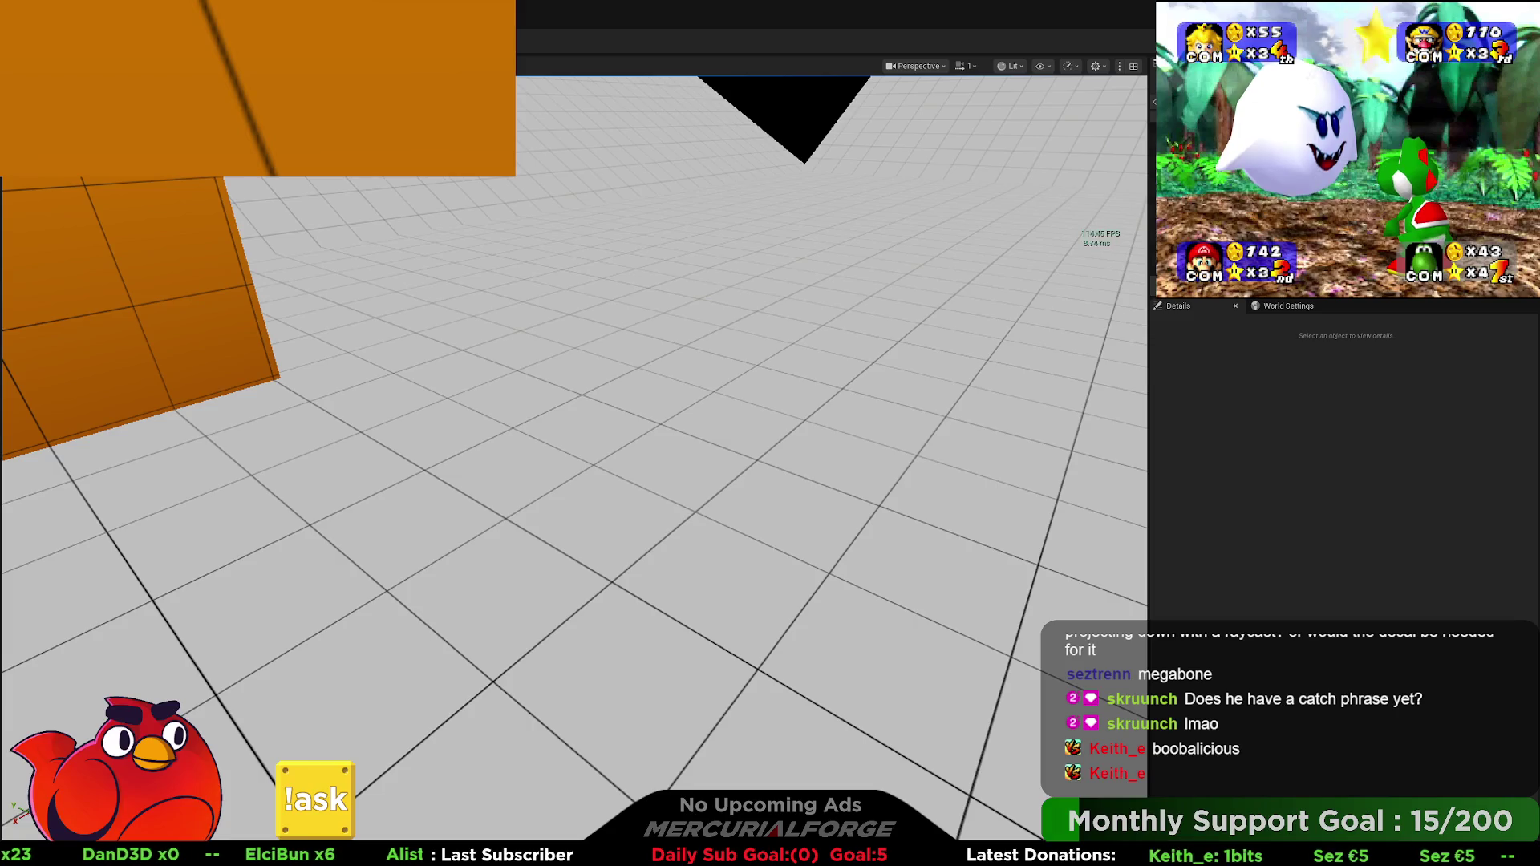
{"action": "key", "text": "alt+p"}
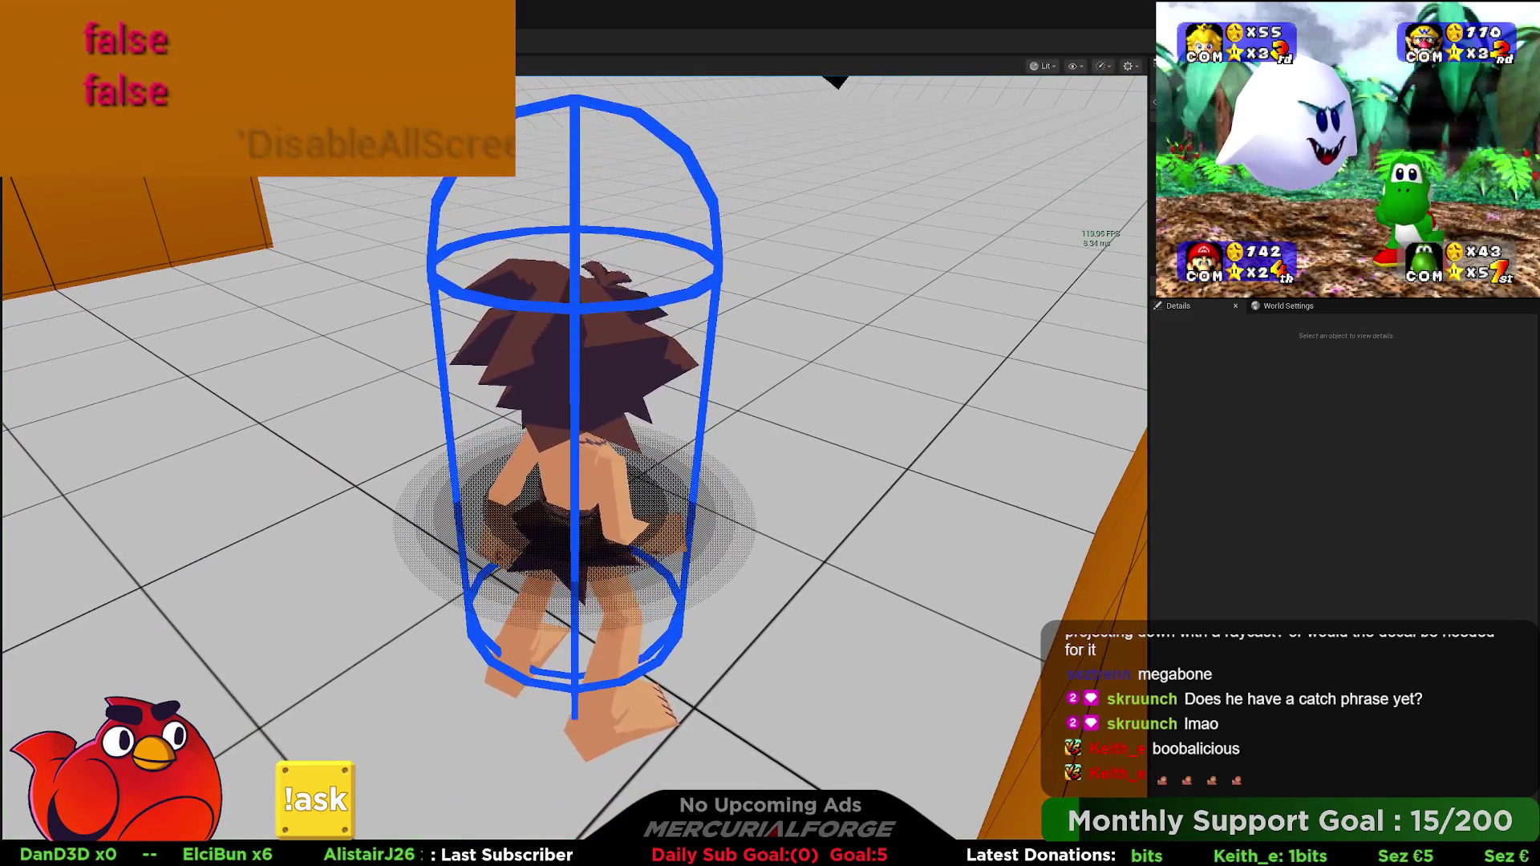
{"action": "key", "text": "w"}
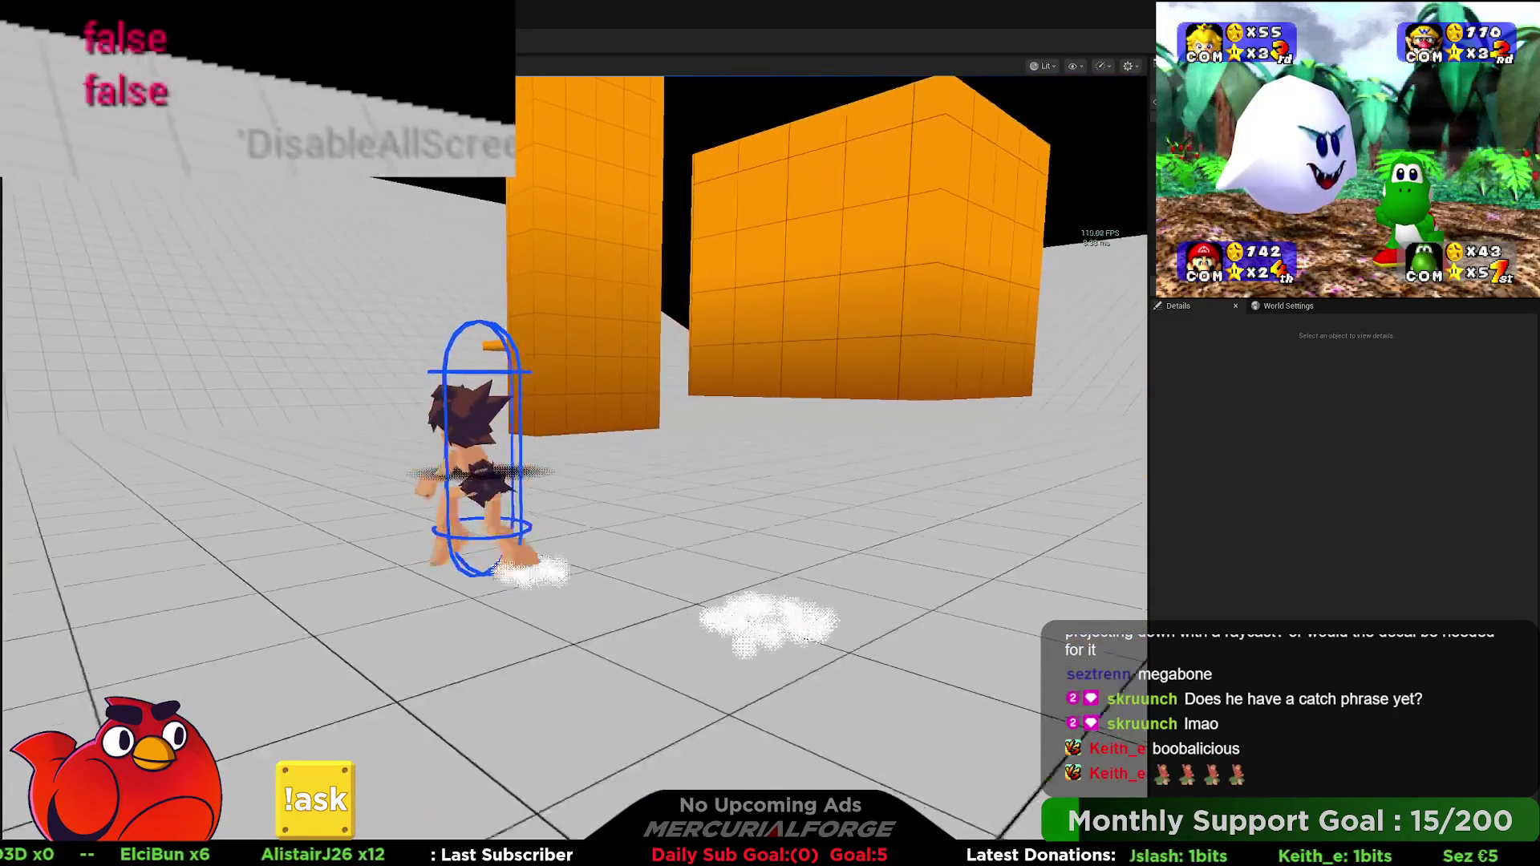
{"action": "key", "text": "e"}
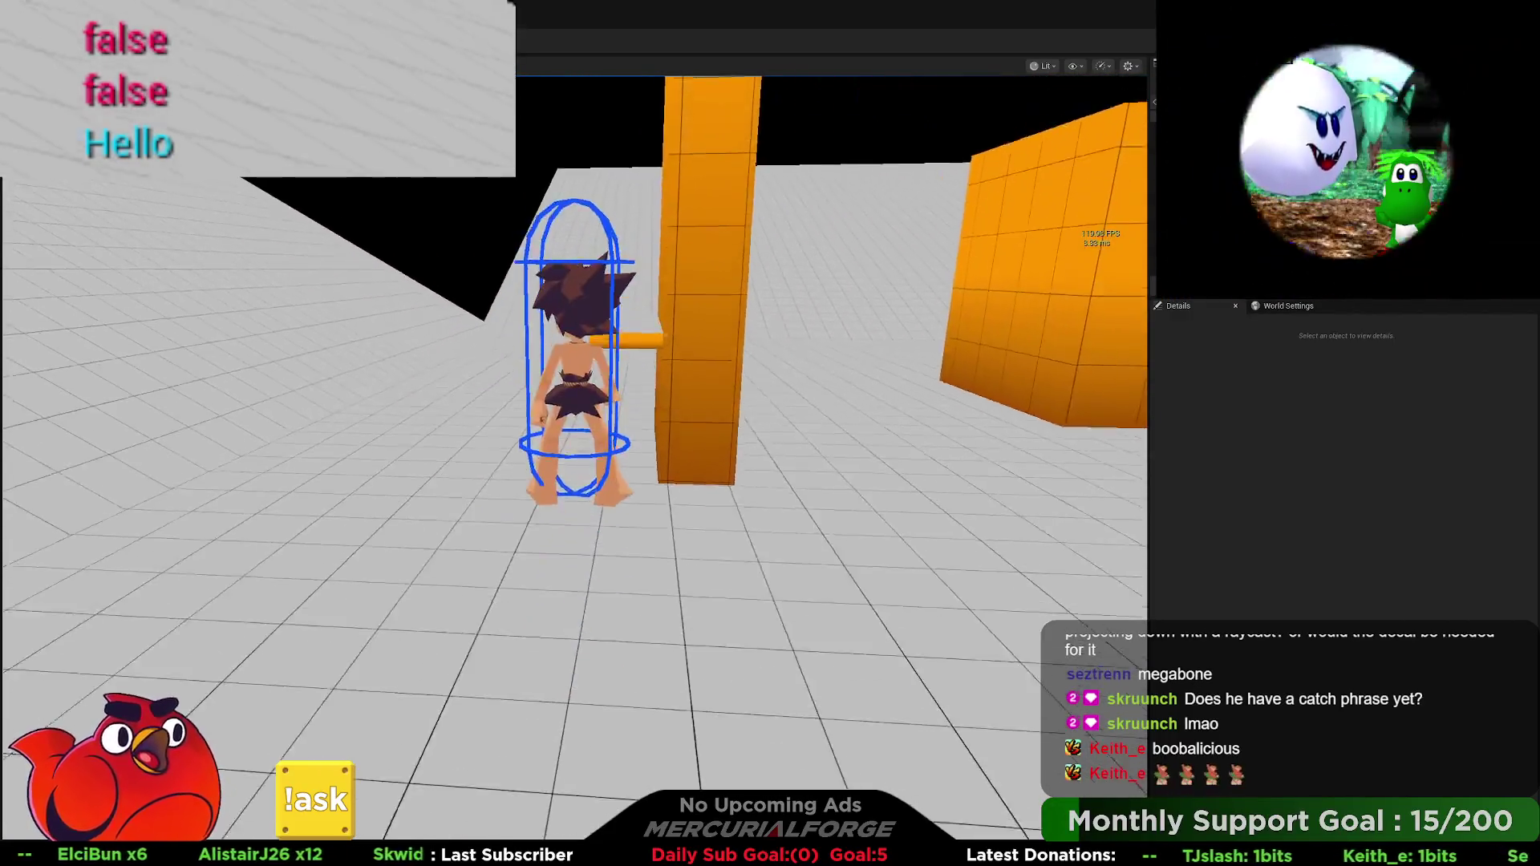
{"action": "key", "text": "s"}
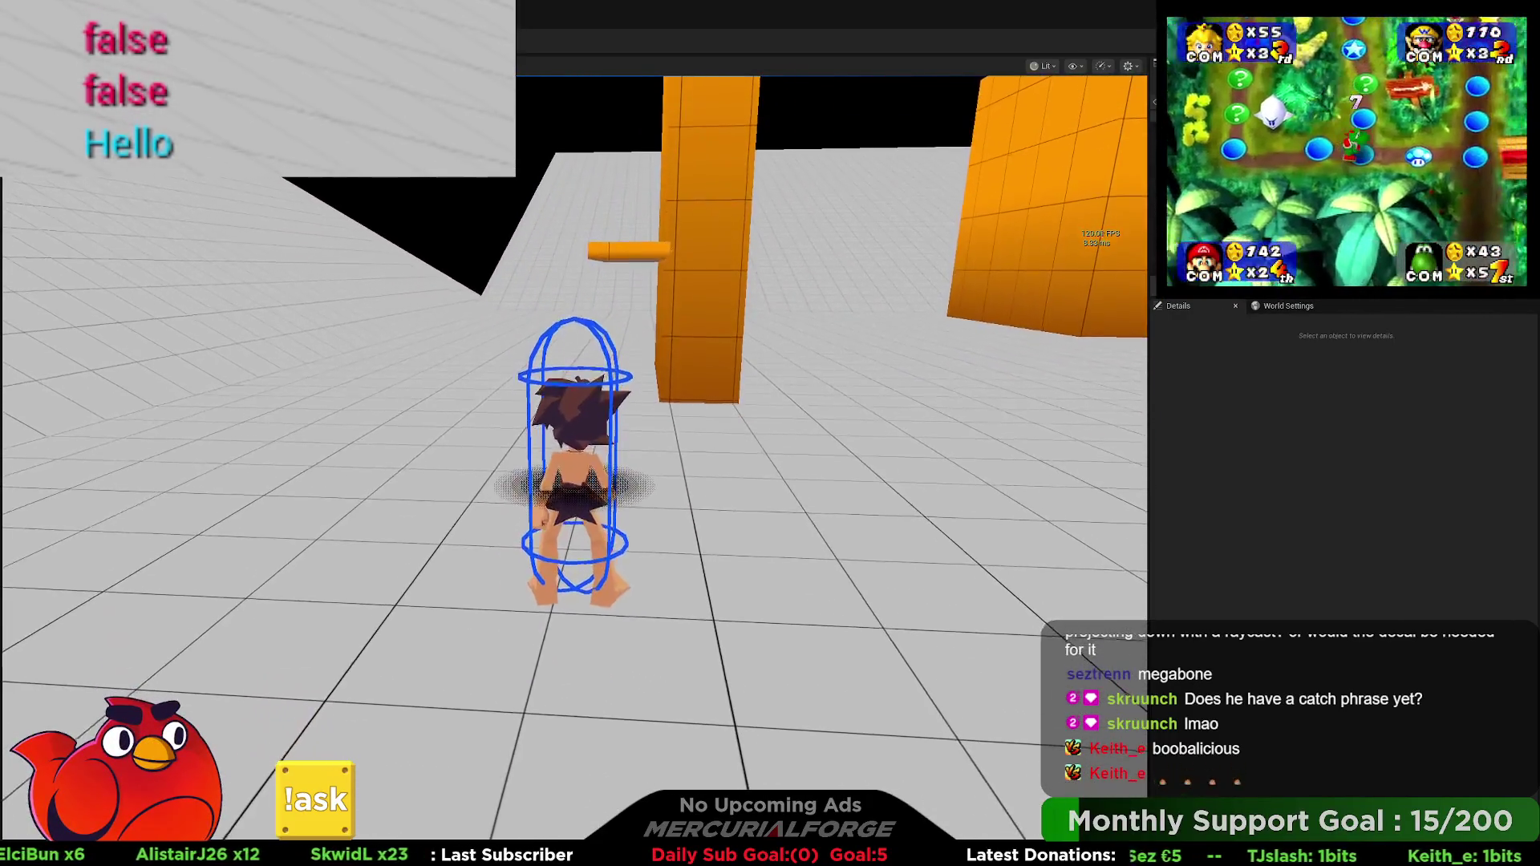
{"action": "key", "text": "Escape"}
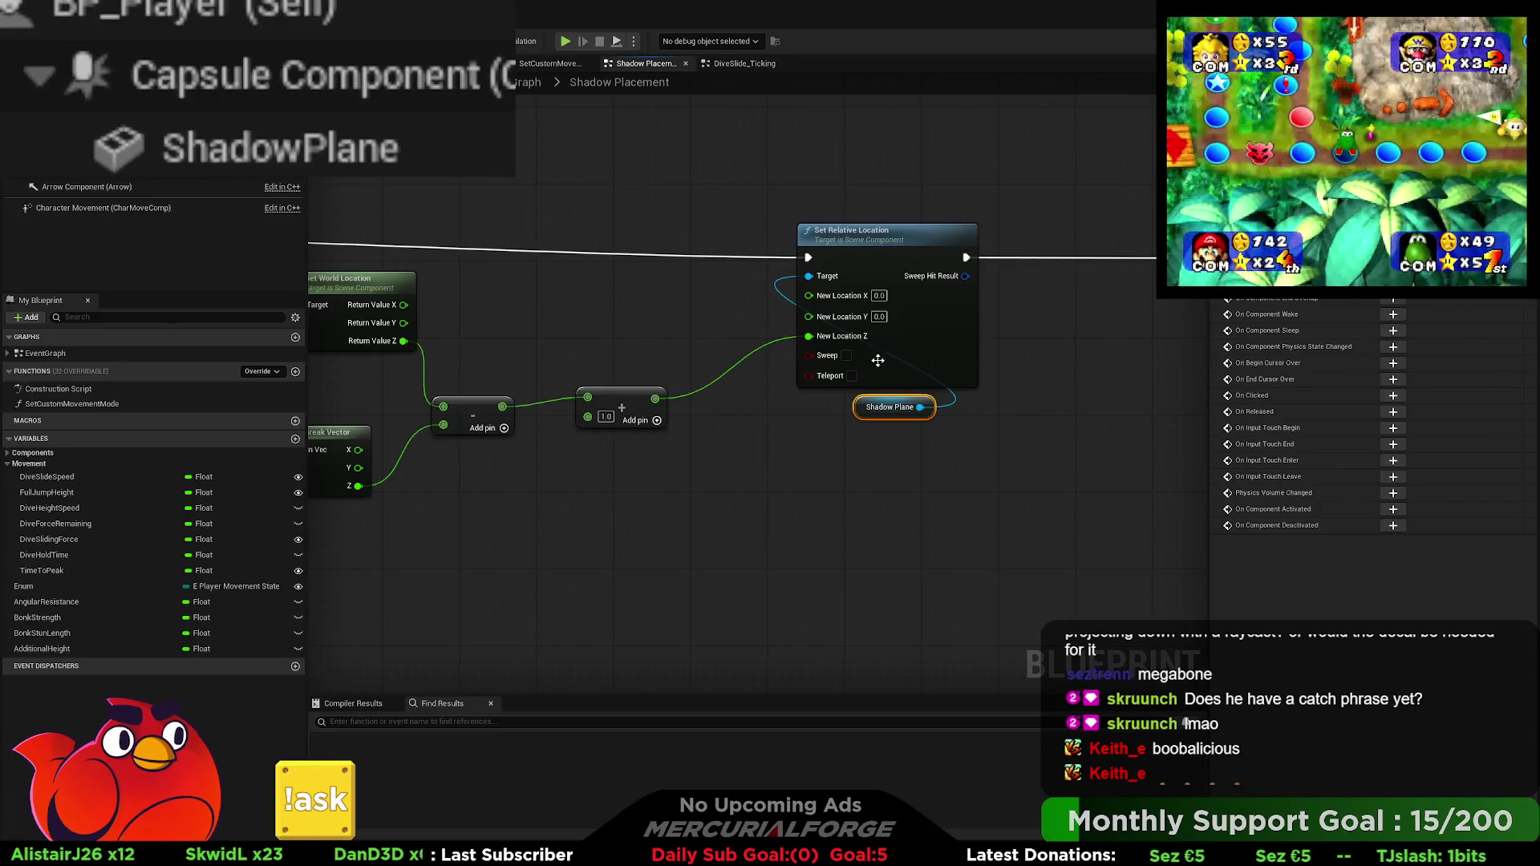
Step: Add a One Minus node after the add result and inspect its function graph
{"action": "mouse_move", "coordinate": [877, 361]}
{"action": "left_mouse_down"}
{"action": "mouse_move", "coordinate": [1036, 361]}
{"action": "mouse_move", "coordinate": [1079, 328]}
{"action": "left_mouse_up"}
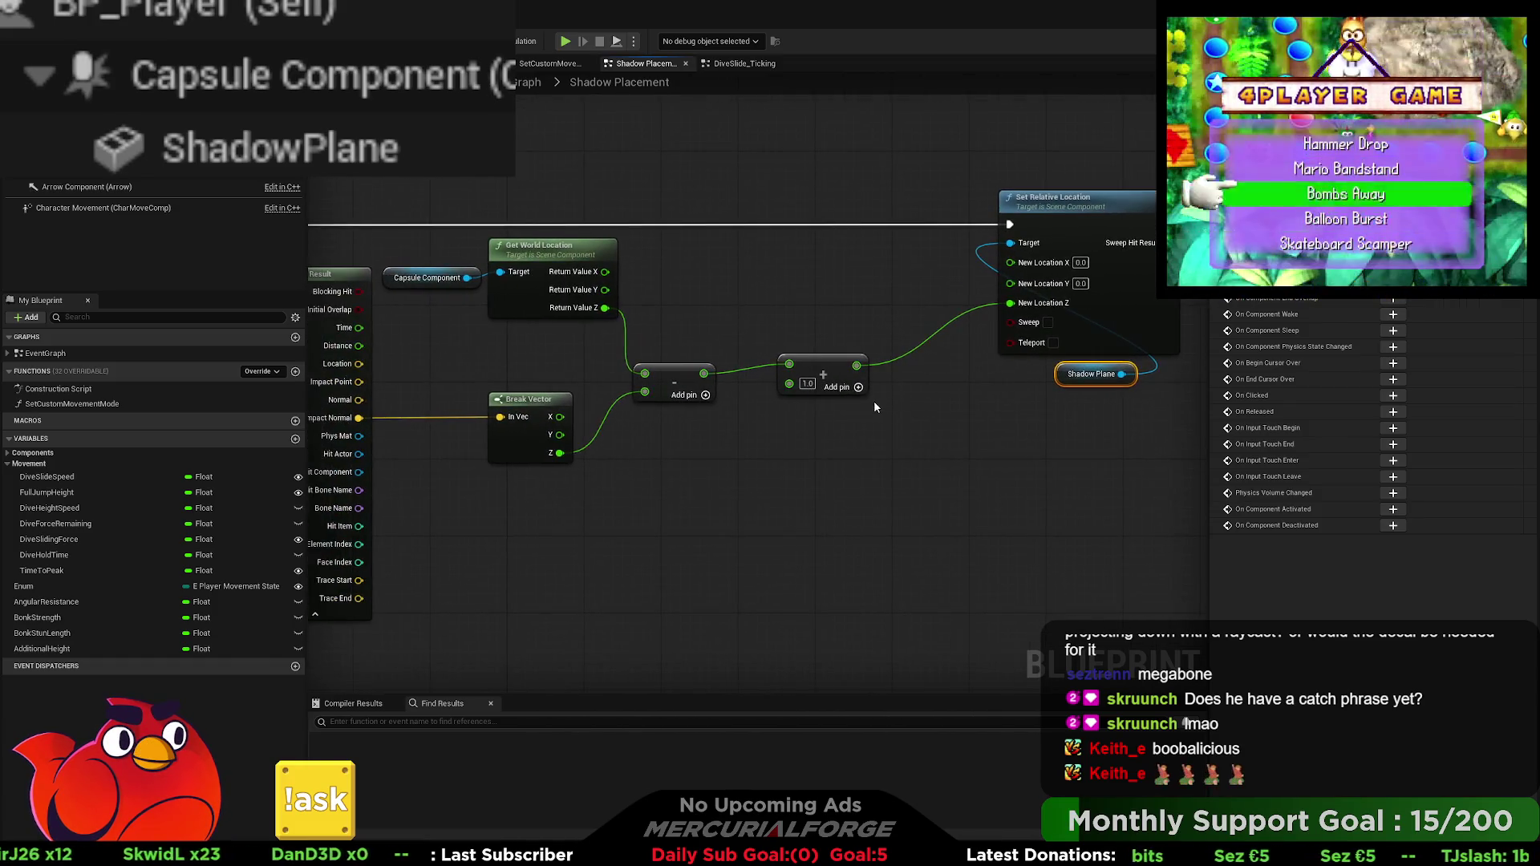
{"action": "left_click_drag", "start_coordinate": [875, 406], "coordinate": [865, 412]}
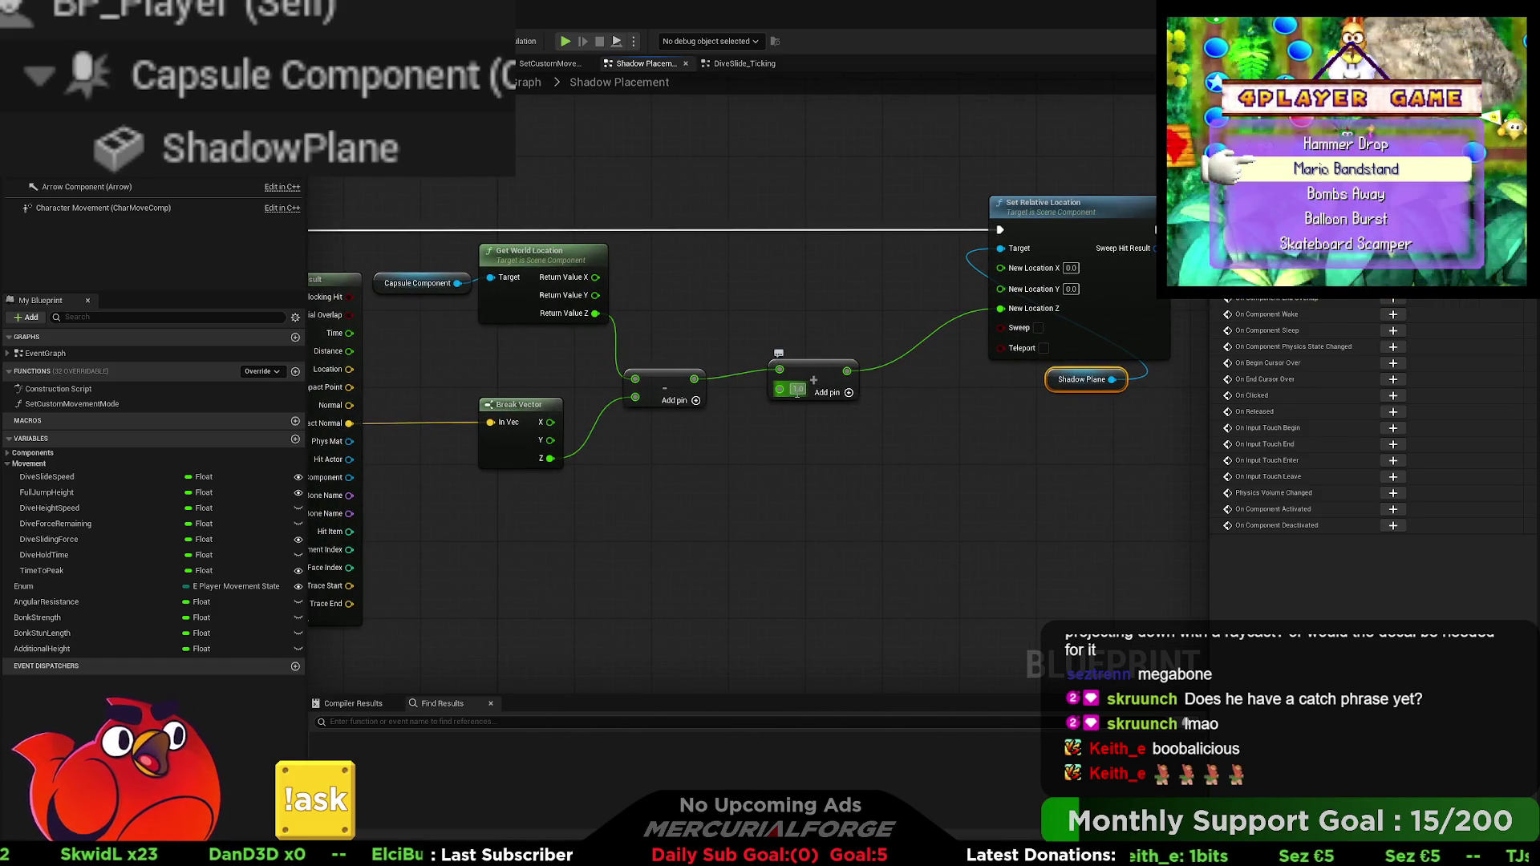
{"action": "left_click_drag", "start_coordinate": [846, 371], "coordinate": [906, 374]}
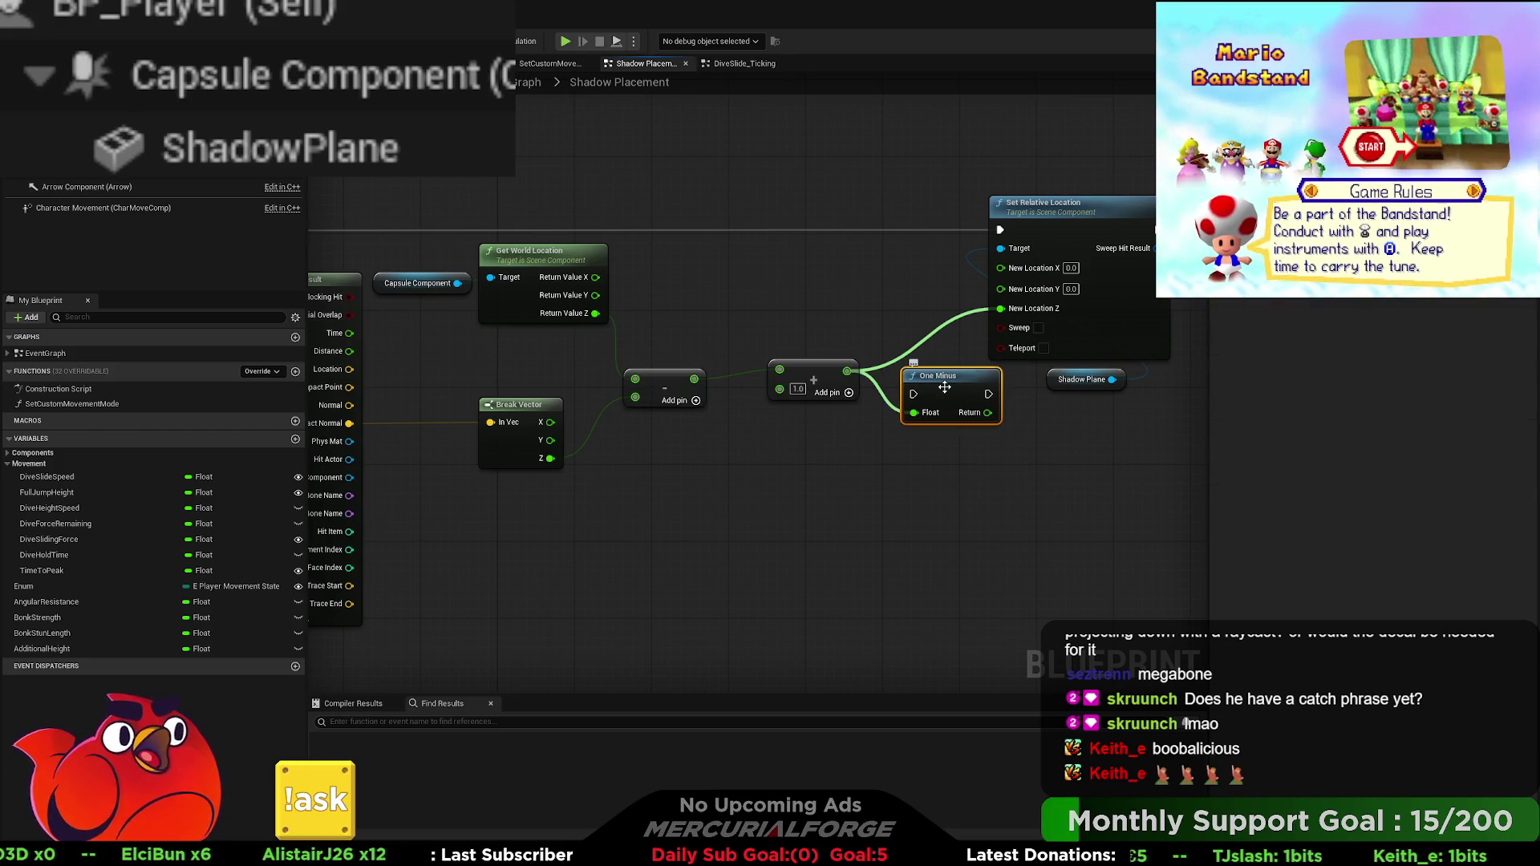
{"action": "double_click", "coordinate": [945, 388]}
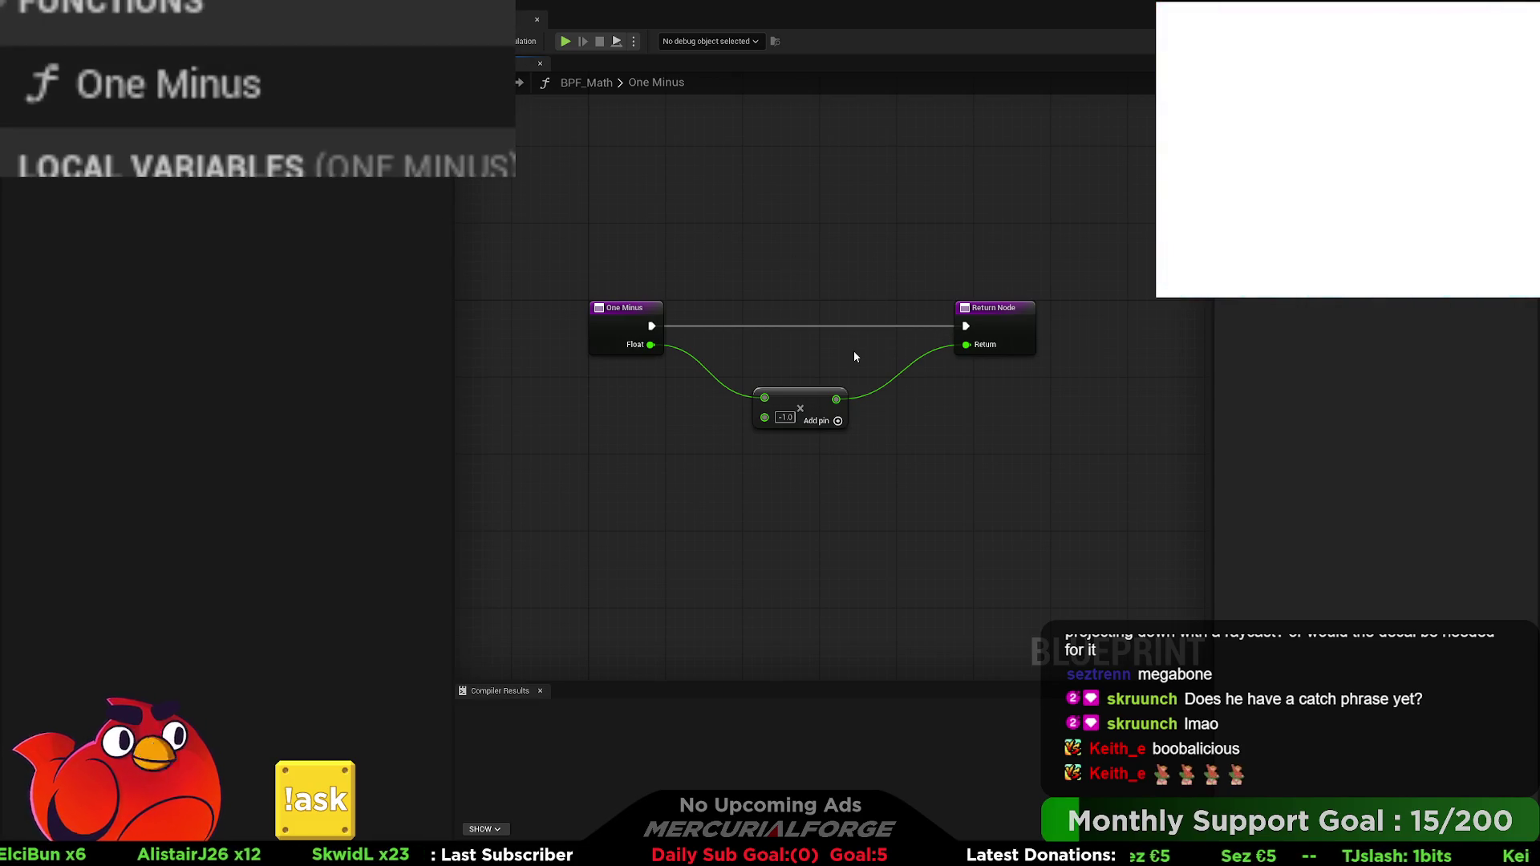
{"action": "left_click_drag", "start_coordinate": [773, 281], "coordinate": [708, 306]}
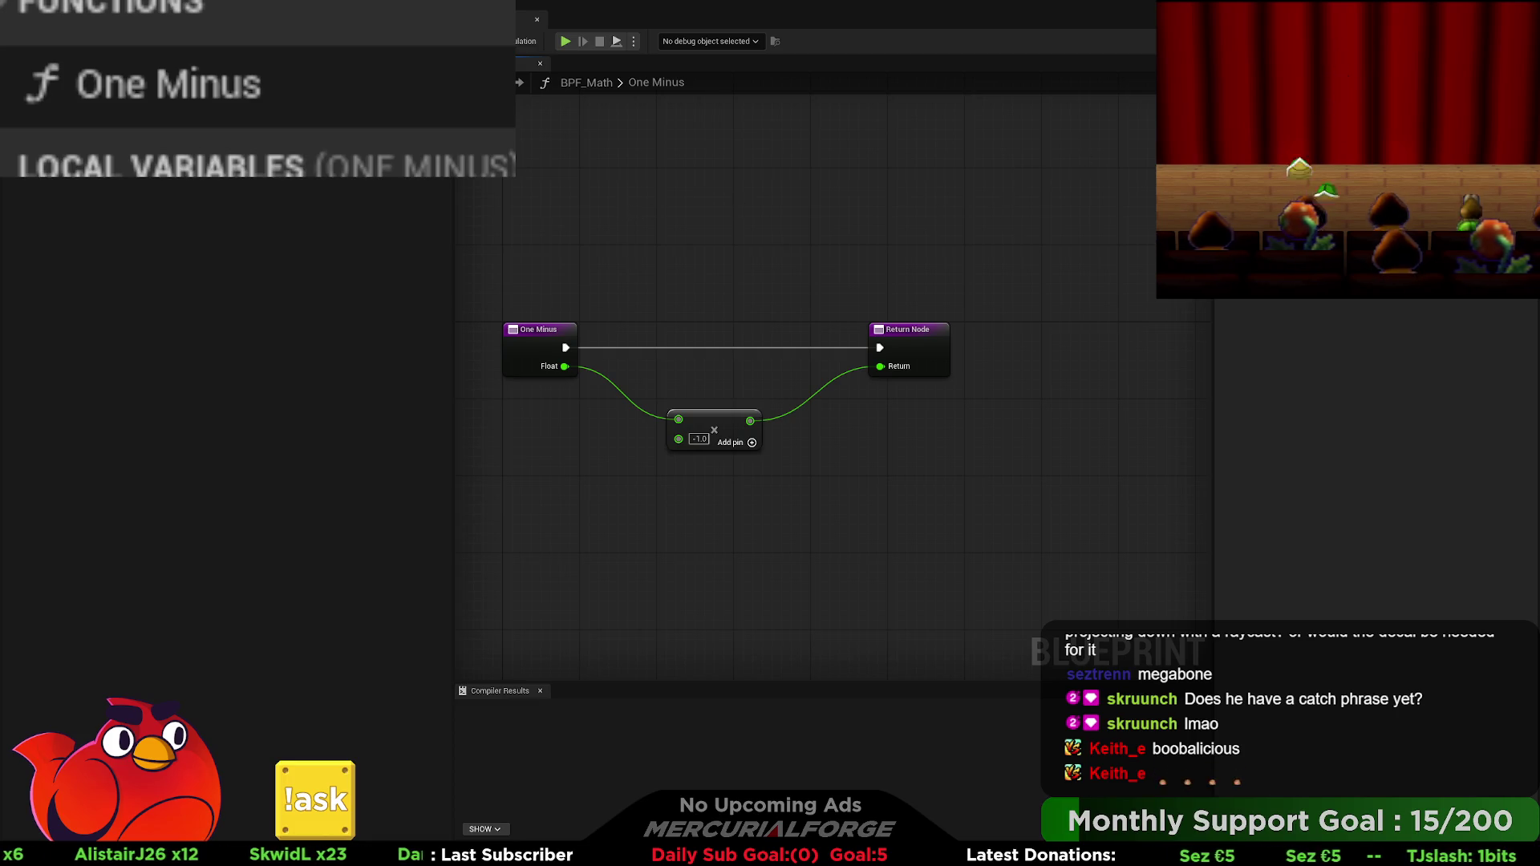
{"action": "left_click", "coordinate": [144, 84]}
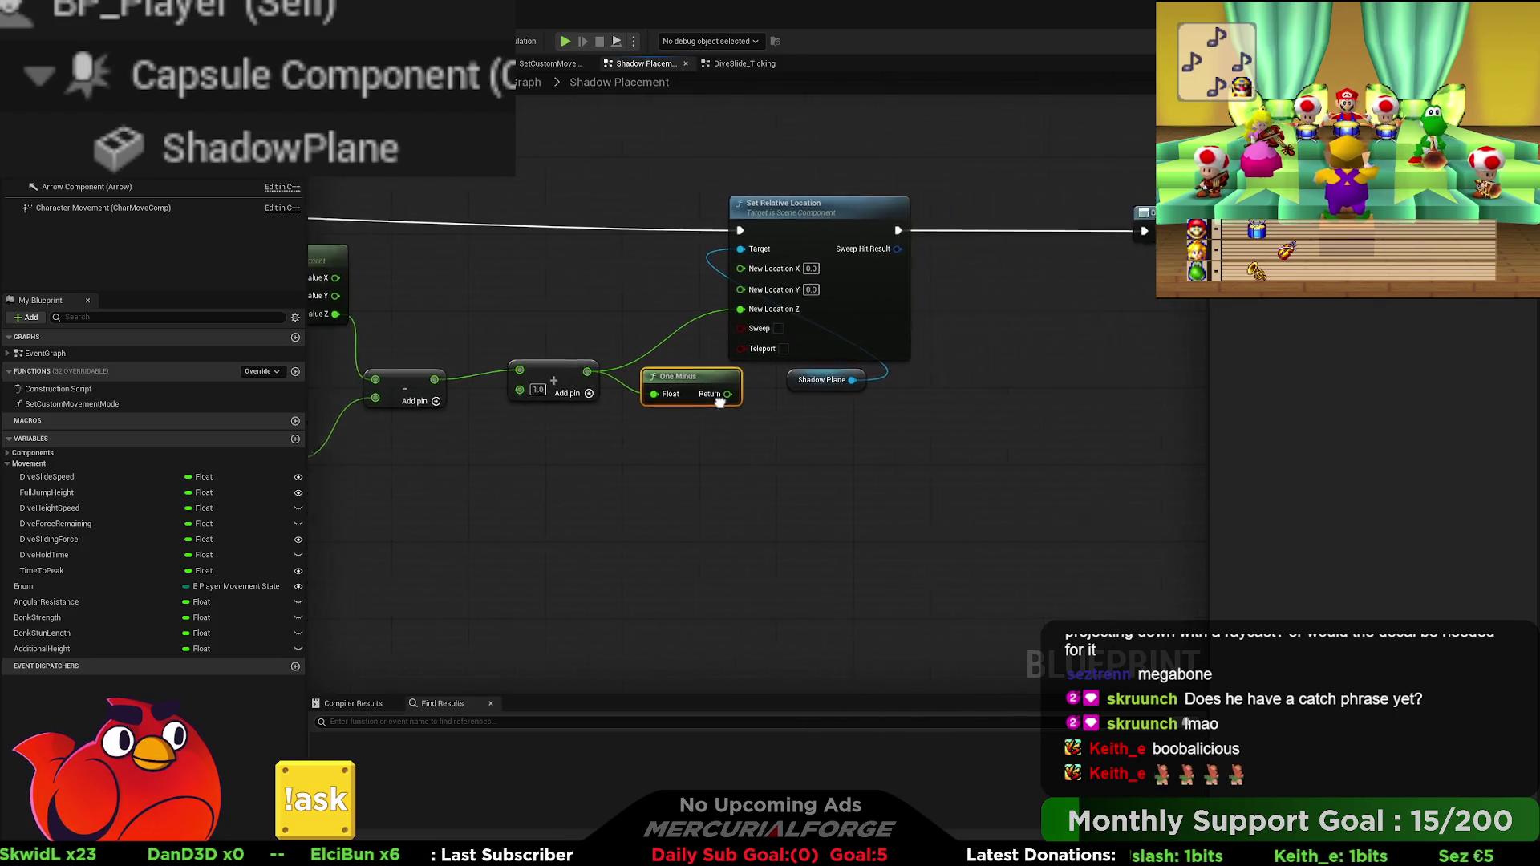
Step: Wire the One Minus result into New Location Z and move the Shadow Plane nodes right
{"action": "left_click_drag", "start_coordinate": [866, 438], "coordinate": [642, 241]}
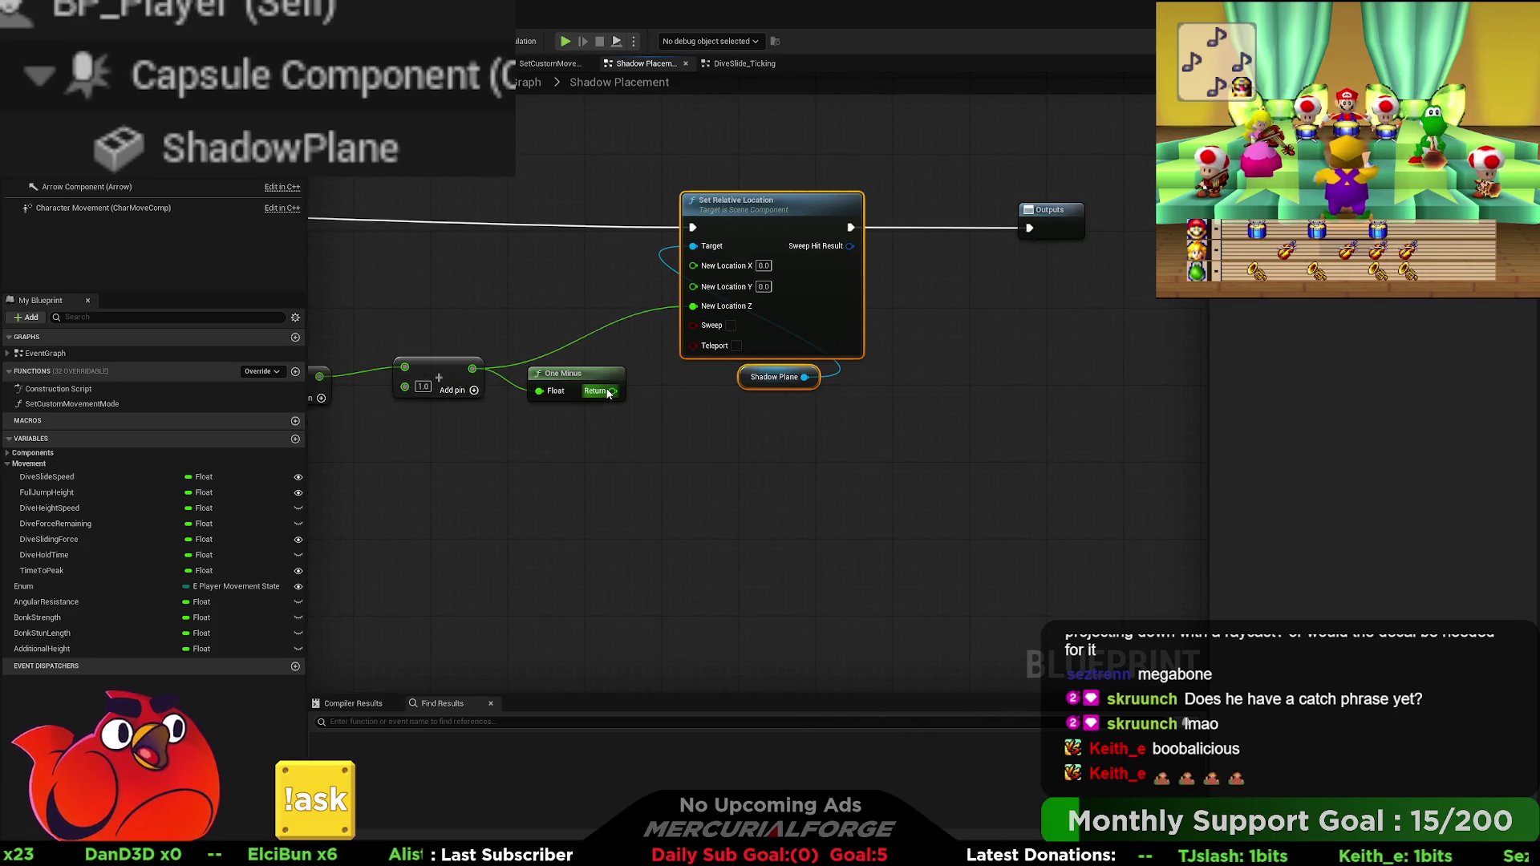
{"action": "left_click_drag", "start_coordinate": [612, 391], "coordinate": [762, 306]}
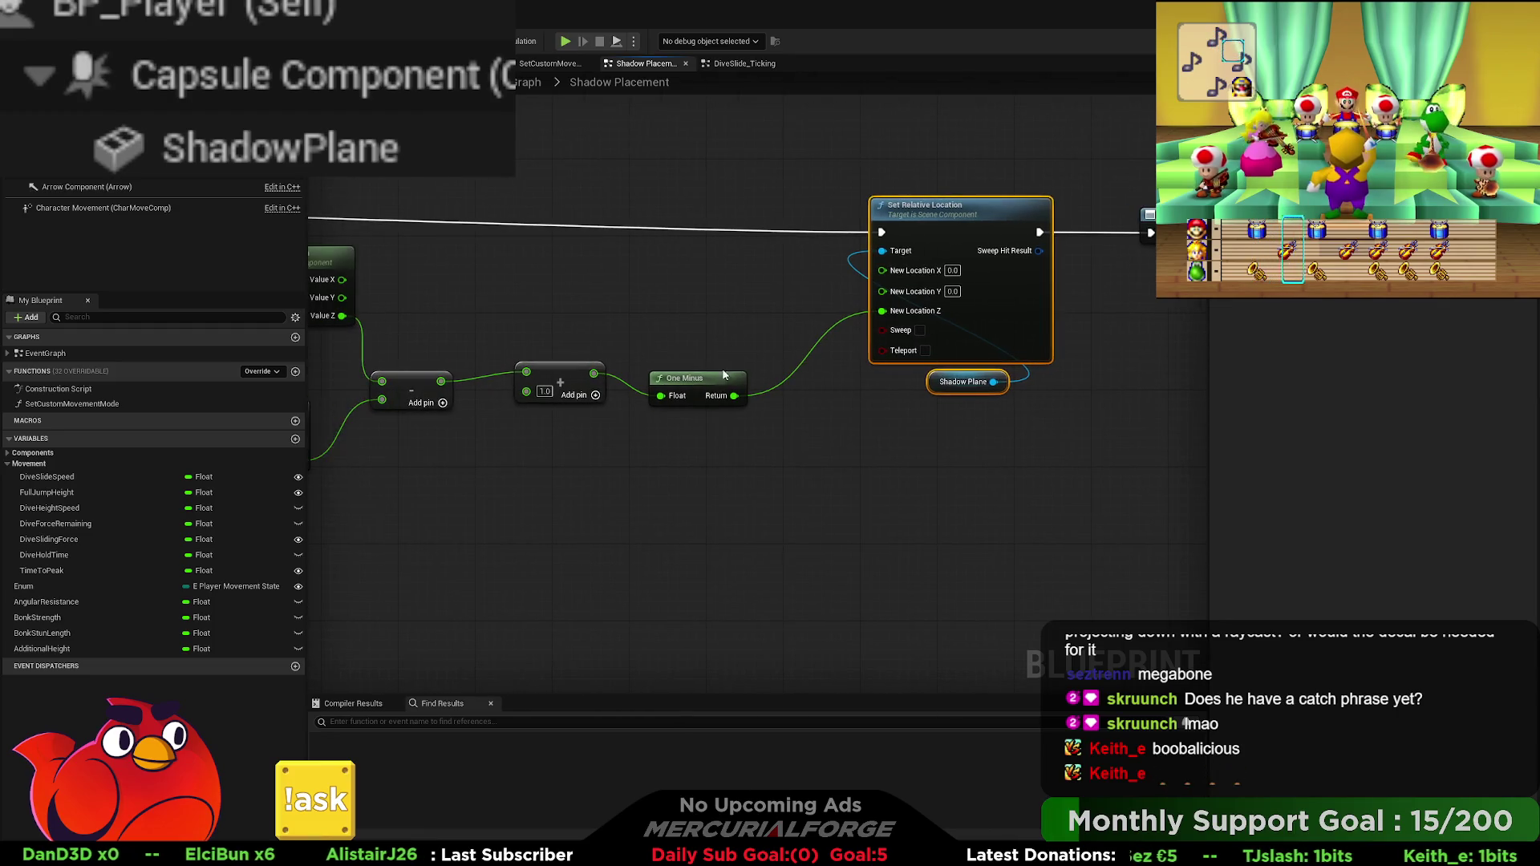
{"action": "left_click_drag", "start_coordinate": [724, 374], "coordinate": [599, 345]}
{"action": "left_click_drag", "start_coordinate": [994, 178], "coordinate": [830, 394]}
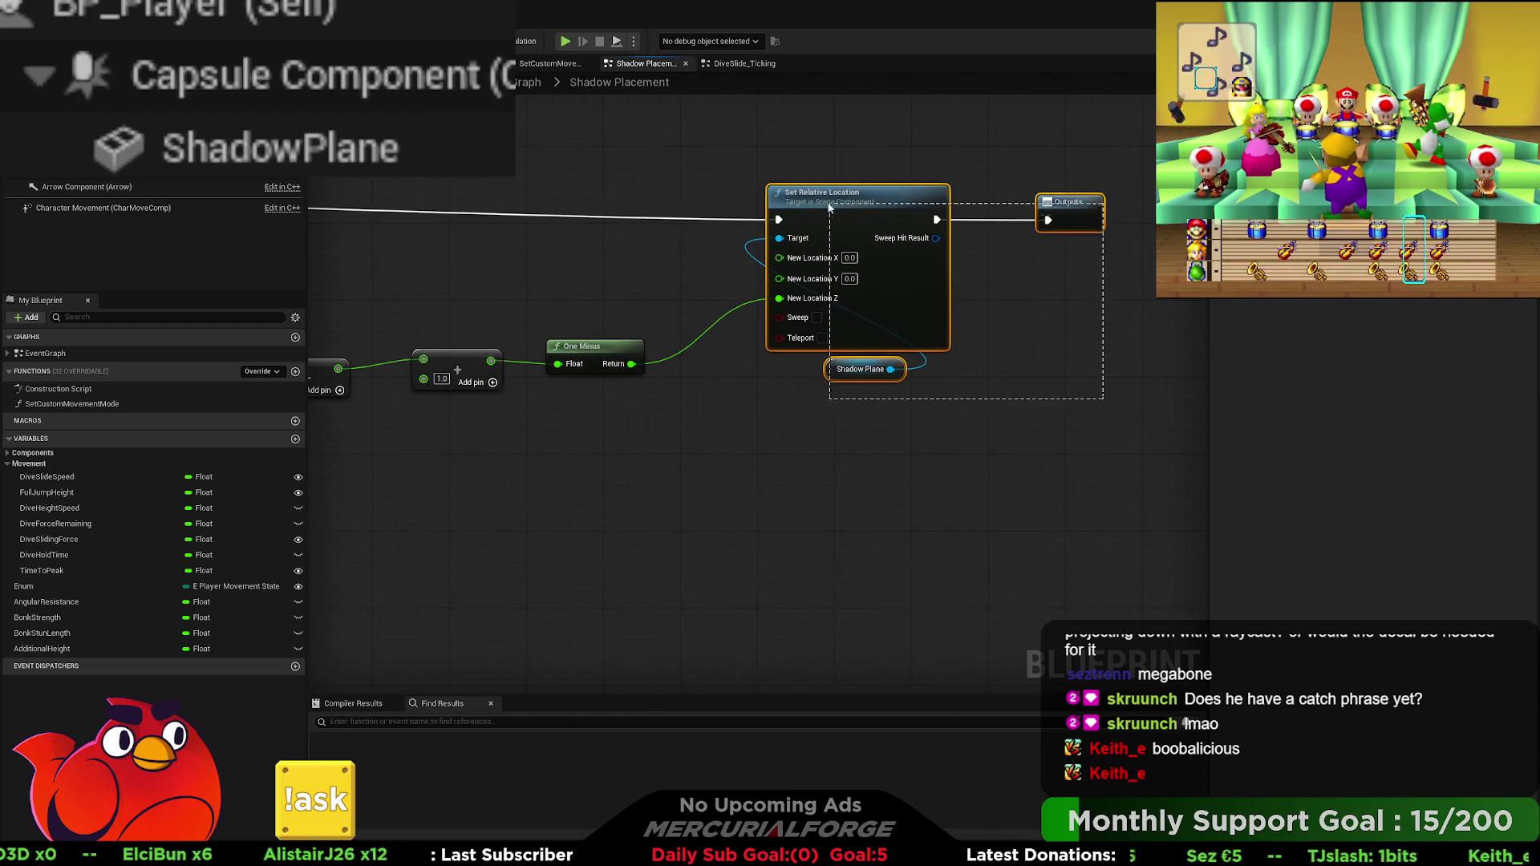
{"action": "left_click_drag", "start_coordinate": [802, 193], "coordinate": [882, 193]}
{"action": "mouse_move", "coordinate": [714, 370]}
{"action": "left_mouse_down"}
{"action": "mouse_move", "coordinate": [1055, 361]}
{"action": "mouse_move", "coordinate": [559, 383]}
{"action": "left_mouse_up"}
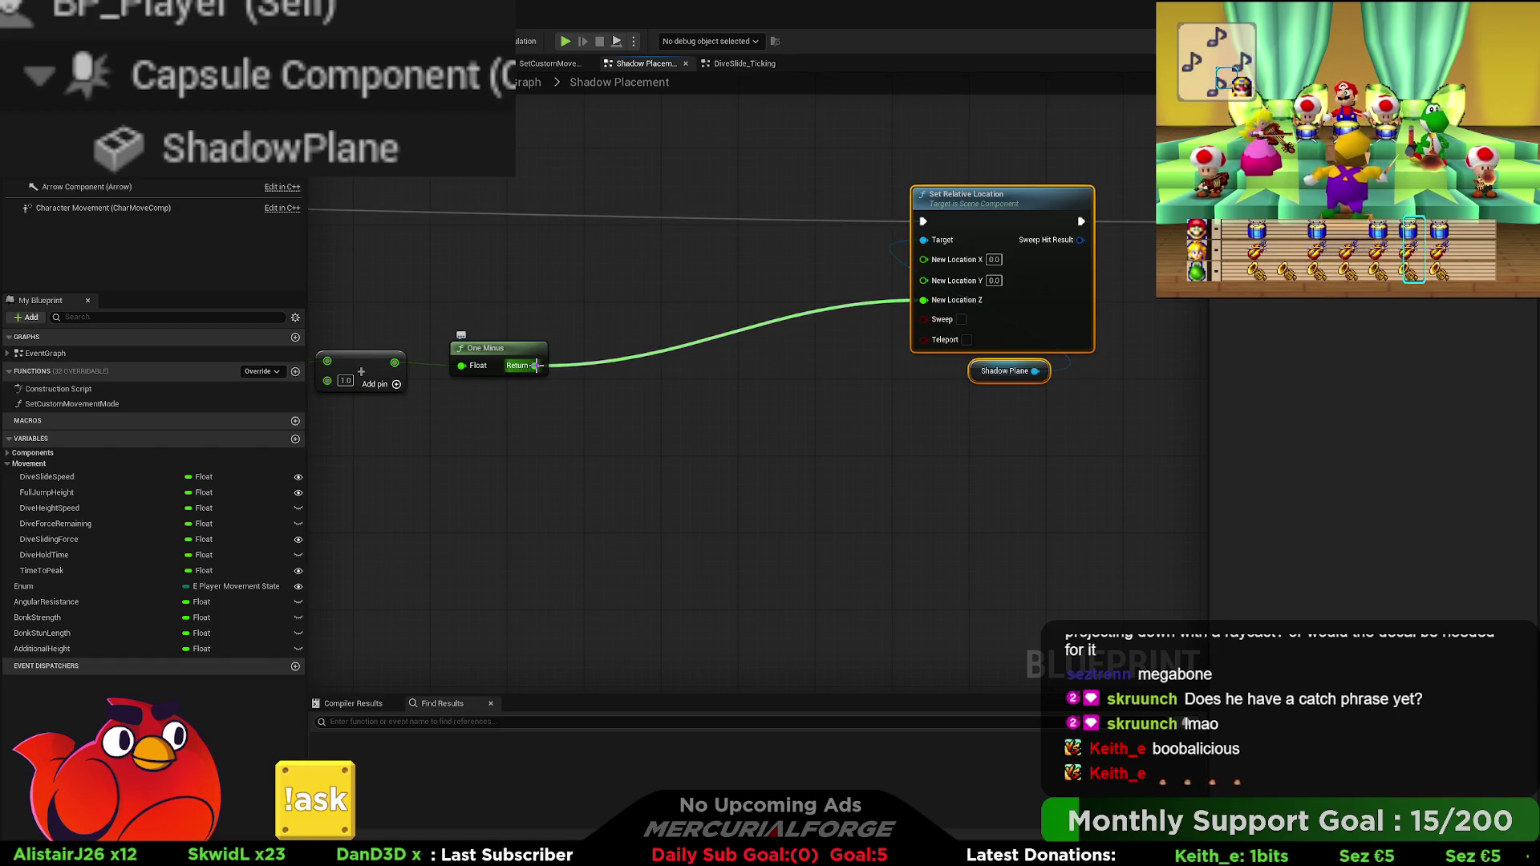
Step: Add a subtract node with 90.0 after One Minus and wire its result into New Location Z
{"action": "left_click_drag", "start_coordinate": [536, 366], "coordinate": [742, 351]}
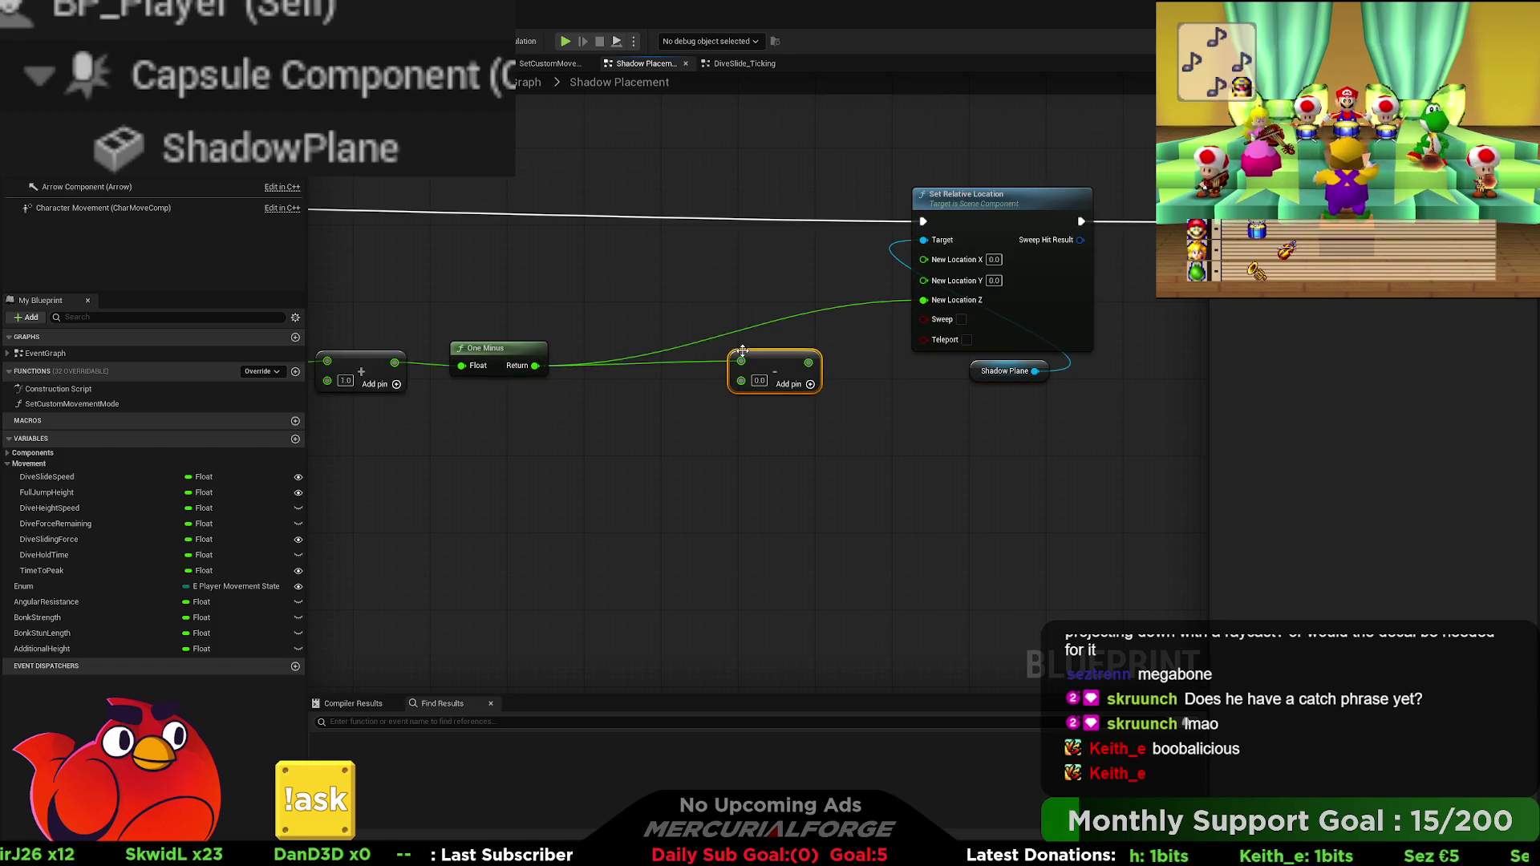
{"action": "type", "text": "90"}
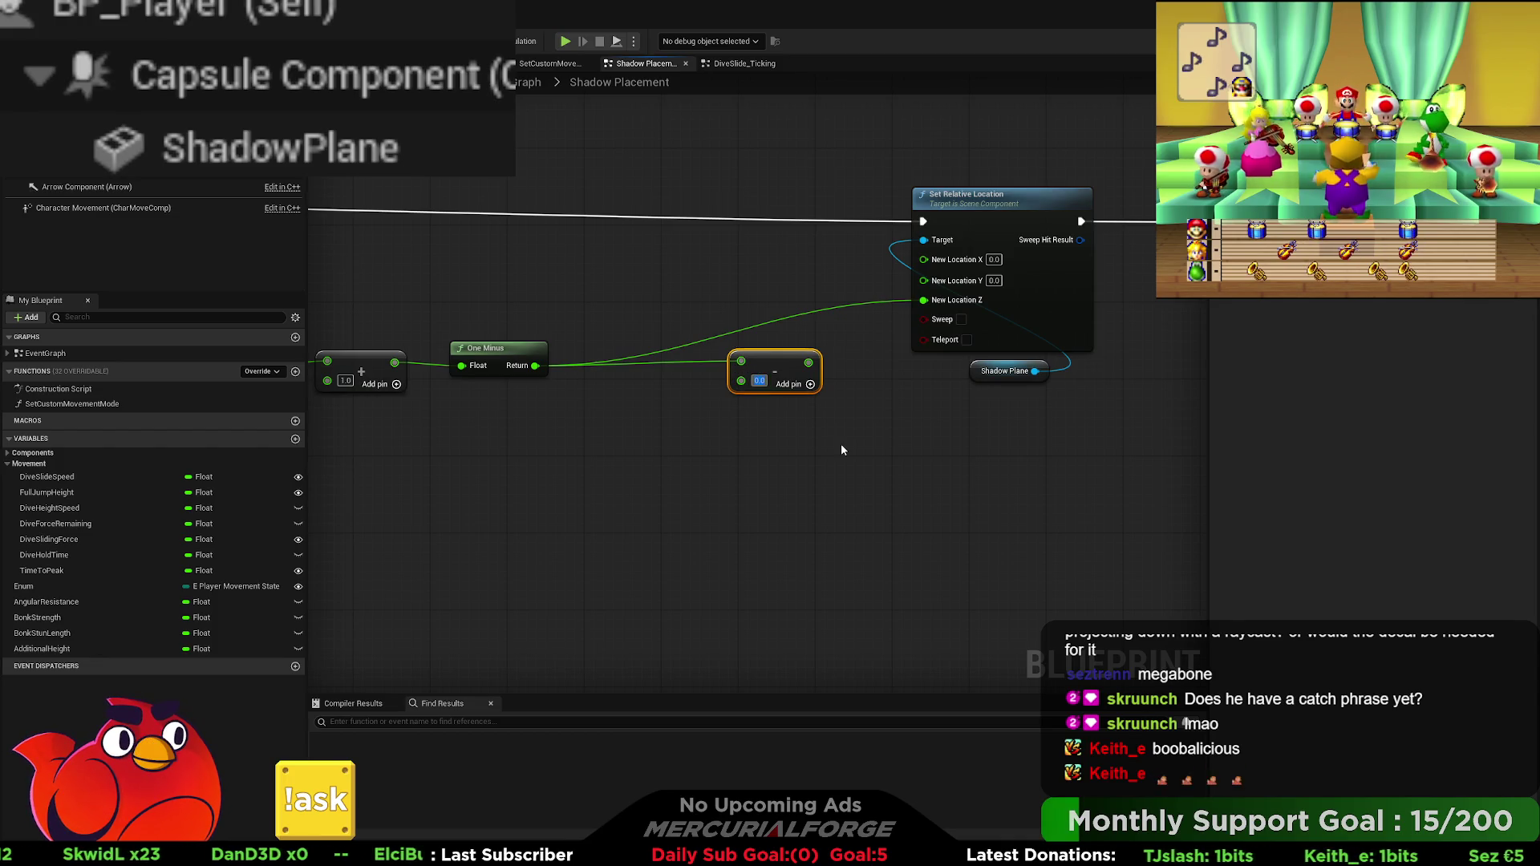
{"action": "key", "text": "Return"}
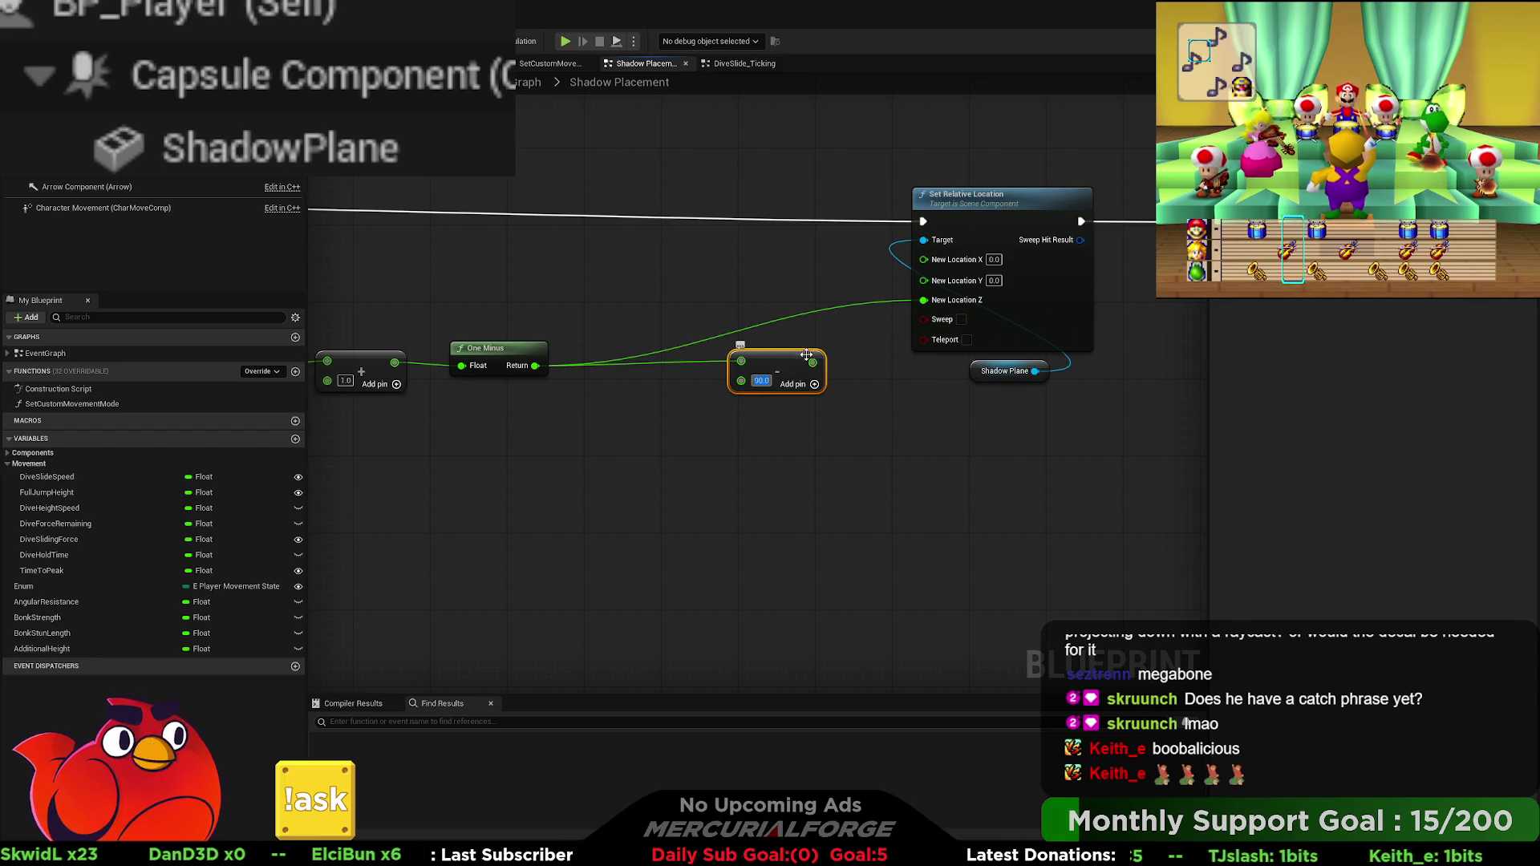
{"action": "left_click_drag", "start_coordinate": [812, 363], "coordinate": [923, 300]}
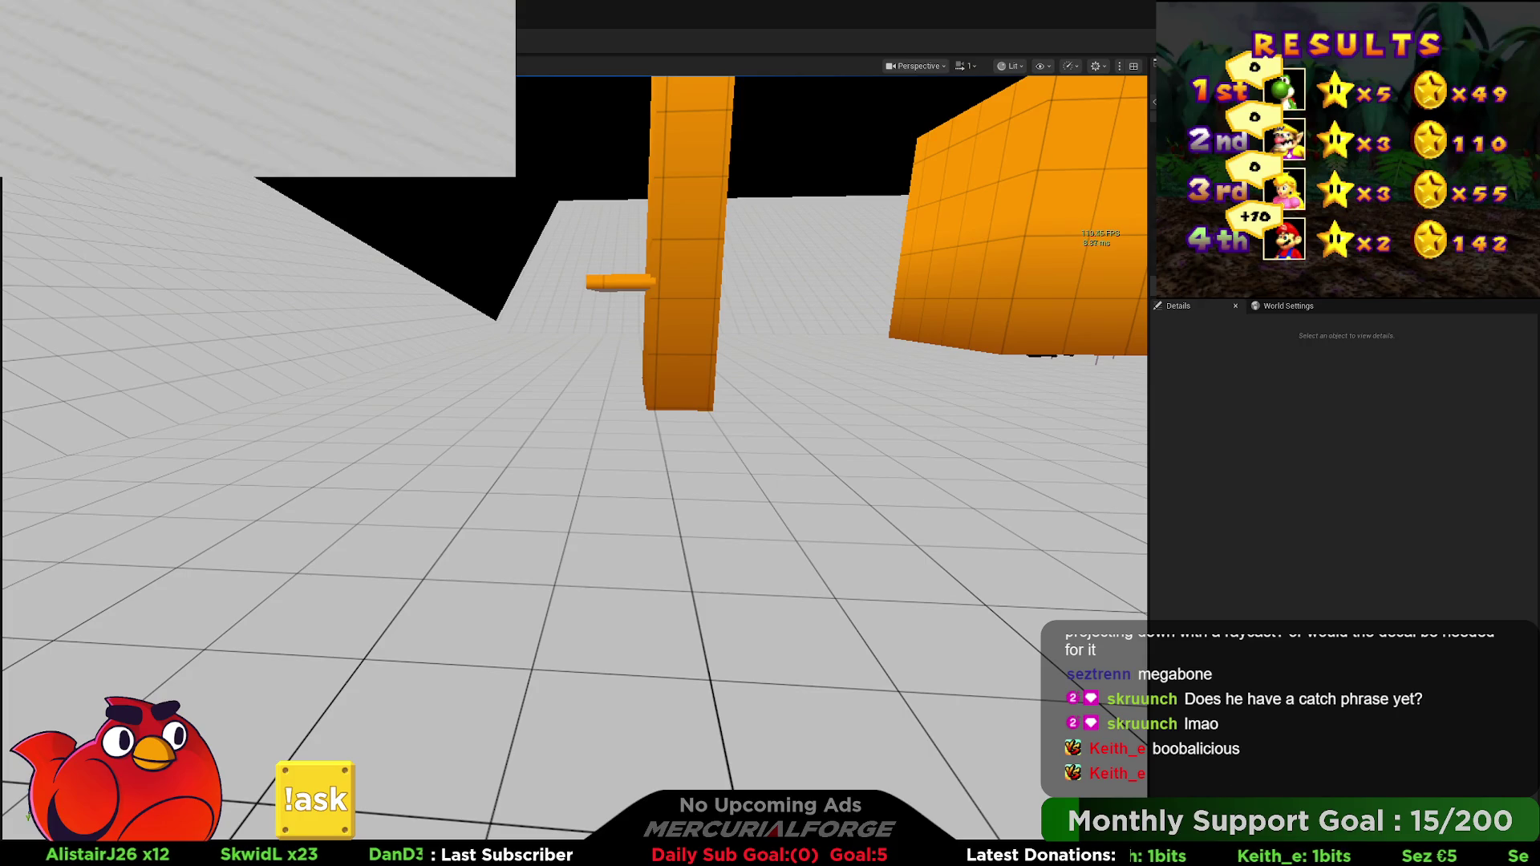
{"action": "key", "text": "alt+p"}
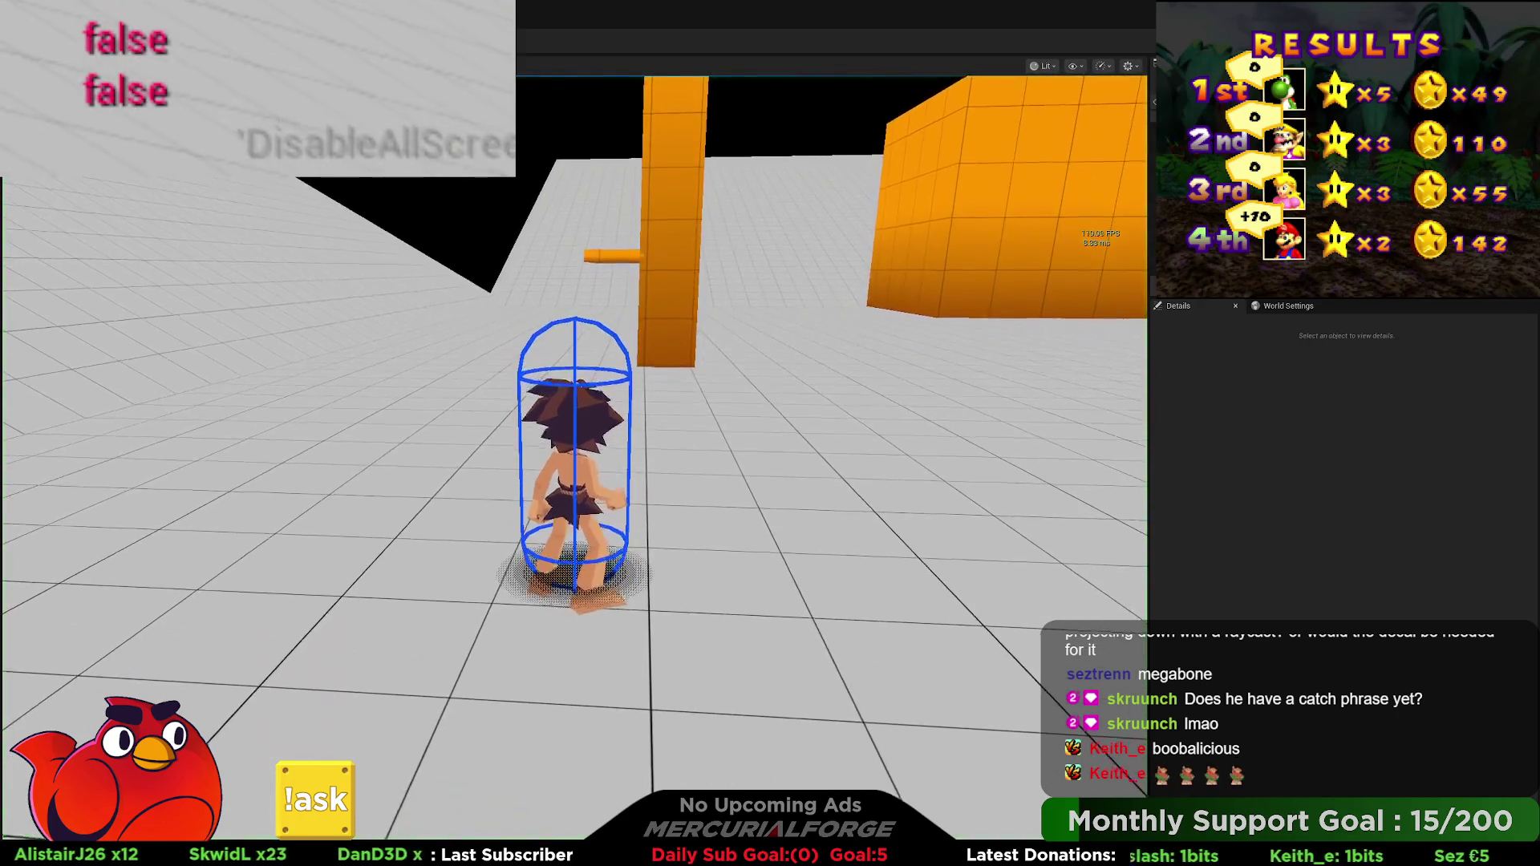
{"action": "key", "text": "s"}
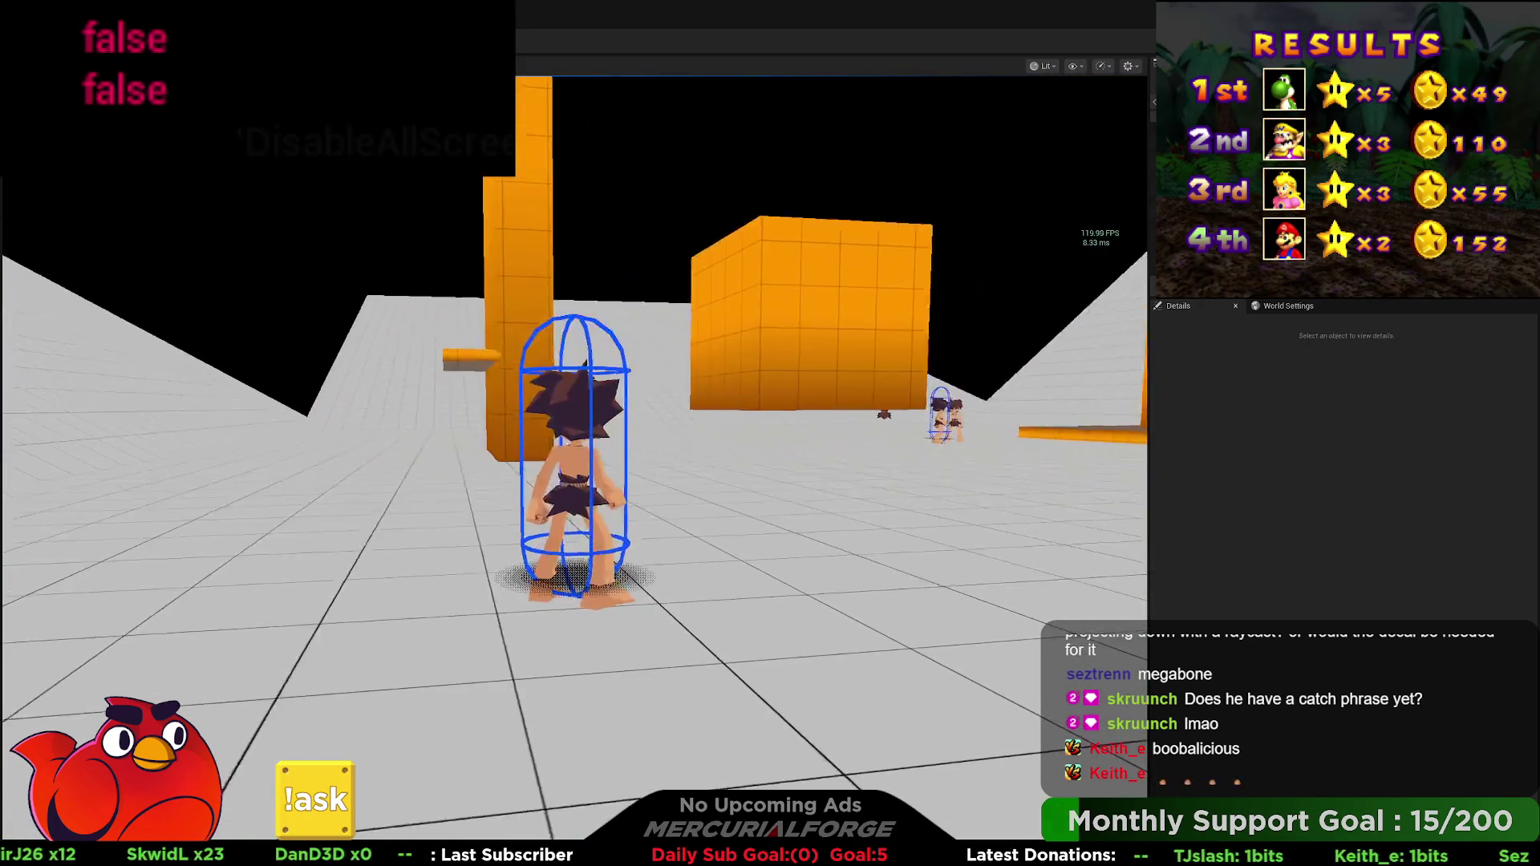
{"action": "key", "text": "w"}
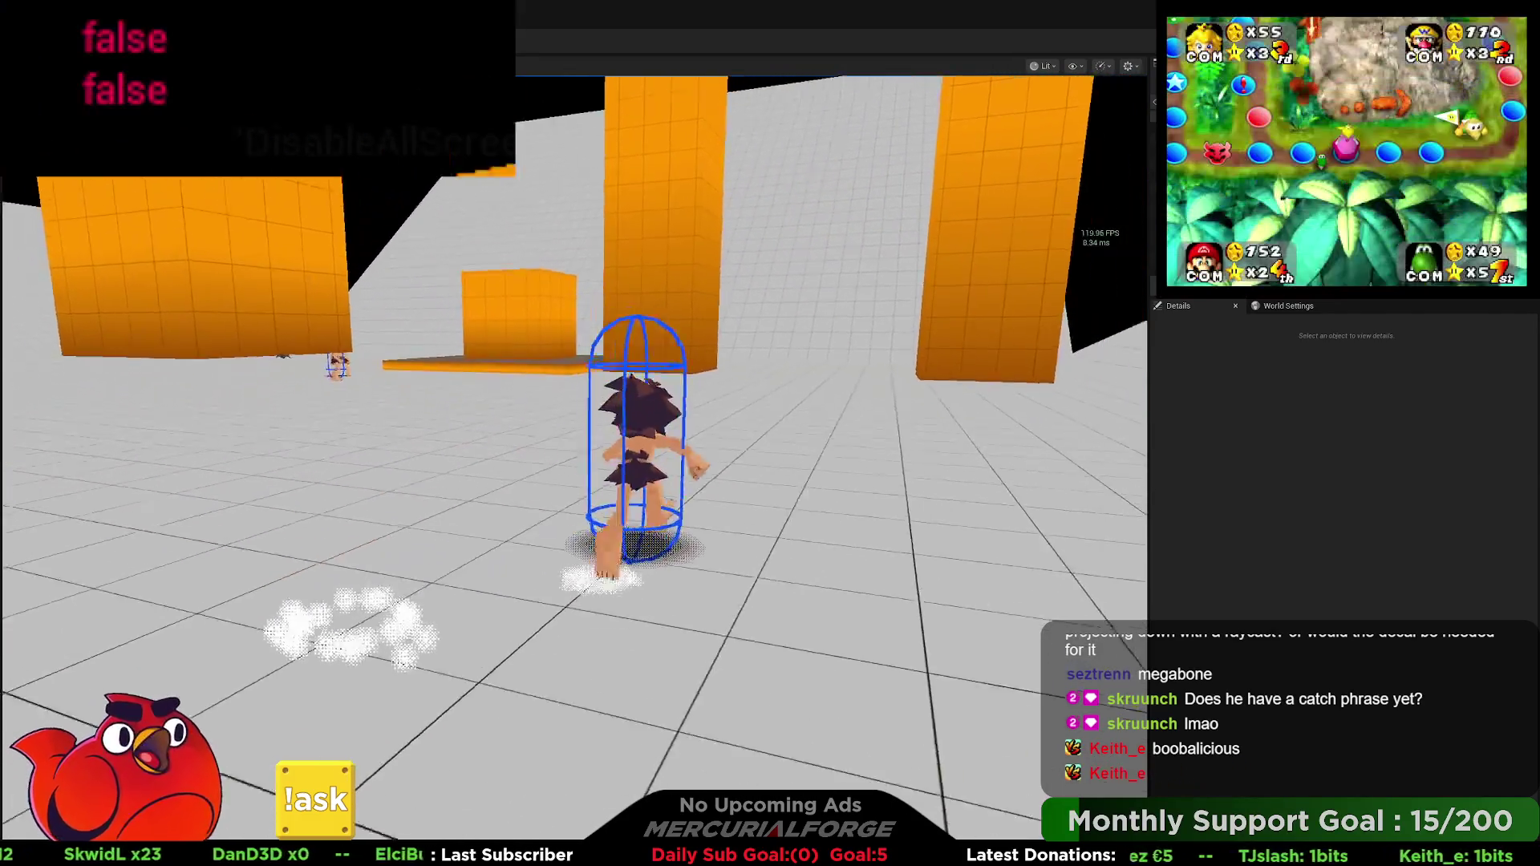
{"action": "key", "text": "a"}
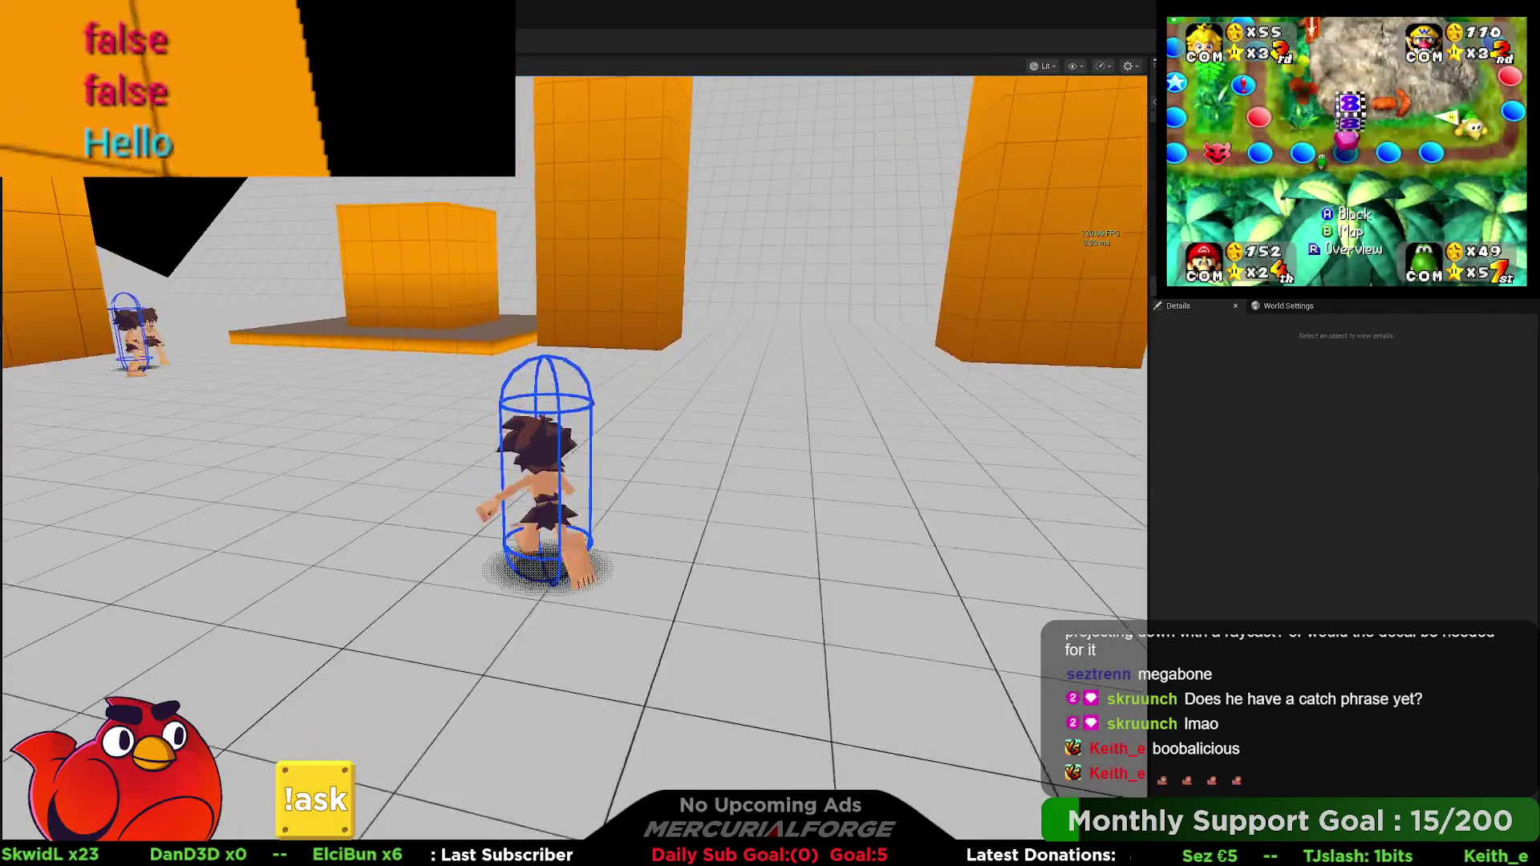
{"action": "key", "text": "d"}
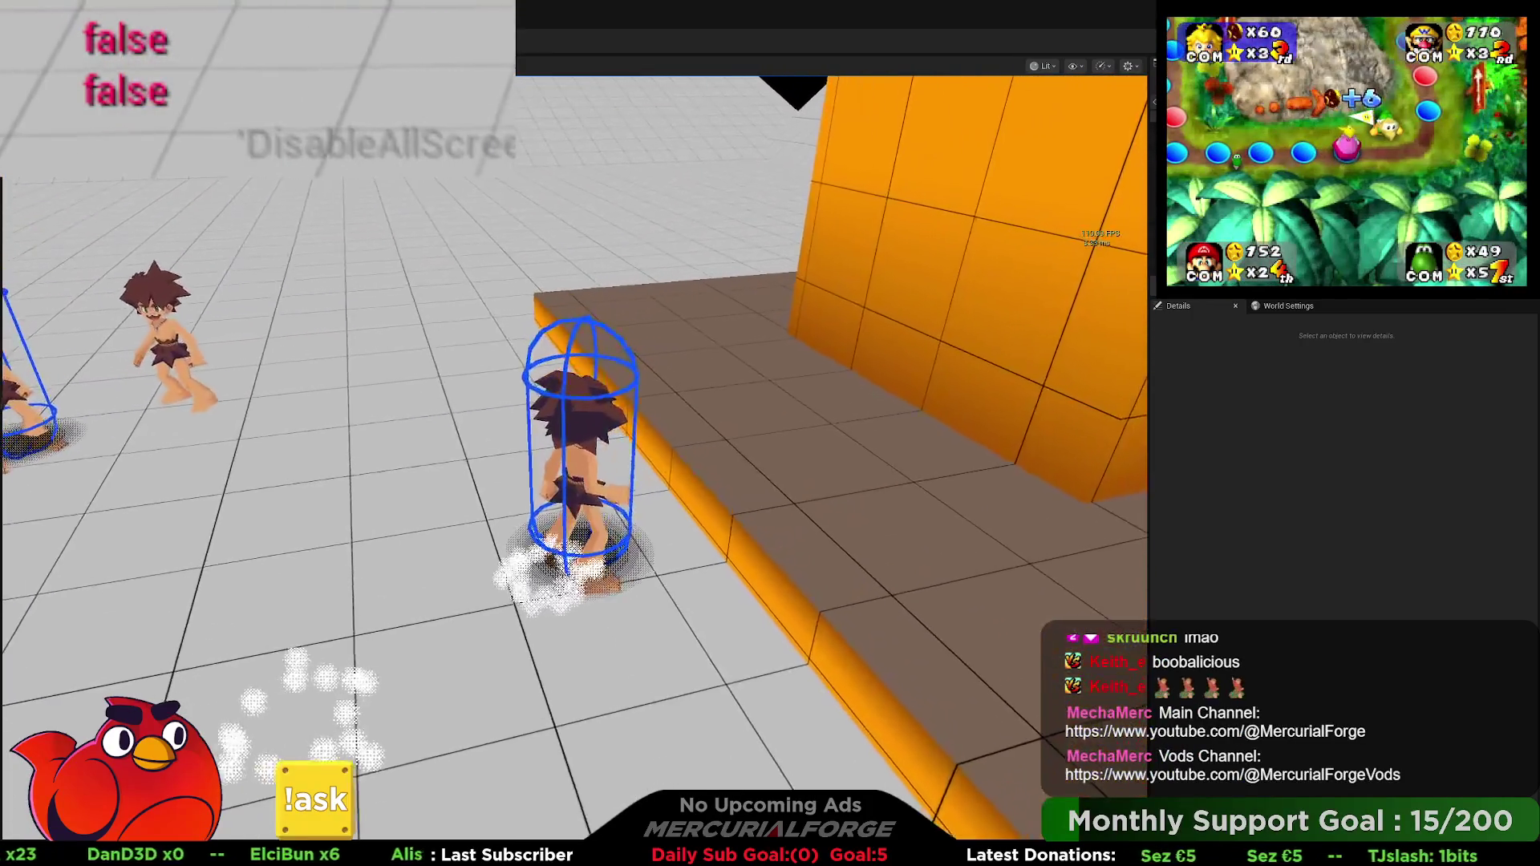
{"action": "key", "text": "space"}
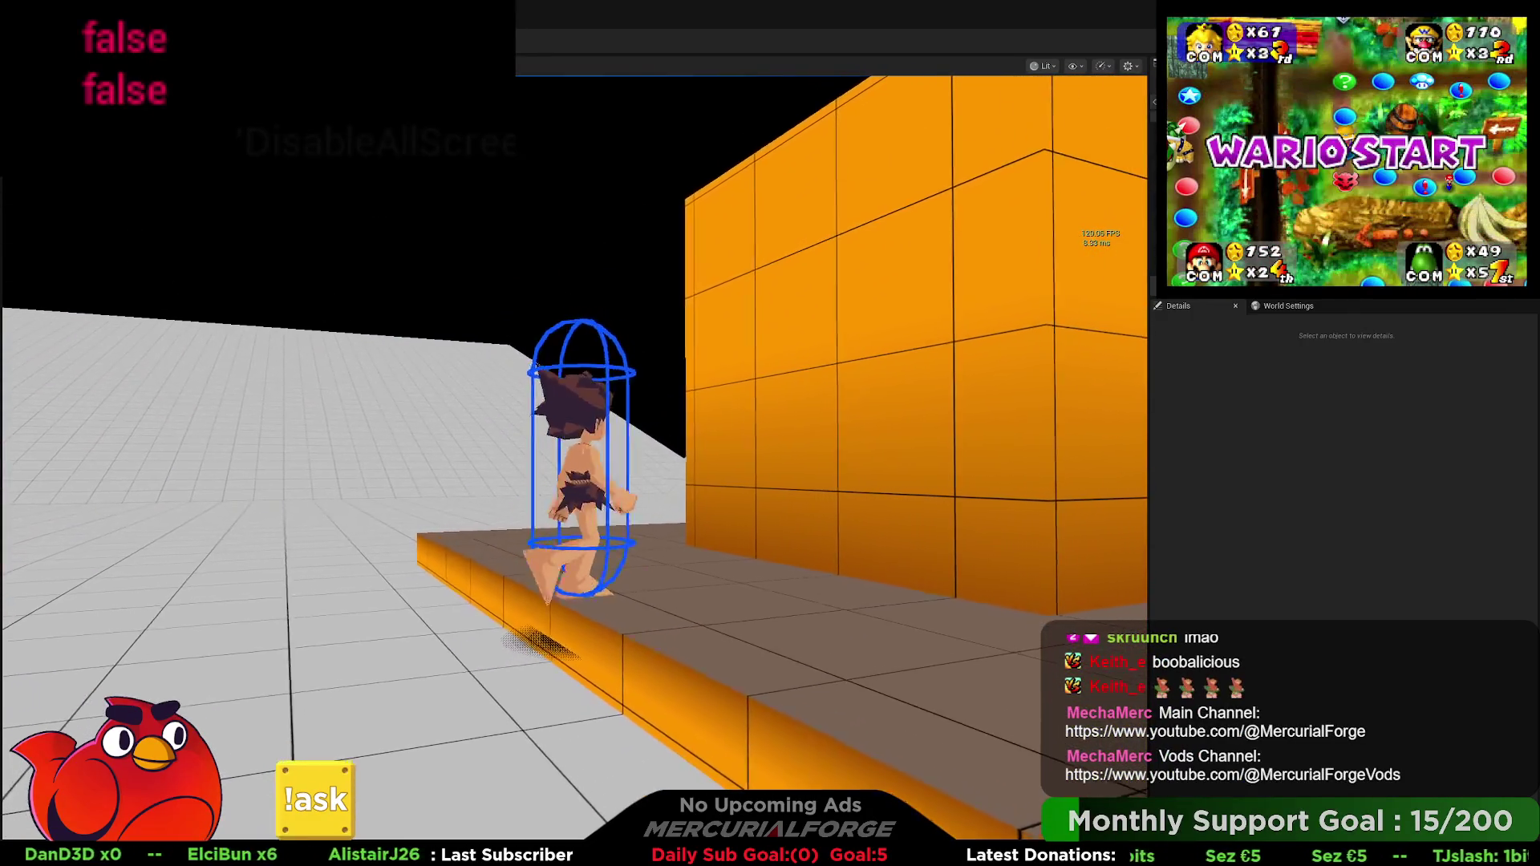
{"action": "key", "text": "a"}
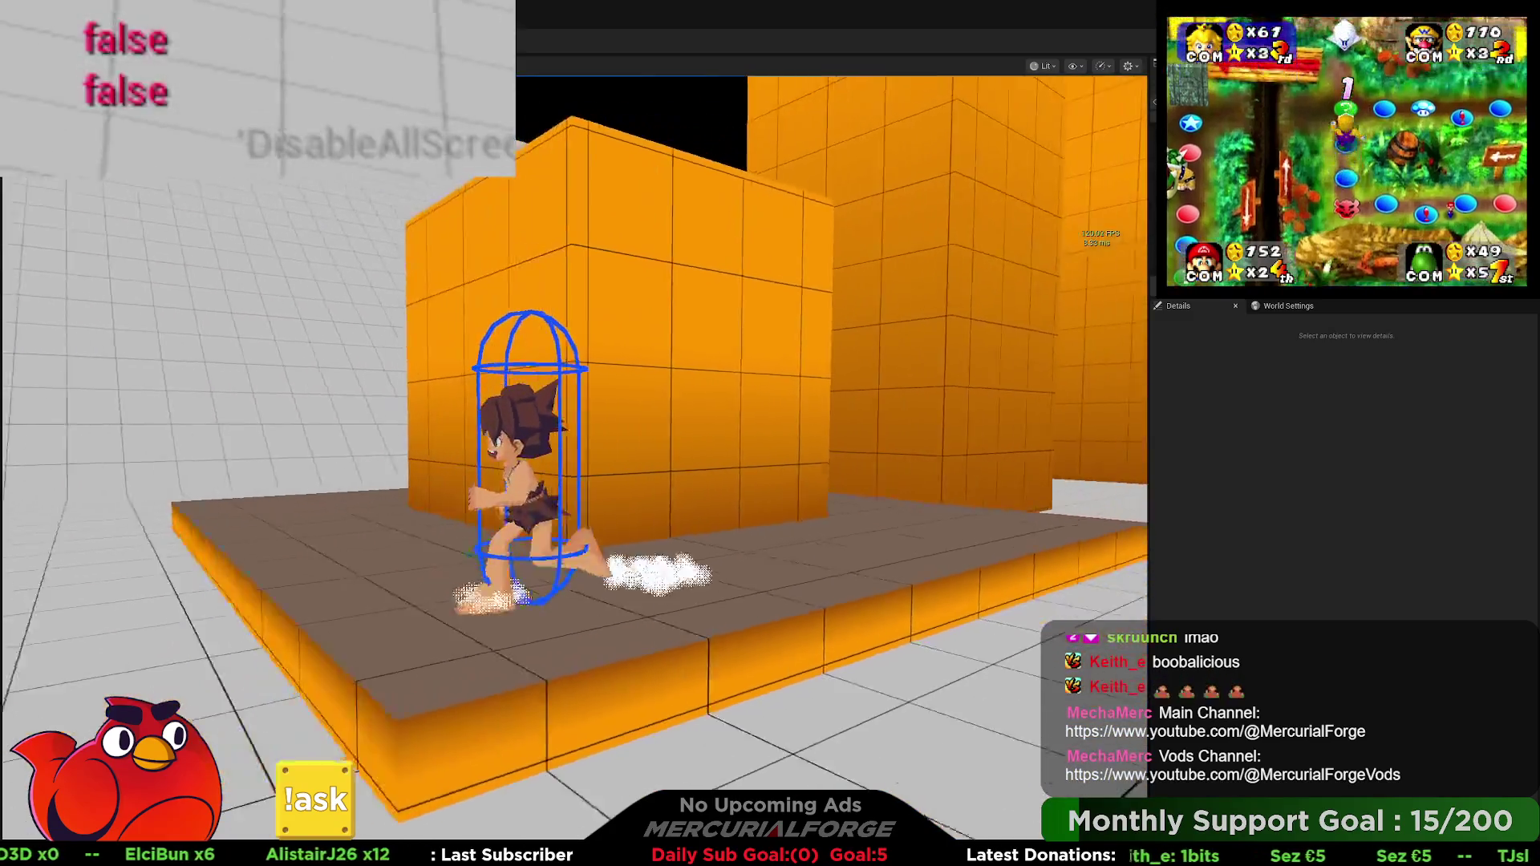
{"action": "key", "text": "s"}
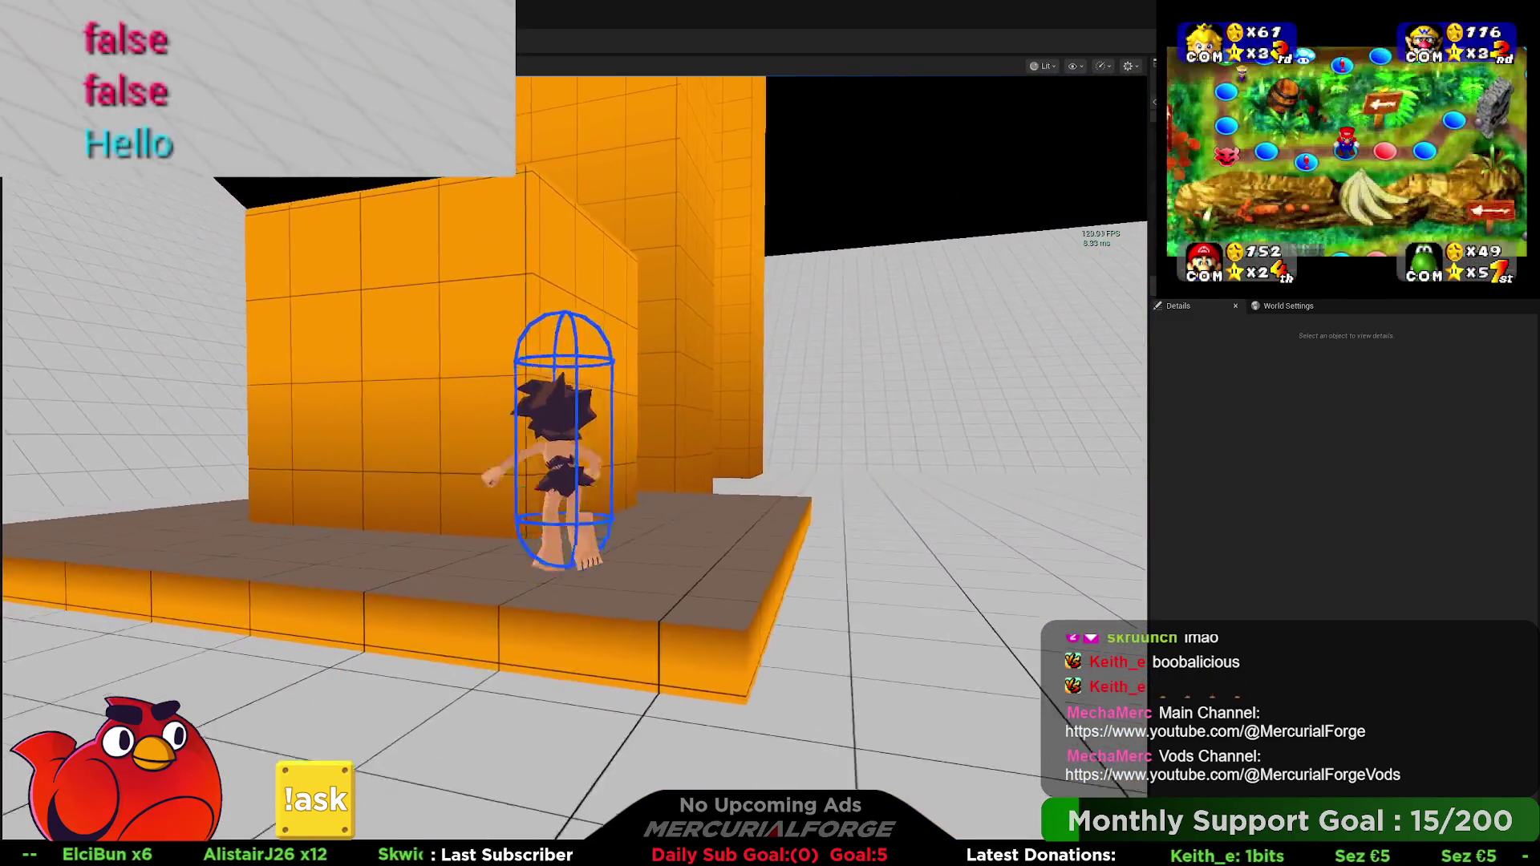
{"action": "key", "text": "space"}
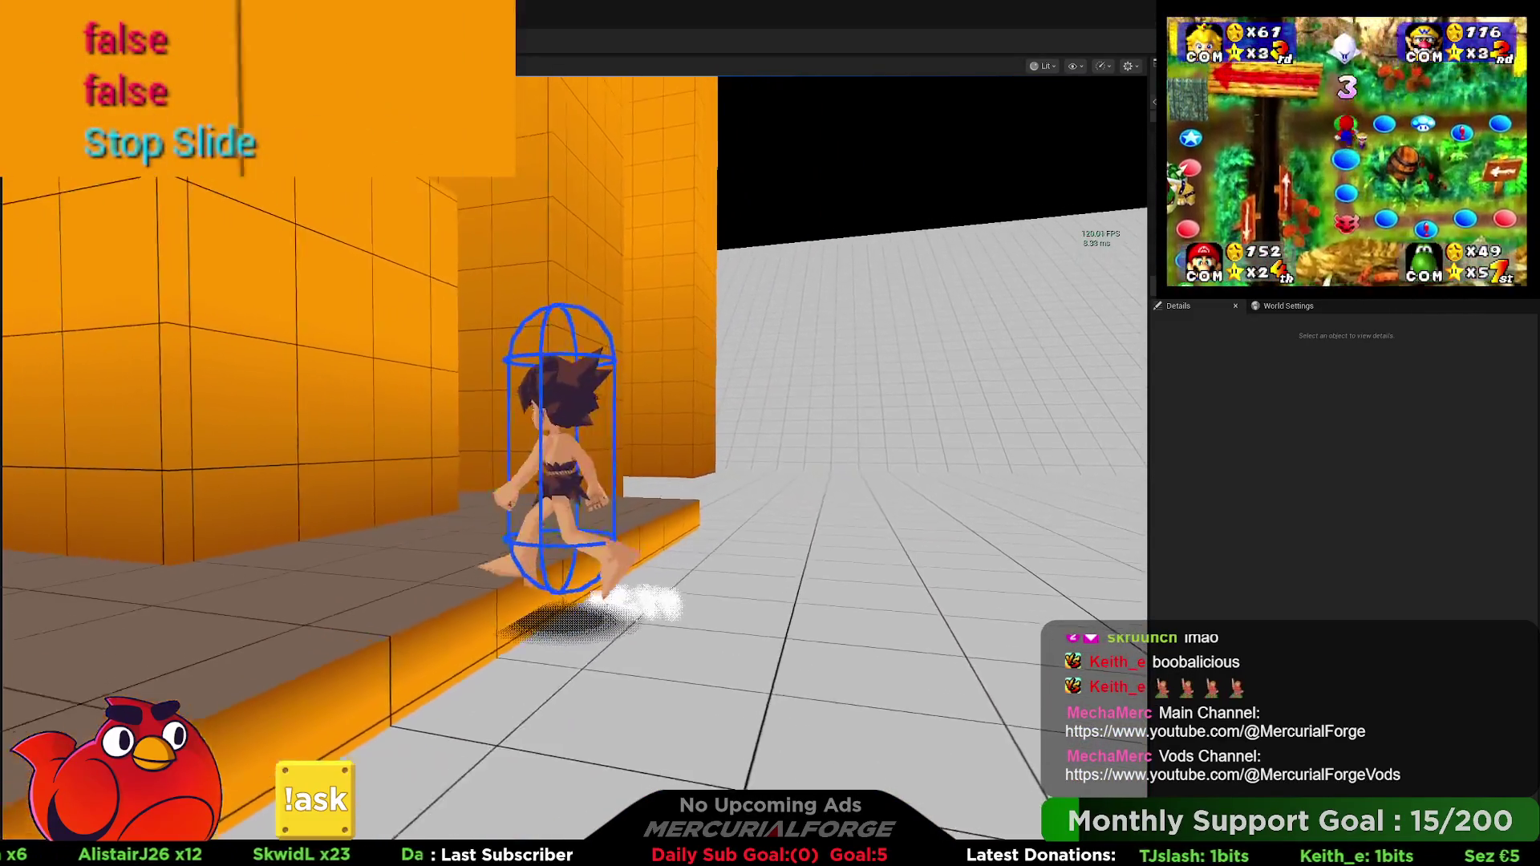
{"action": "key", "text": "space"}
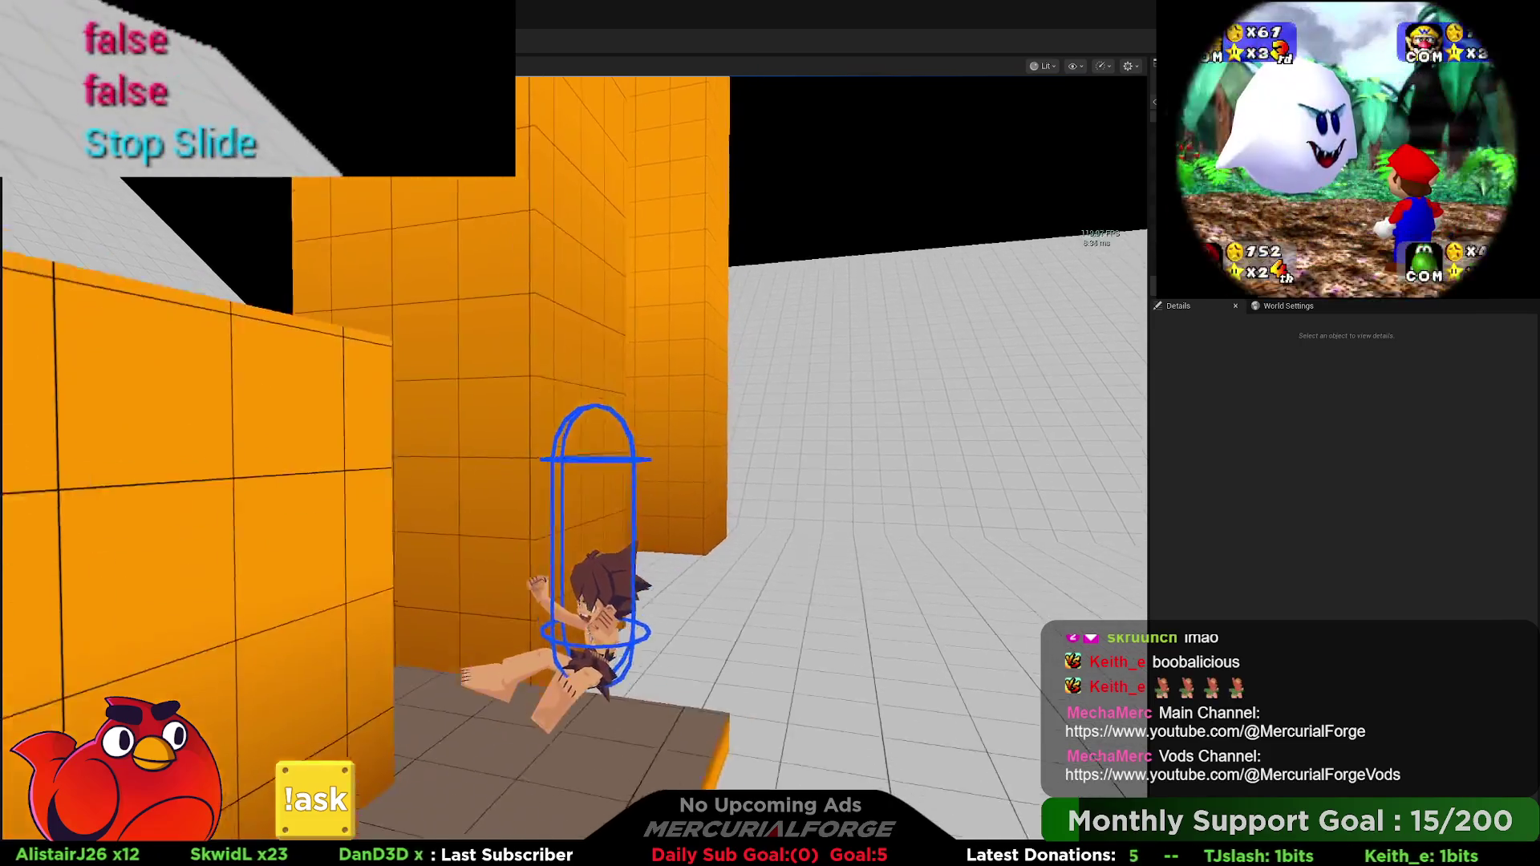
{"action": "key", "text": "space"}
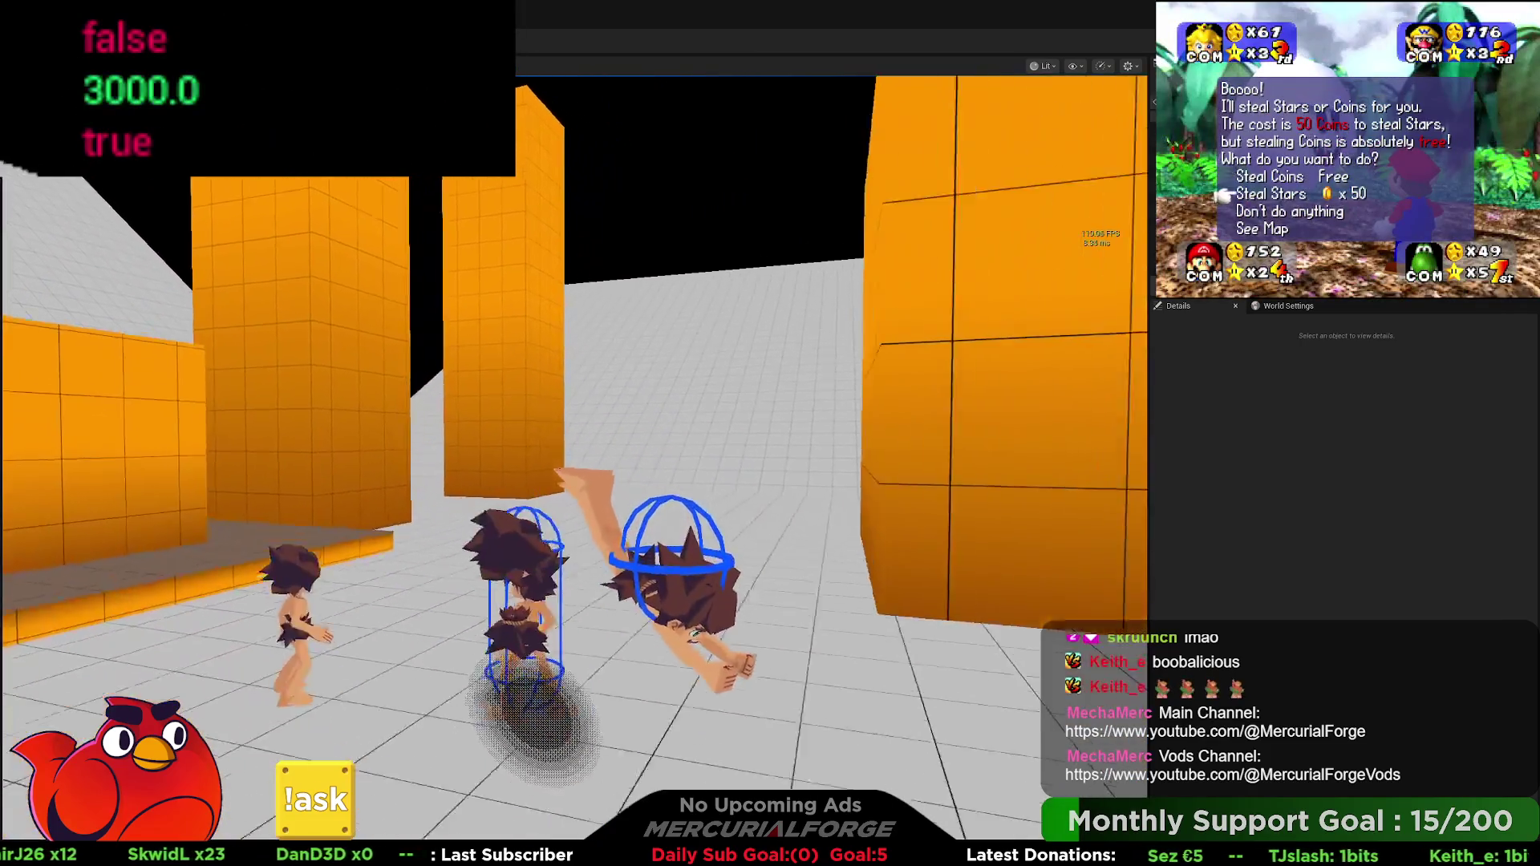
{"action": "key", "text": "space"}
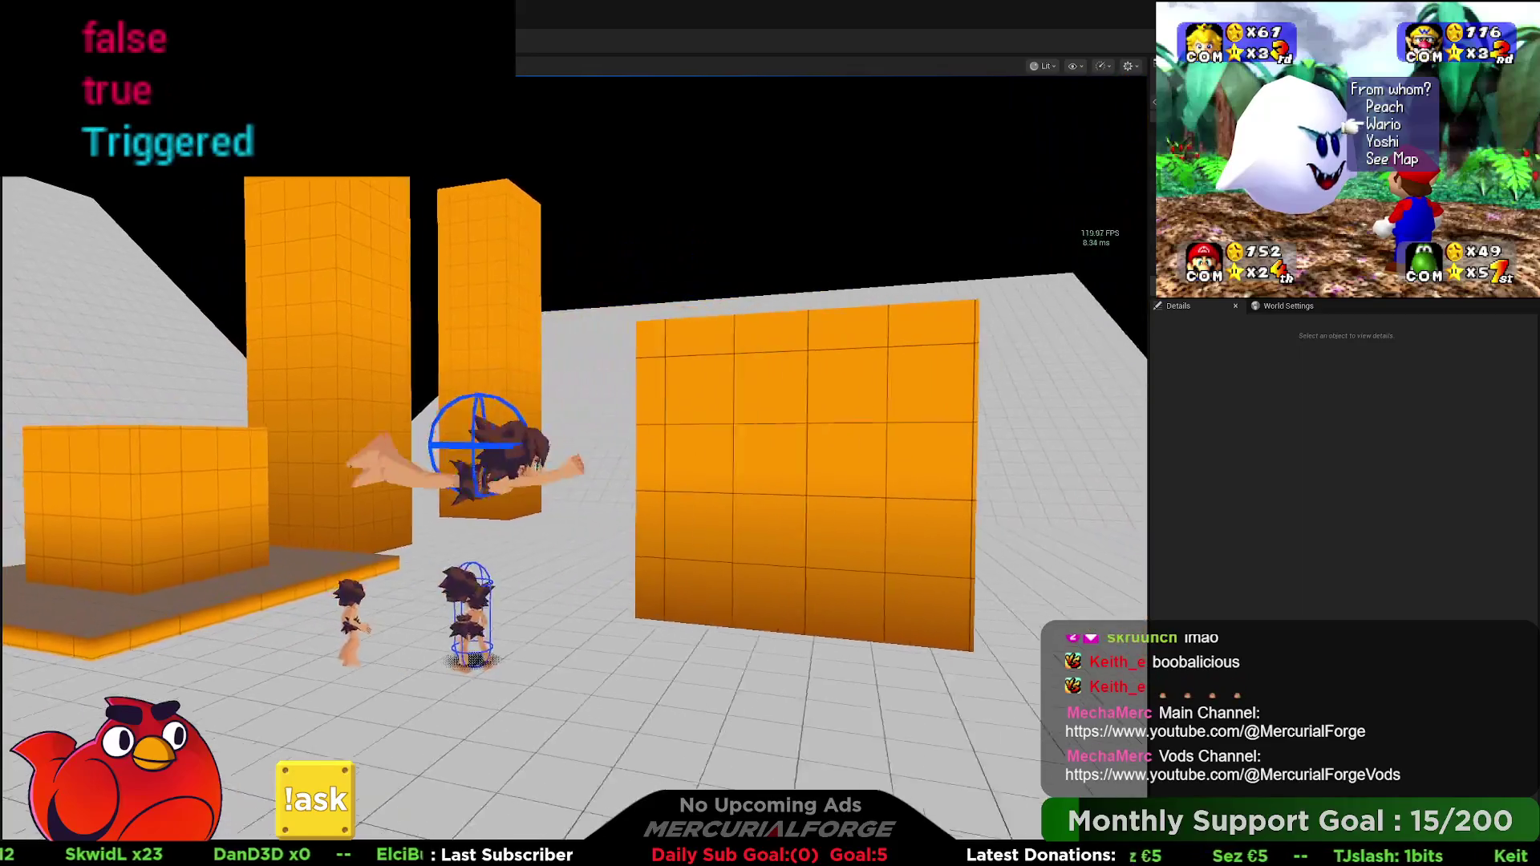
{"action": "key", "text": "space"}
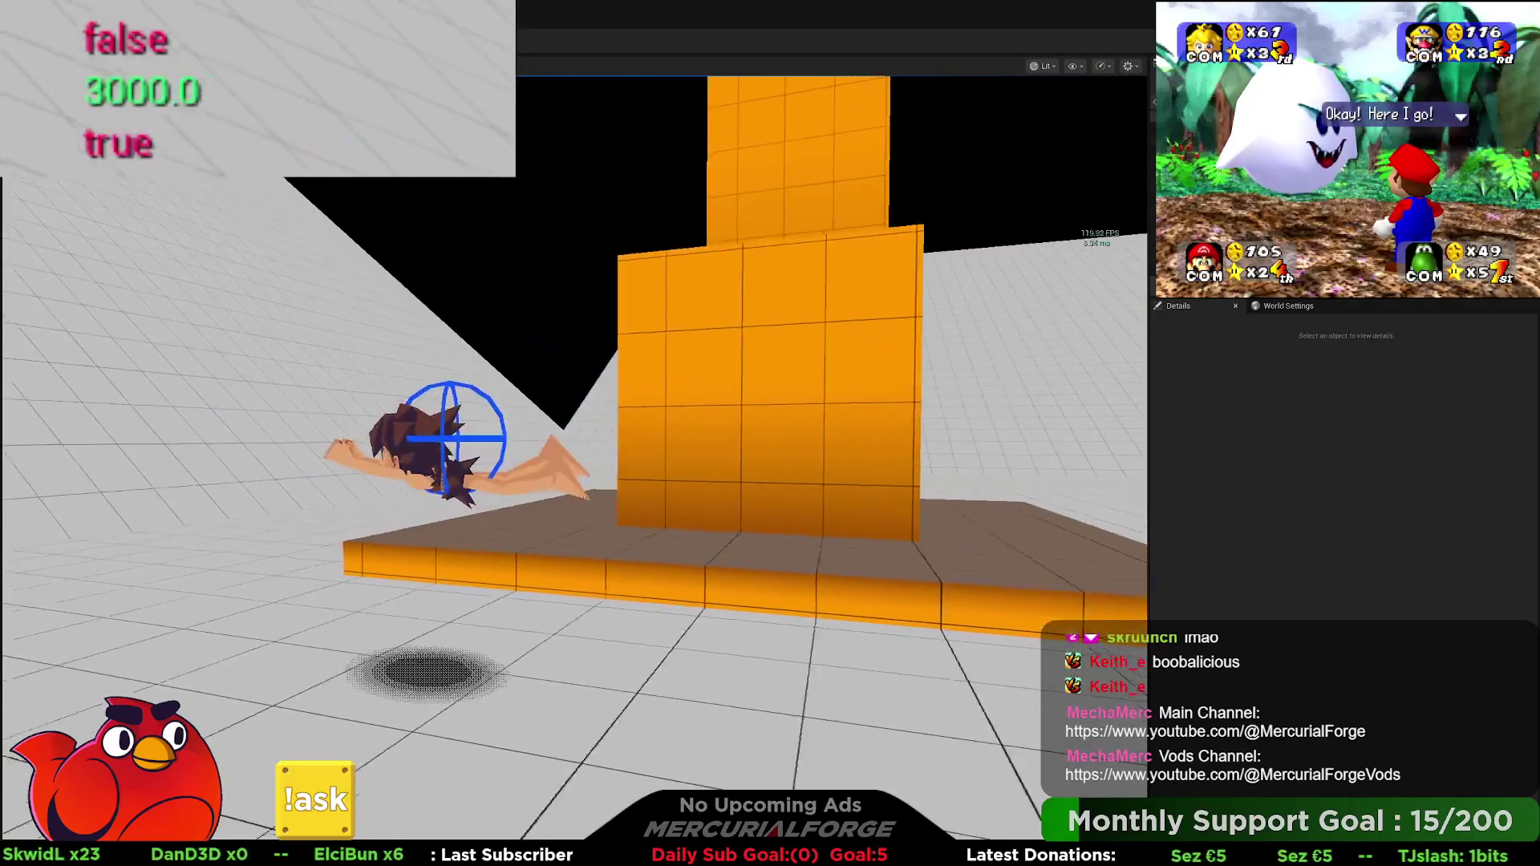
{"action": "key", "text": "space"}
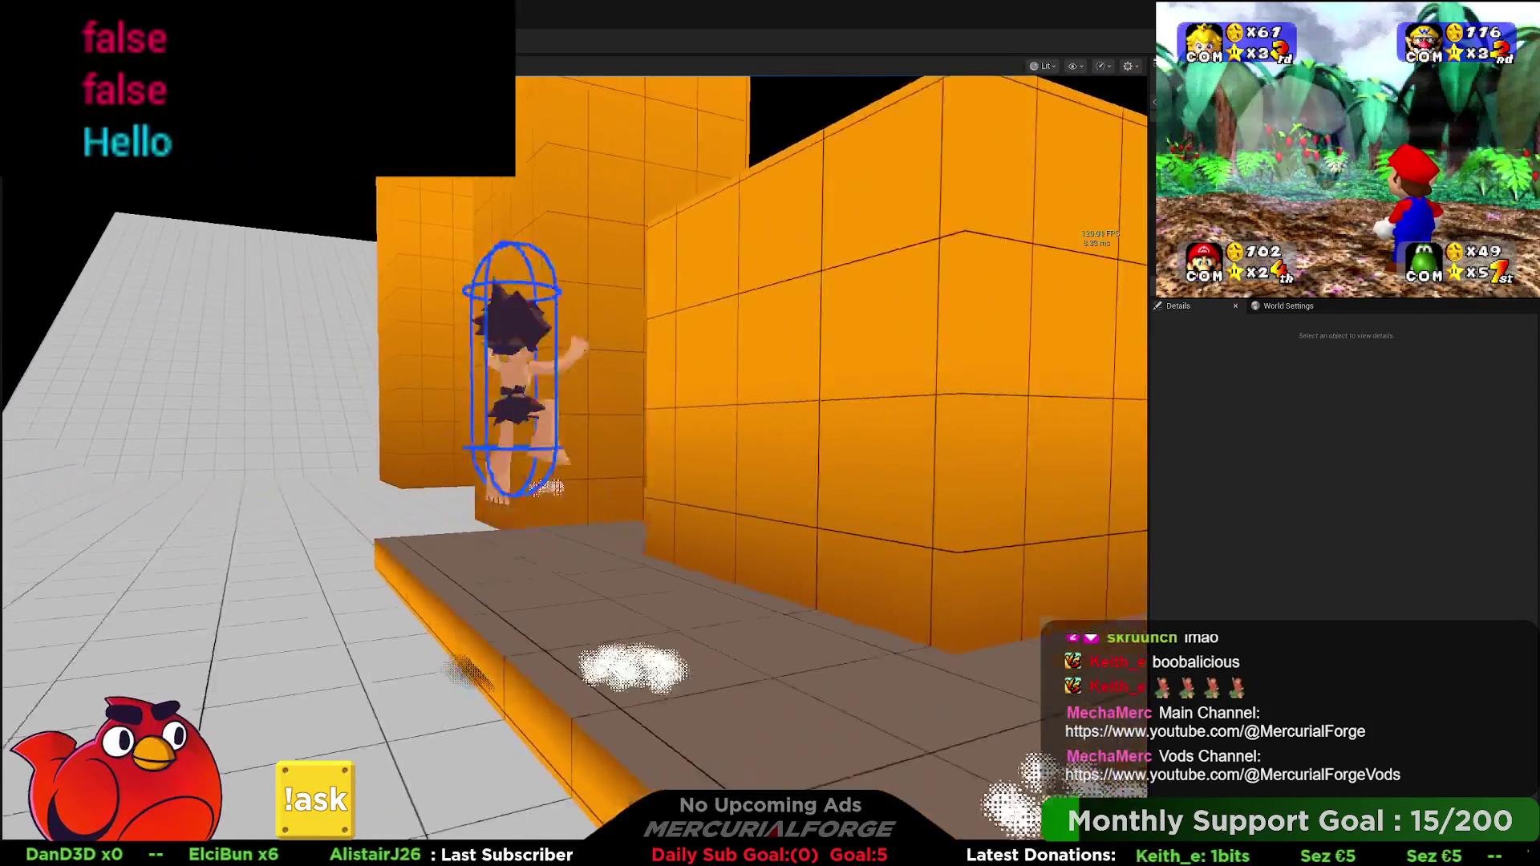
{"action": "key", "text": "space"}
{"action": "key", "text": "space"}
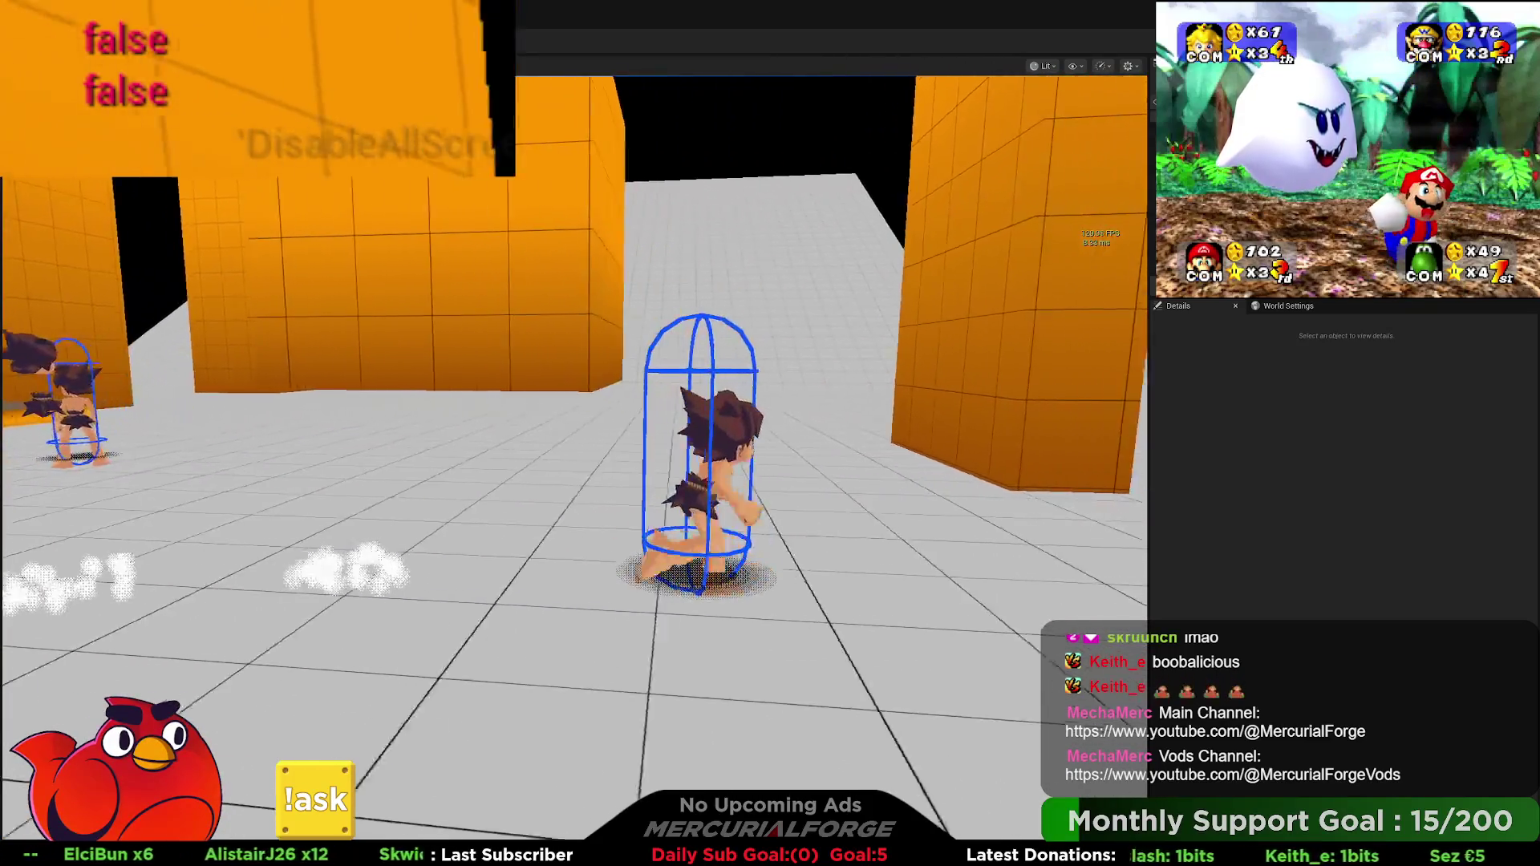
{"action": "key", "text": "space"}
{"action": "key", "text": "s"}
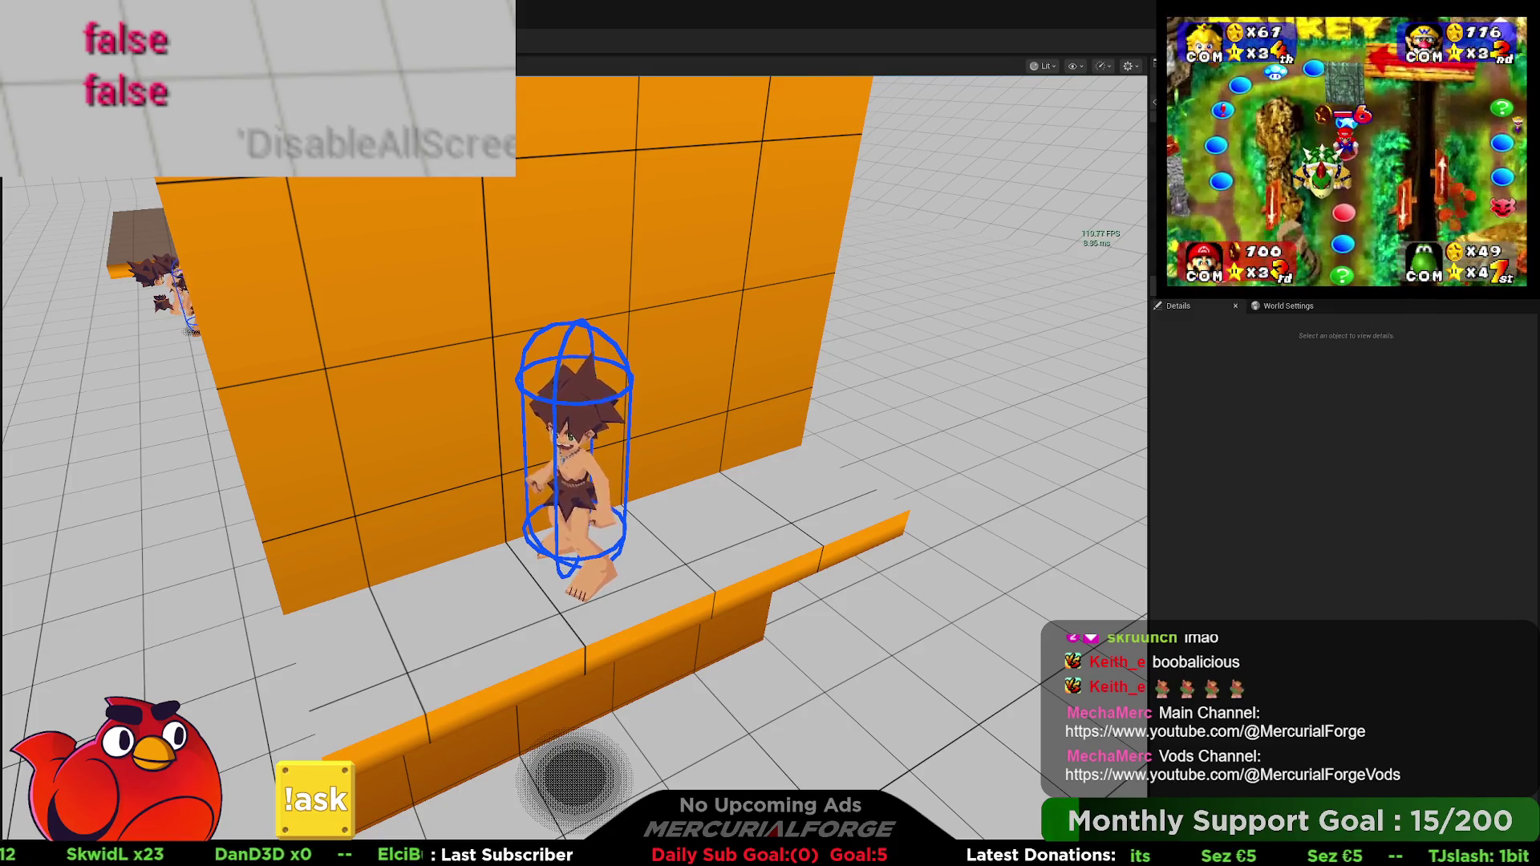
Step: Run the TraceTagAll console command so every trace is drawn in the game
{"action": "key", "text": "grave"}
{"action": "type", "text": "trace"}
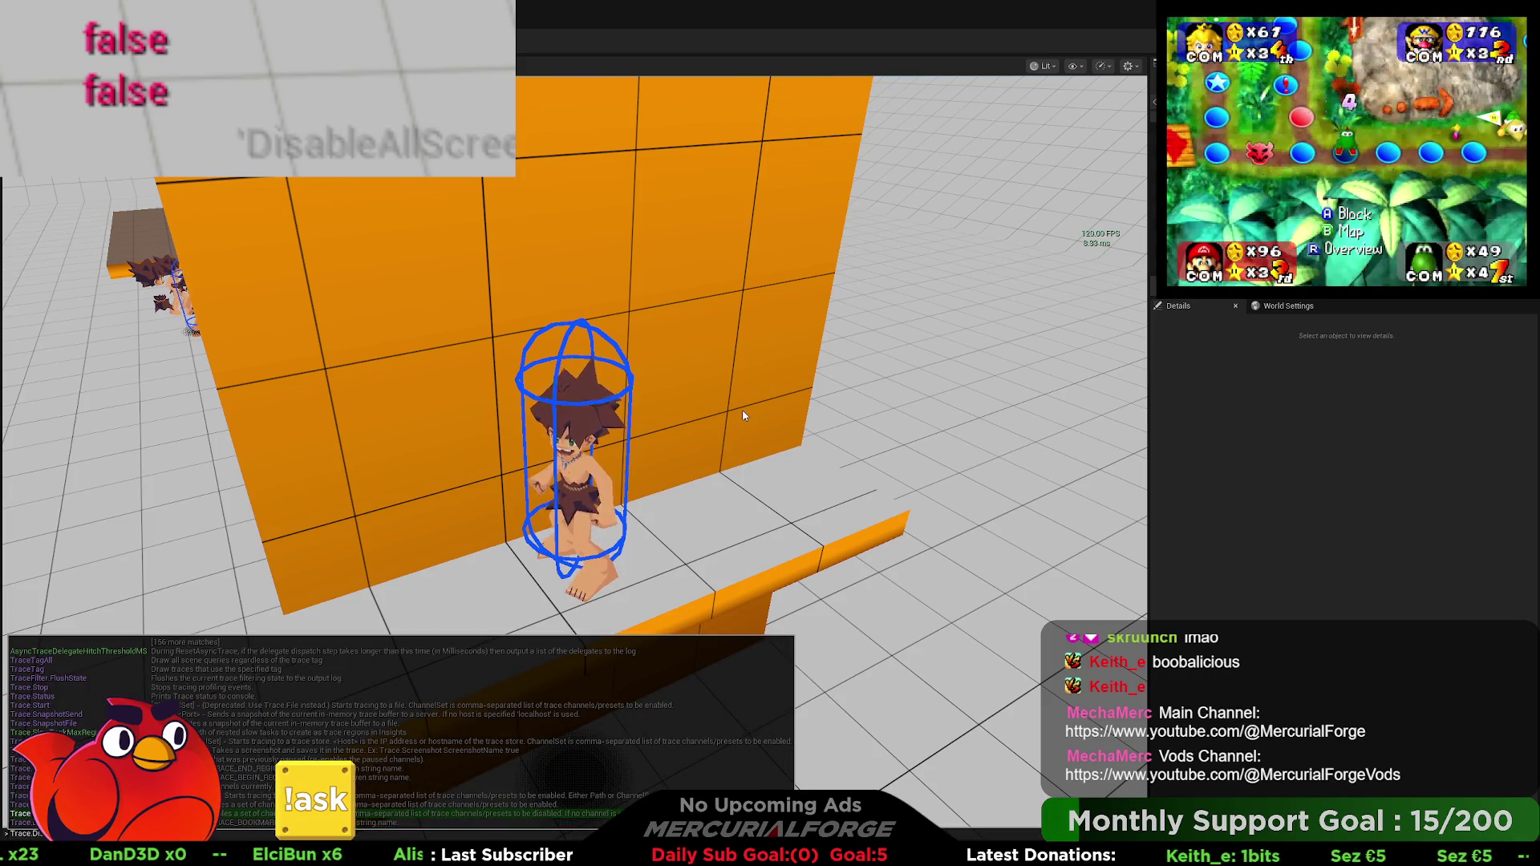
{"action": "key", "text": "Up"}
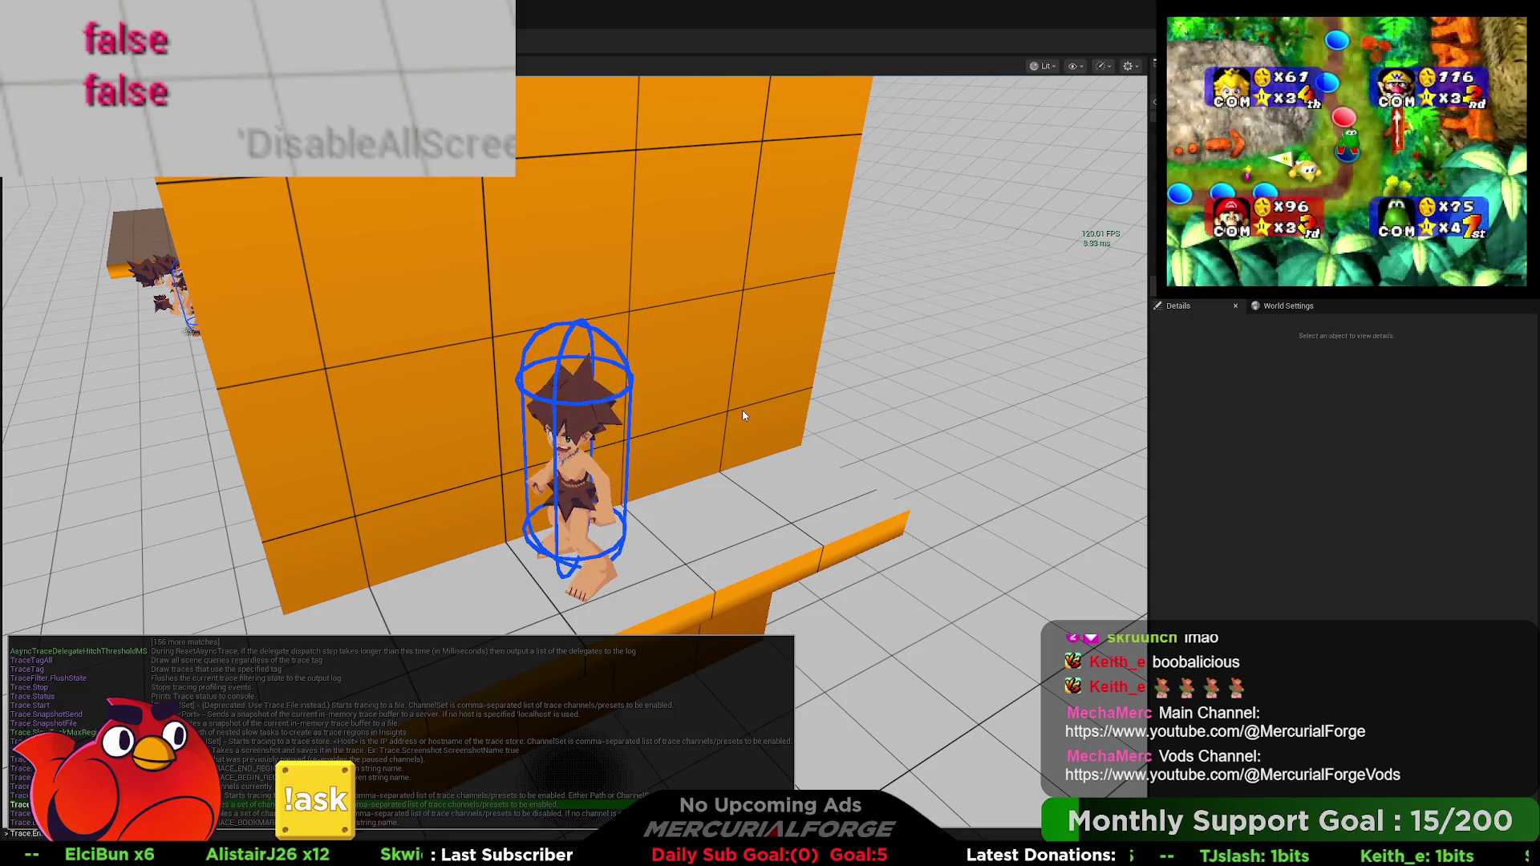
{"action": "key", "text": "Up"}
{"action": "key", "text": "Up"}
{"action": "key", "text": "Up"}
{"action": "key", "text": "Up"}
{"action": "key", "text": "Up"}
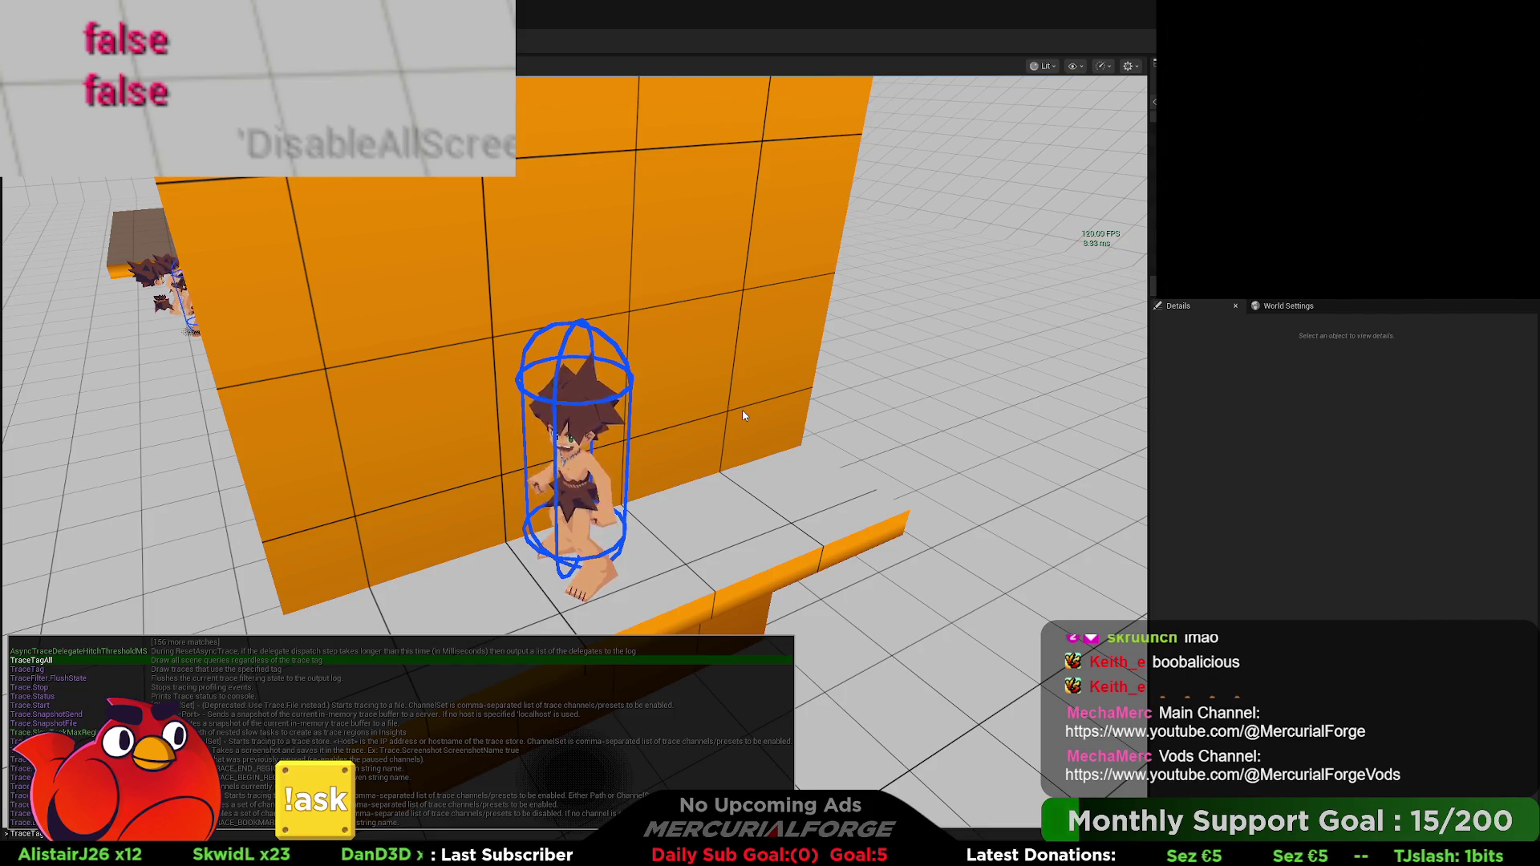
{"action": "key", "text": "Return"}
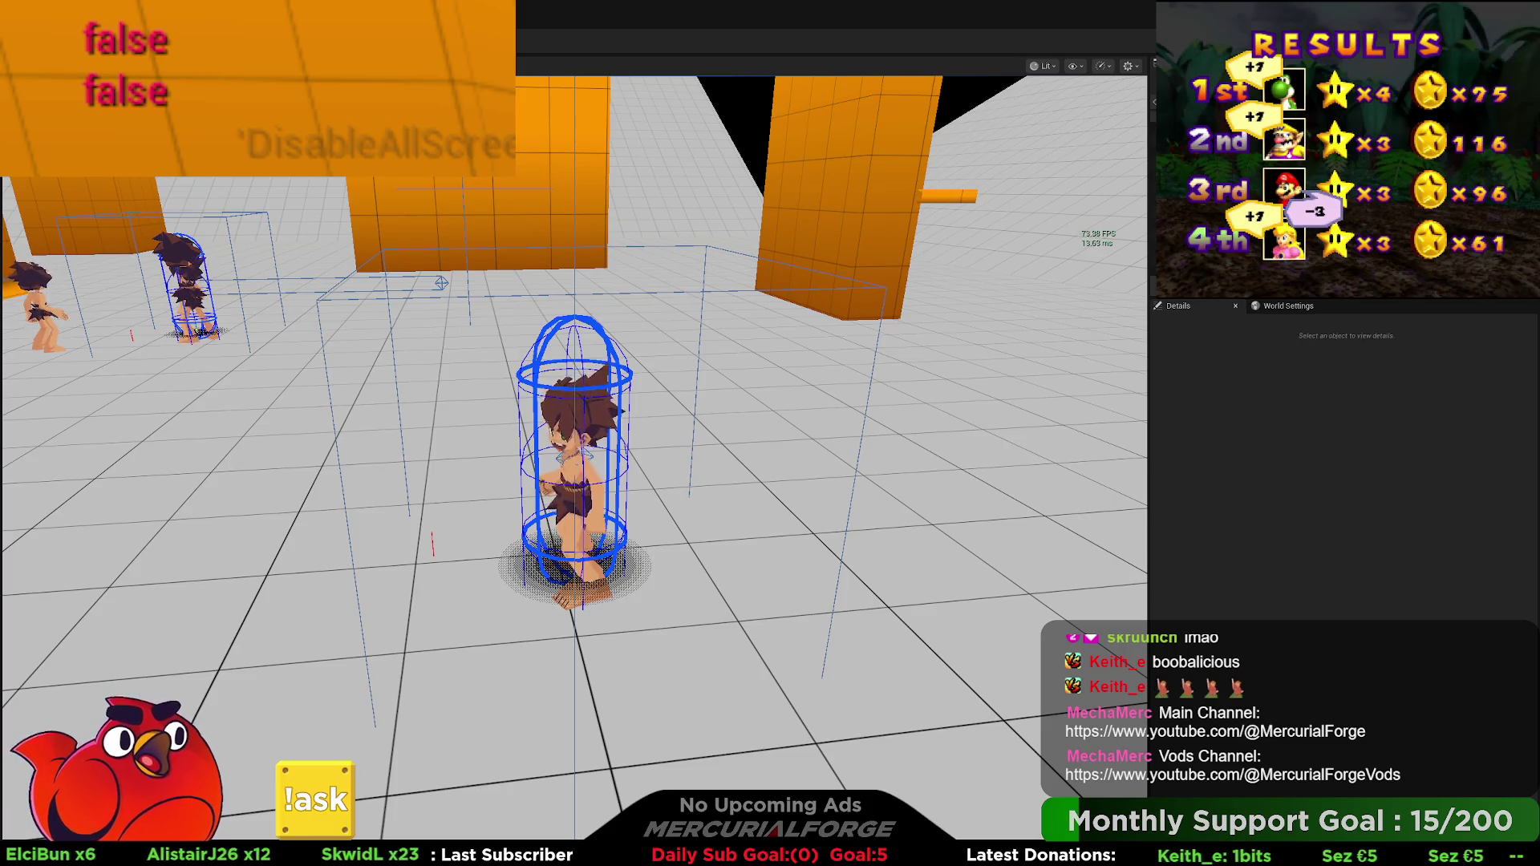
Step: Jump once to show the trace boxes, then end play and go back to the Shadow Placement graph
{"action": "key", "text": "space"}
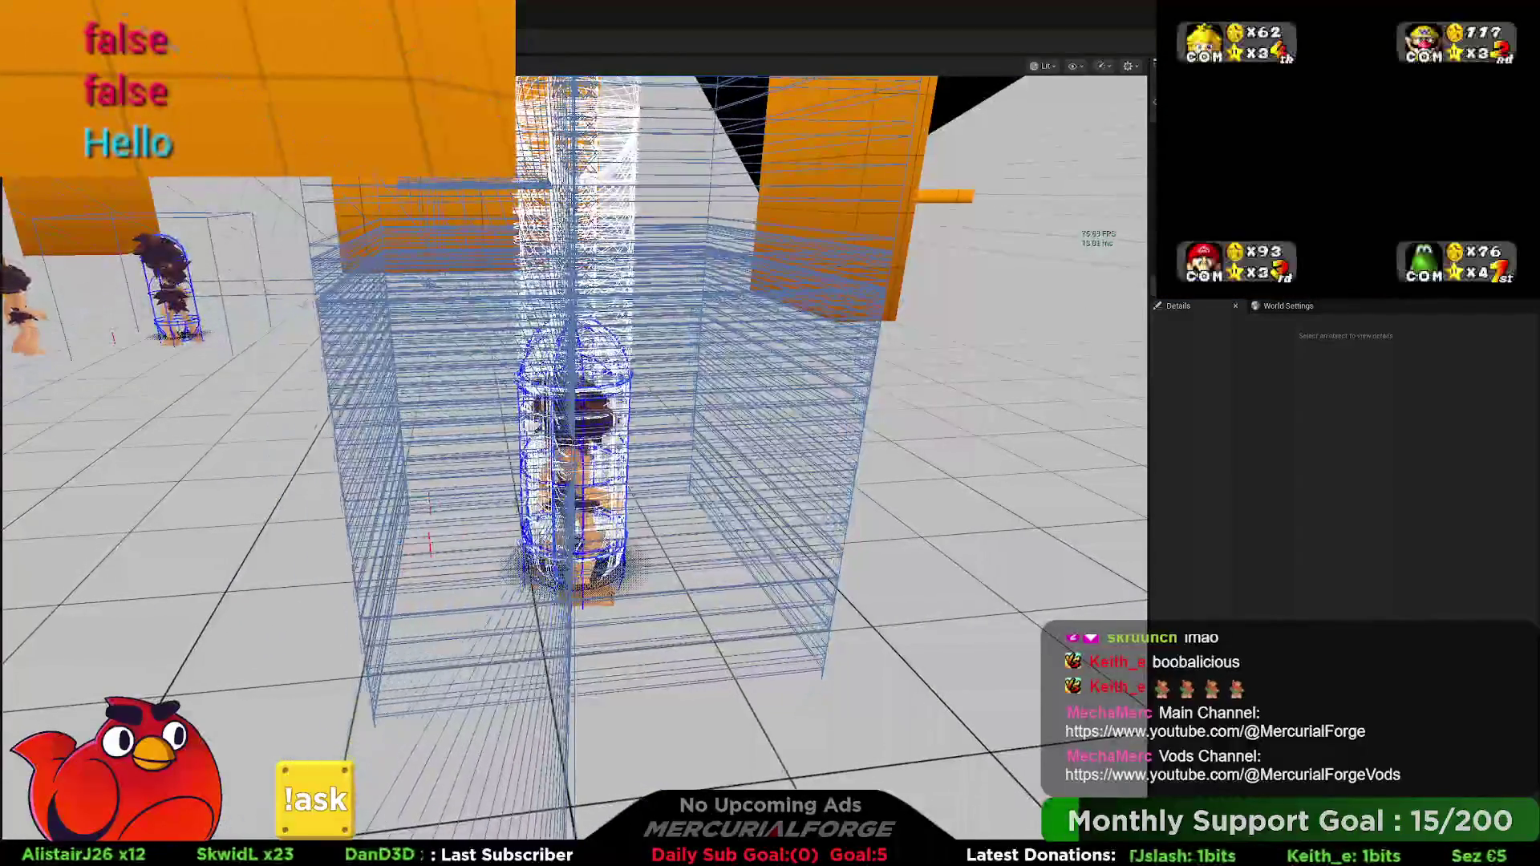
{"action": "key", "text": "Escape"}
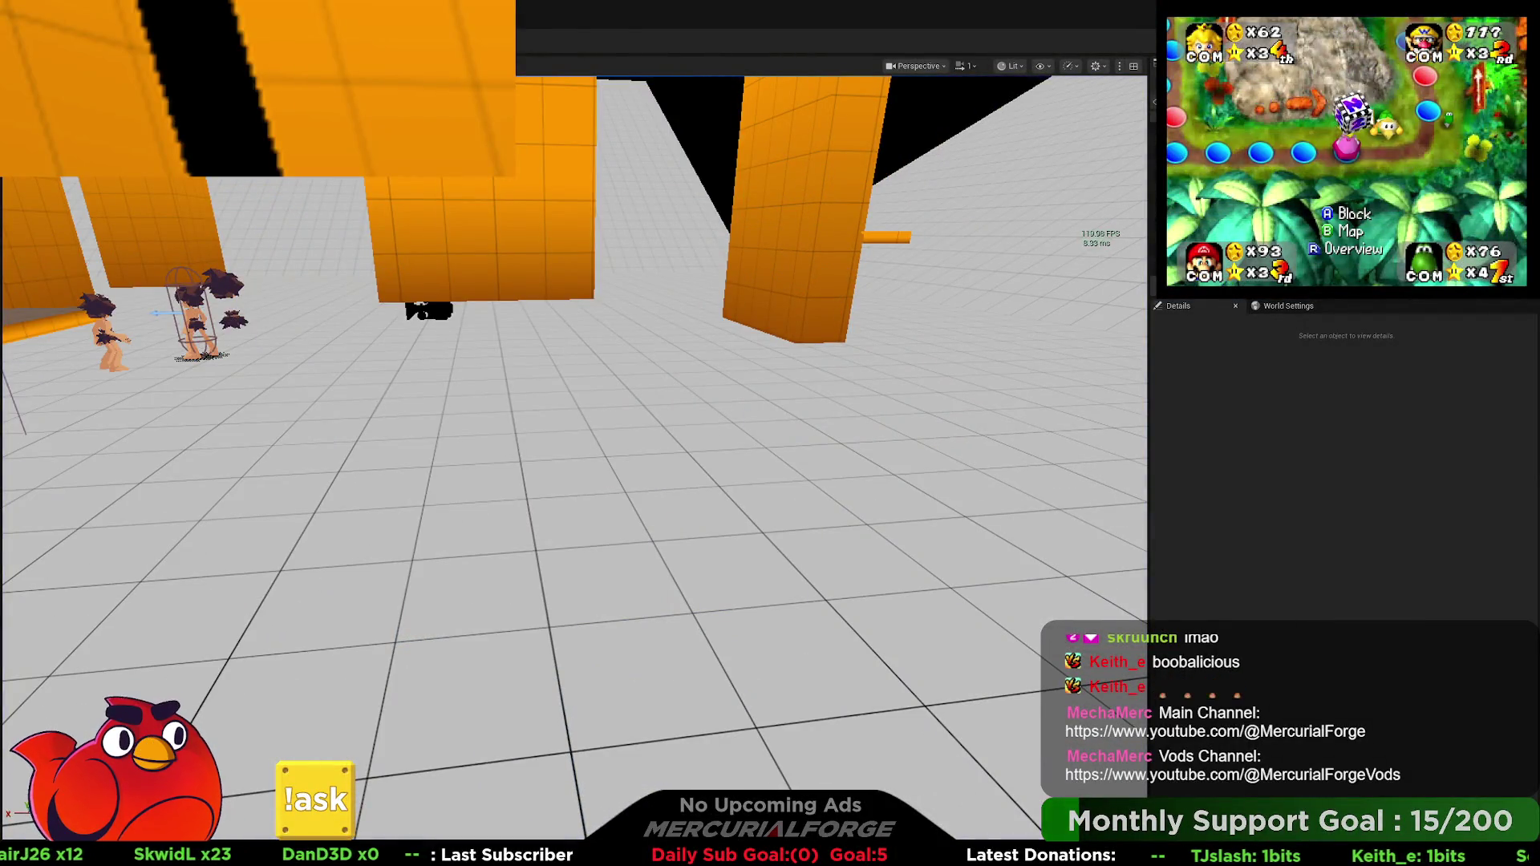
{"action": "key", "text": "ctrl+Tab"}
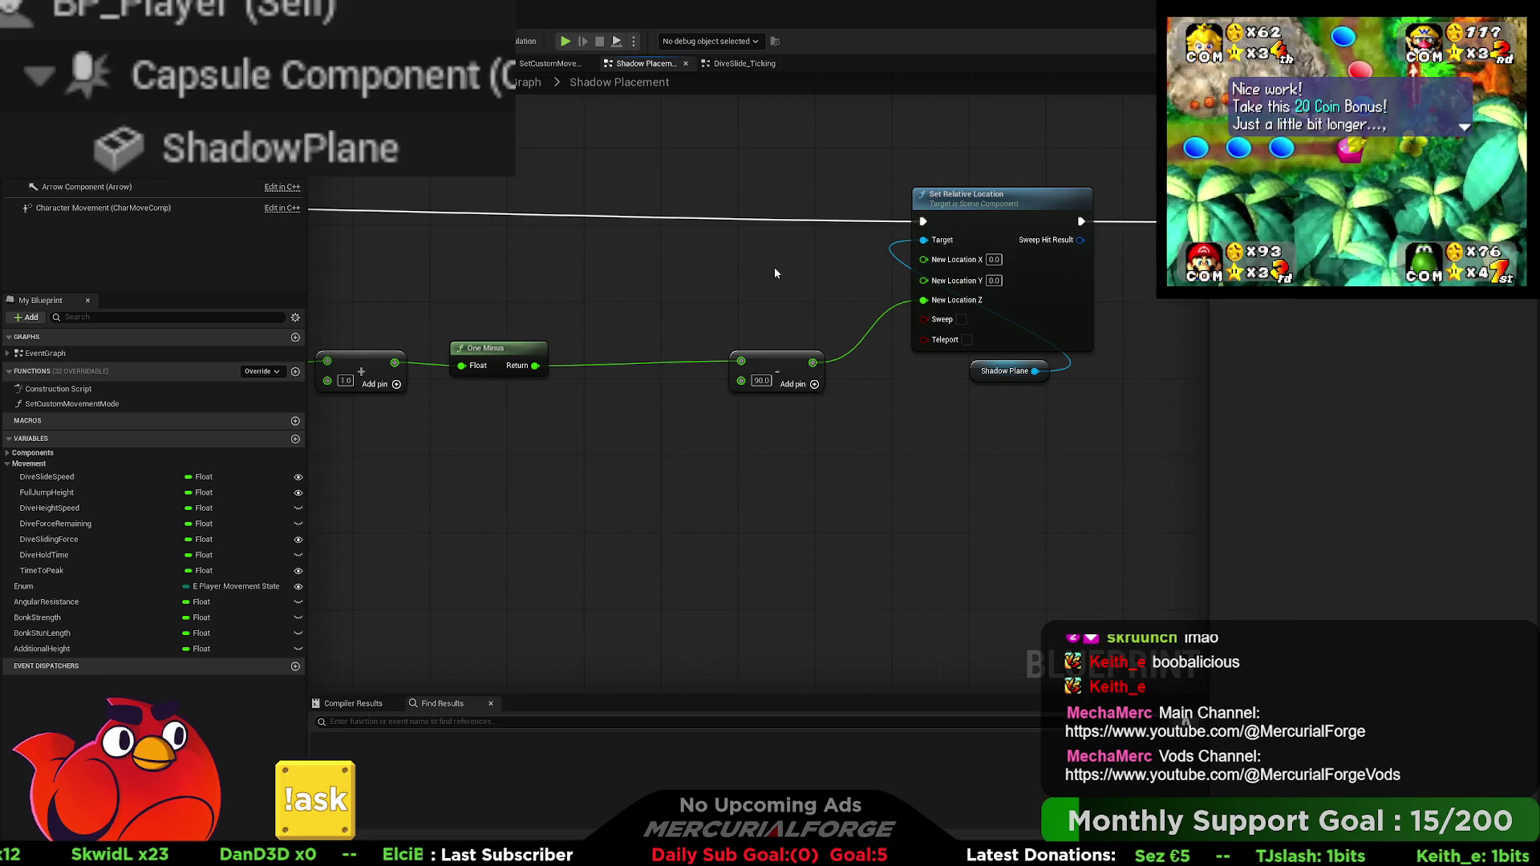
Step: Expand Multi Box Trace By Channel's advanced colour and draw-time pins, then paste a Box Trace By Channel node
{"action": "left_click_drag", "start_coordinate": [774, 267], "coordinate": [1262, 272]}
{"action": "left_click_drag", "start_coordinate": [739, 300], "coordinate": [1091, 305]}
{"action": "left_click_drag", "start_coordinate": [471, 334], "coordinate": [911, 352]}
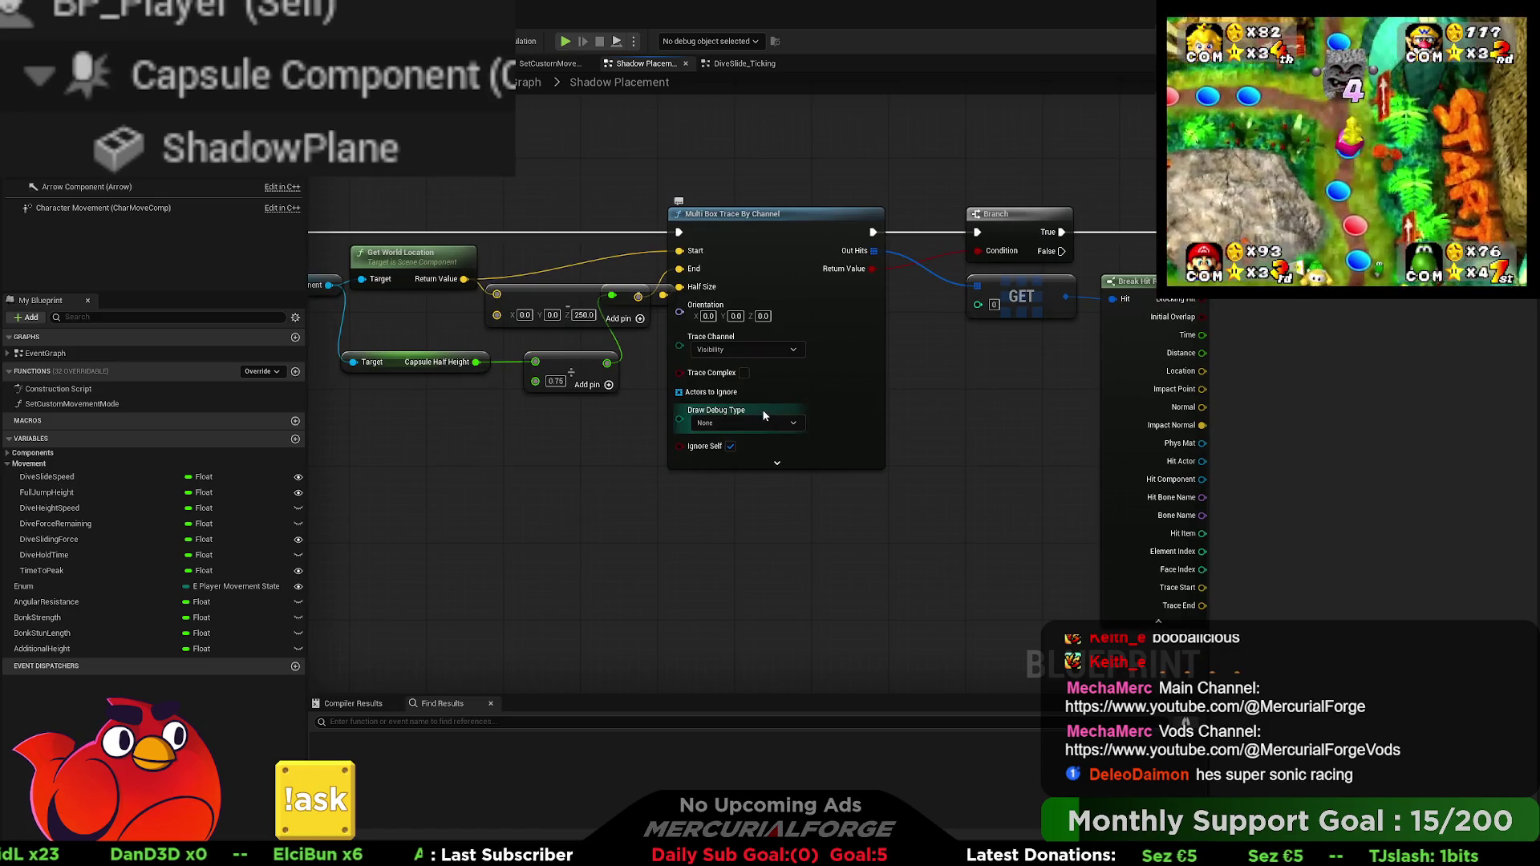
{"action": "left_click", "coordinate": [775, 463]}
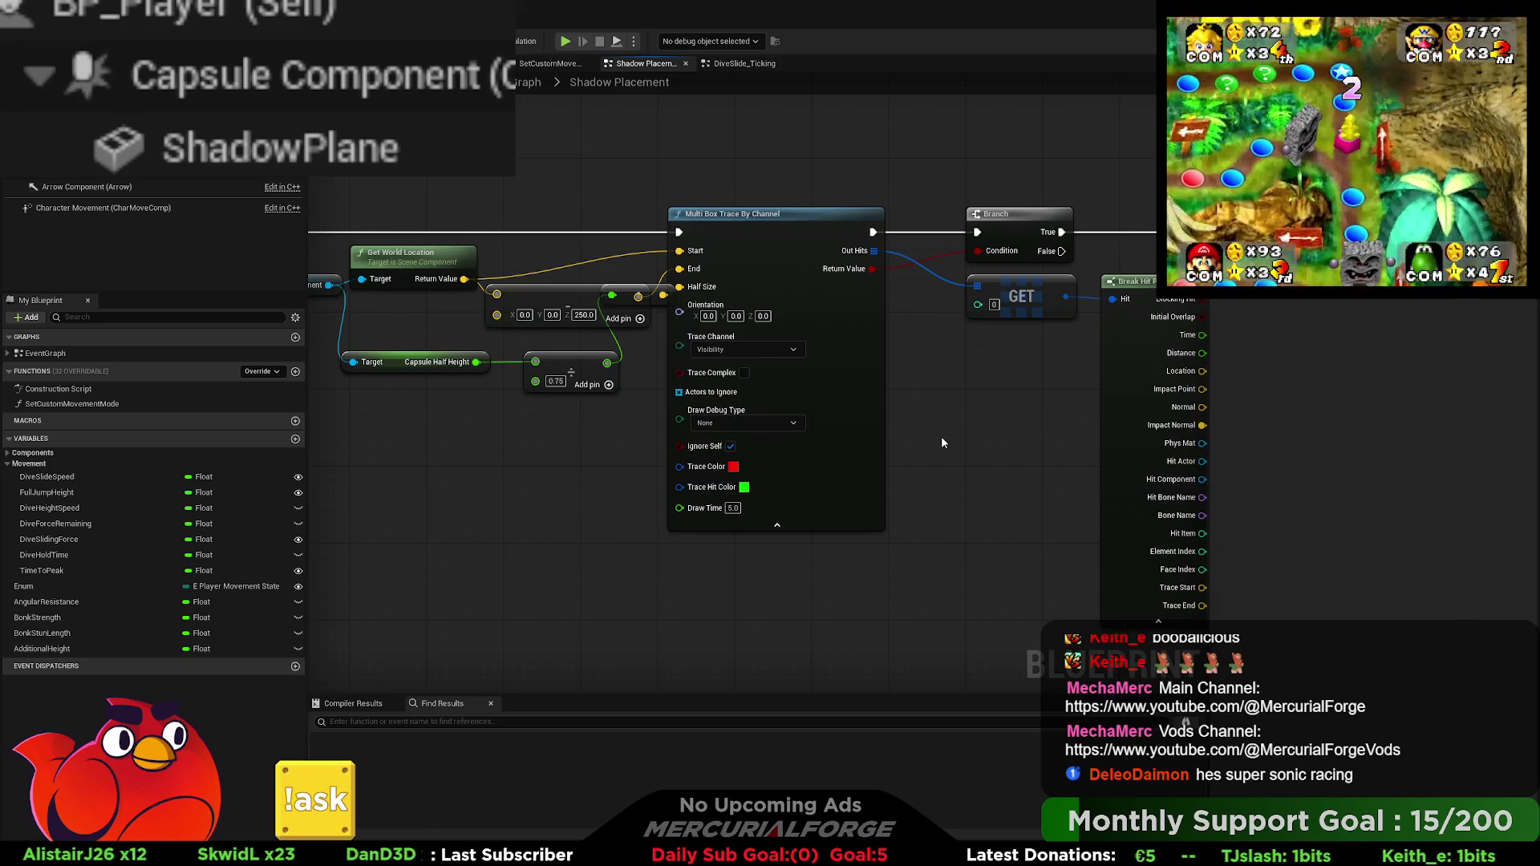
{"action": "mouse_move", "coordinate": [940, 435]}
{"action": "left_mouse_down"}
{"action": "mouse_move", "coordinate": [891, 430]}
{"action": "mouse_move", "coordinate": [850, 349]}
{"action": "left_mouse_up"}
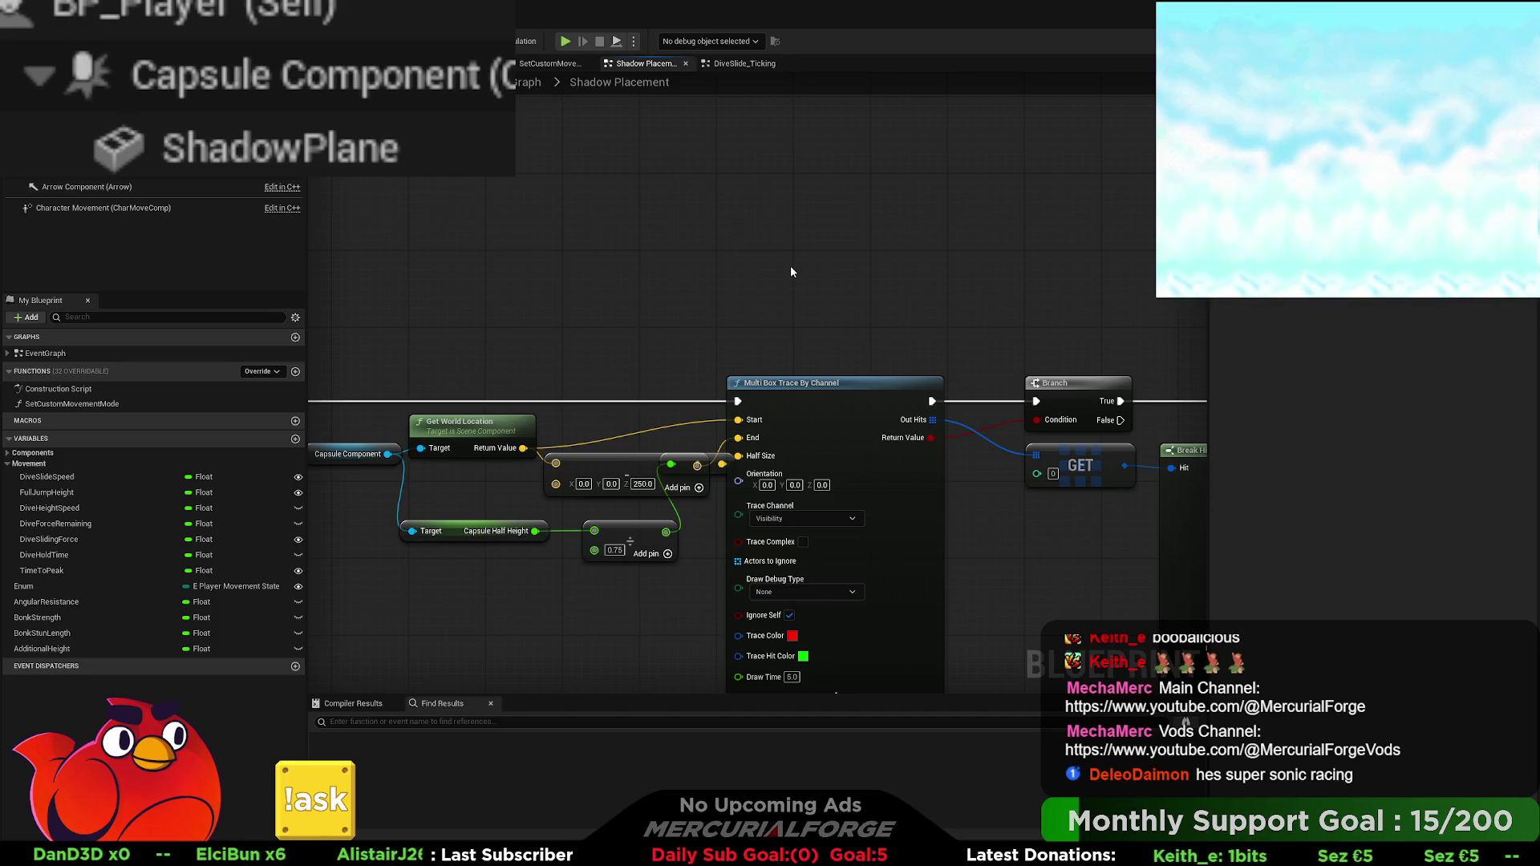
{"action": "key", "text": "ctrl+v"}
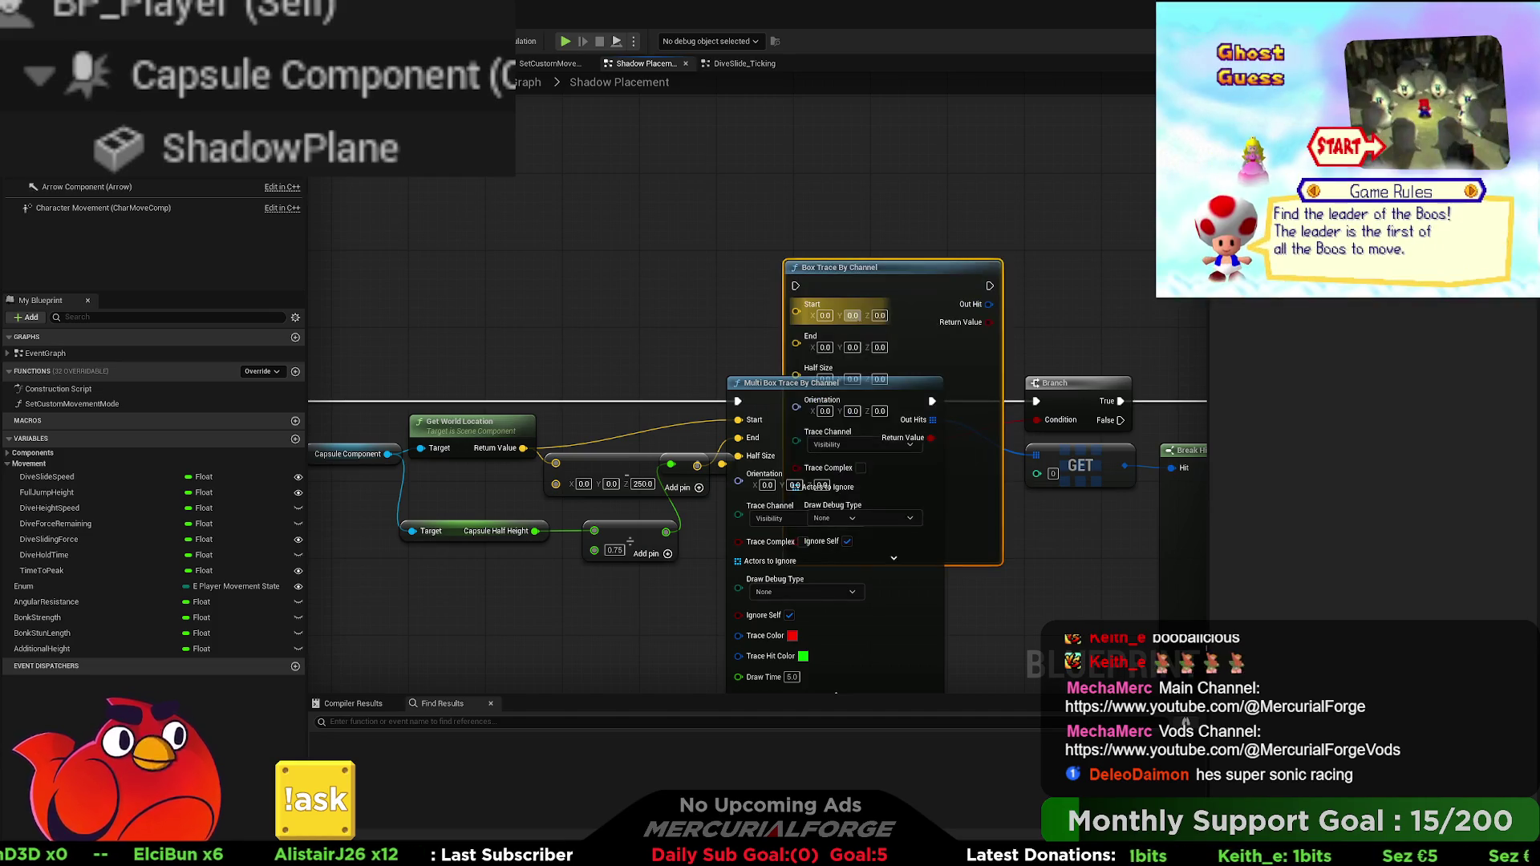
Step: Wire Box Trace By Channel's execution, the capsule world location as Start and the offset location as End
{"action": "mouse_move", "coordinate": [802, 267]}
{"action": "left_mouse_down"}
{"action": "mouse_move", "coordinate": [827, 67]}
{"action": "mouse_move", "coordinate": [802, 209]}
{"action": "left_mouse_up"}
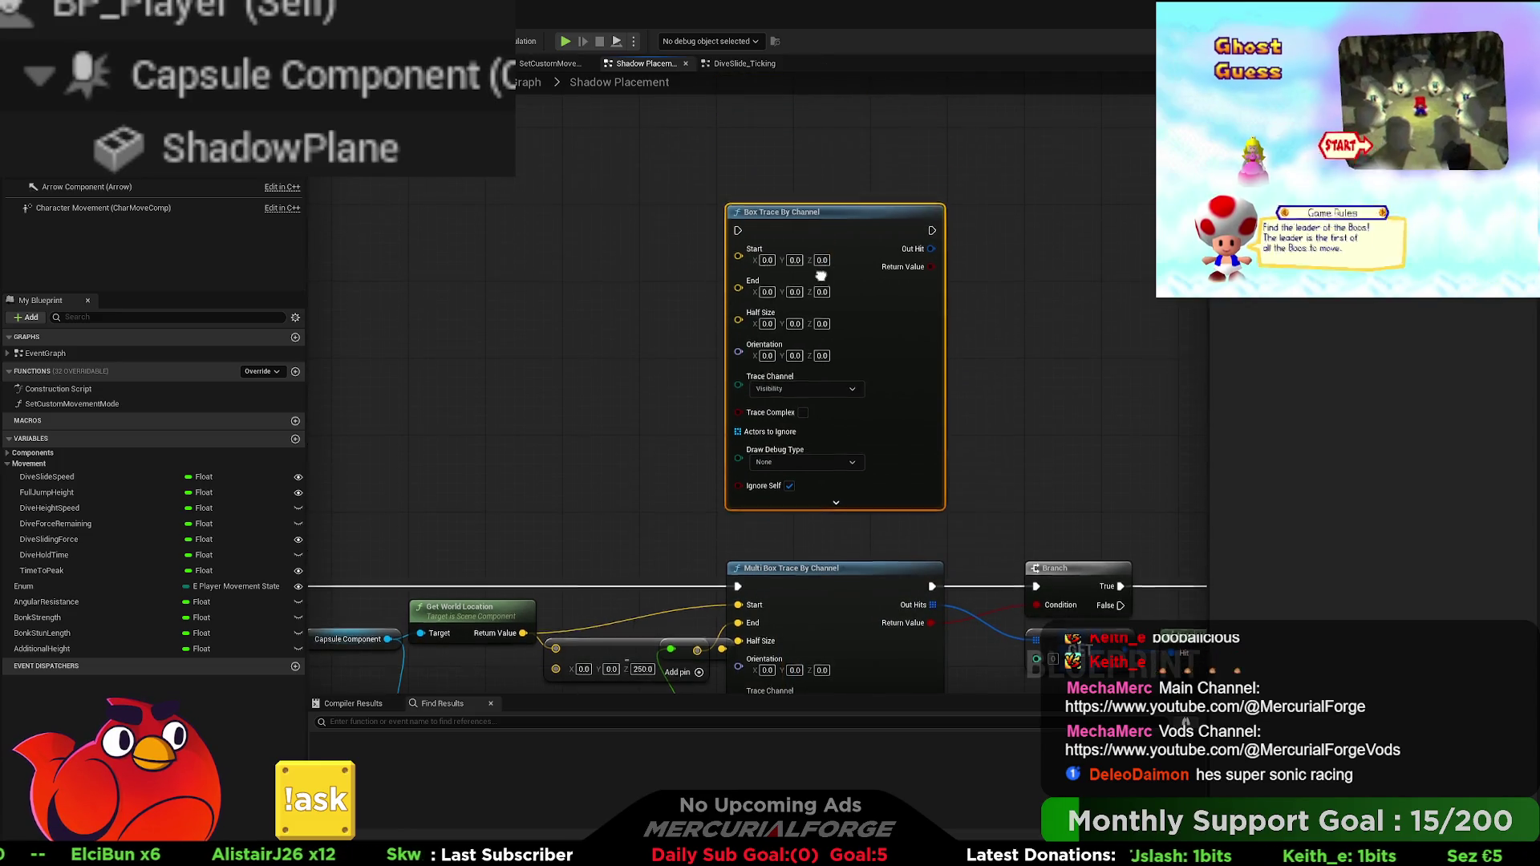
{"action": "scroll", "coordinate": [794, 304], "scroll_direction": "down", "scroll_amount": 2}
{"action": "left_click_drag", "start_coordinate": [748, 408], "coordinate": [762, 287]}
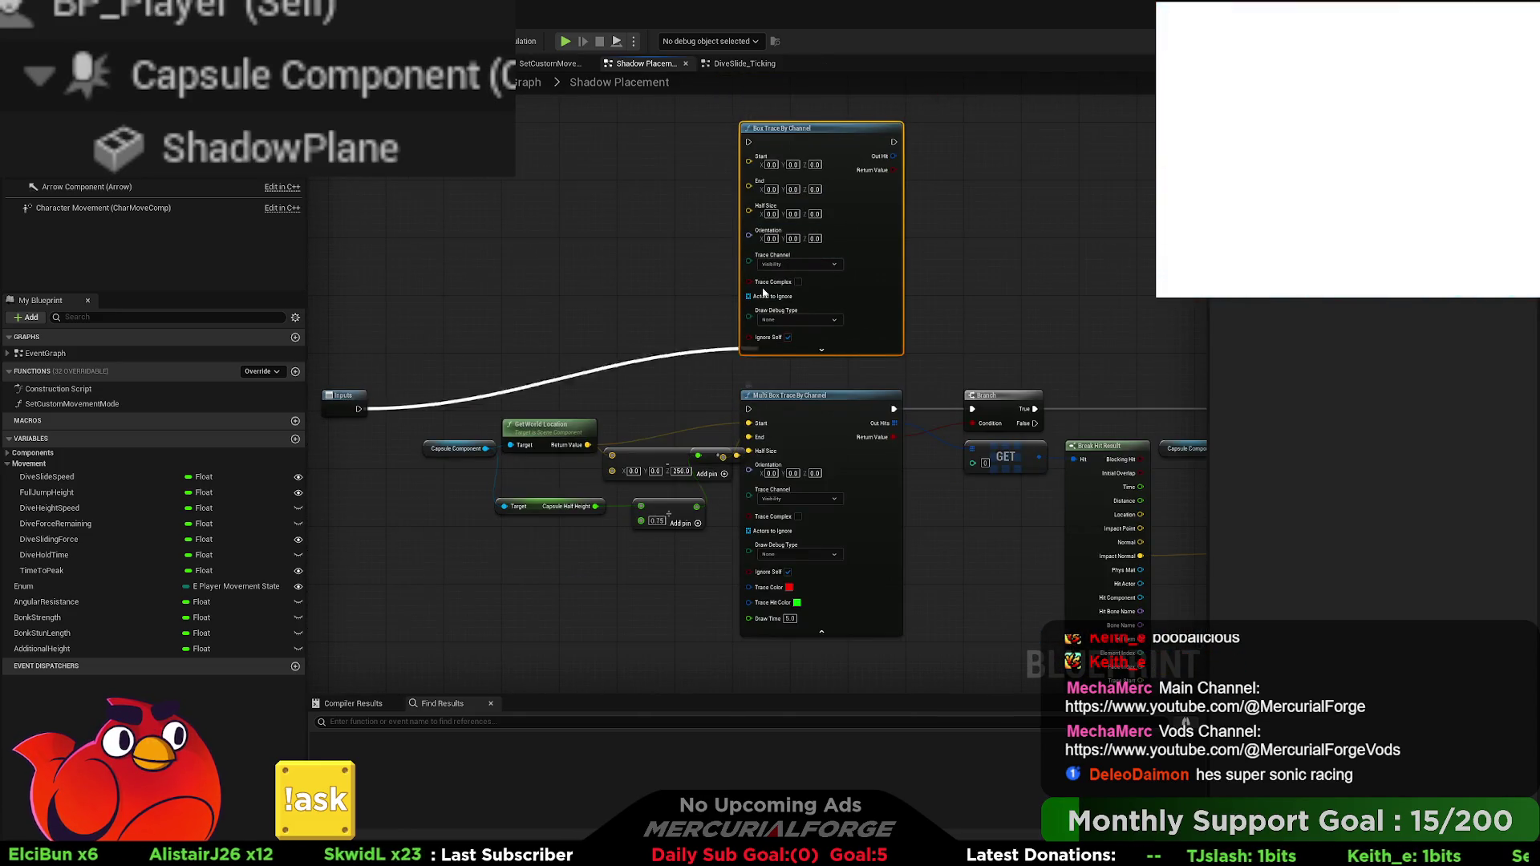
{"action": "left_click_drag", "start_coordinate": [752, 150], "coordinate": [749, 143]}
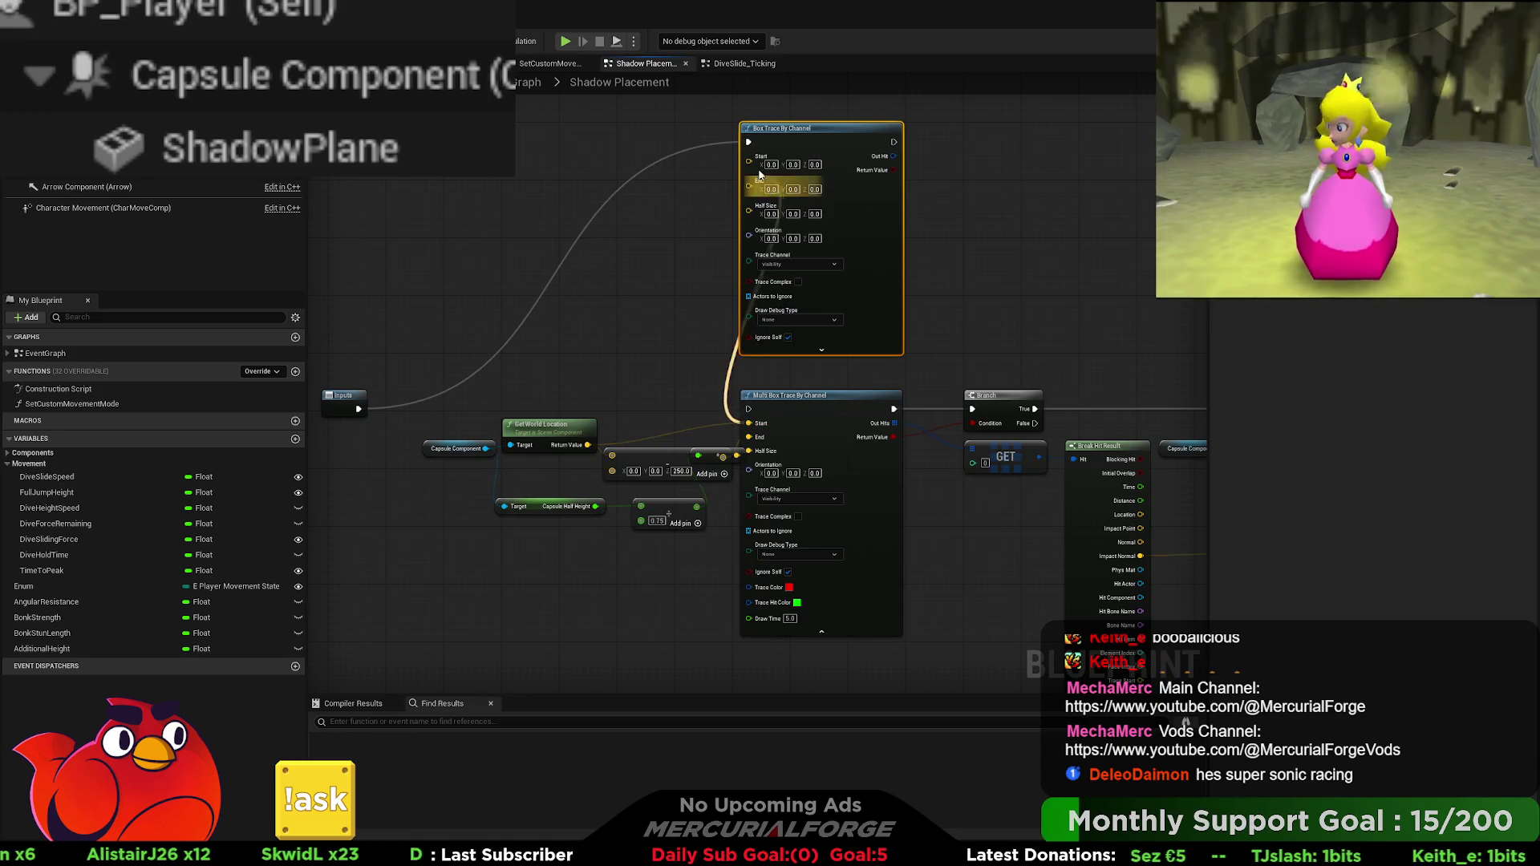
{"action": "left_click", "coordinate": [615, 441]}
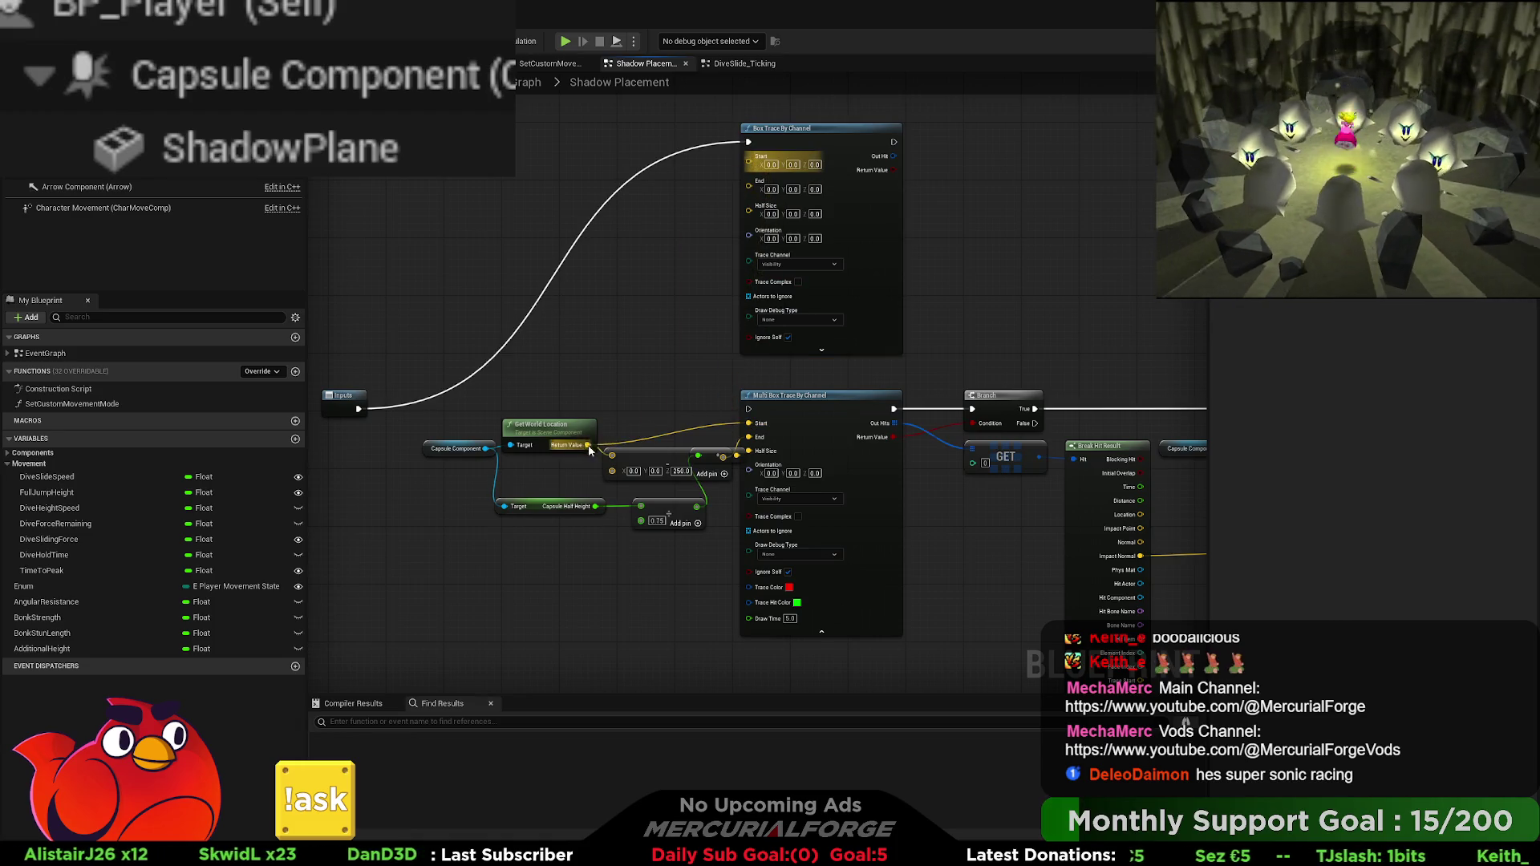
{"action": "mouse_move", "coordinate": [588, 445]}
{"action": "left_mouse_down"}
{"action": "mouse_move", "coordinate": [762, 143]}
{"action": "mouse_move", "coordinate": [751, 163]}
{"action": "left_mouse_up"}
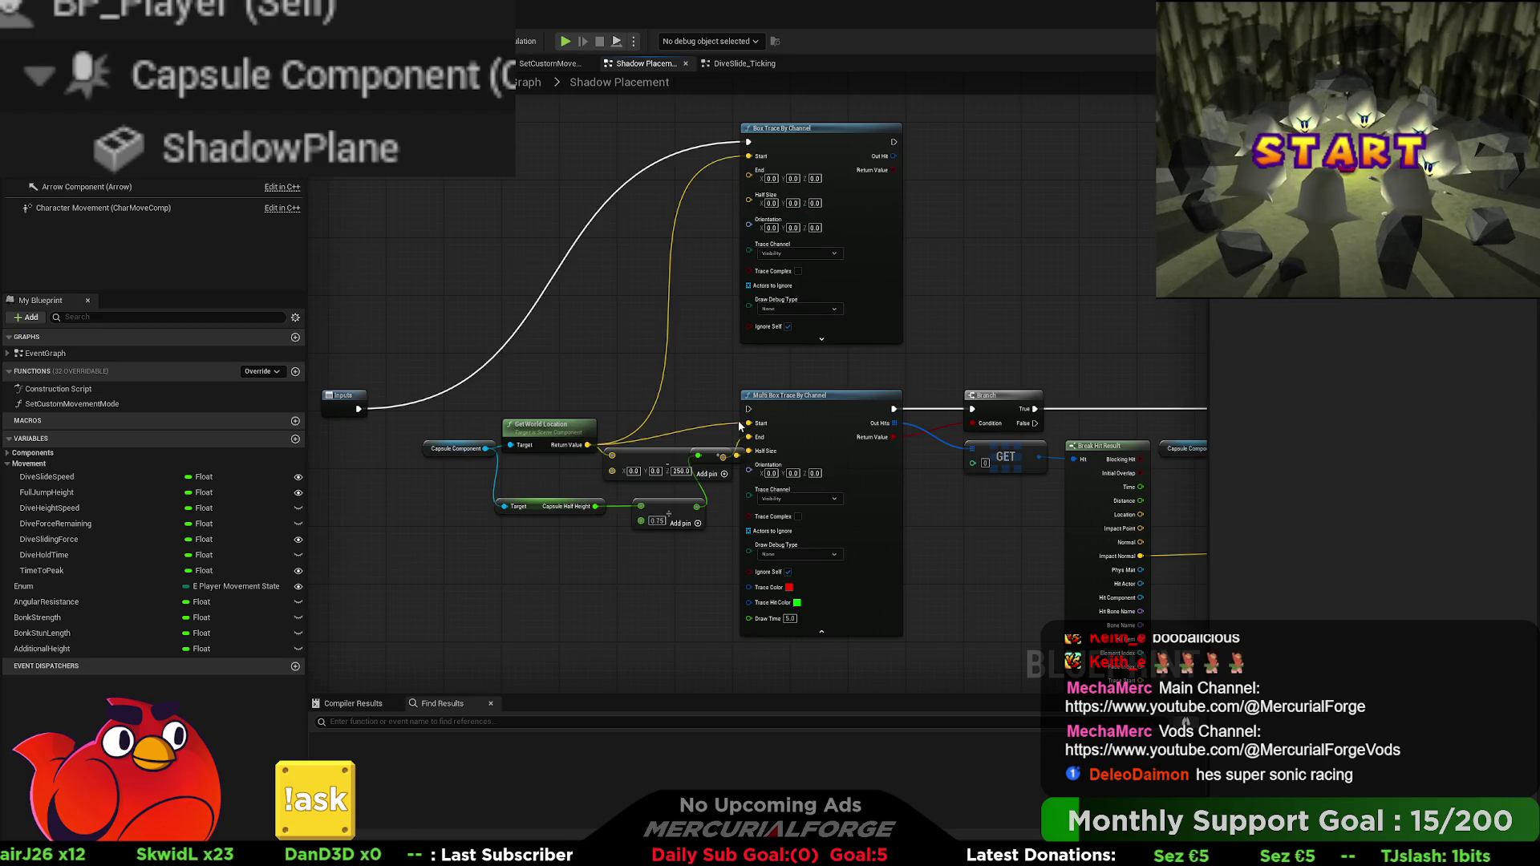
{"action": "left_click_drag", "start_coordinate": [735, 454], "coordinate": [748, 170]}
Step: Delete Multi Box Trace By Channel and link Box Trace By Channel's execution into the Branch
{"action": "left_click_drag", "start_coordinate": [830, 396], "coordinate": [740, 355]}
{"action": "left_click", "coordinate": [740, 354]}
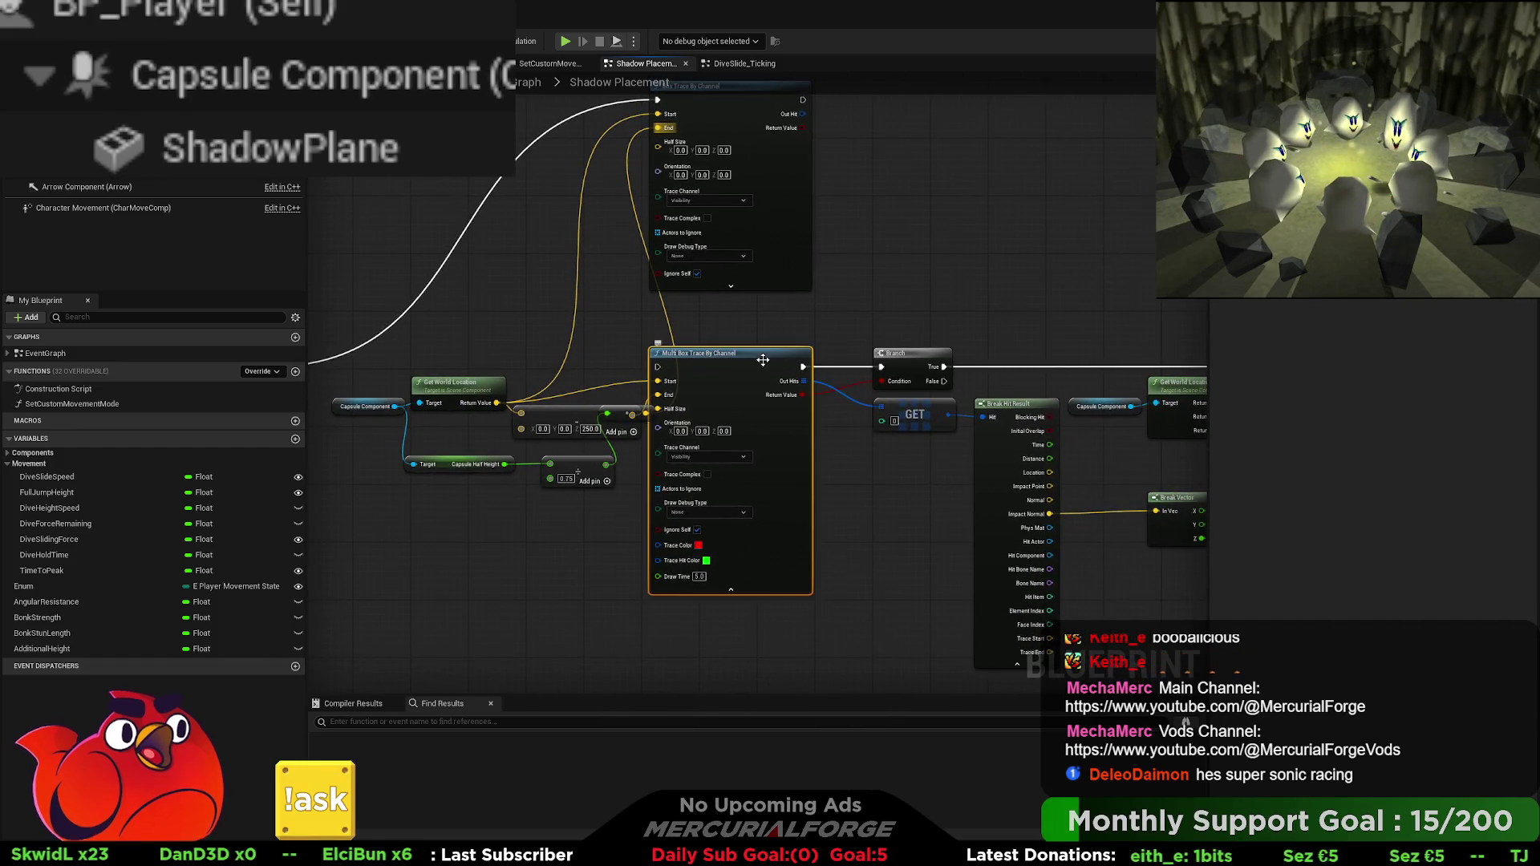
{"action": "key", "text": "Delete"}
{"action": "left_click_drag", "start_coordinate": [747, 106], "coordinate": [773, 372]}
{"action": "scroll", "coordinate": [663, 429], "scroll_direction": "up", "scroll_amount": 1}
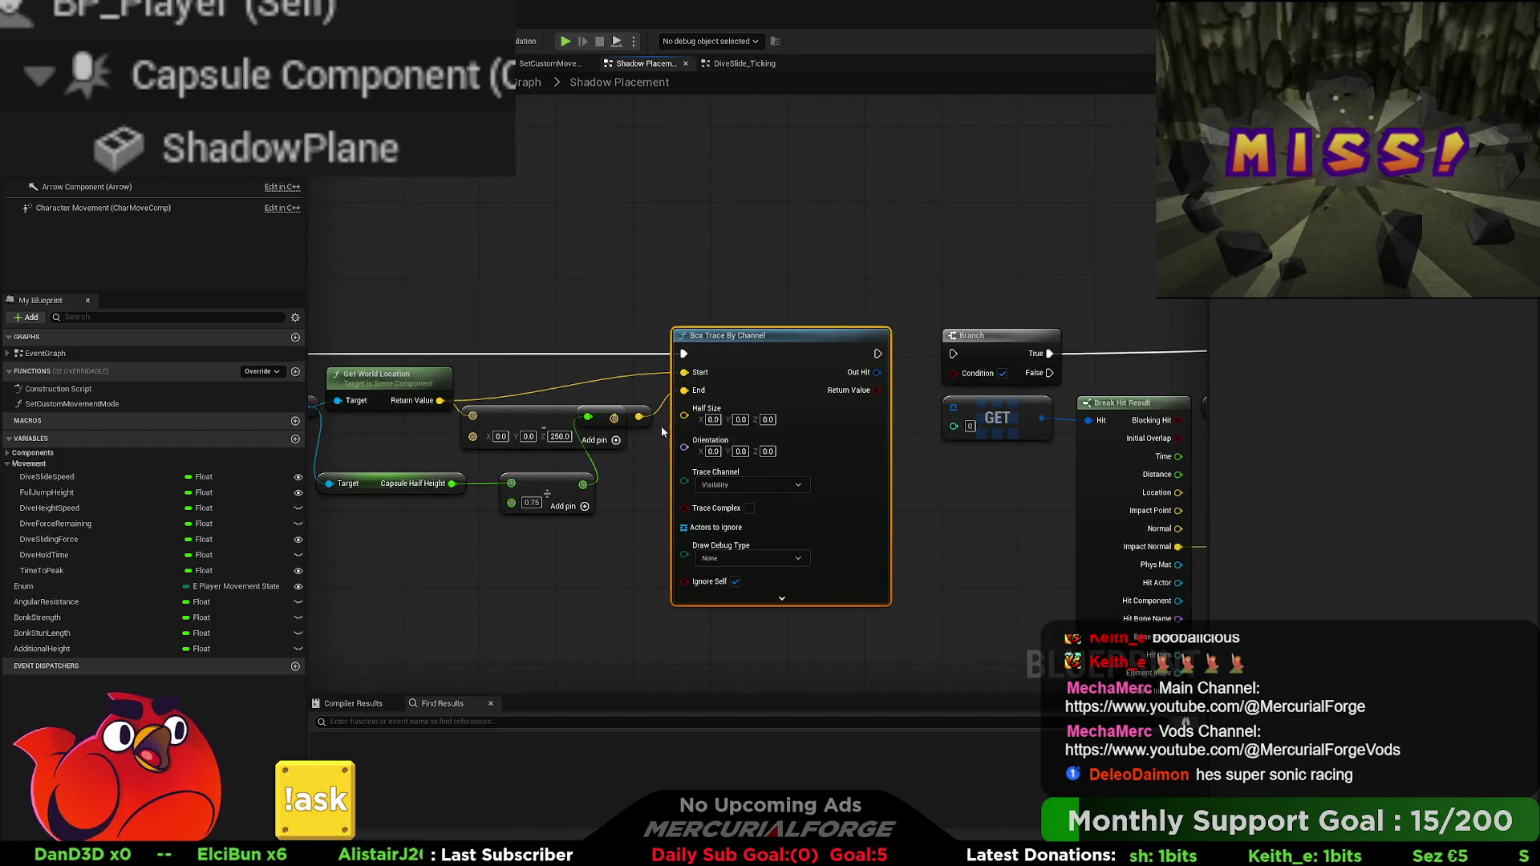
{"action": "left_click_drag", "start_coordinate": [635, 463], "coordinate": [614, 441]}
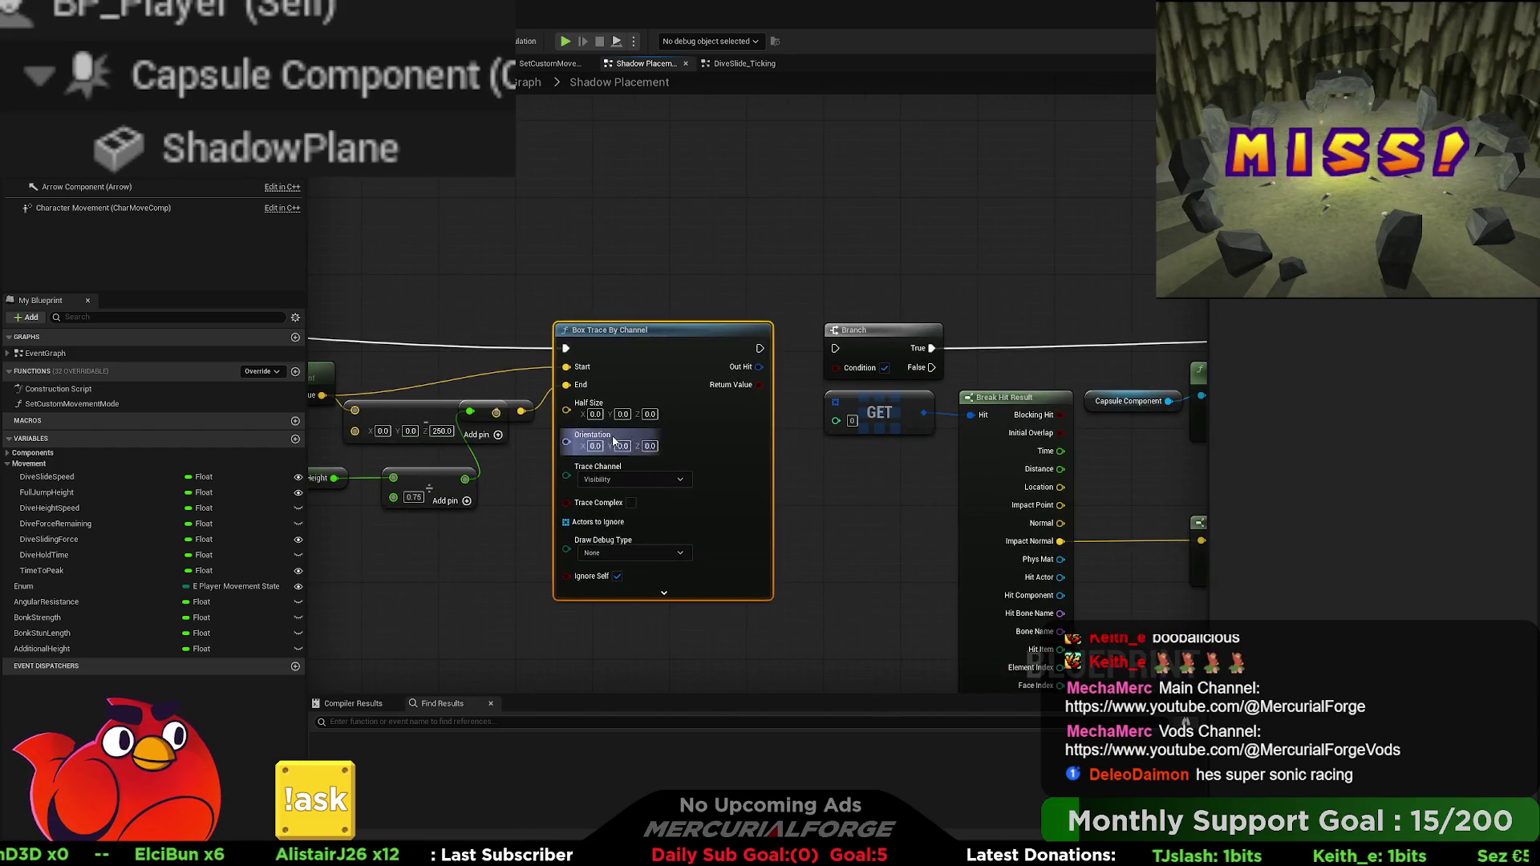
{"action": "left_click_drag", "start_coordinate": [761, 348], "coordinate": [835, 348]}
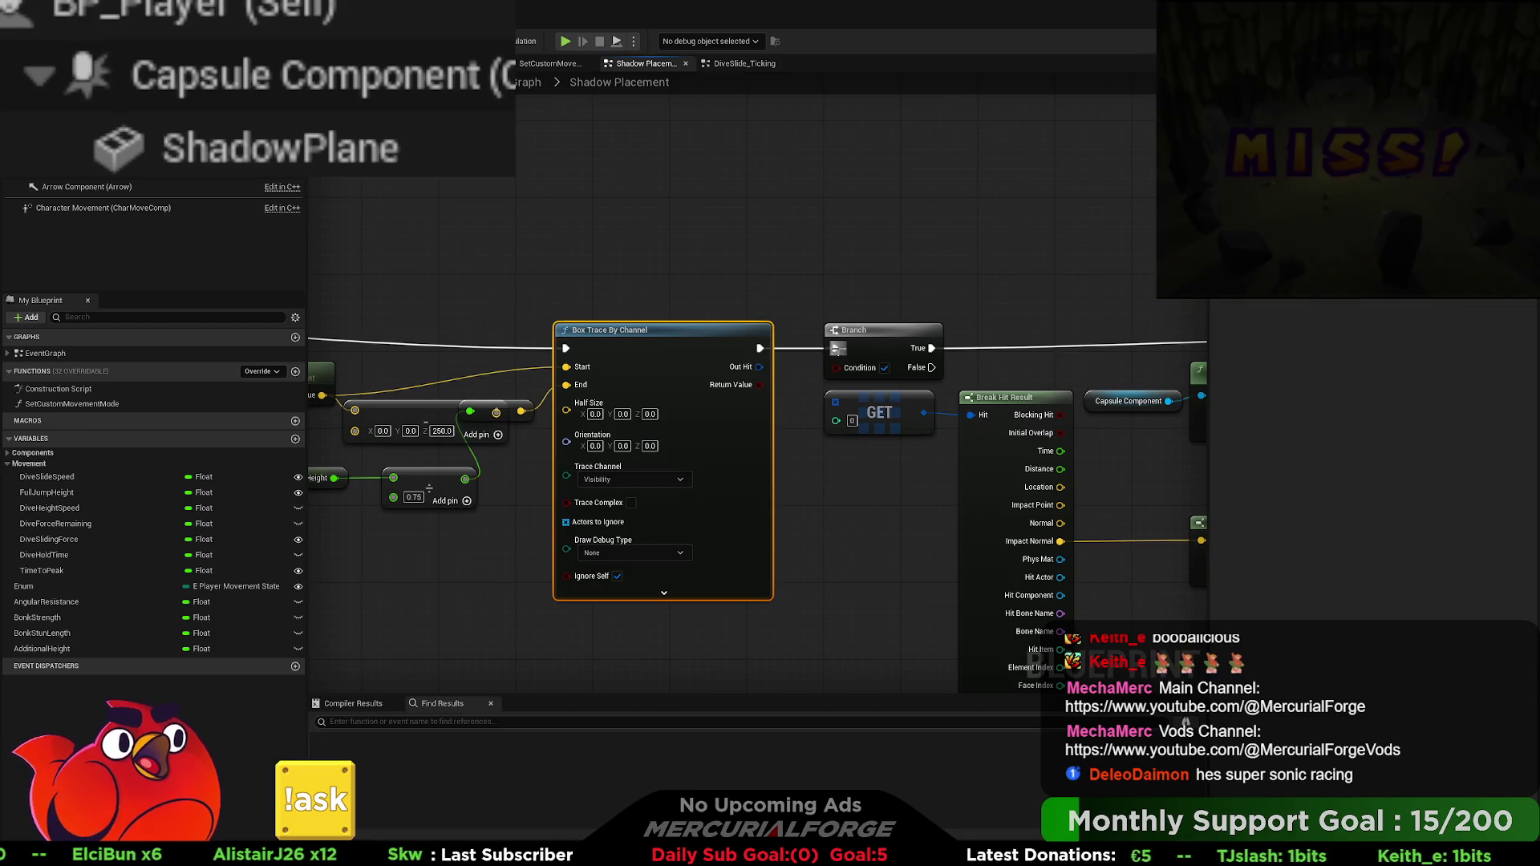
Step: Delete the Branch and GET nodes and connect Out Hit to Break Hit Result's Hit
{"action": "left_click_drag", "start_coordinate": [792, 409], "coordinate": [672, 406]}
{"action": "left_click_drag", "start_coordinate": [821, 289], "coordinate": [690, 449]}
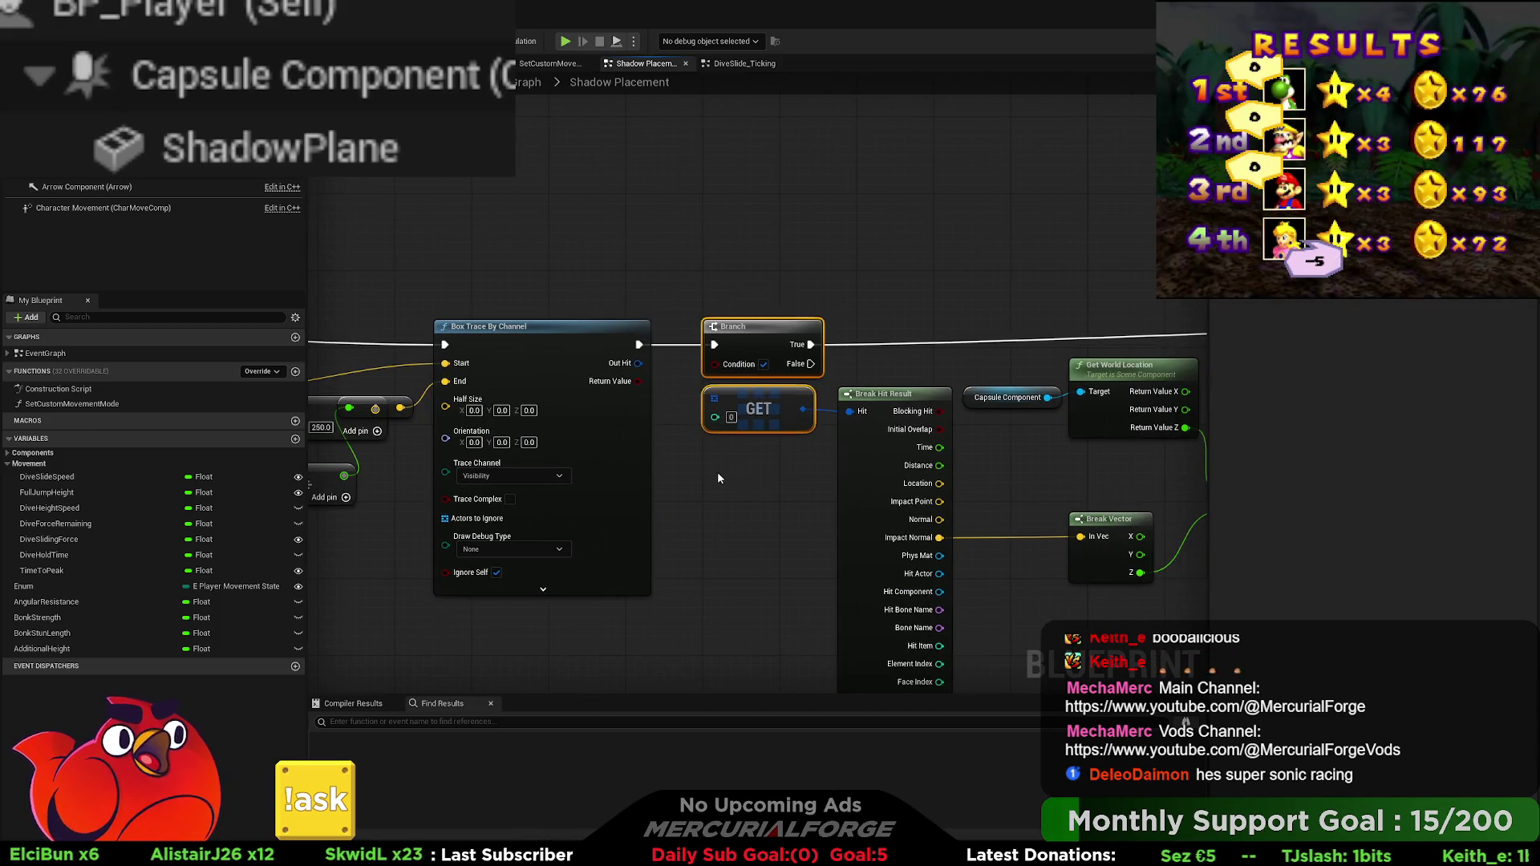
{"action": "key", "text": "Delete"}
{"action": "left_click_drag", "start_coordinate": [637, 364], "coordinate": [849, 410]}
{"action": "left_click_drag", "start_coordinate": [851, 353], "coordinate": [581, 334]}
Step: Rewire Set Relative Location's execution to the trace and shift it and its following nodes left
{"action": "scroll", "coordinate": [580, 334], "scroll_direction": "down", "scroll_amount": 2}
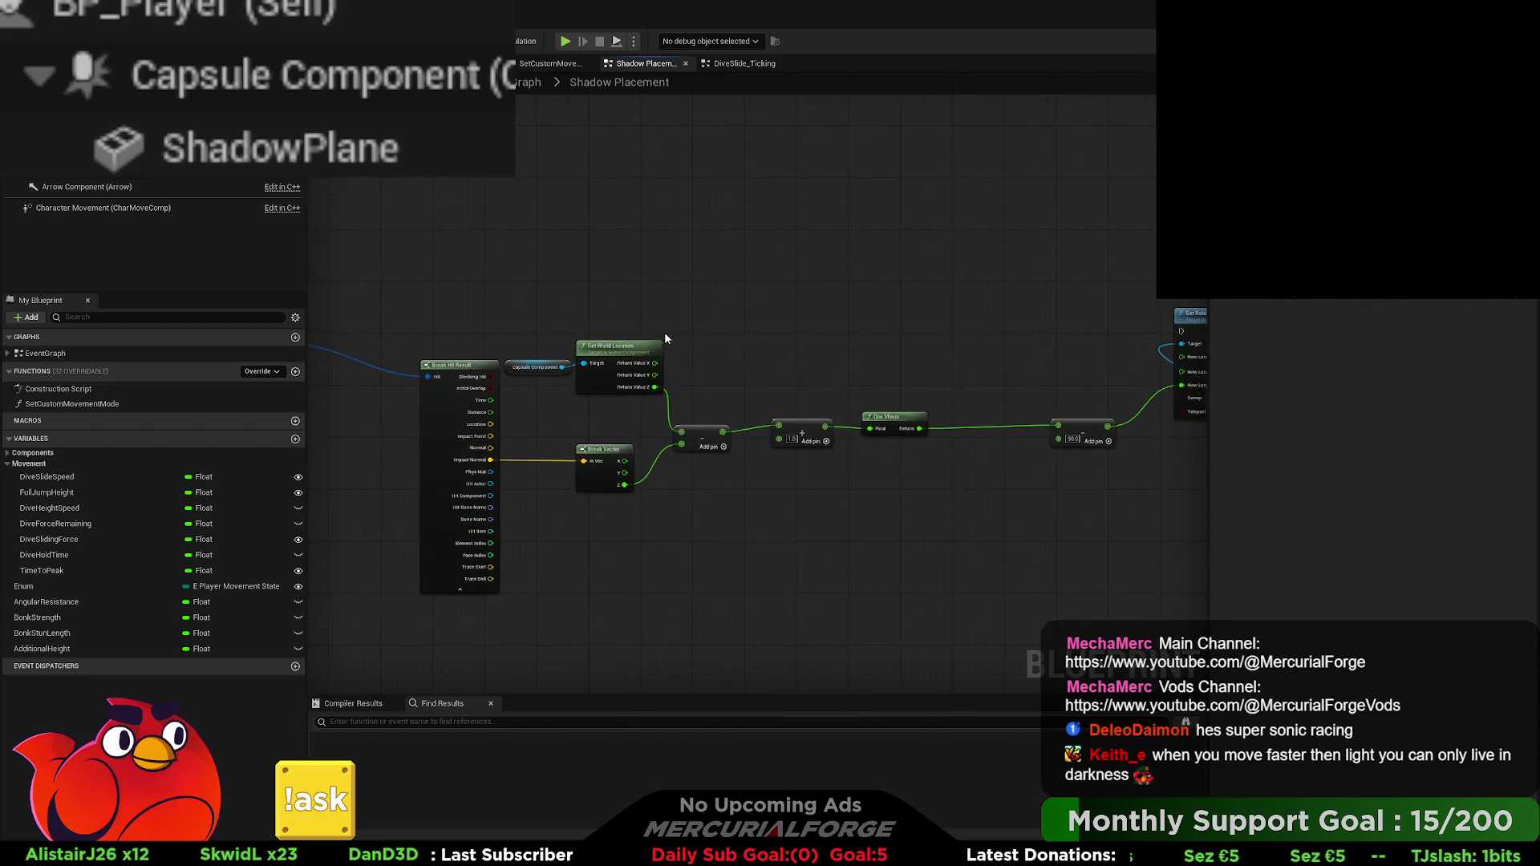
{"action": "left_click_drag", "start_coordinate": [1124, 337], "coordinate": [624, 339]}
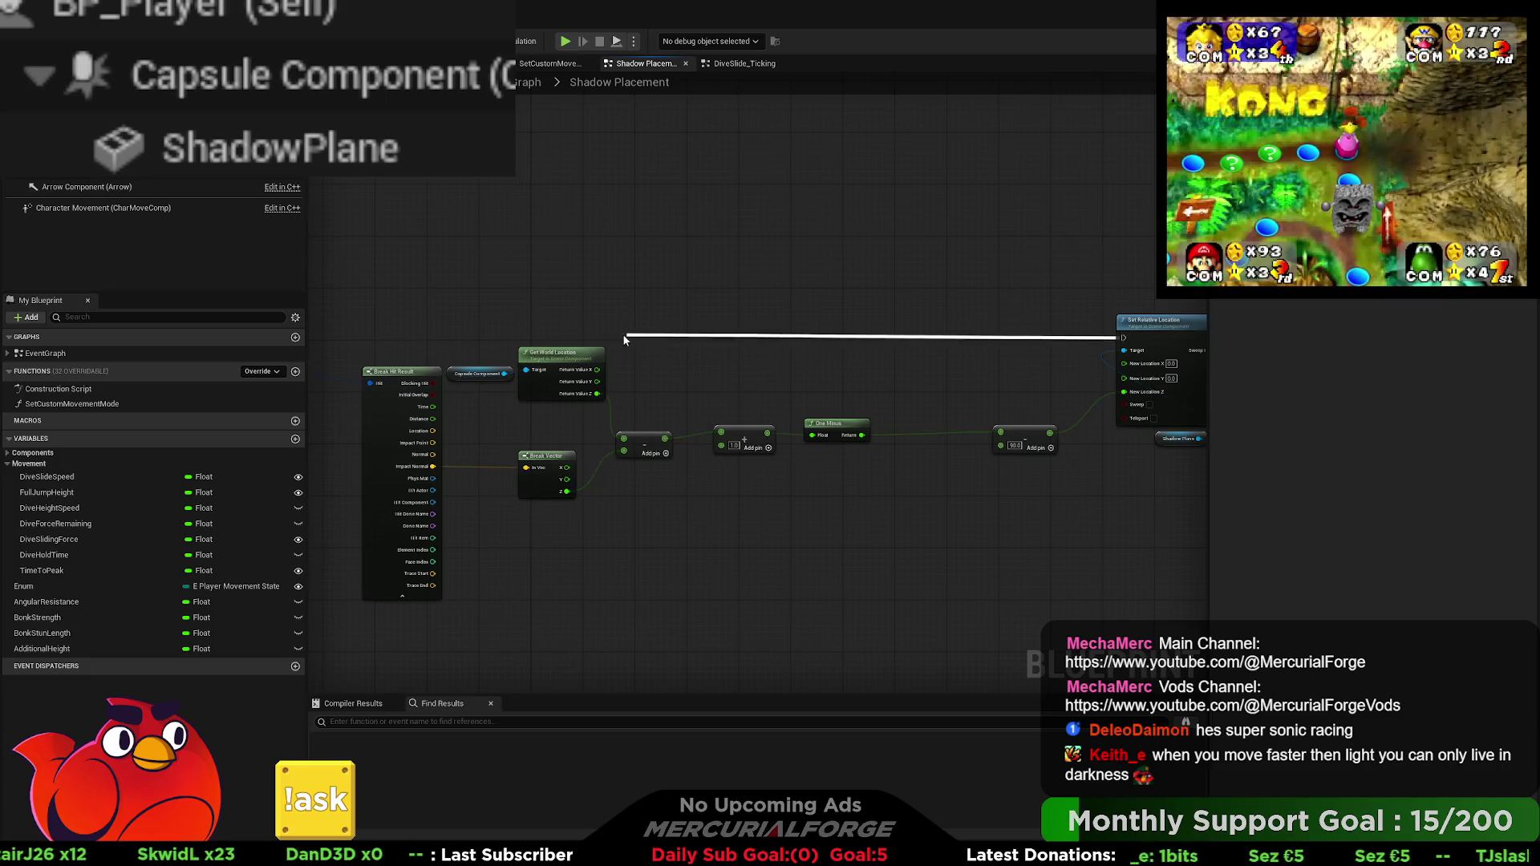
{"action": "mouse_move", "coordinate": [516, 350]}
{"action": "left_mouse_down"}
{"action": "mouse_move", "coordinate": [276, 343]}
{"action": "mouse_move", "coordinate": [543, 341]}
{"action": "left_mouse_up"}
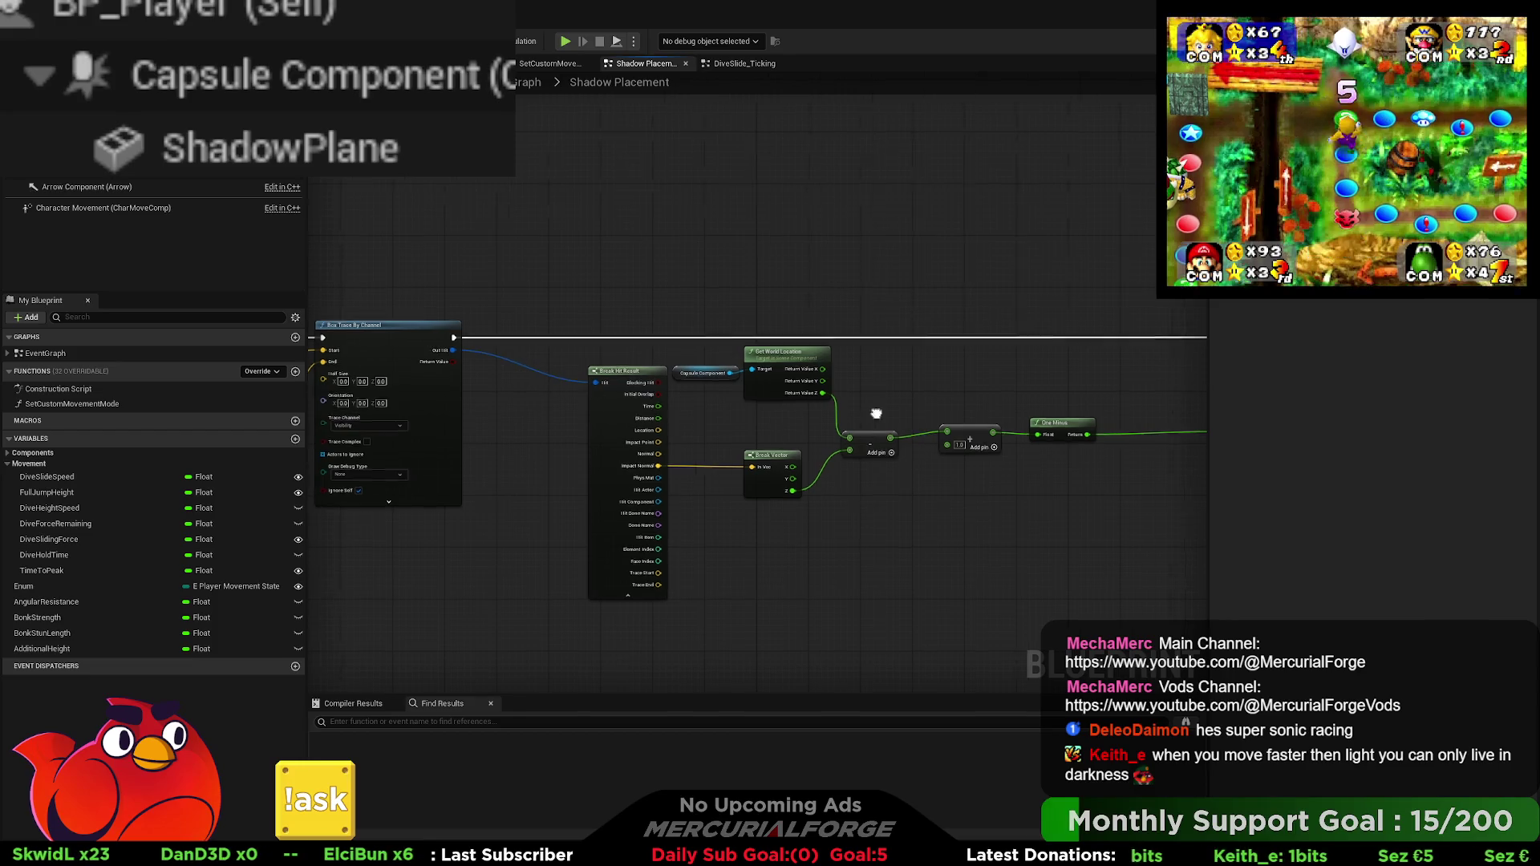
{"action": "mouse_move", "coordinate": [1000, 544]}
{"action": "left_mouse_down"}
{"action": "mouse_move", "coordinate": [596, 351]}
{"action": "mouse_move", "coordinate": [509, 352]}
{"action": "left_mouse_up"}
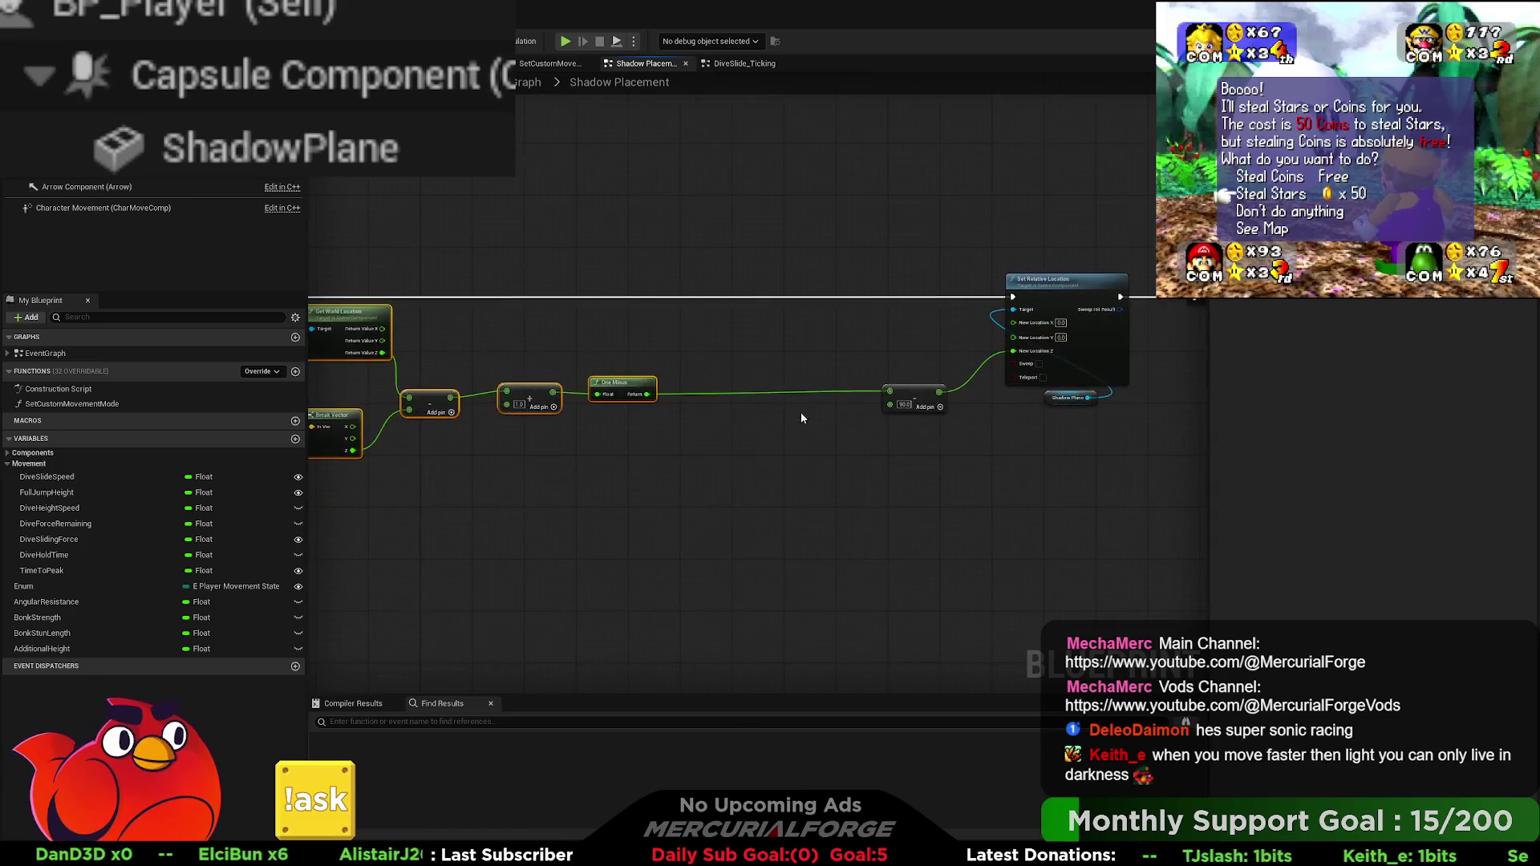
{"action": "mouse_move", "coordinate": [1145, 482]}
{"action": "left_mouse_down"}
{"action": "mouse_move", "coordinate": [709, 224]}
{"action": "mouse_move", "coordinate": [667, 218]}
{"action": "left_mouse_up"}
{"action": "left_click_drag", "start_coordinate": [704, 392], "coordinate": [483, 391]}
{"action": "mouse_move", "coordinate": [449, 445]}
{"action": "left_mouse_down"}
{"action": "mouse_move", "coordinate": [650, 440]}
{"action": "mouse_move", "coordinate": [526, 411]}
{"action": "left_mouse_up"}
{"action": "left_click", "coordinate": [568, 363]}
{"action": "scroll", "coordinate": [526, 411], "scroll_direction": "up", "scroll_amount": 2}
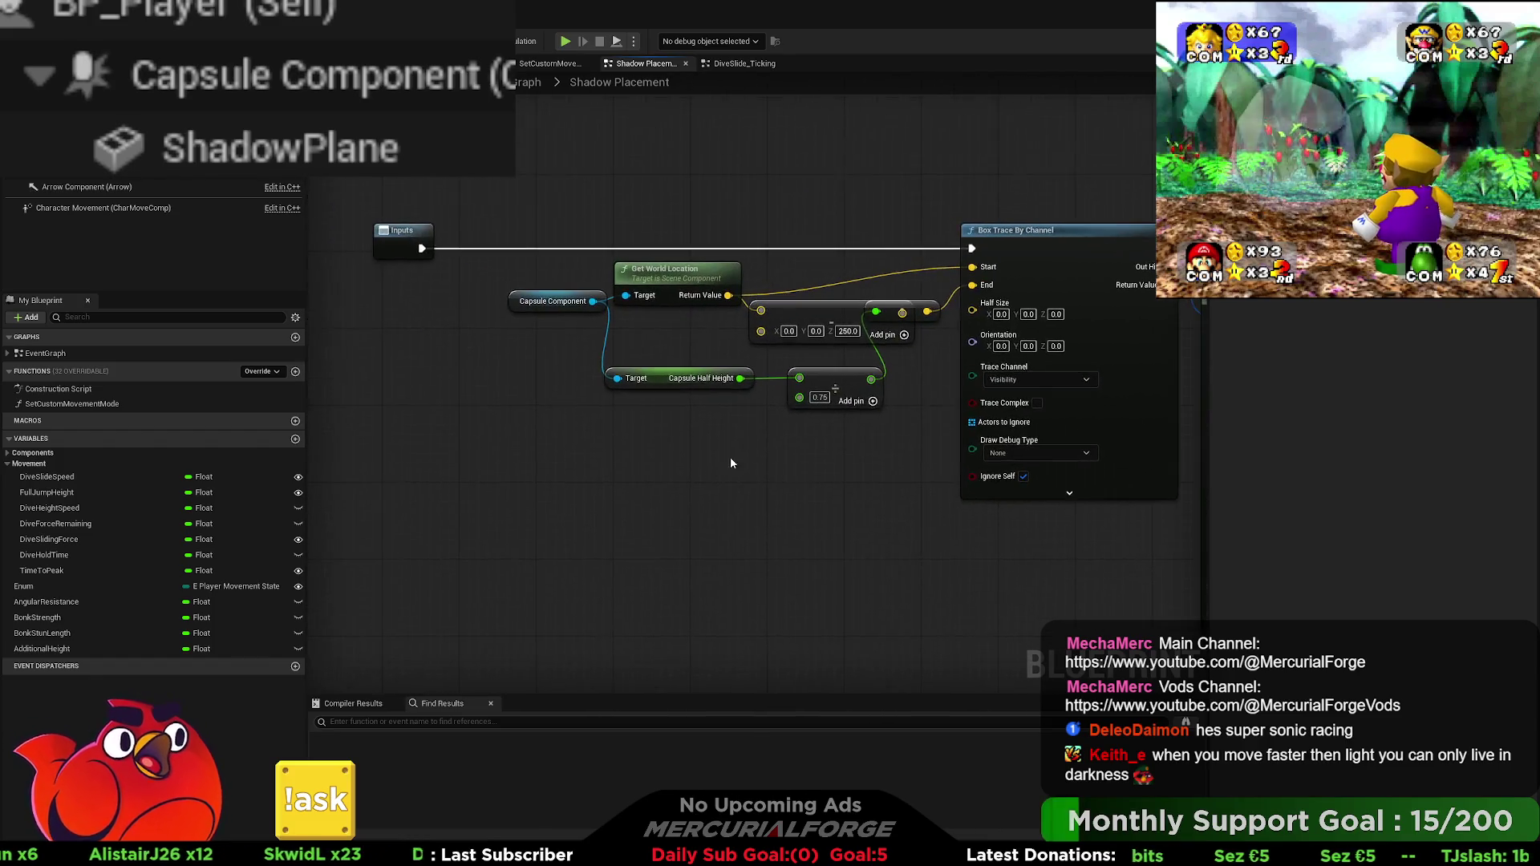
Step: Move the location and half-height input nodes left and drop the reroute beside the 0.75 Add node
{"action": "left_click_drag", "start_coordinate": [482, 257], "coordinate": [922, 449]}
{"action": "left_click_drag", "start_coordinate": [690, 303], "coordinate": [598, 303]}
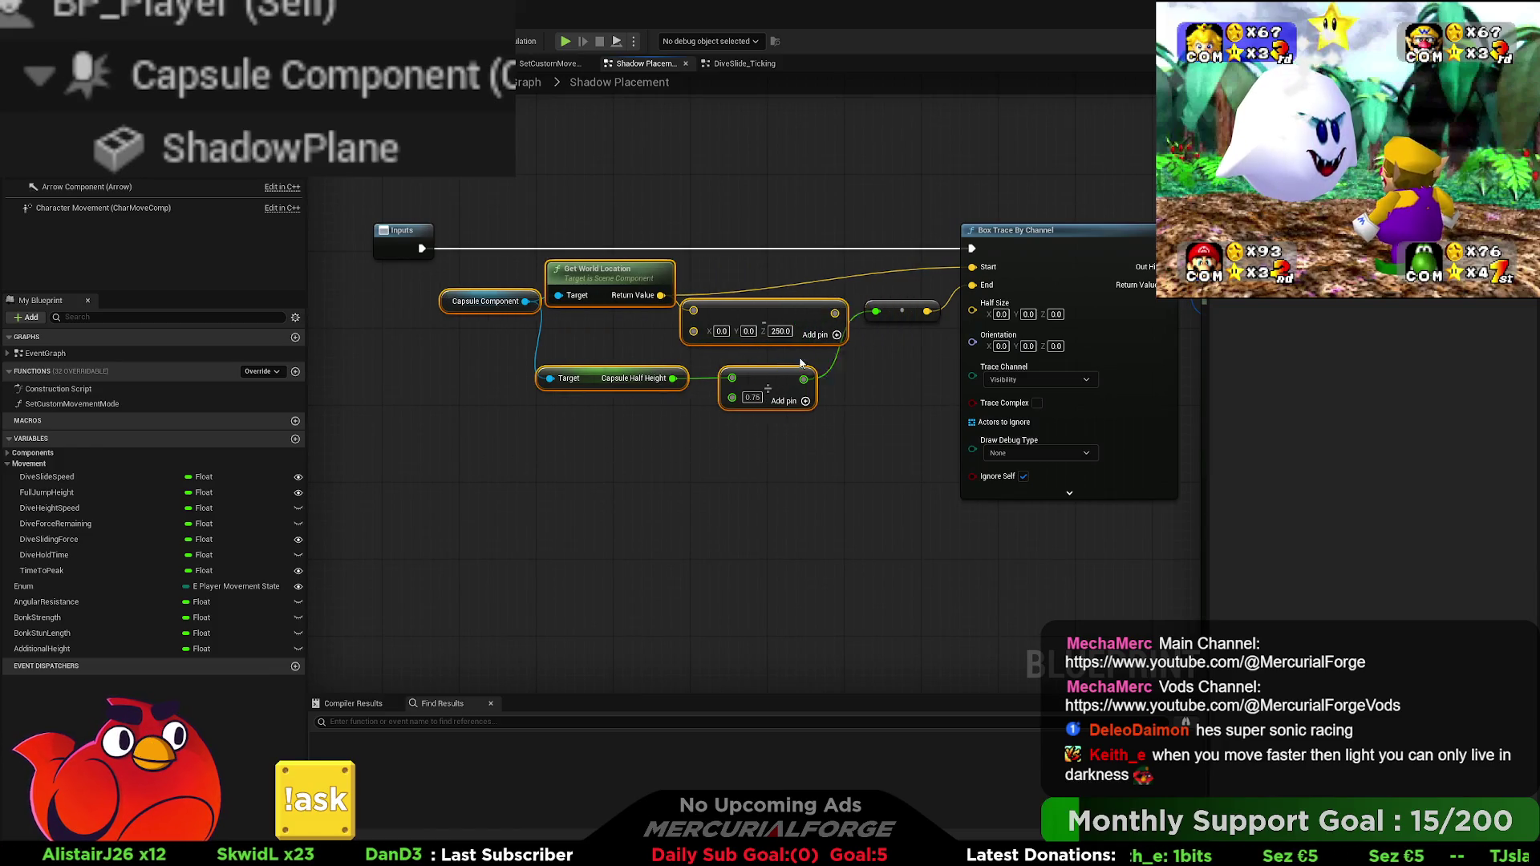
{"action": "left_click", "coordinate": [853, 354]}
{"action": "mouse_move", "coordinate": [853, 355]}
{"action": "left_mouse_down"}
{"action": "mouse_move", "coordinate": [825, 384]}
{"action": "mouse_move", "coordinate": [790, 382]}
{"action": "mouse_move", "coordinate": [857, 343]}
{"action": "left_mouse_up"}
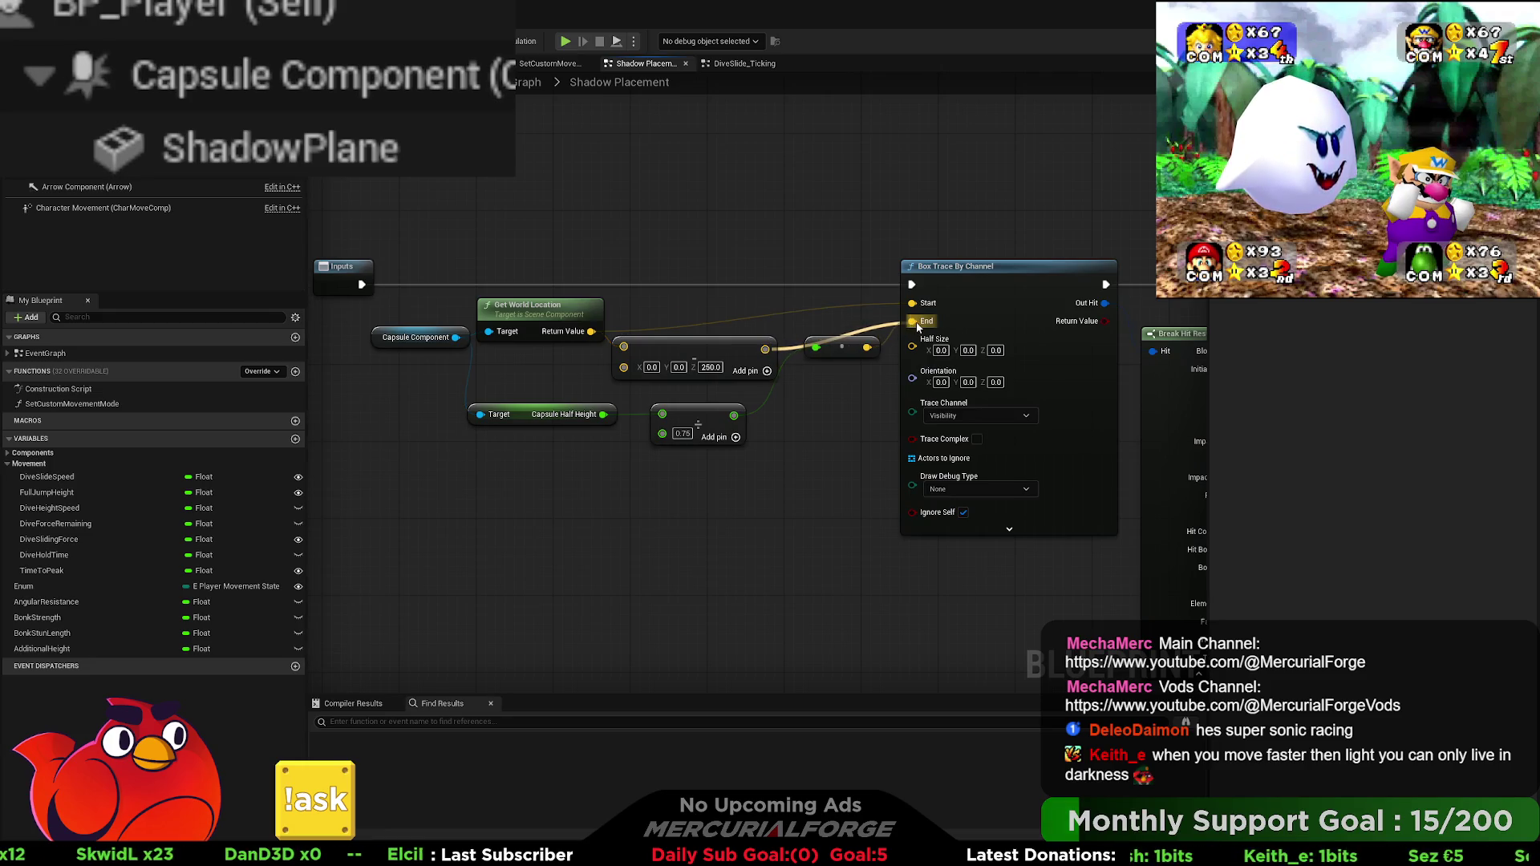
{"action": "left_click_drag", "start_coordinate": [852, 346], "coordinate": [843, 393]}
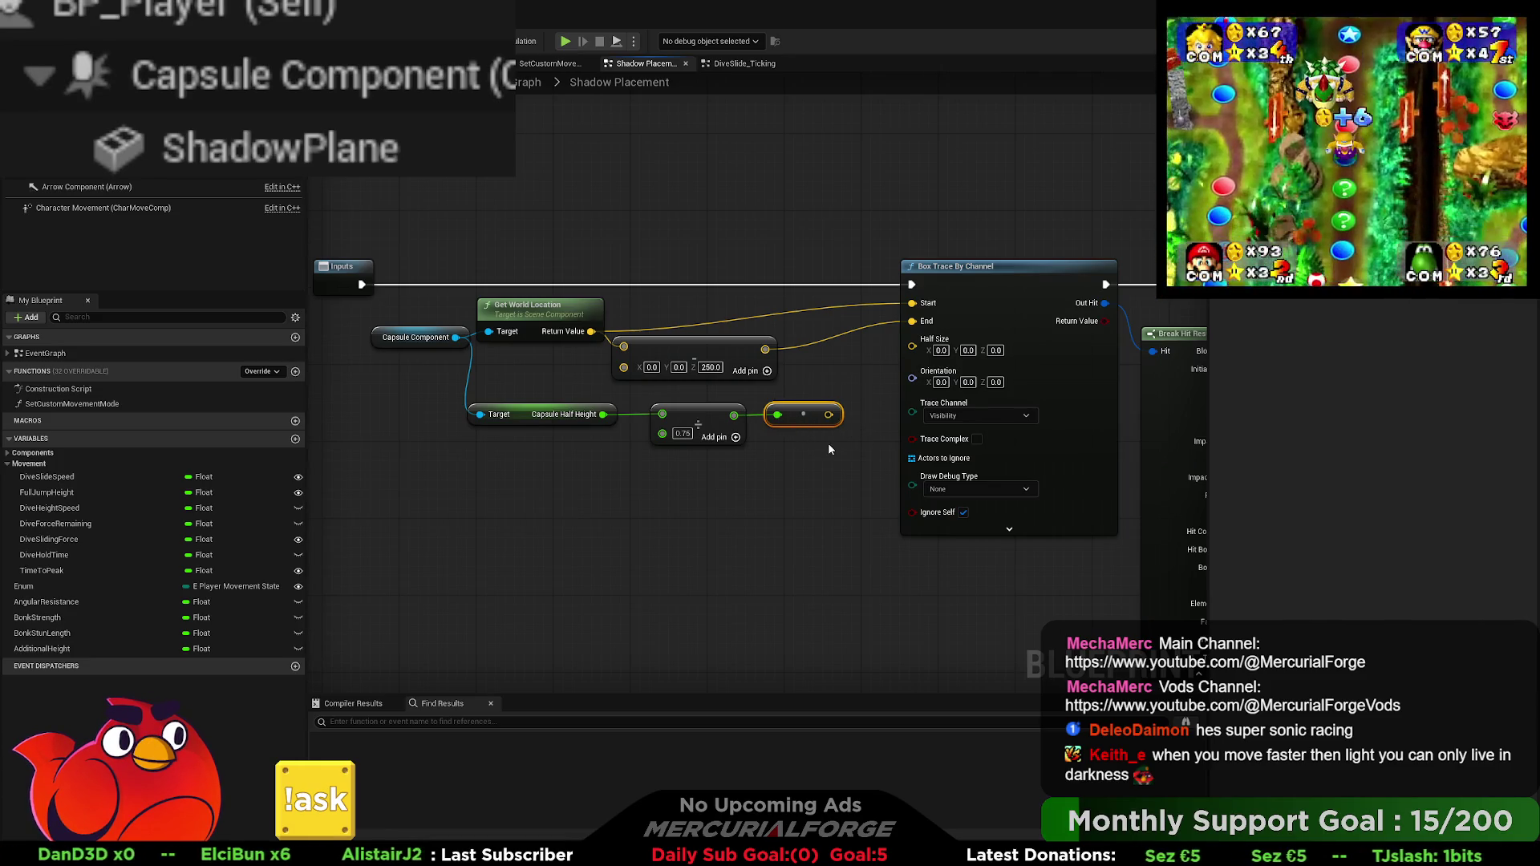
{"action": "left_click_drag", "start_coordinate": [828, 442], "coordinate": [785, 395]}
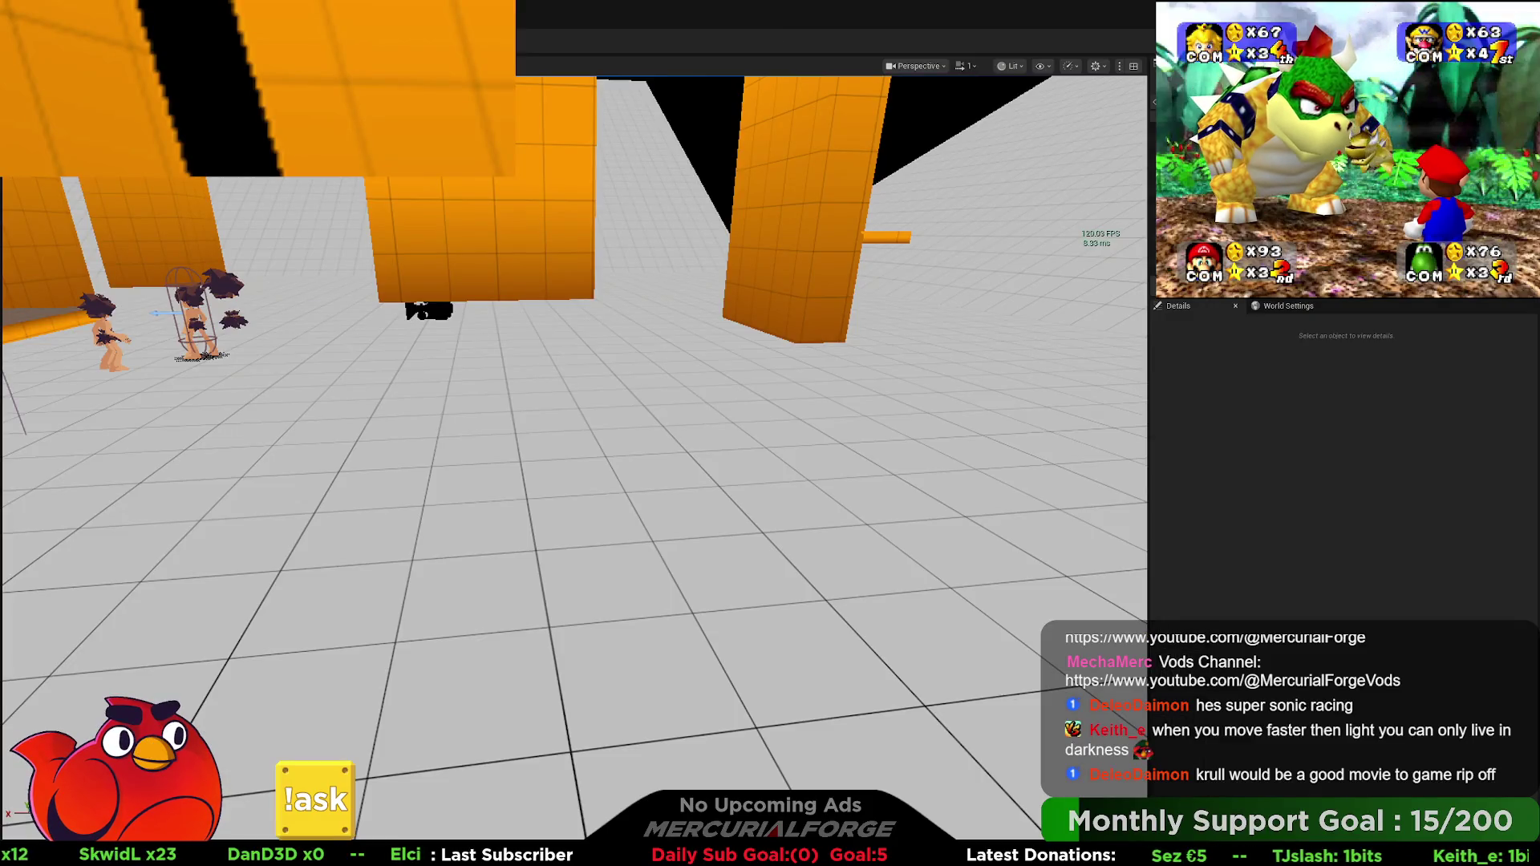
Step: Play, re-run the trace debug command from the console history, then stop the session
{"action": "key", "text": "grave"}
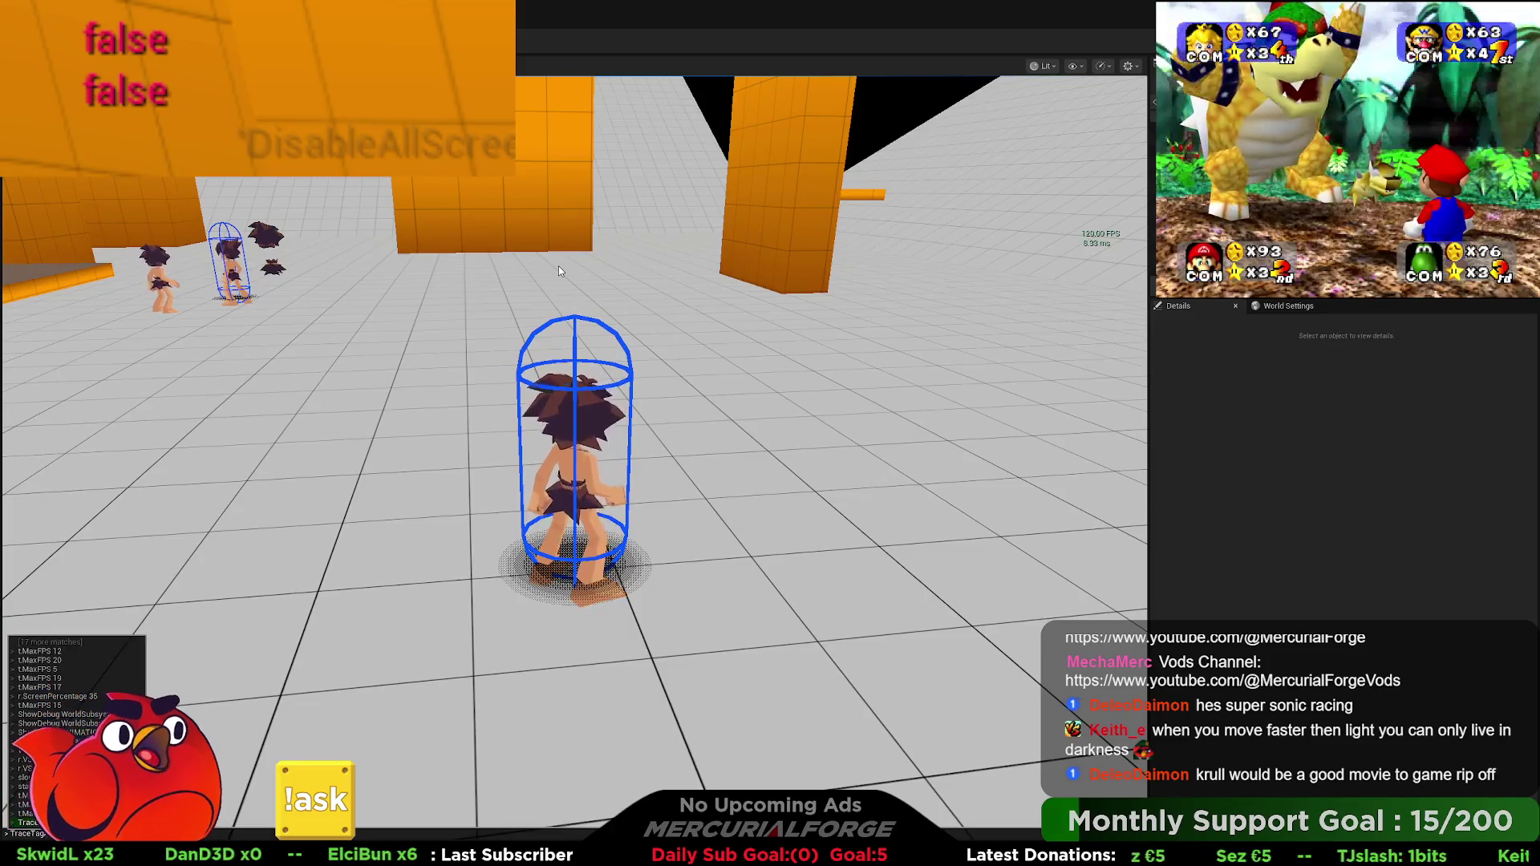
{"action": "key", "text": "Return"}
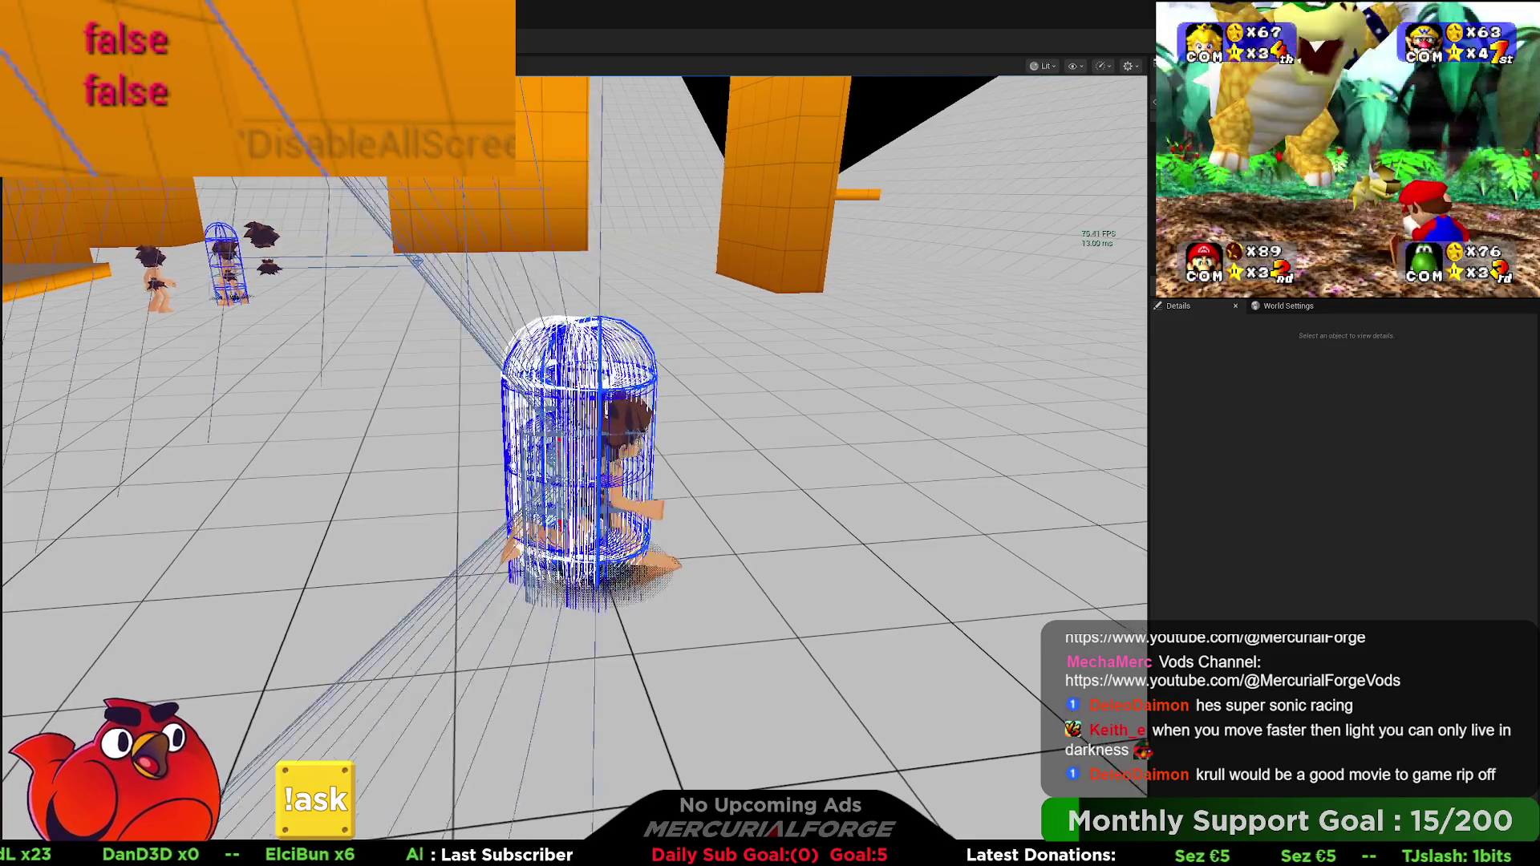
{"action": "key", "text": "w"}
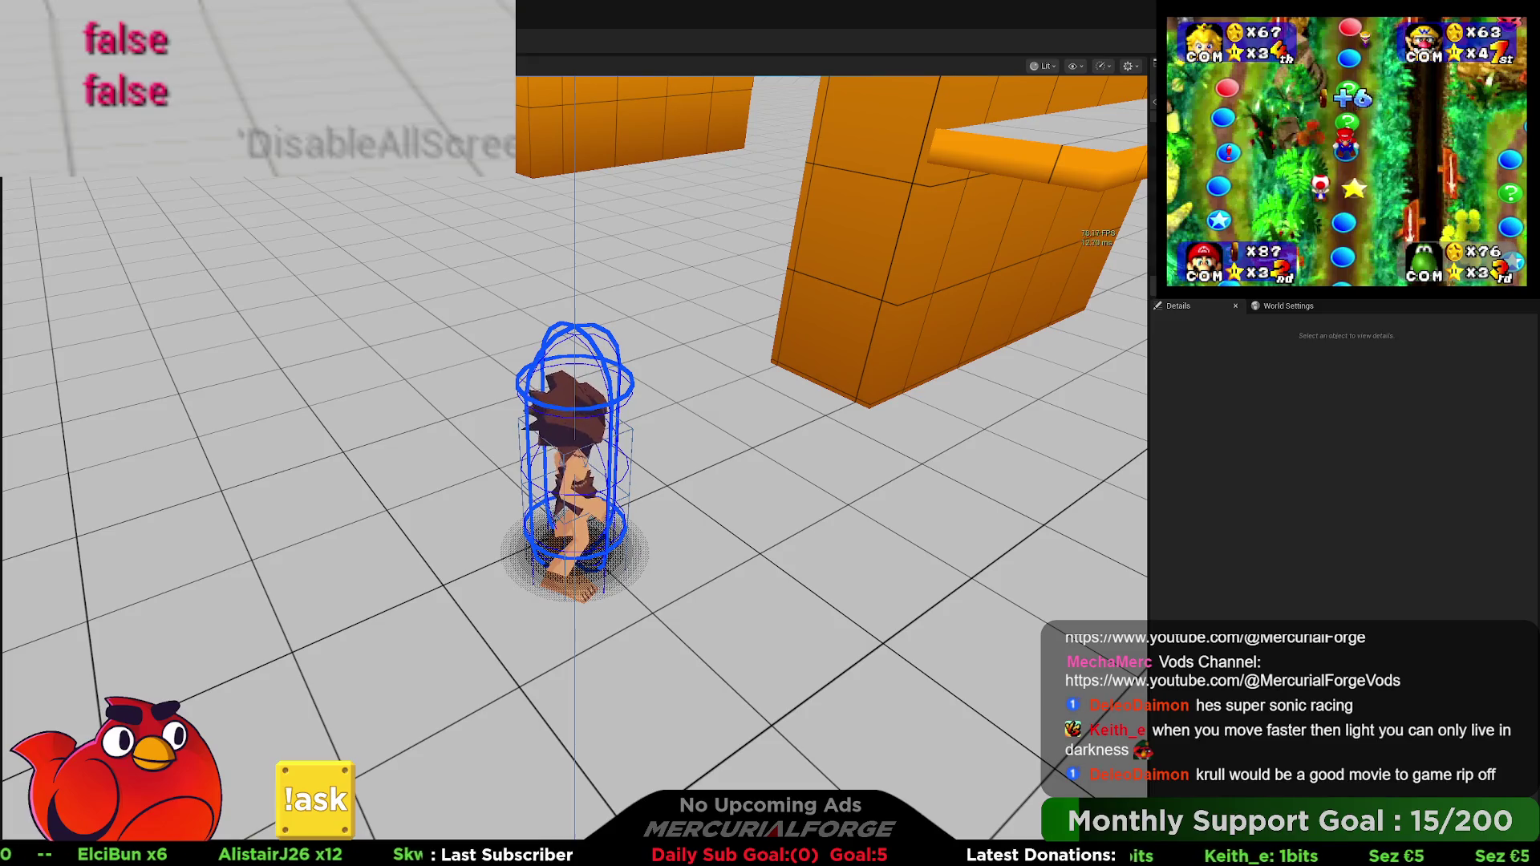
{"action": "key", "text": "grave"}
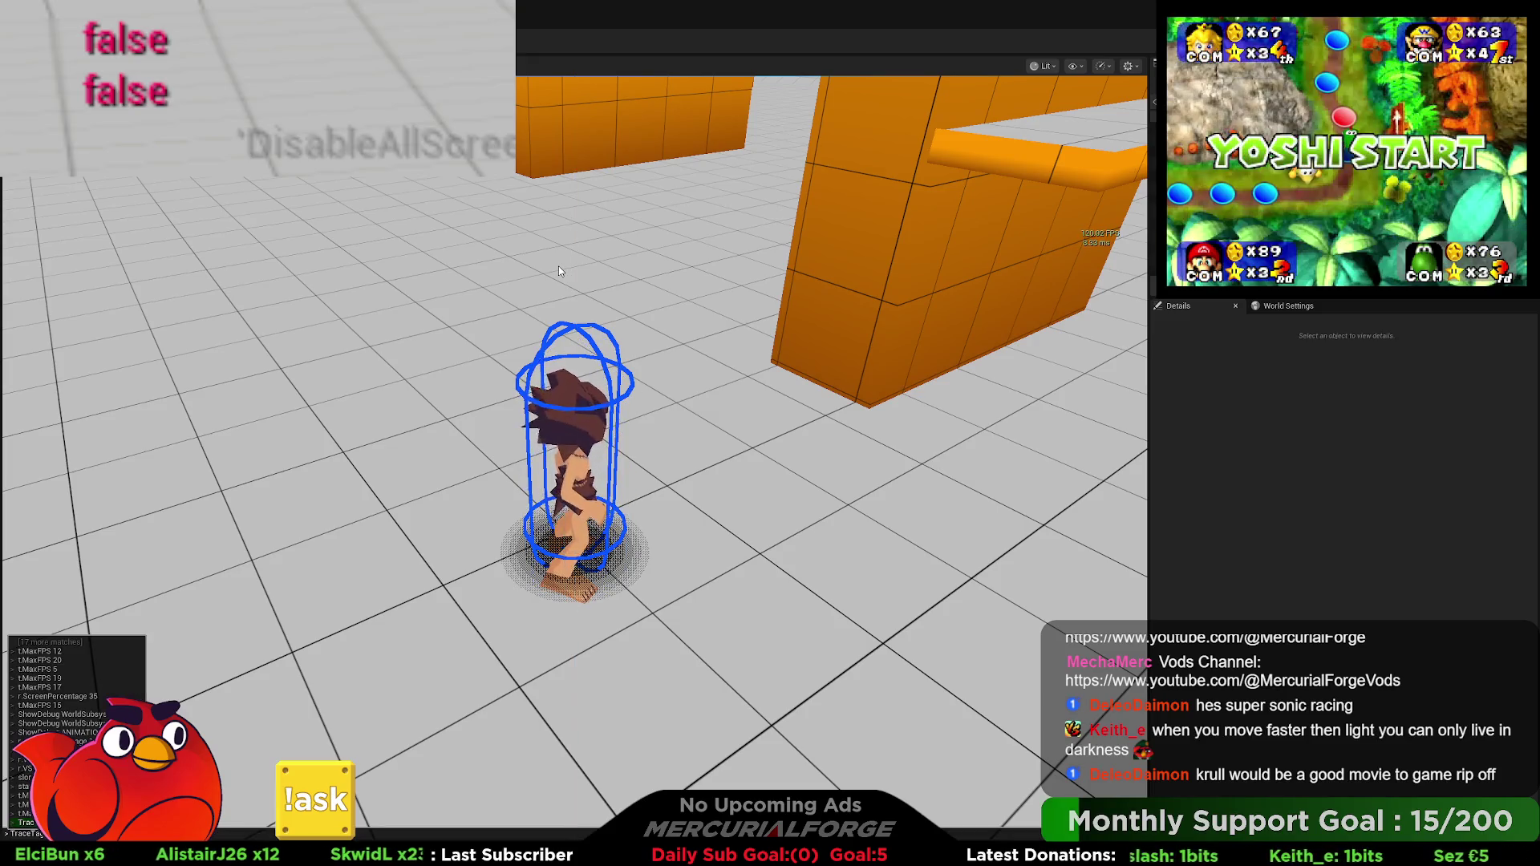
{"action": "key", "text": "Up"}
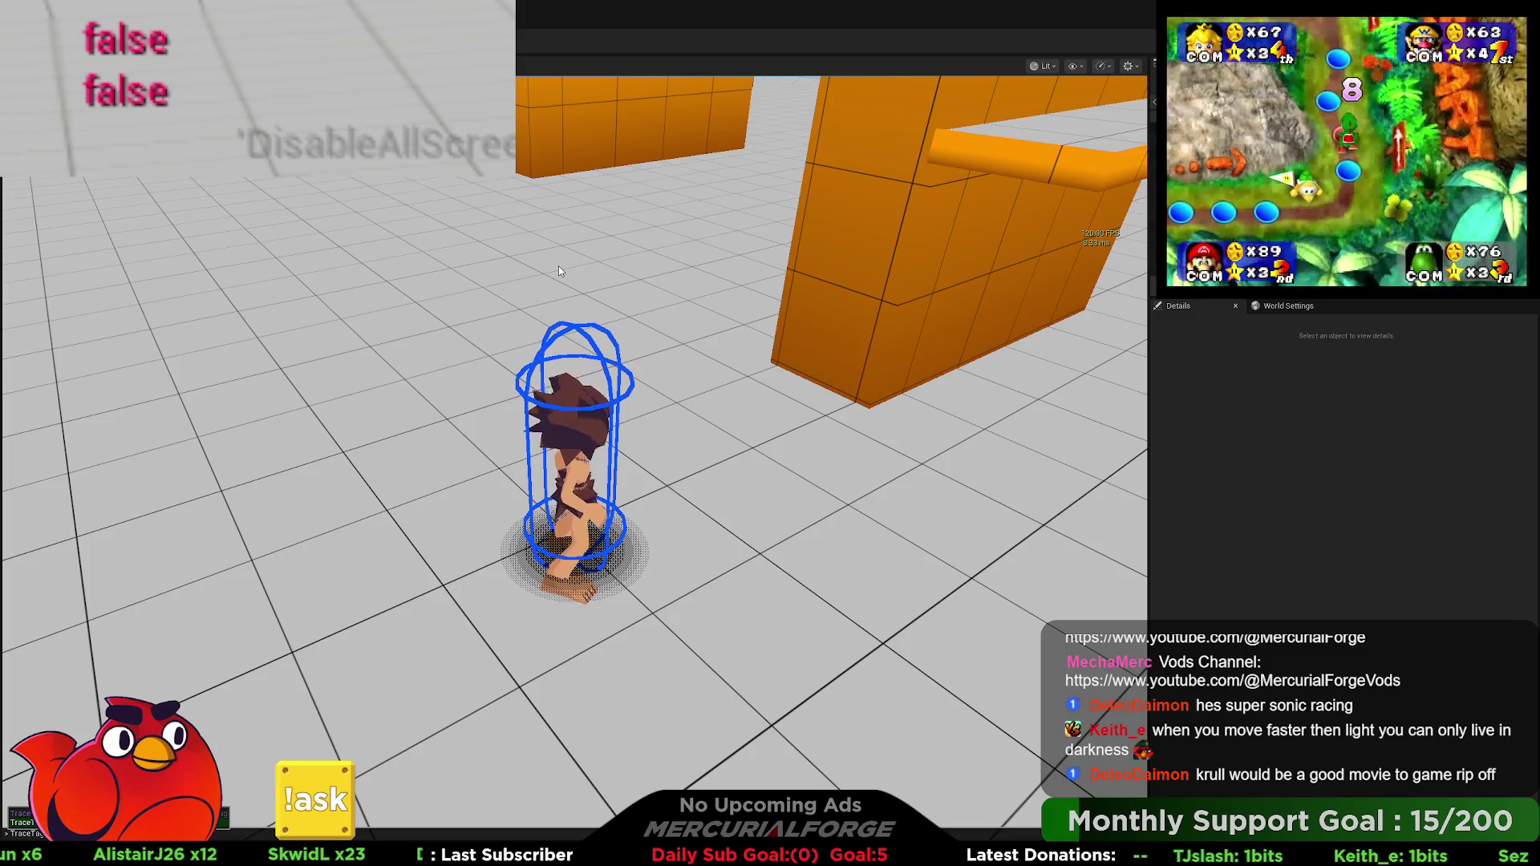
{"action": "key", "text": "Return"}
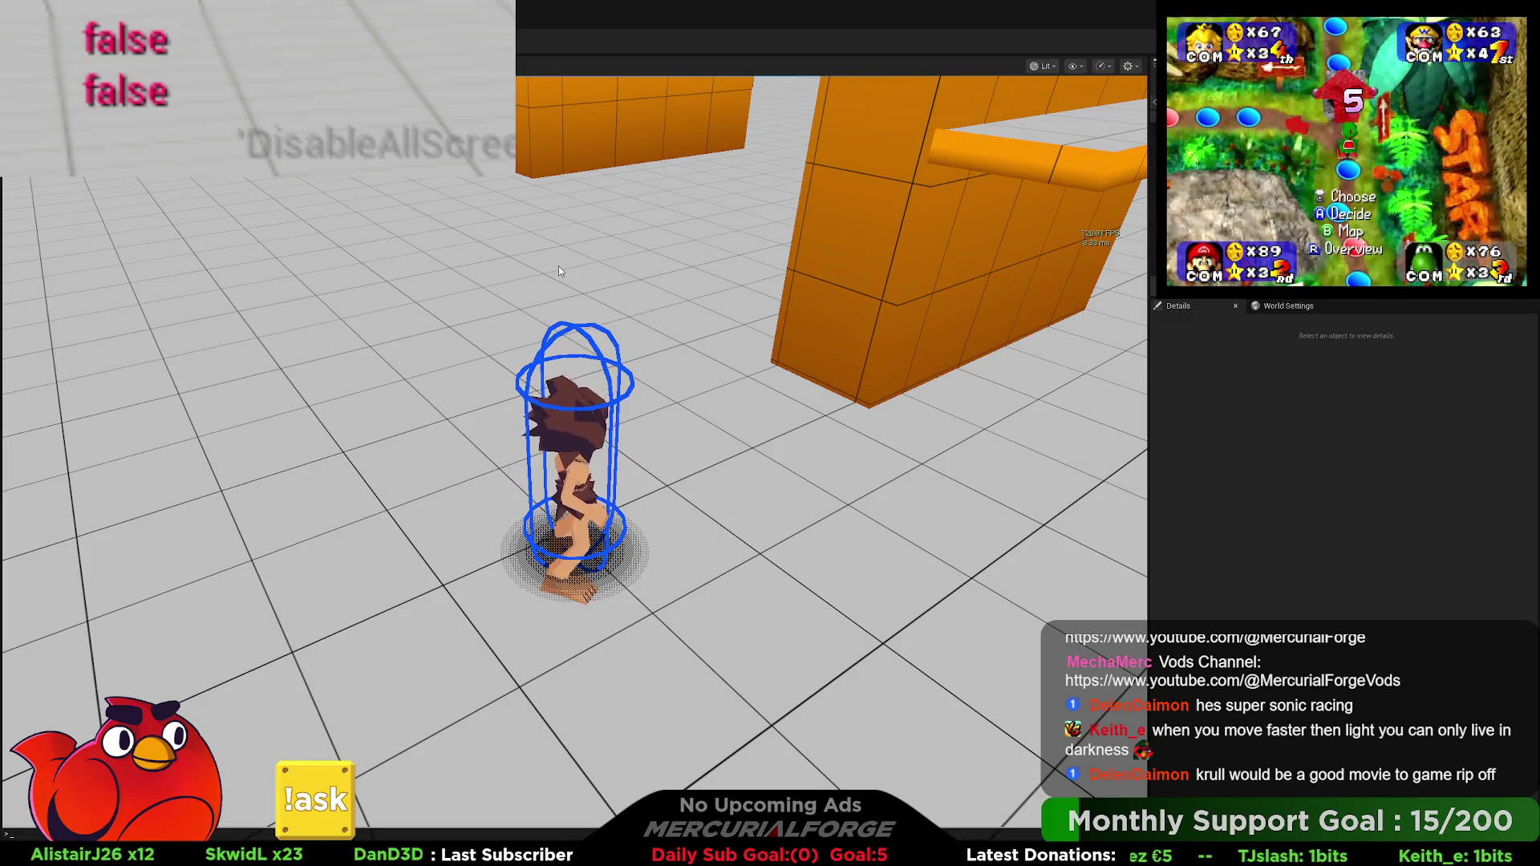
{"action": "key", "text": "Escape"}
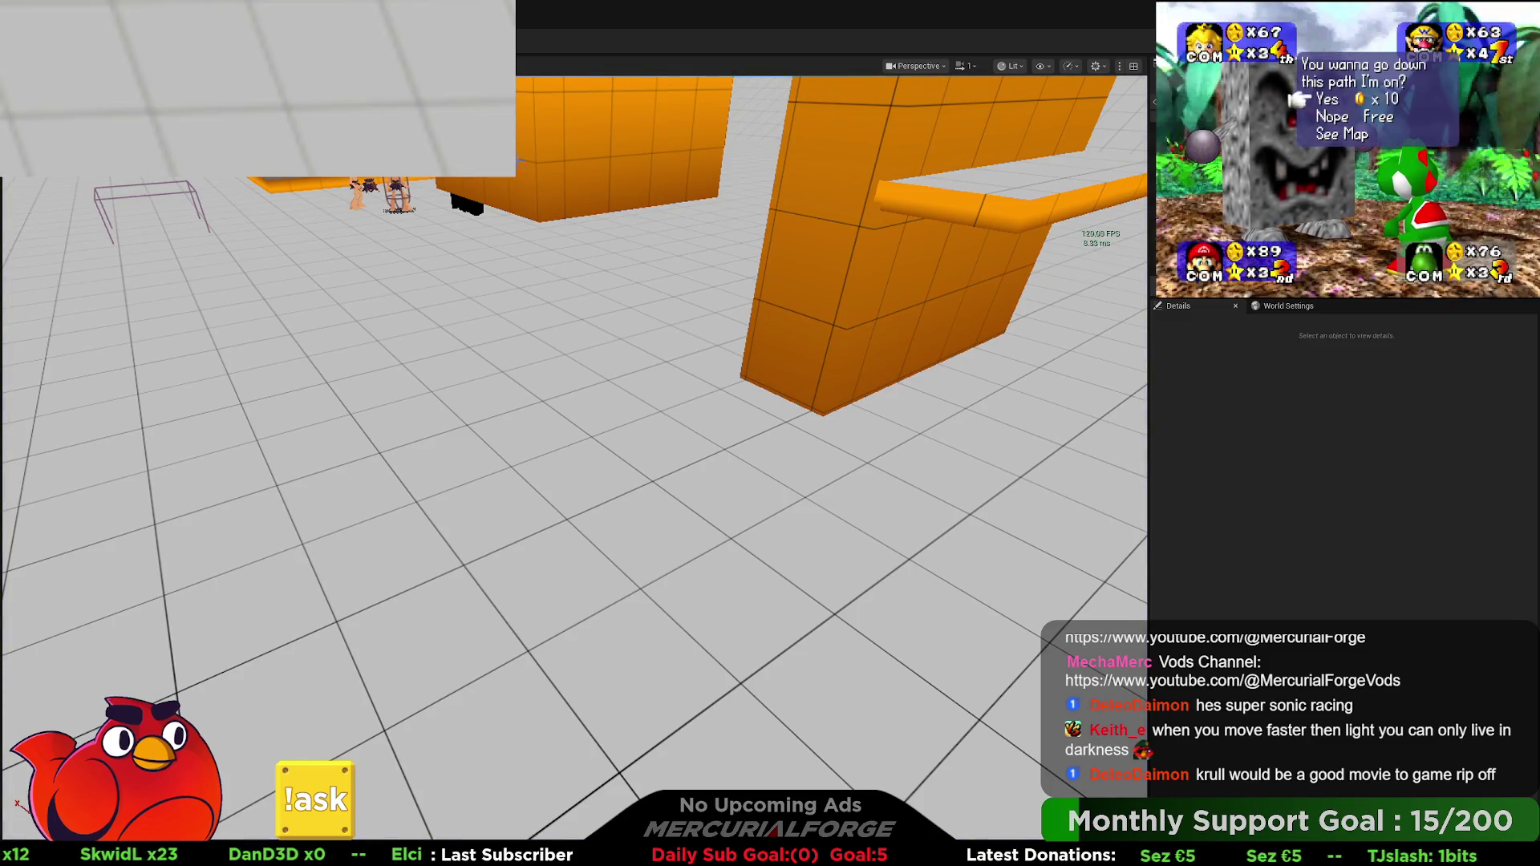
Step: In a new play session, run up the orange wall, along the ledge, drop off and climb back
{"action": "key", "text": "alt+p"}
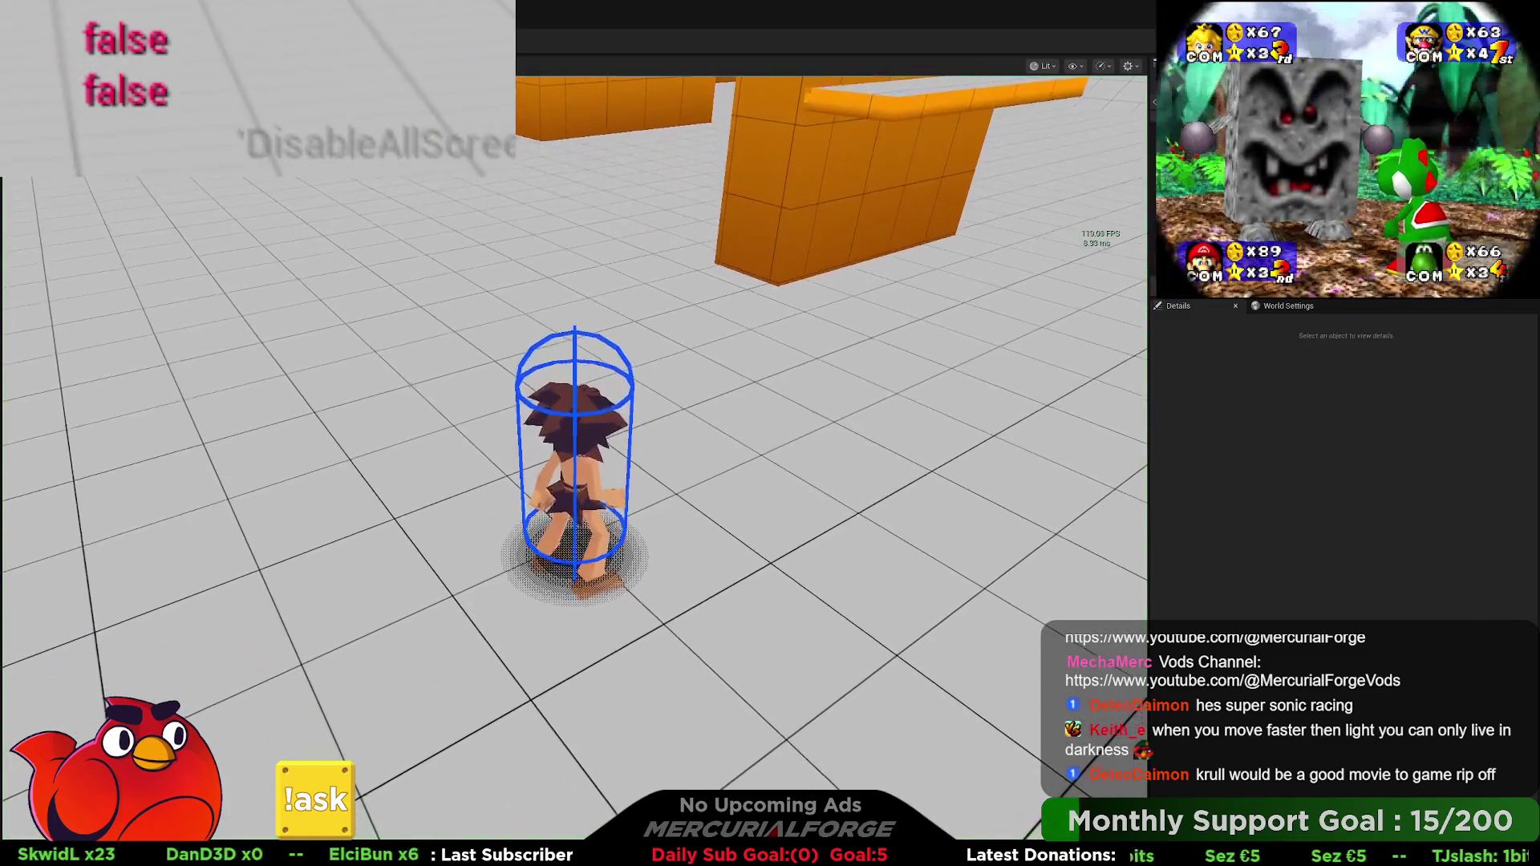
{"action": "key", "text": "d"}
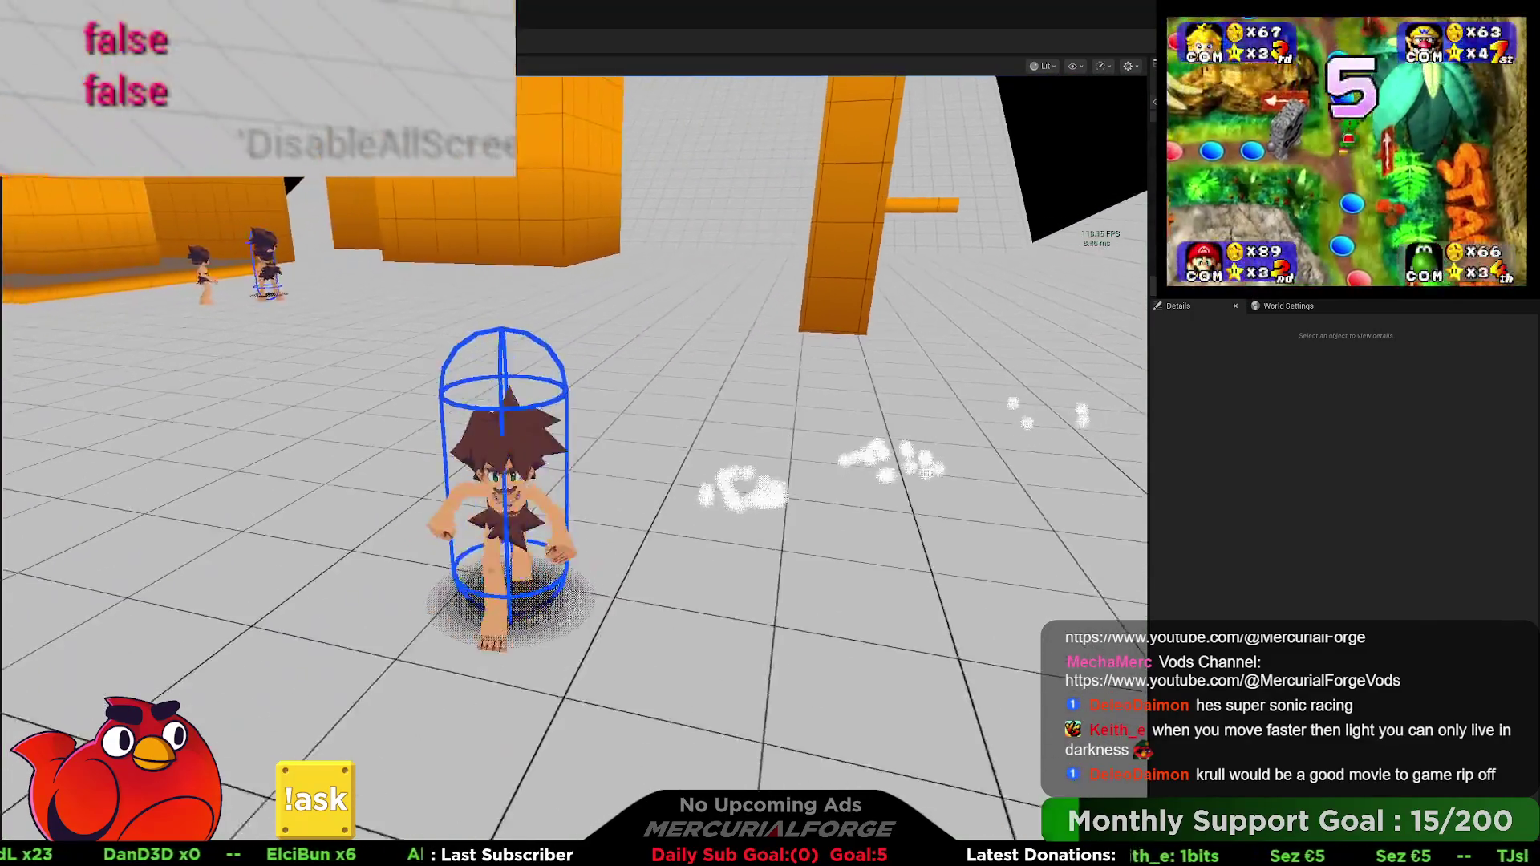
{"action": "key", "text": "w"}
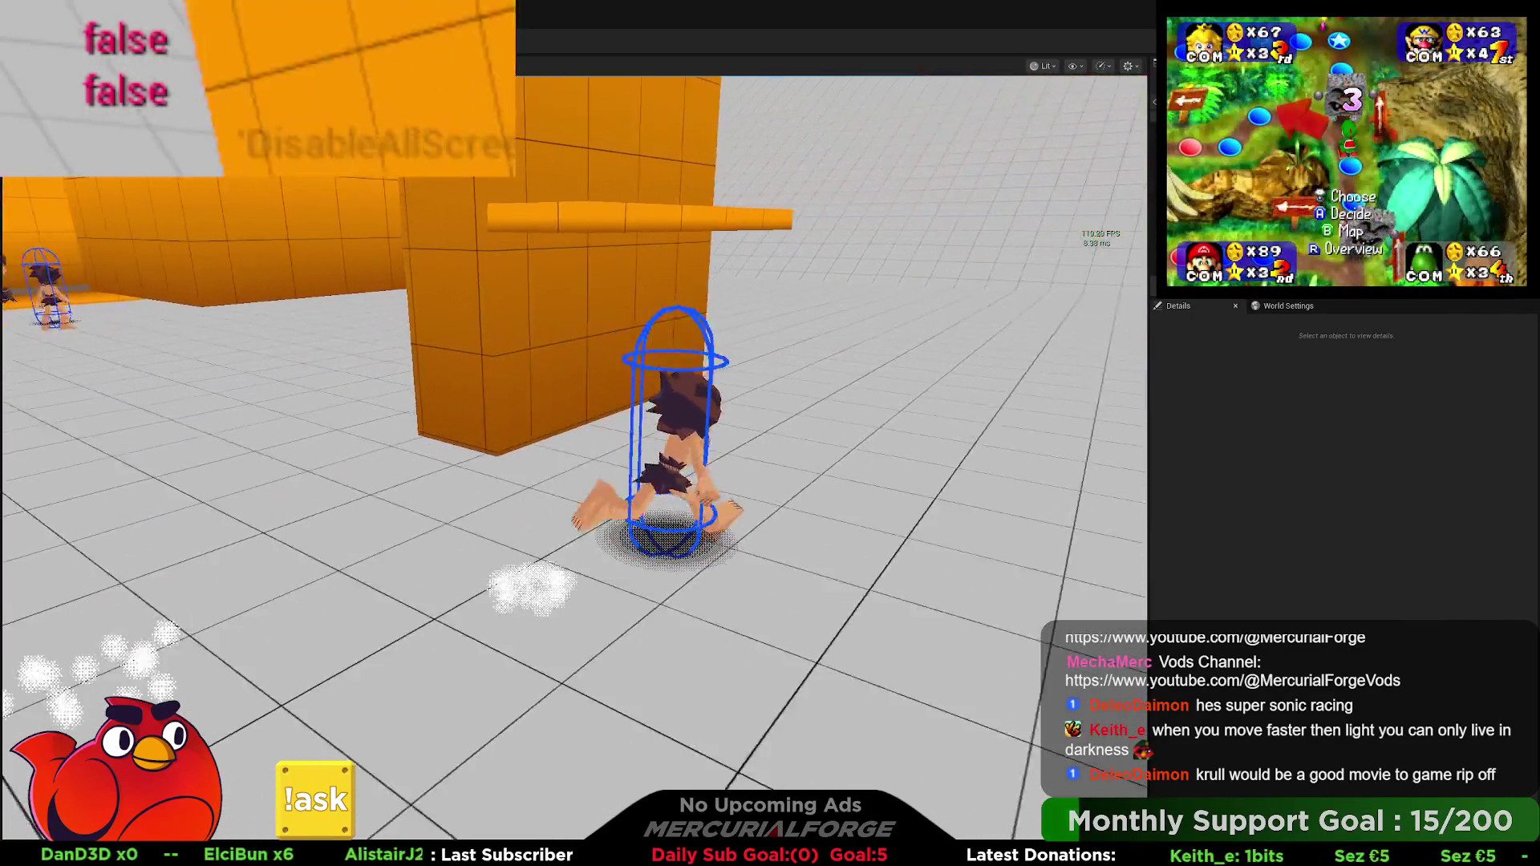
{"action": "key", "text": "w"}
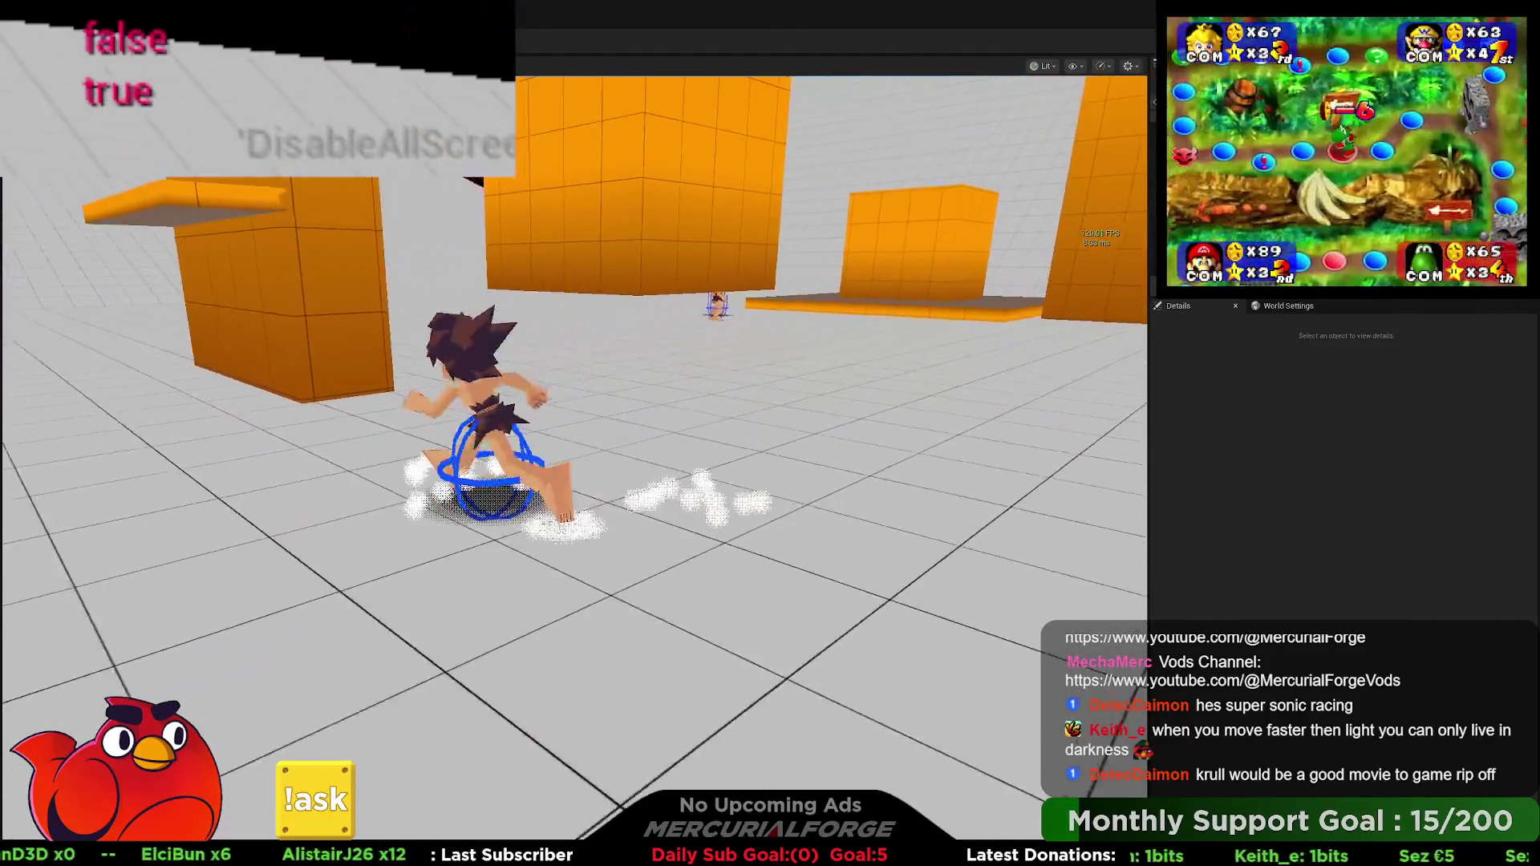
{"action": "key", "text": "w"}
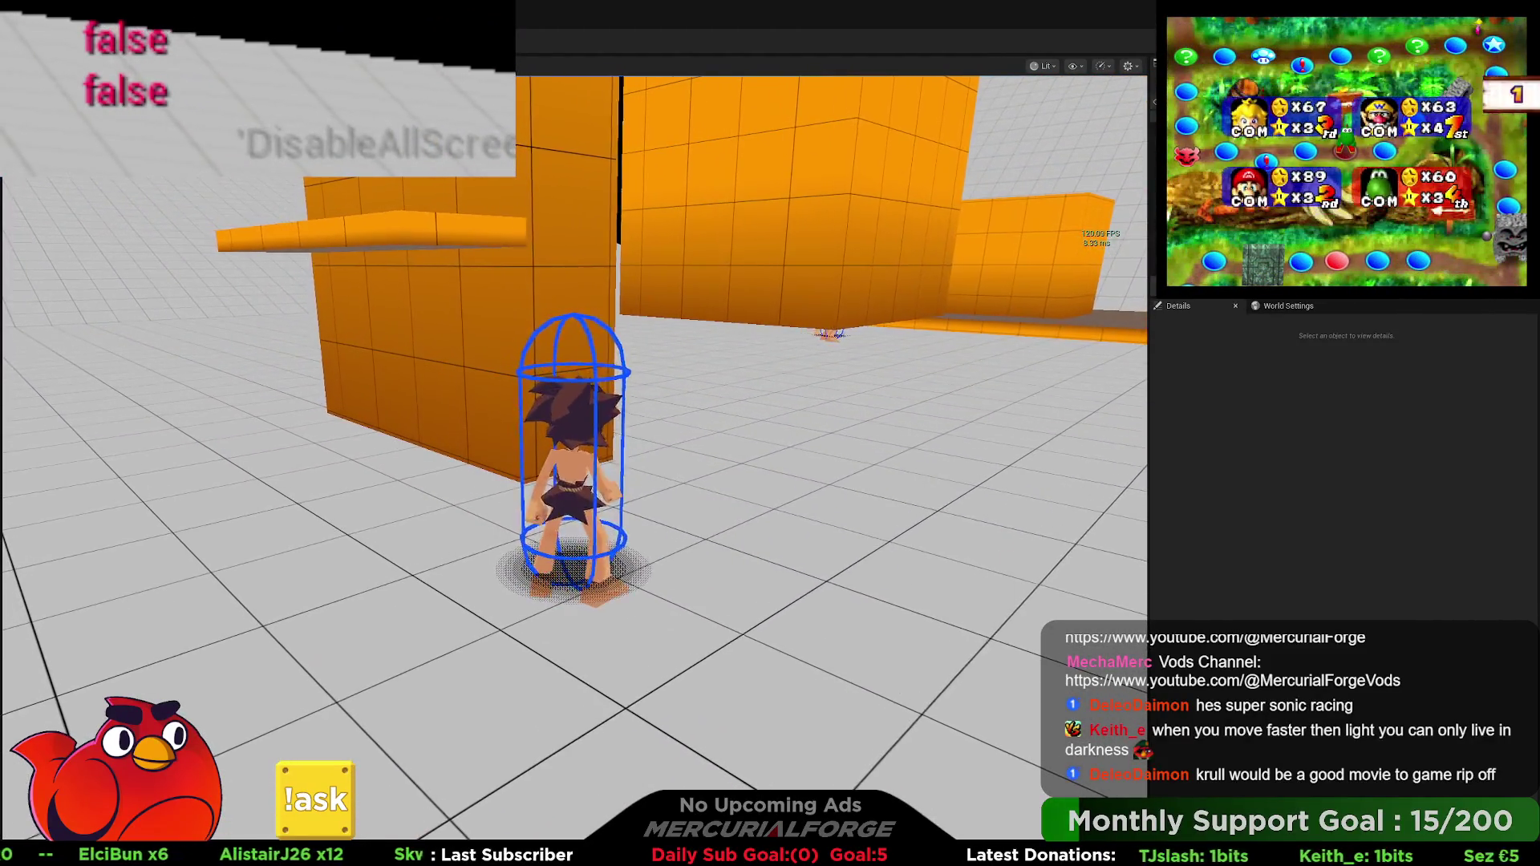
{"action": "key", "text": "w"}
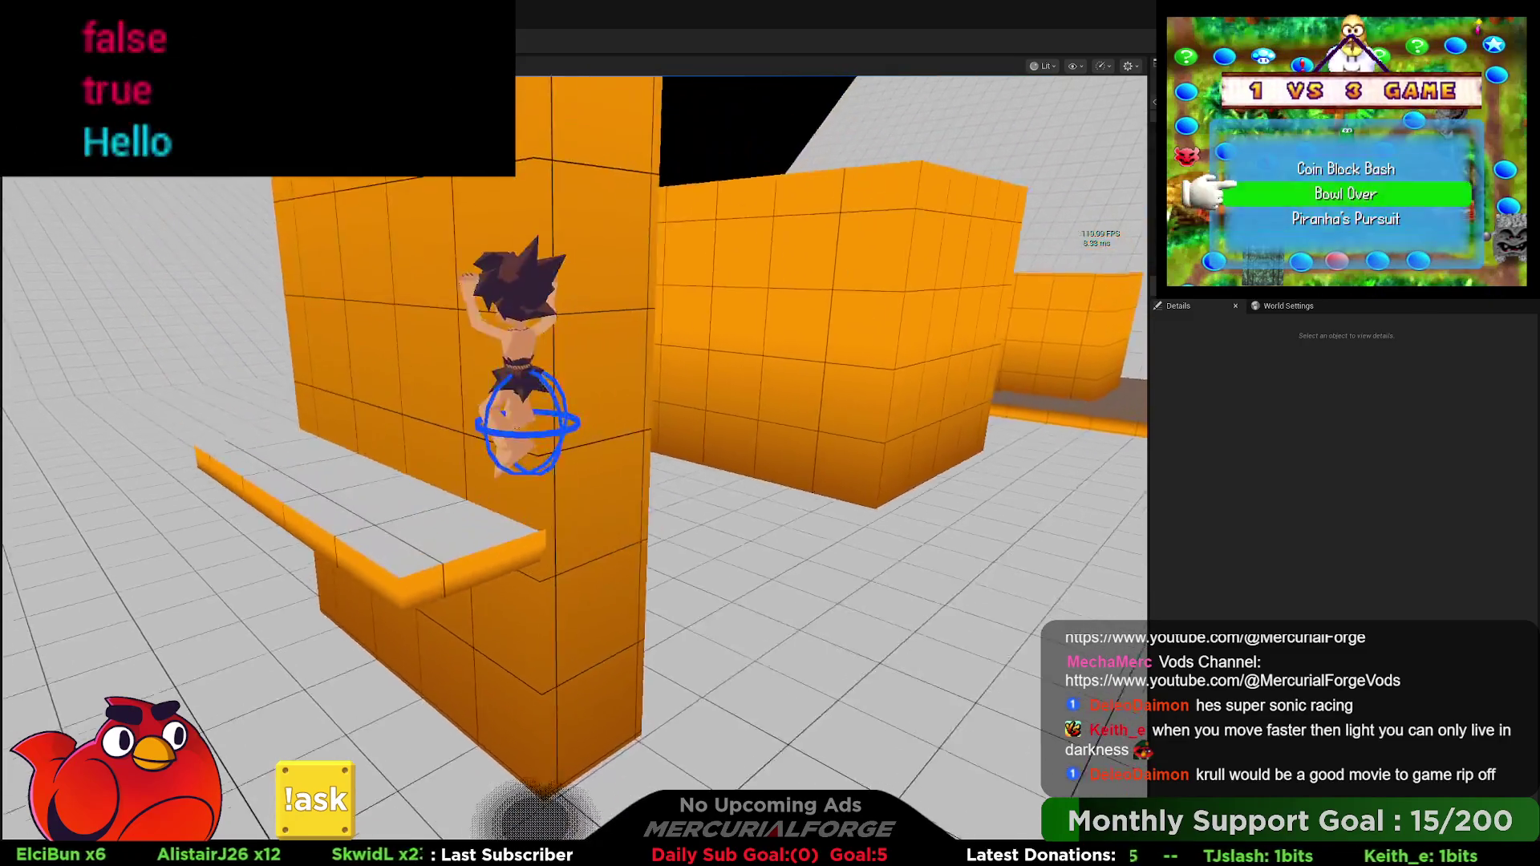
{"action": "key", "text": "w"}
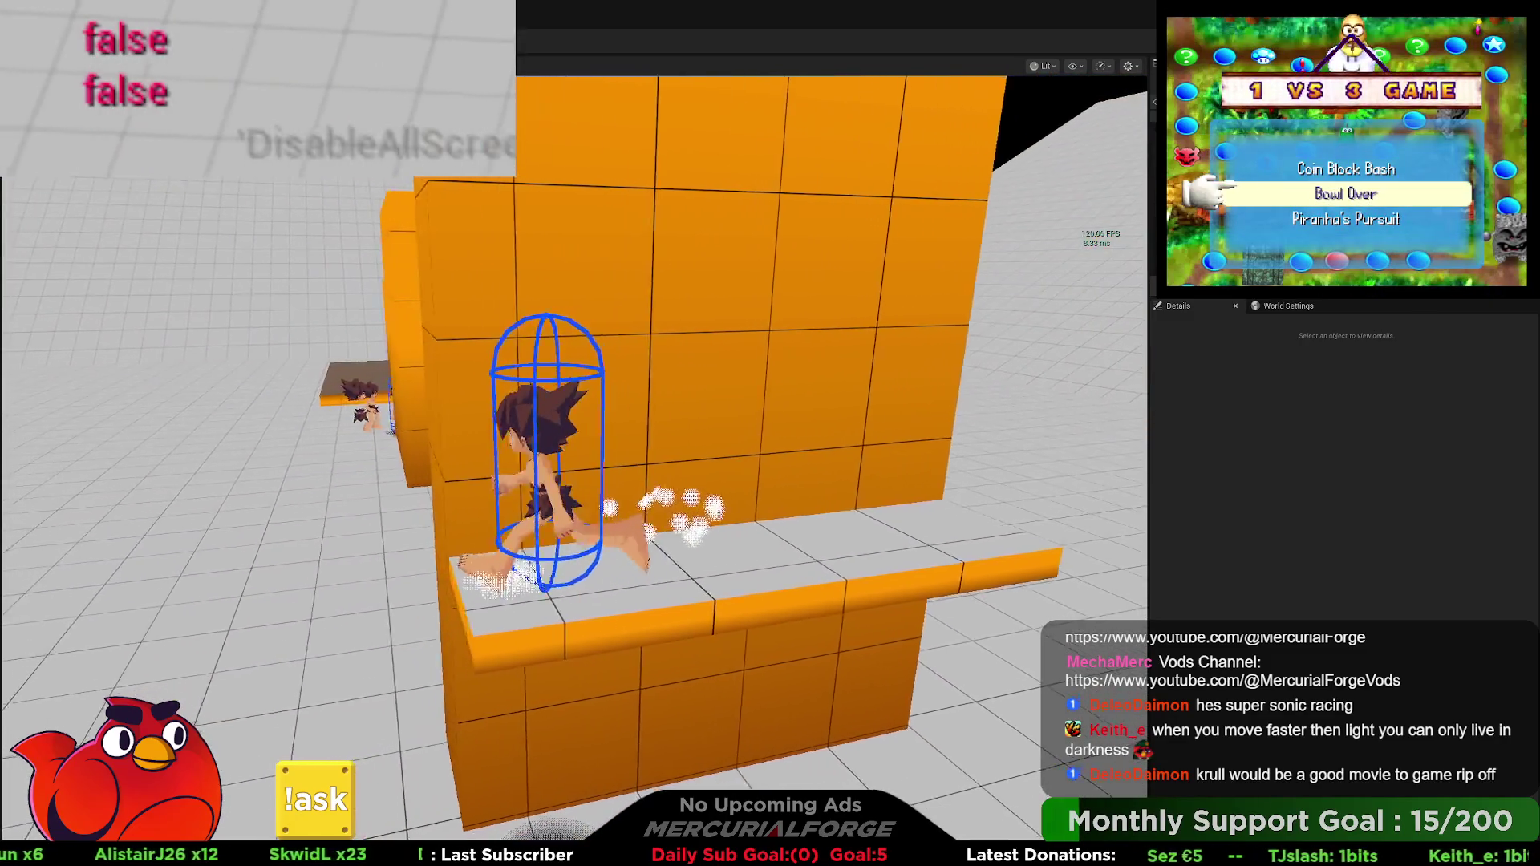
{"action": "key", "text": "w"}
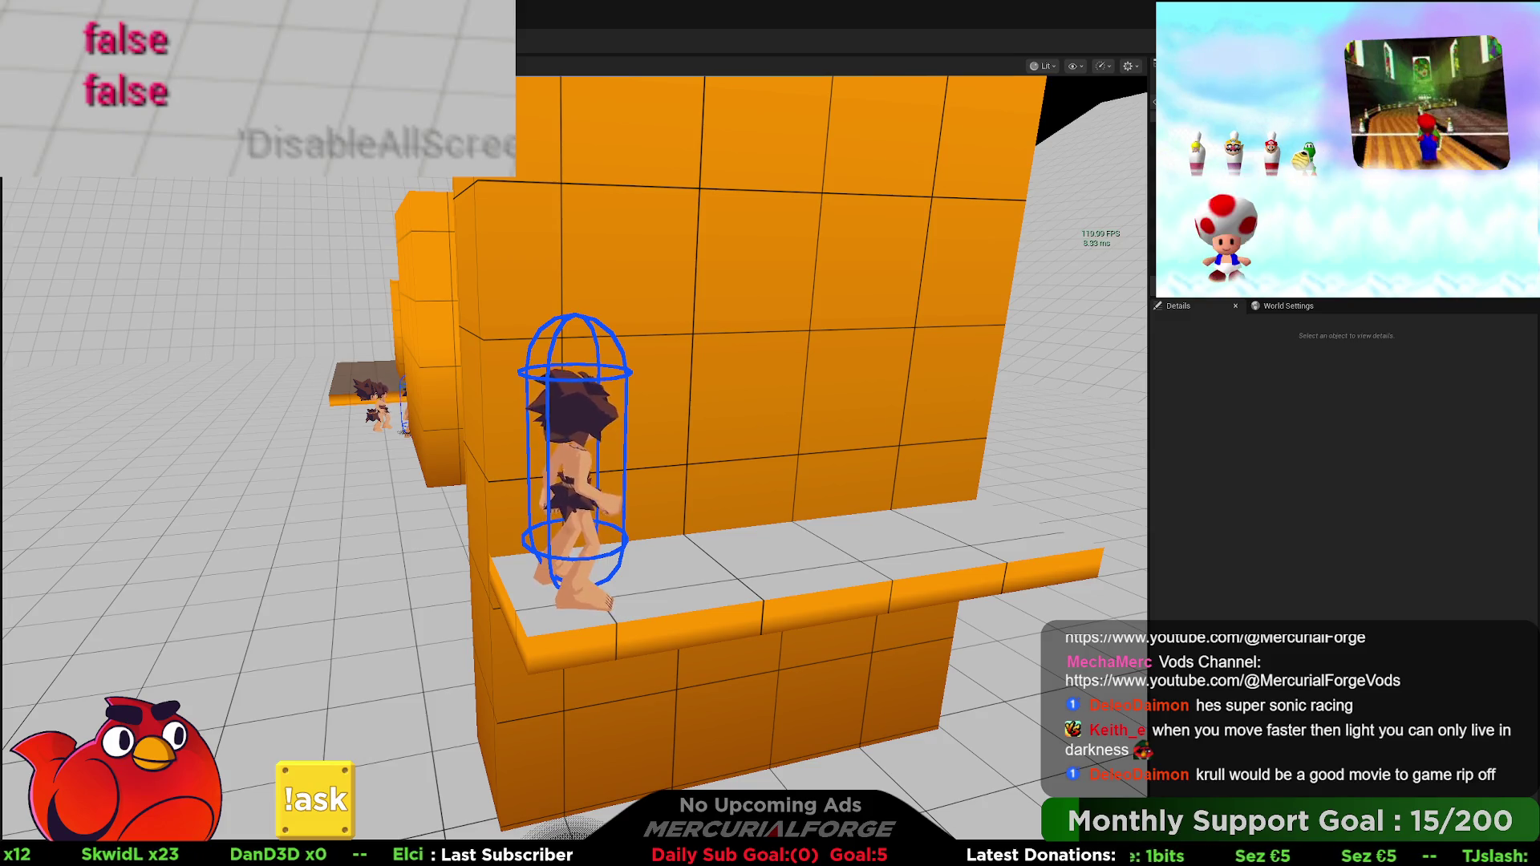
{"action": "key", "text": "Escape"}
Step: Set the orange shelf cube's Collision Presets to BlockAll and start a play test
{"action": "left_click", "coordinate": [766, 554]}
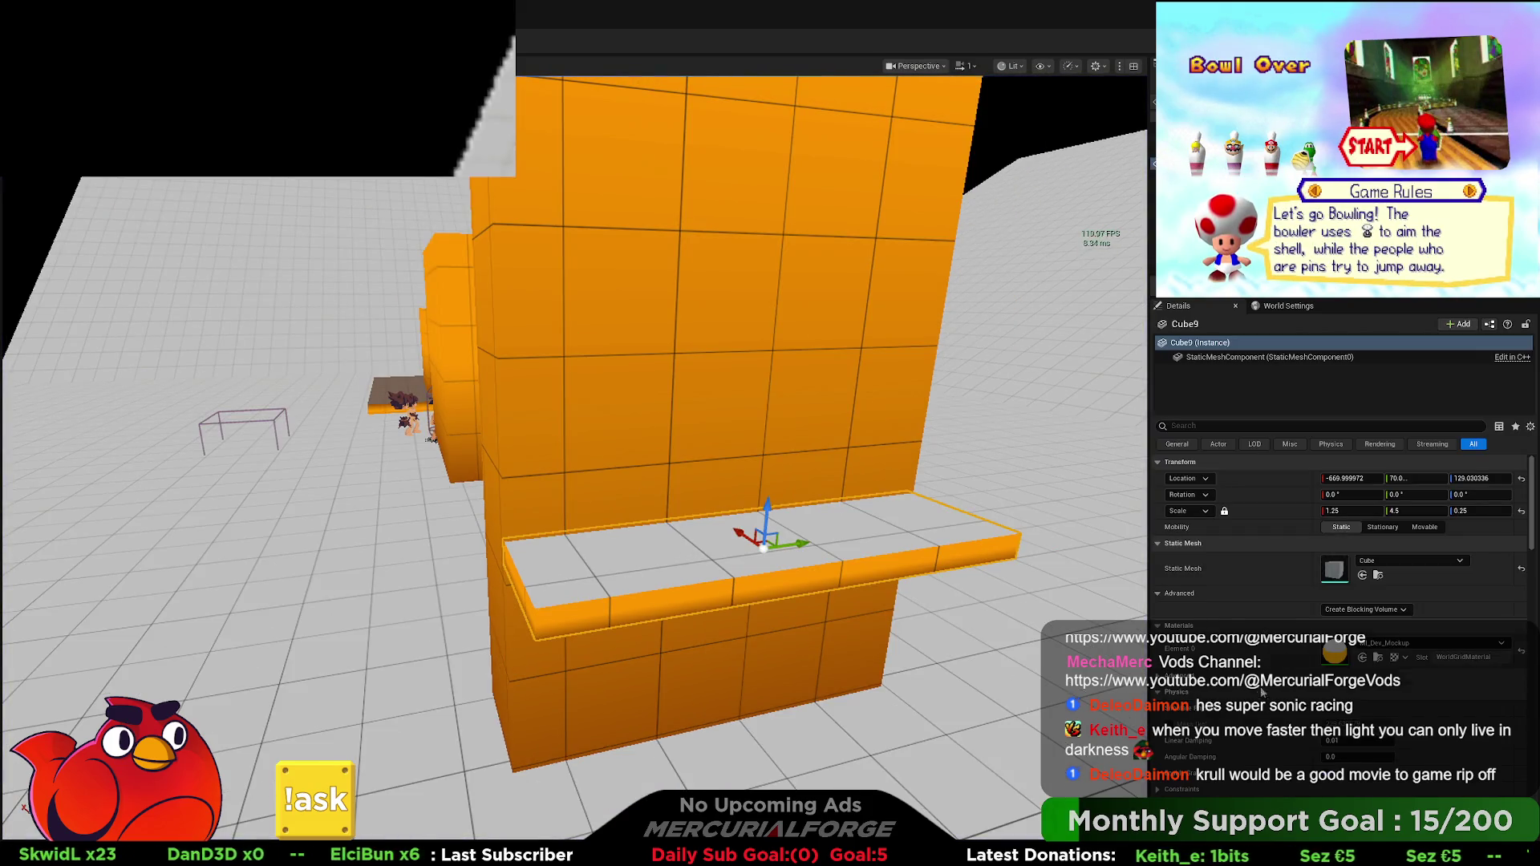
{"action": "scroll", "coordinate": [1179, 569], "scroll_direction": "down", "scroll_amount": 10}
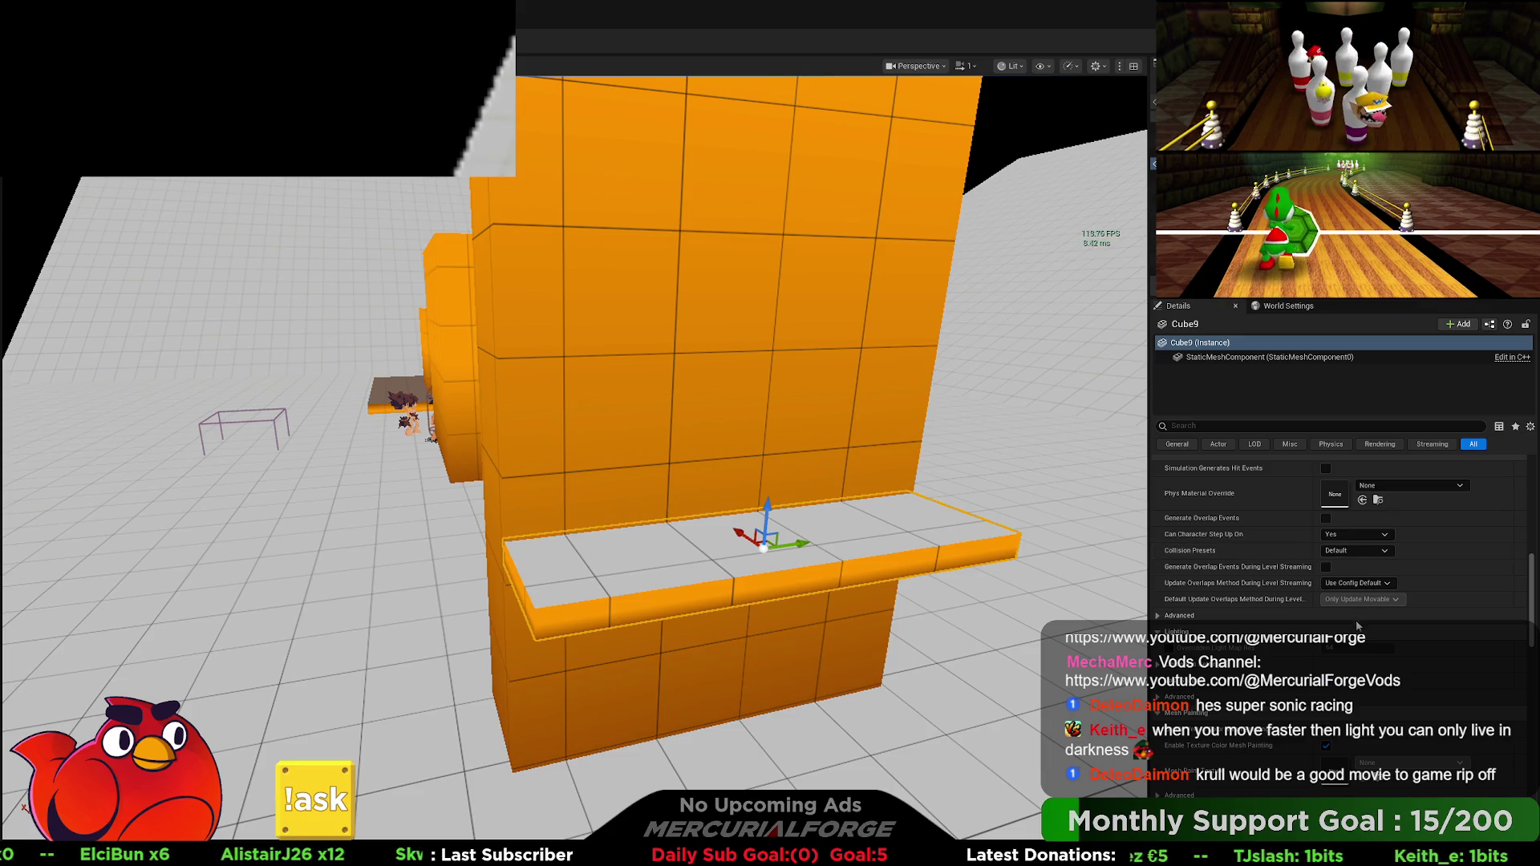
{"action": "left_click", "coordinate": [1355, 550]}
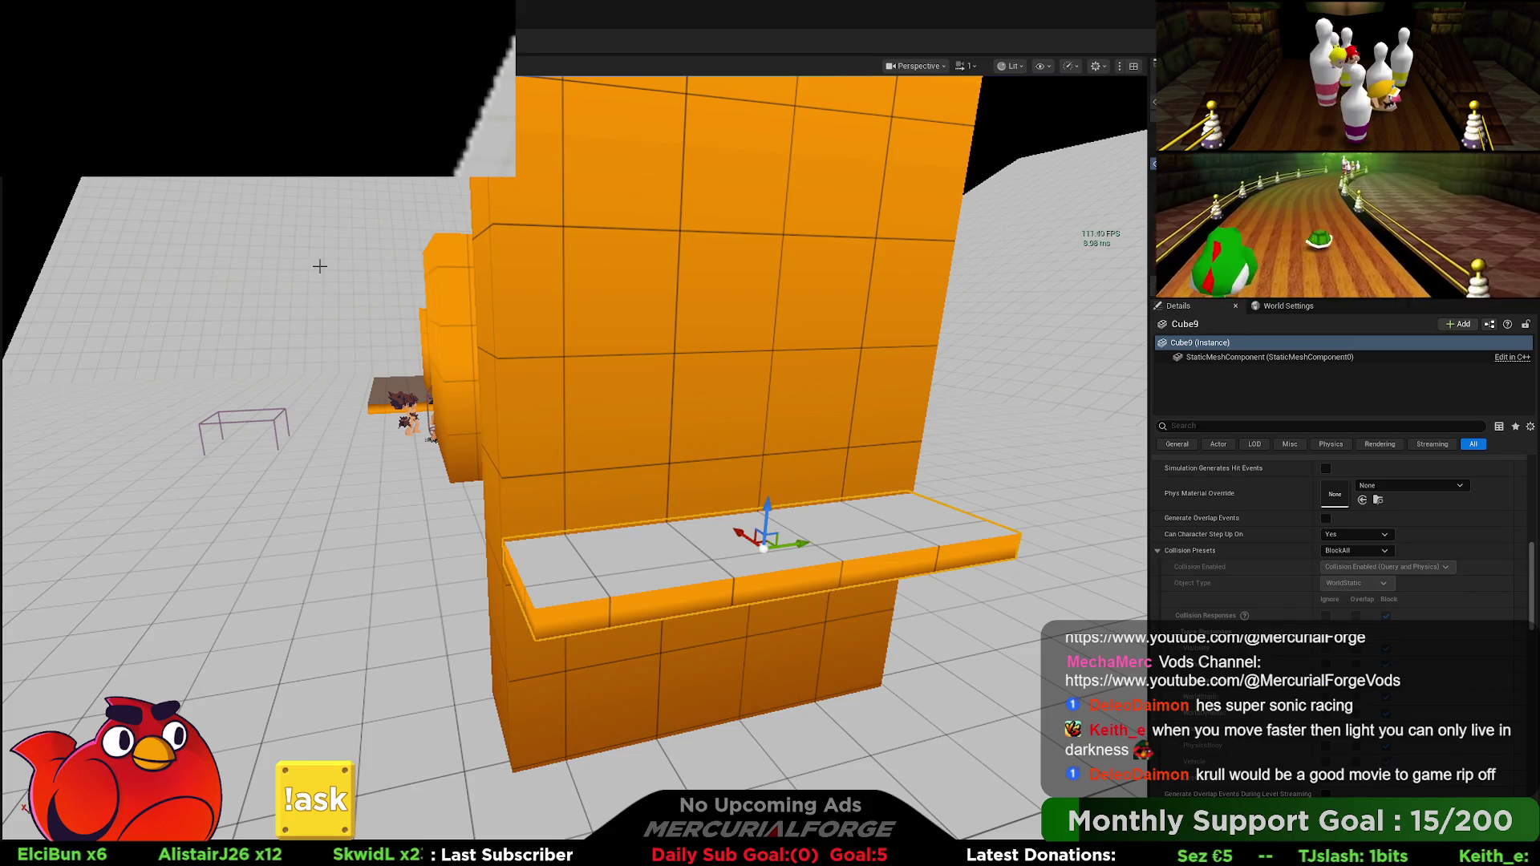
{"action": "left_click", "coordinate": [1347, 611]}
{"action": "key", "text": "alt+p"}
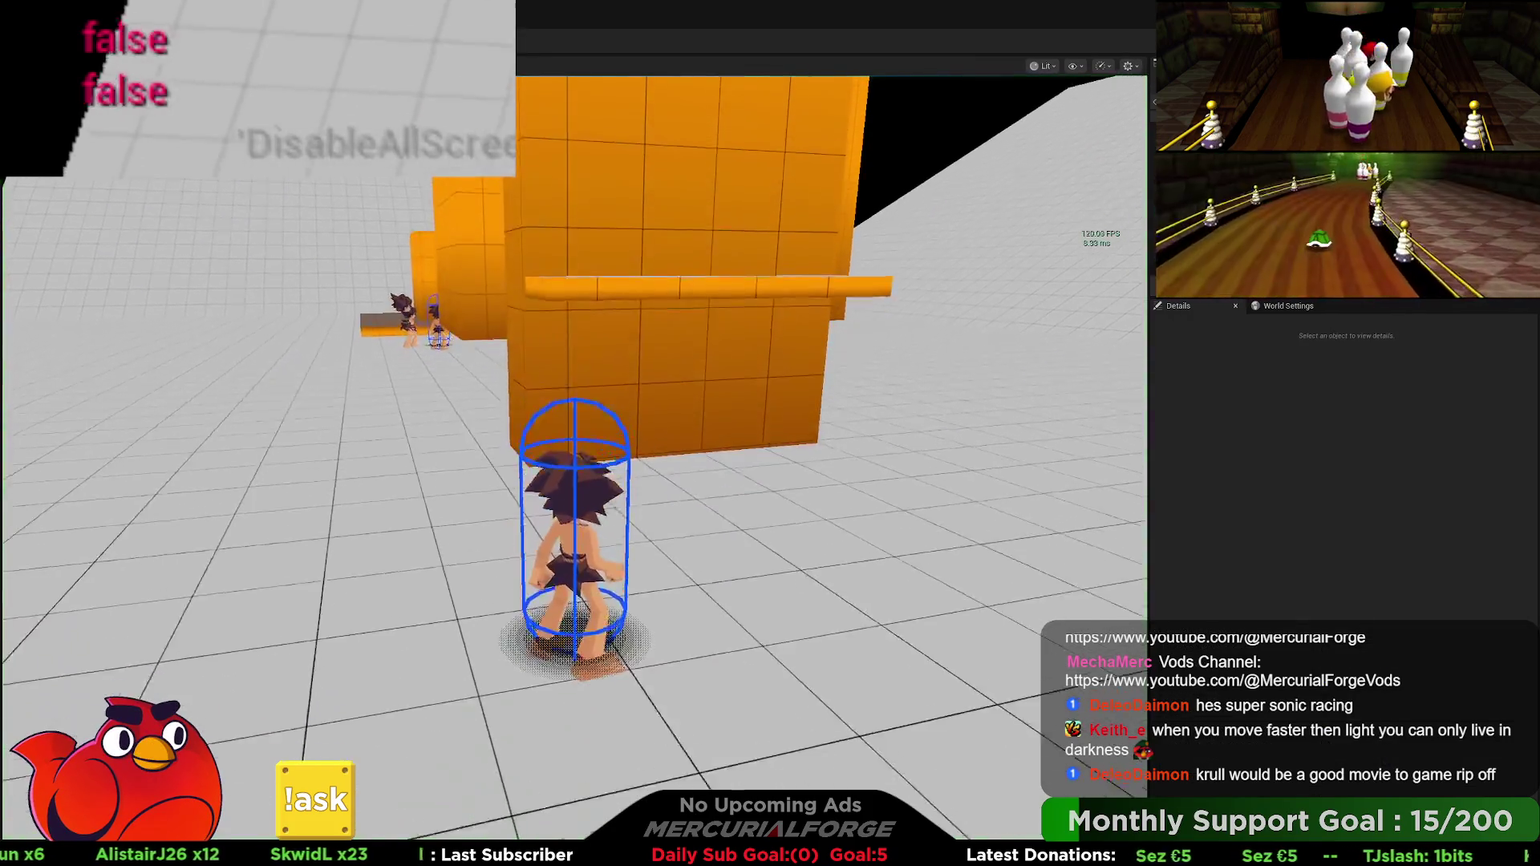
Step: Hang on the ledge, drop off, climb and descend the orange wall, then return to Shadow Placement
{"action": "key", "text": "w"}
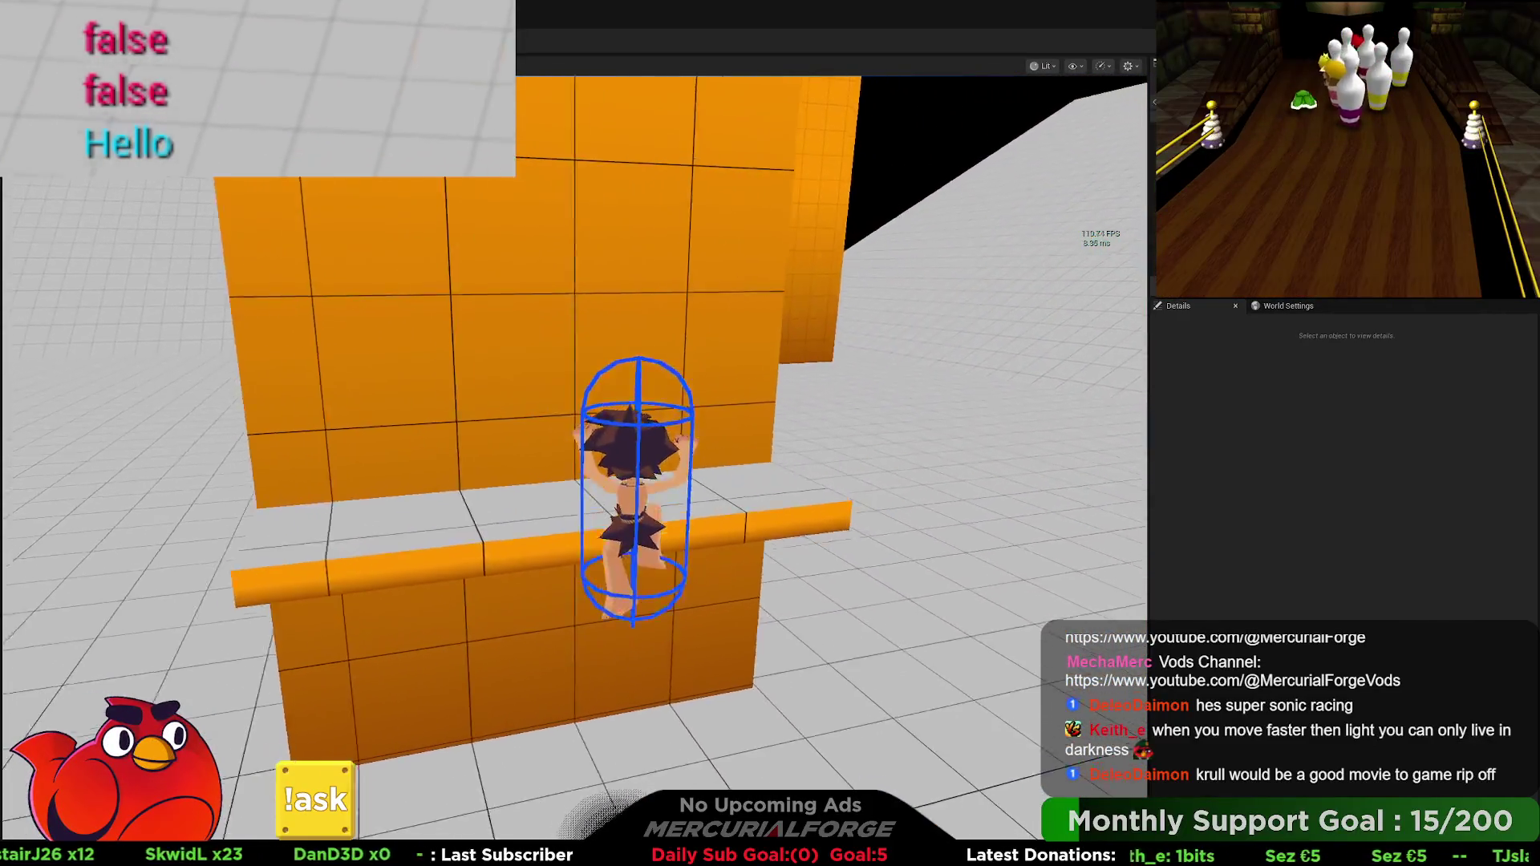
{"action": "key", "text": "s"}
{"action": "key", "text": "space"}
{"action": "key", "text": "w"}
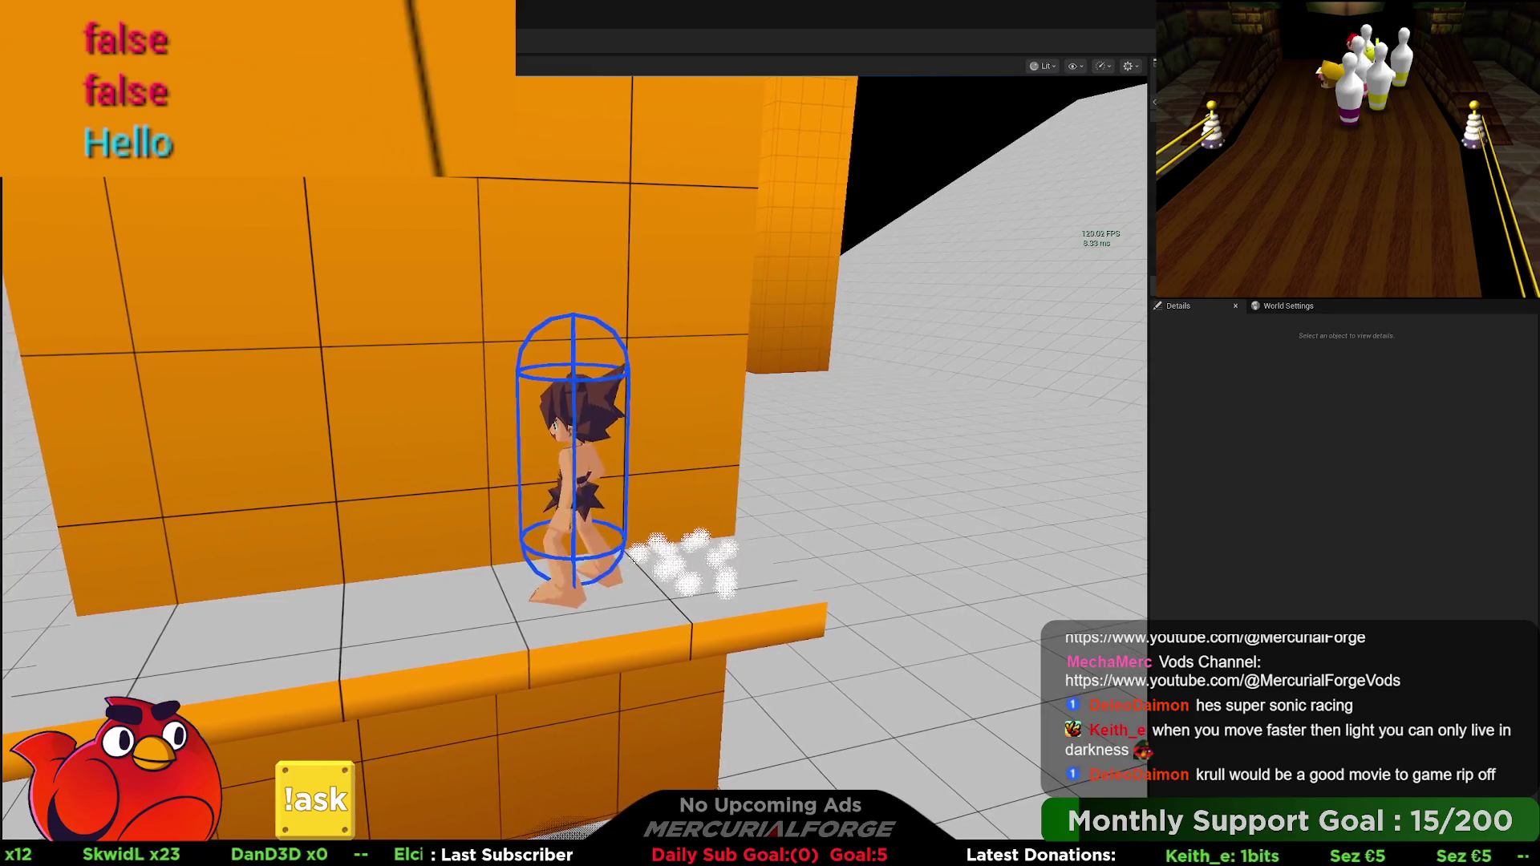
{"action": "key", "text": "s"}
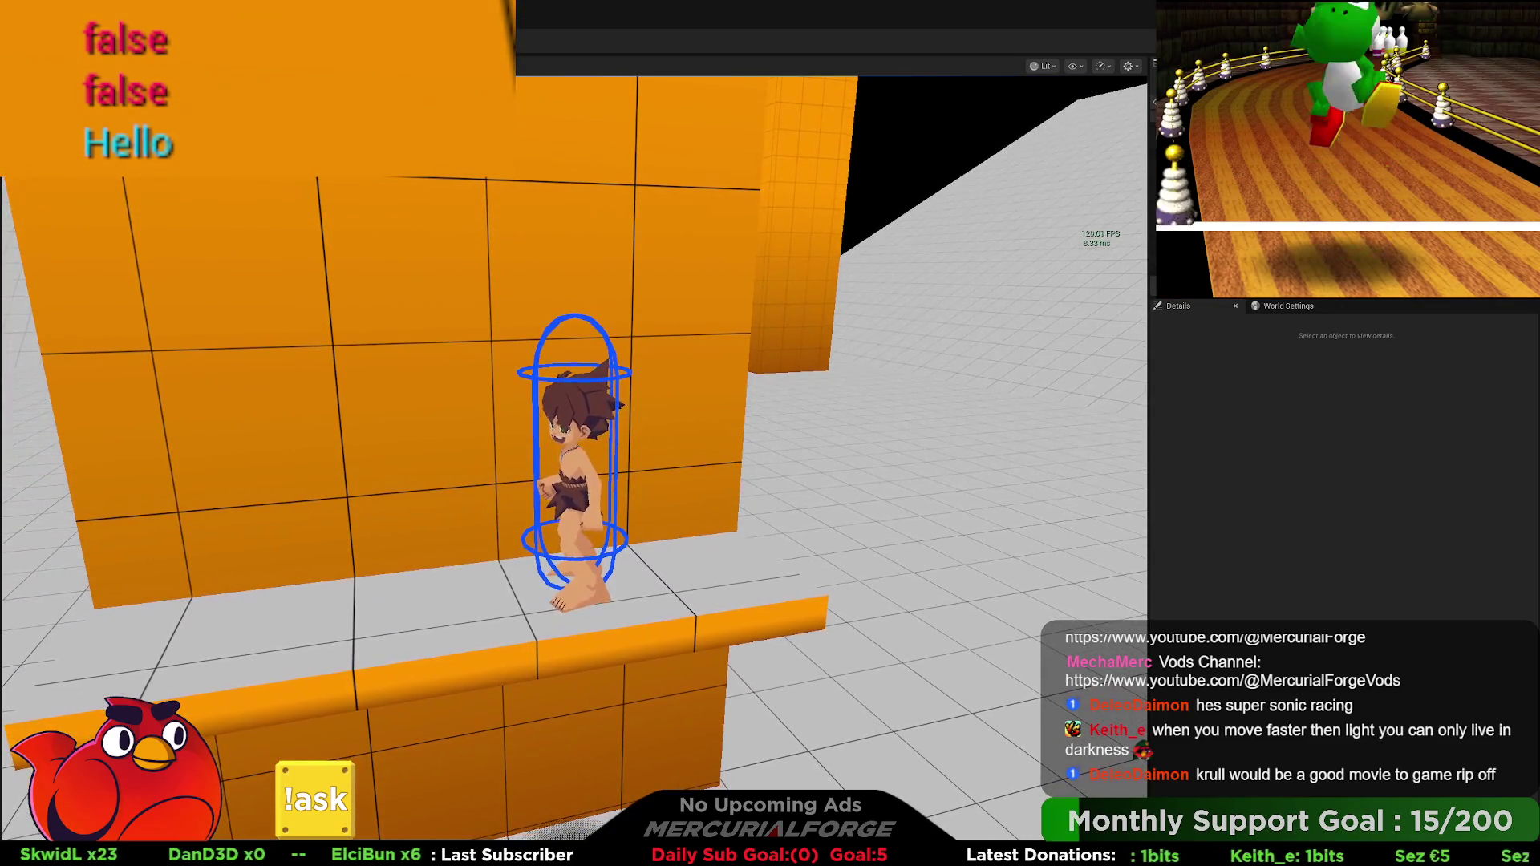
{"action": "key", "text": "Escape"}
{"action": "key", "text": "alt+Tab"}
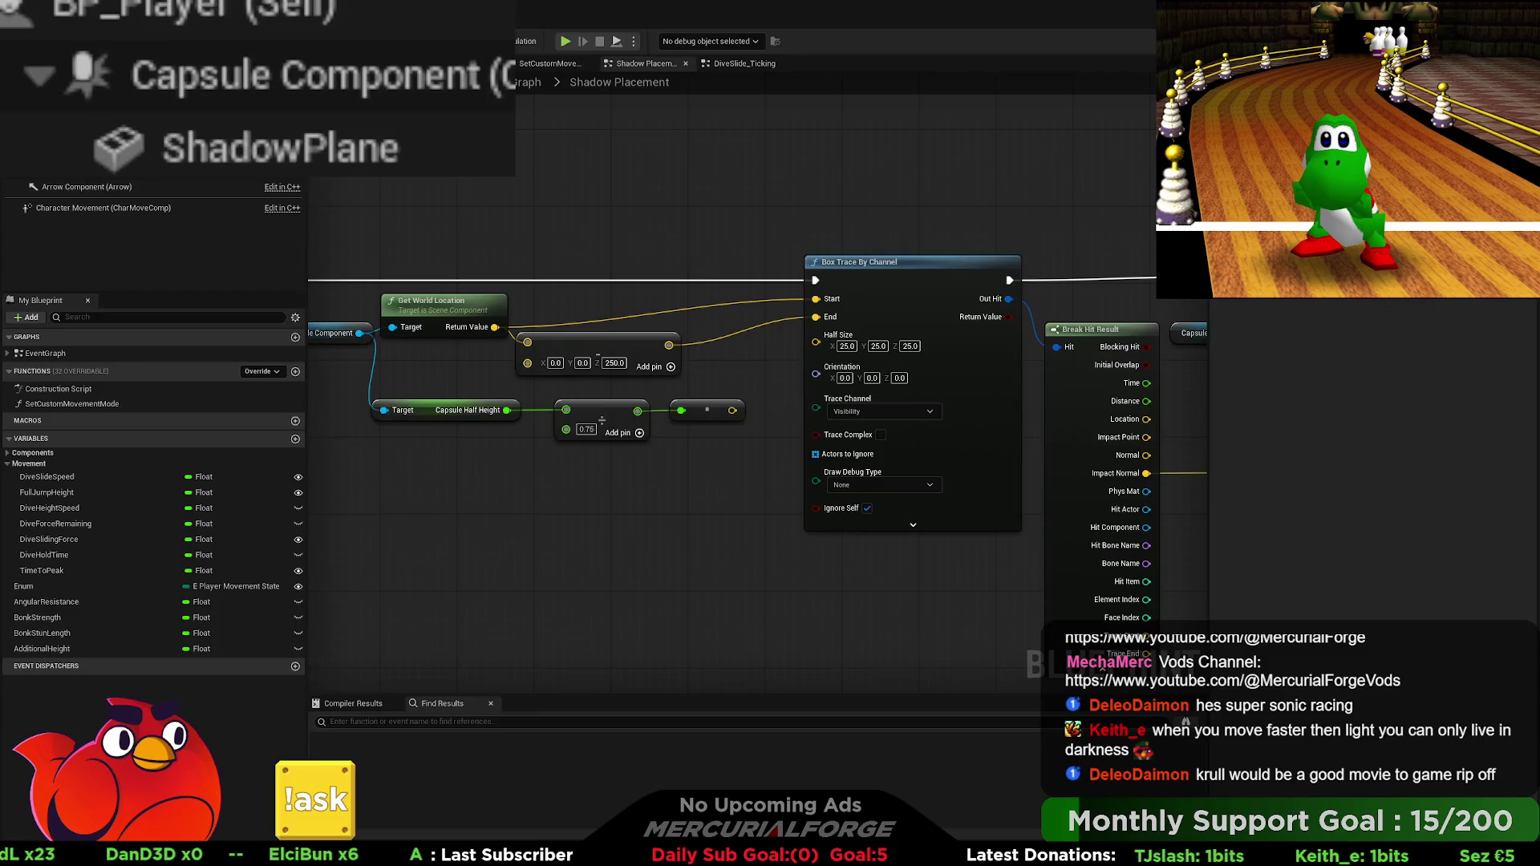
Step: Cycle through the M_Shadow material and One Minus function back to Shadow Placement, then play again
{"action": "key", "text": "alt+Tab"}
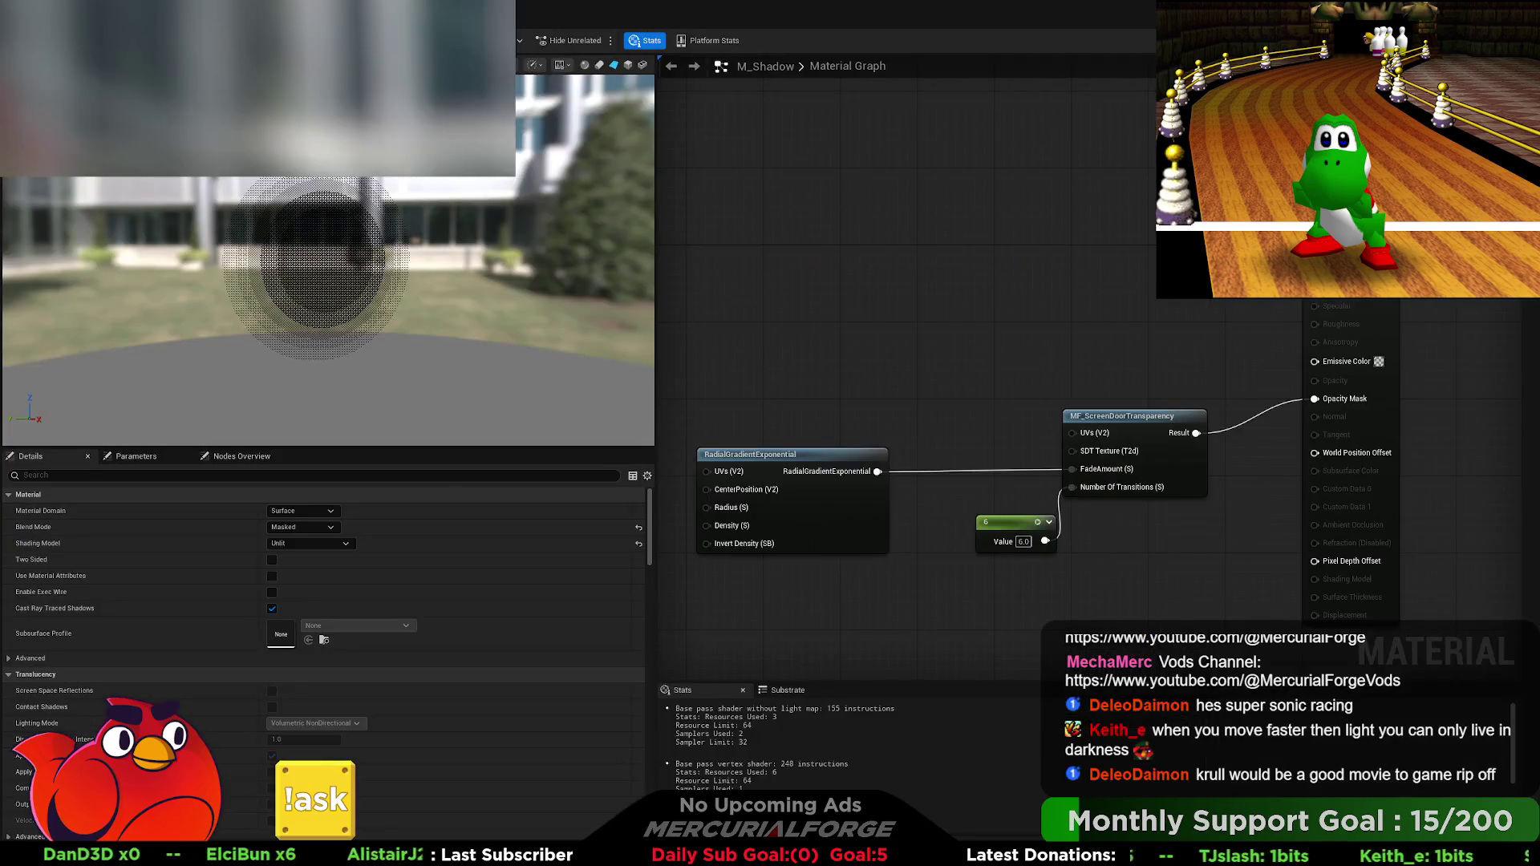
{"action": "key", "text": "alt+Tab"}
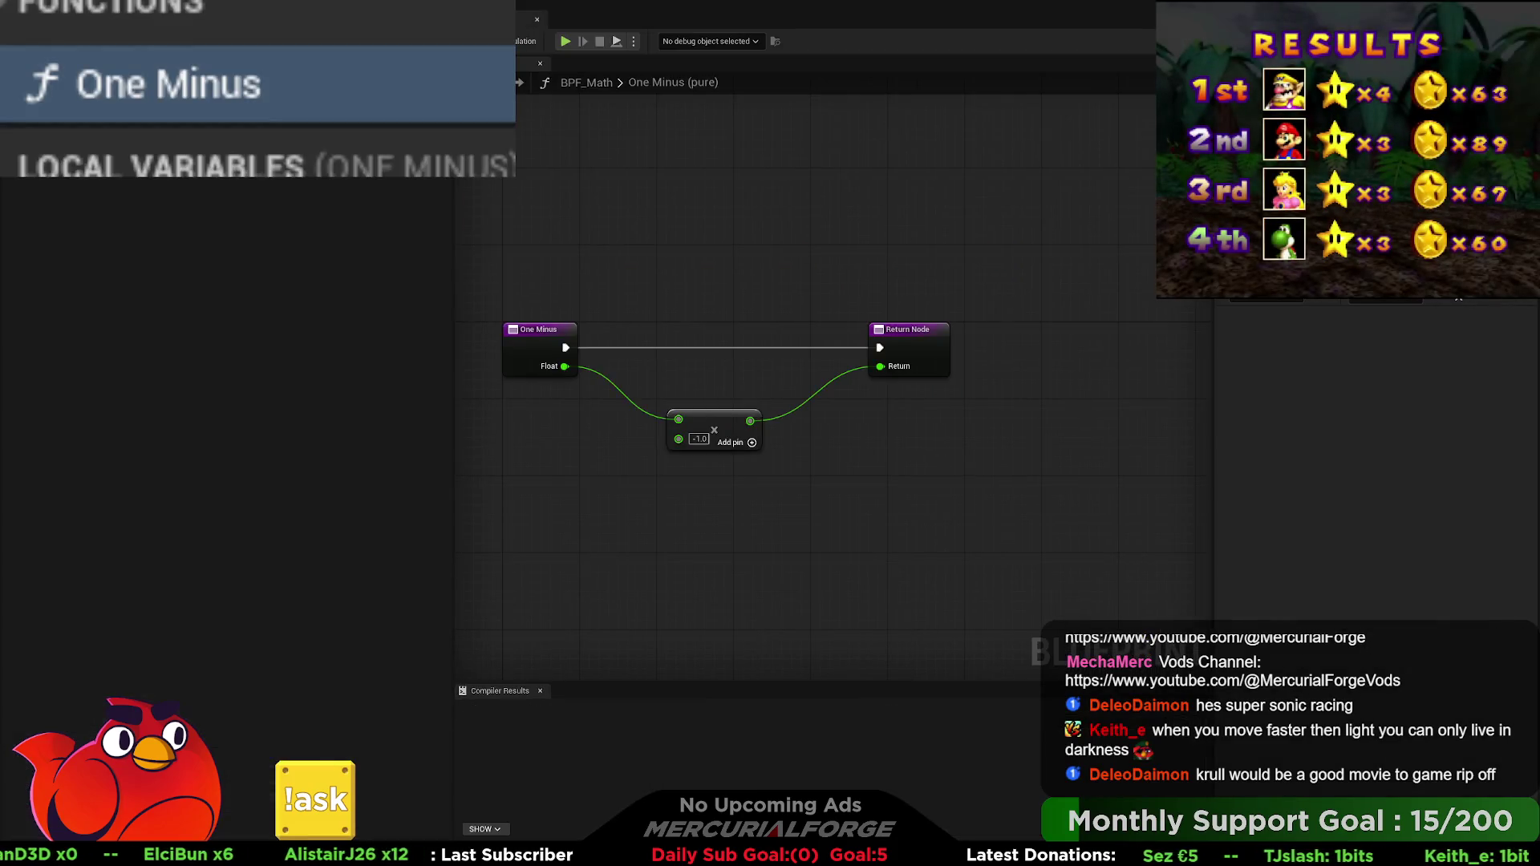
{"action": "key", "text": "alt+Tab"}
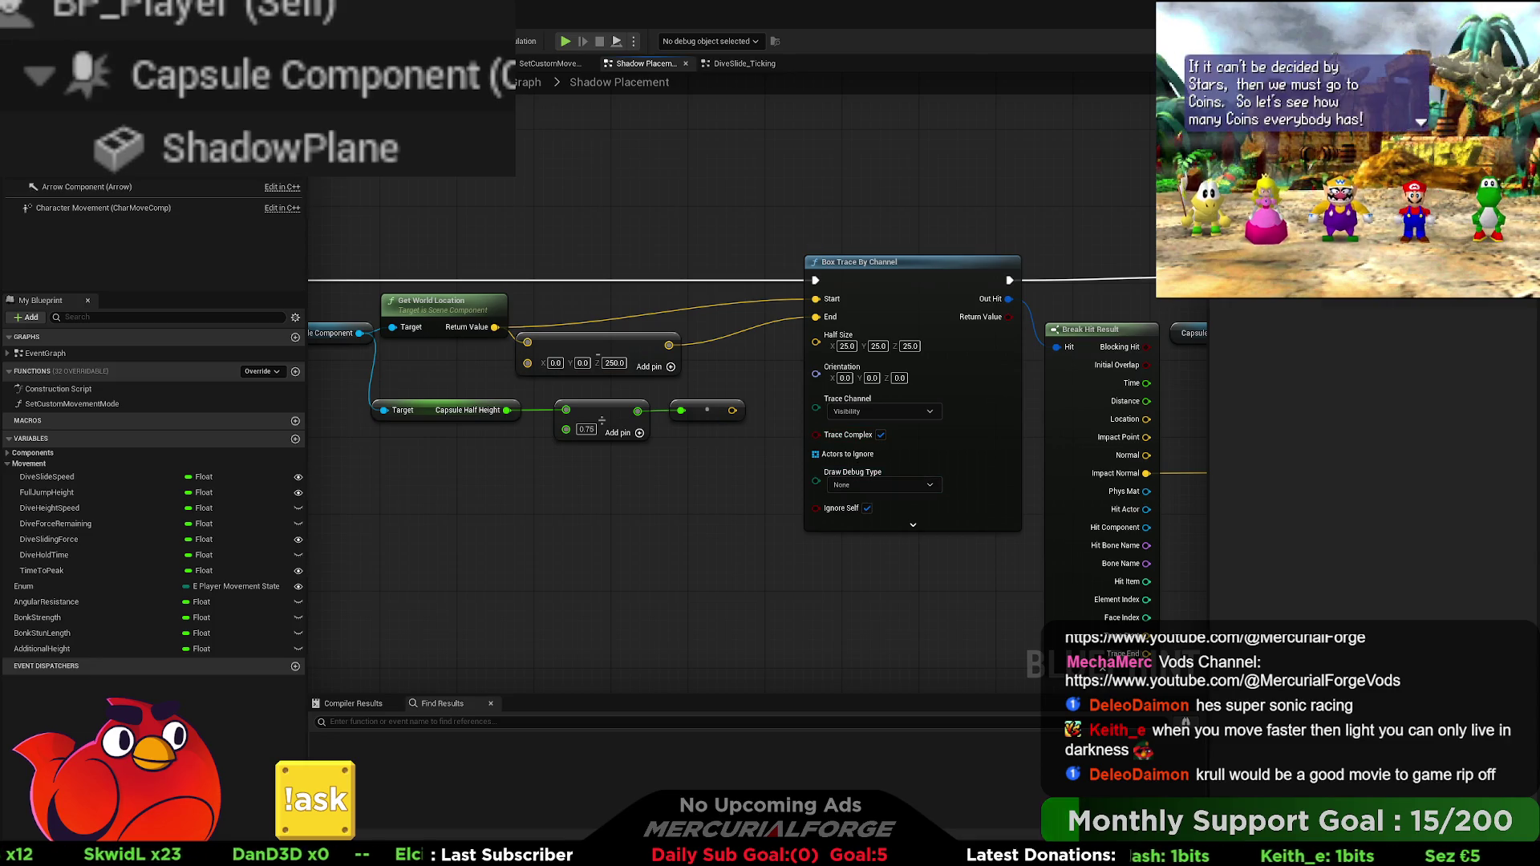
{"action": "key", "text": "alt+p"}
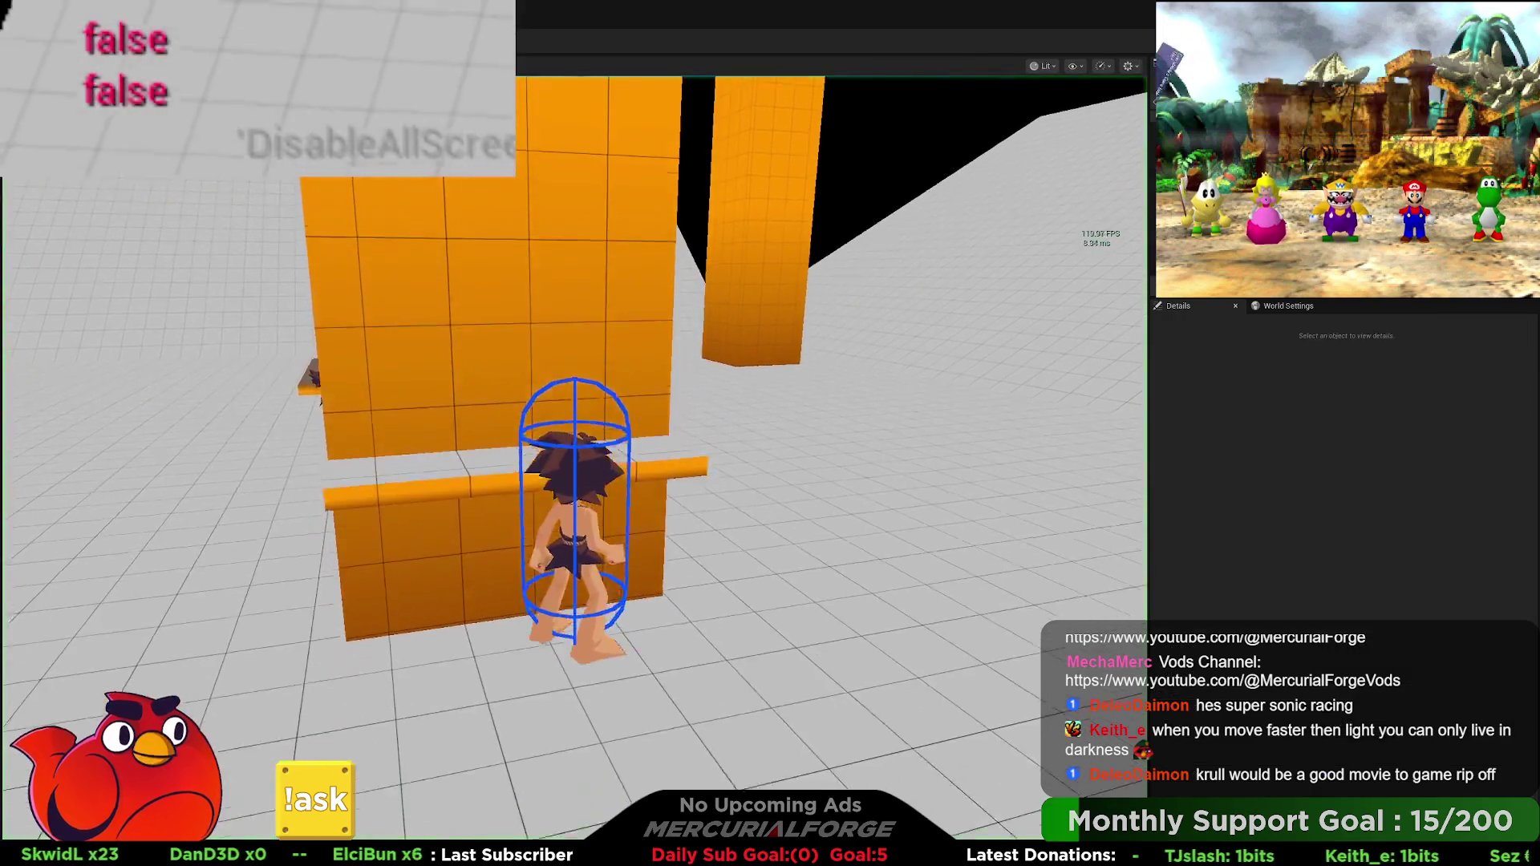
Step: Run and jump the character along the orange wall and across the floor, then stop playing
{"action": "key", "text": "w"}
{"action": "key", "text": "space"}
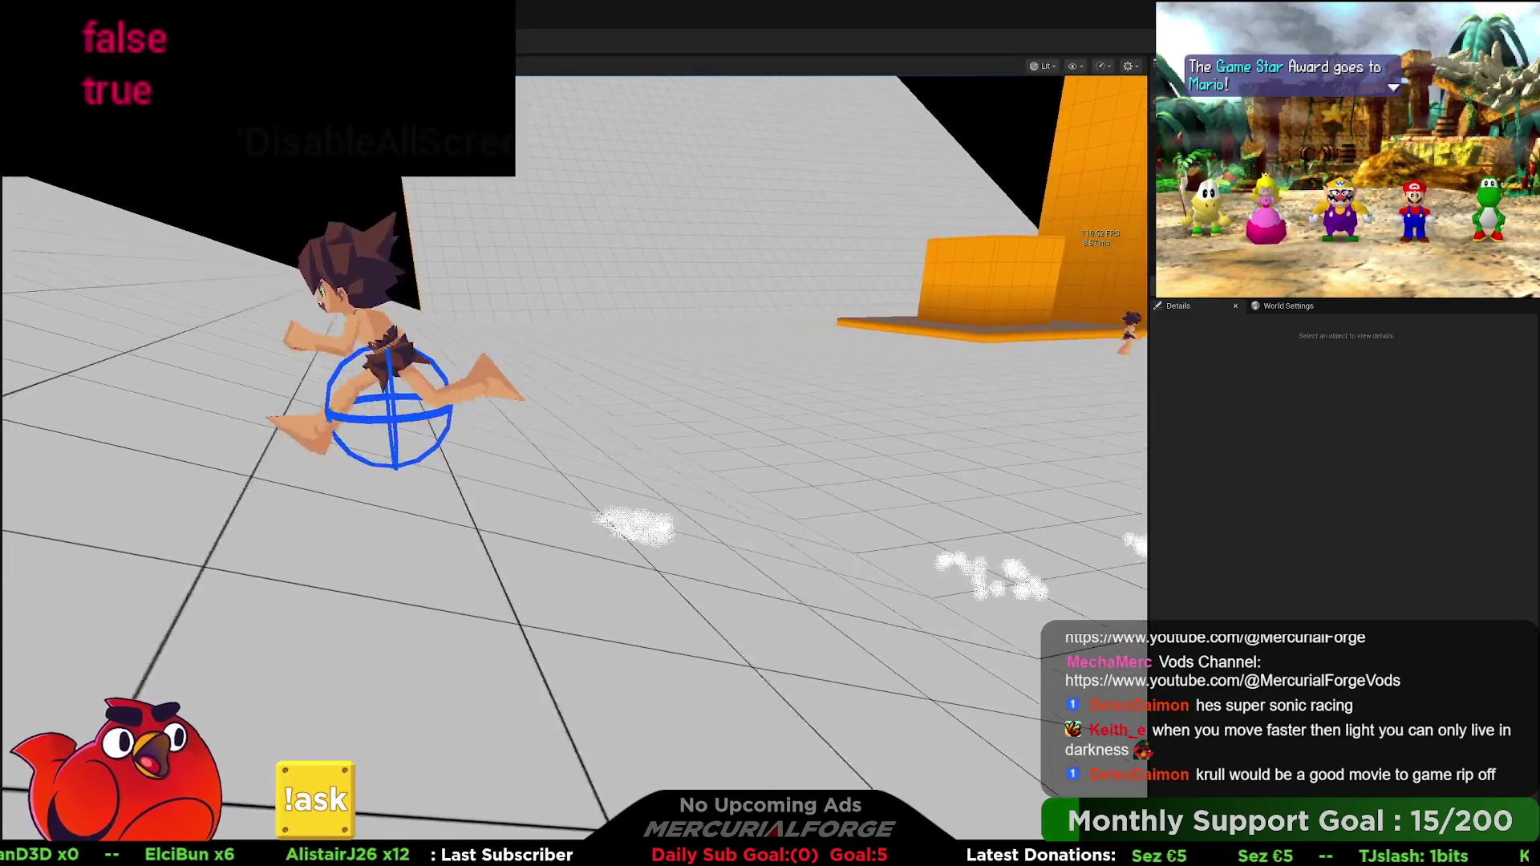
{"action": "key", "text": "w"}
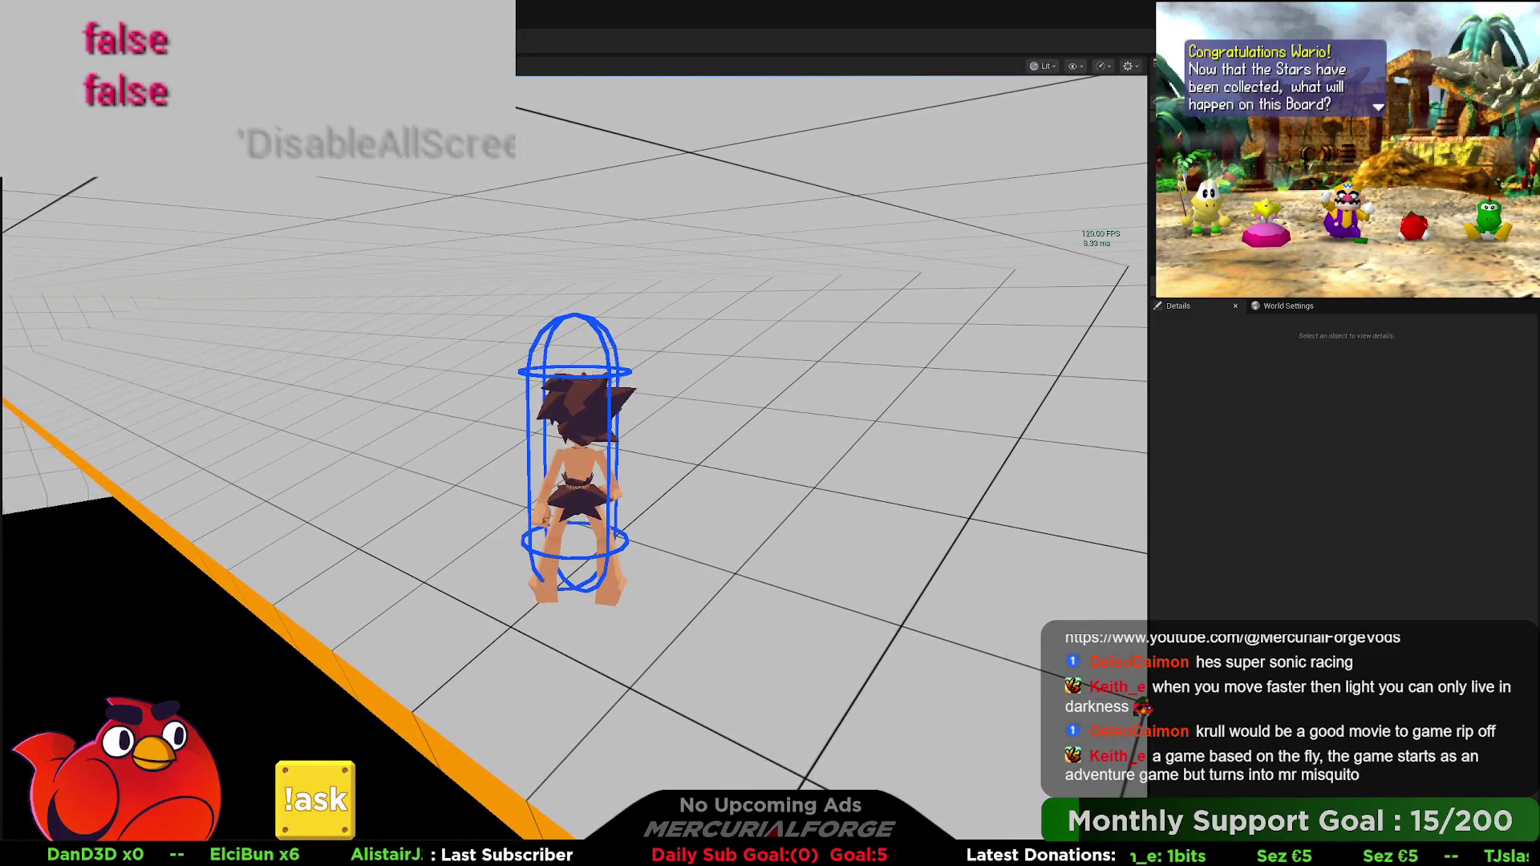
{"action": "key", "text": "Escape"}
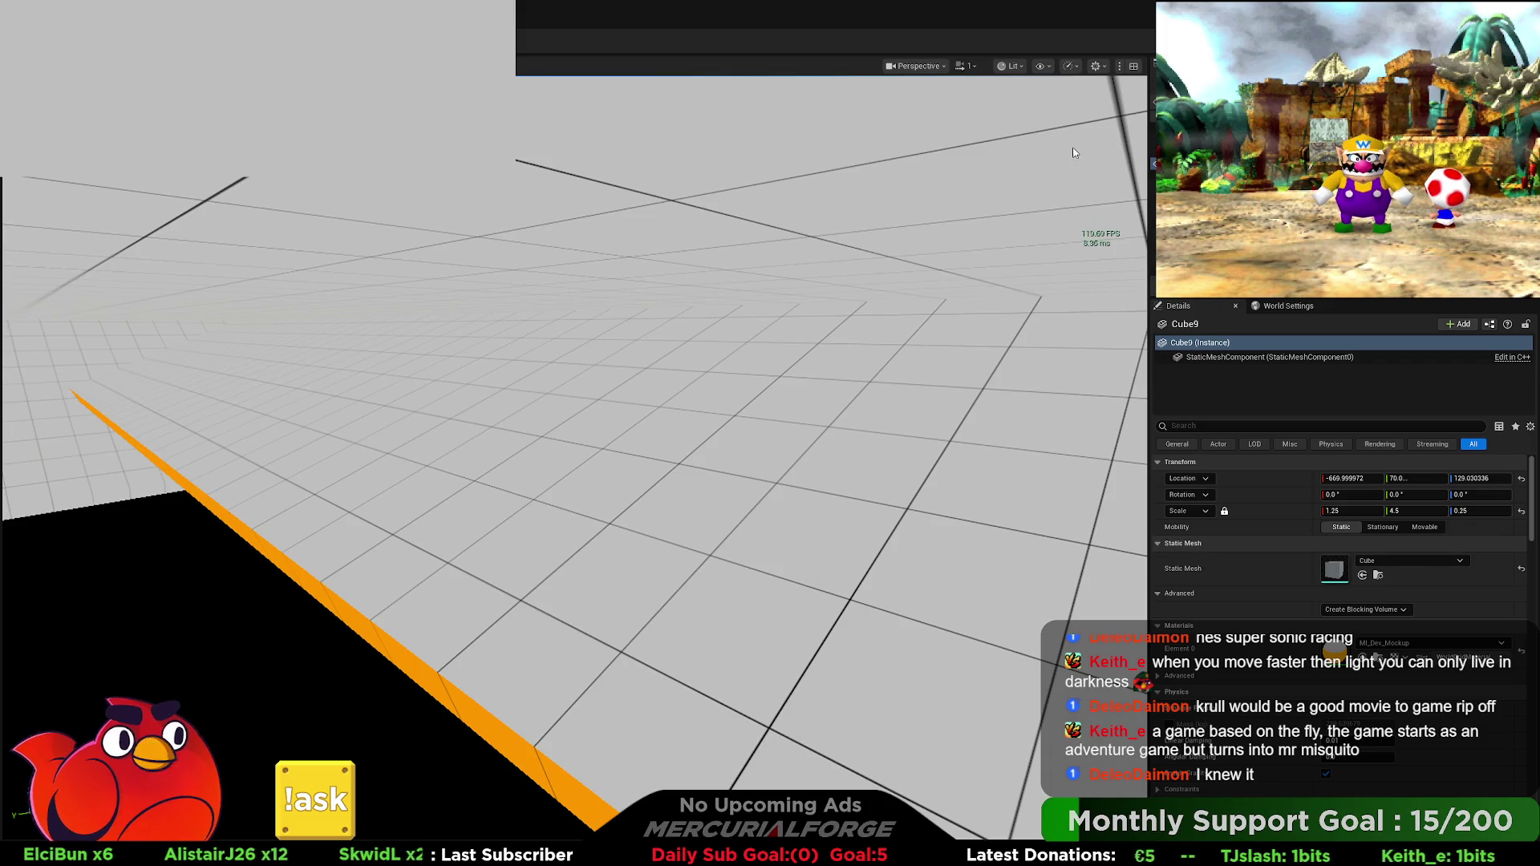
Step: Delete the Capsule Half Height, multiply and add offset nodes from the Shadow Placement graph
{"action": "key", "text": "f"}
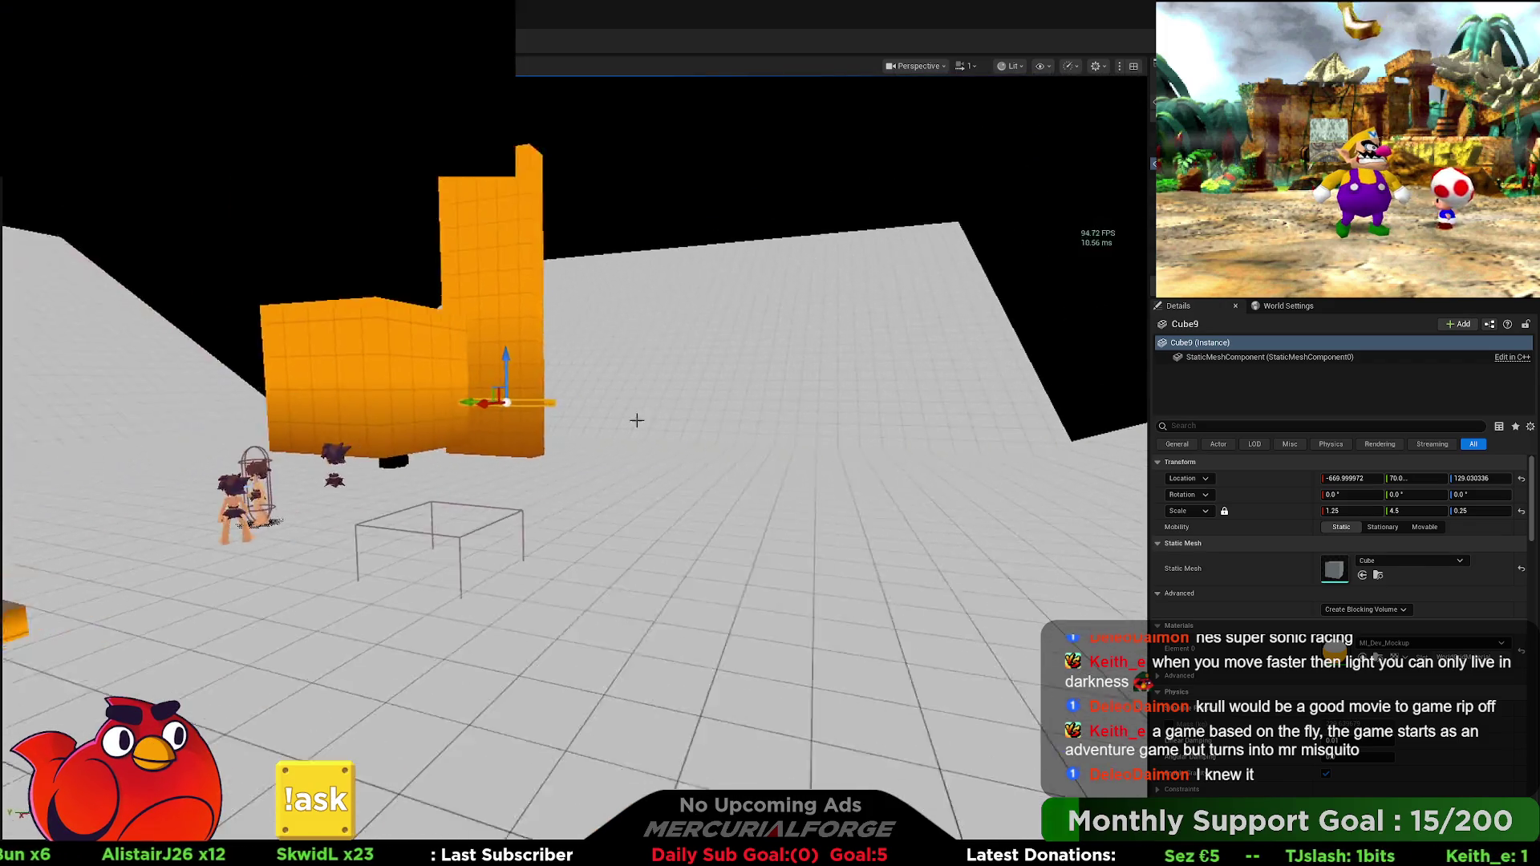
{"action": "key", "text": "alt+Tab"}
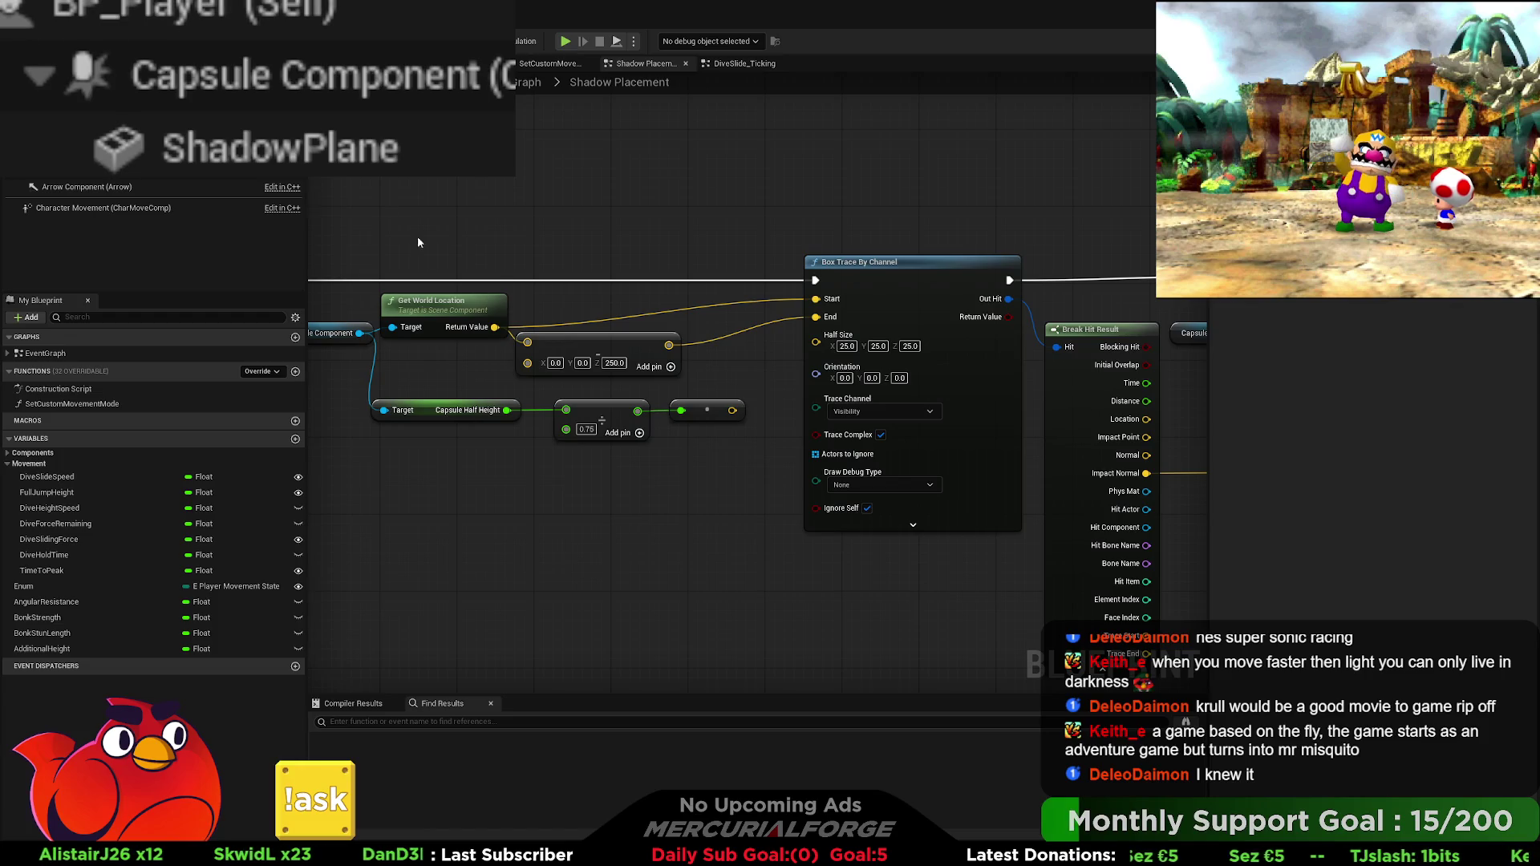
{"action": "mouse_move", "coordinate": [451, 252]}
{"action": "left_mouse_down"}
{"action": "mouse_move", "coordinate": [685, 233]}
{"action": "mouse_move", "coordinate": [471, 275]}
{"action": "left_mouse_up"}
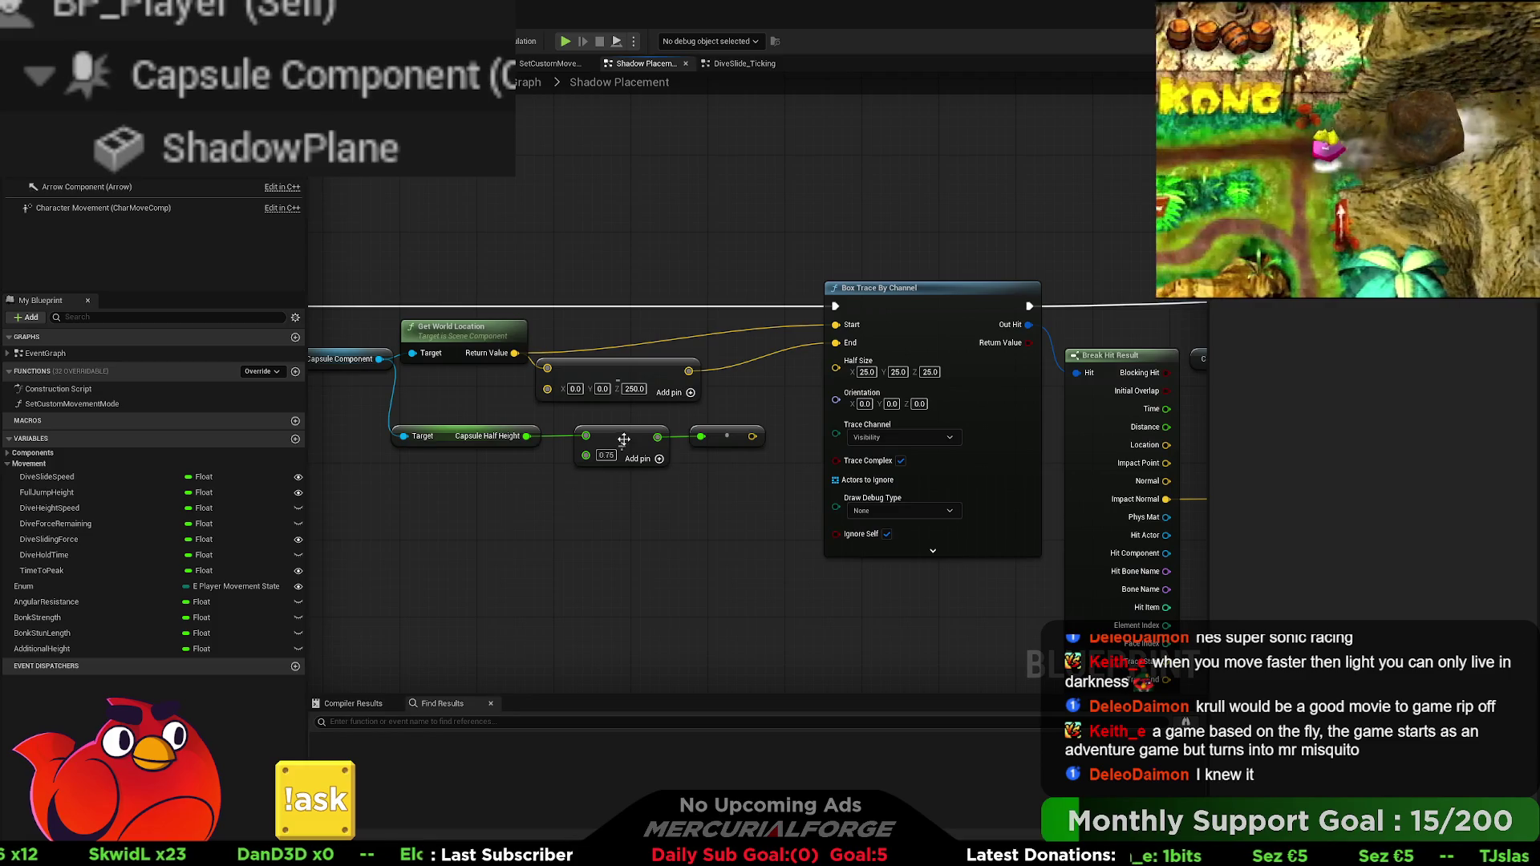
{"action": "left_click_drag", "start_coordinate": [761, 482], "coordinate": [481, 437]}
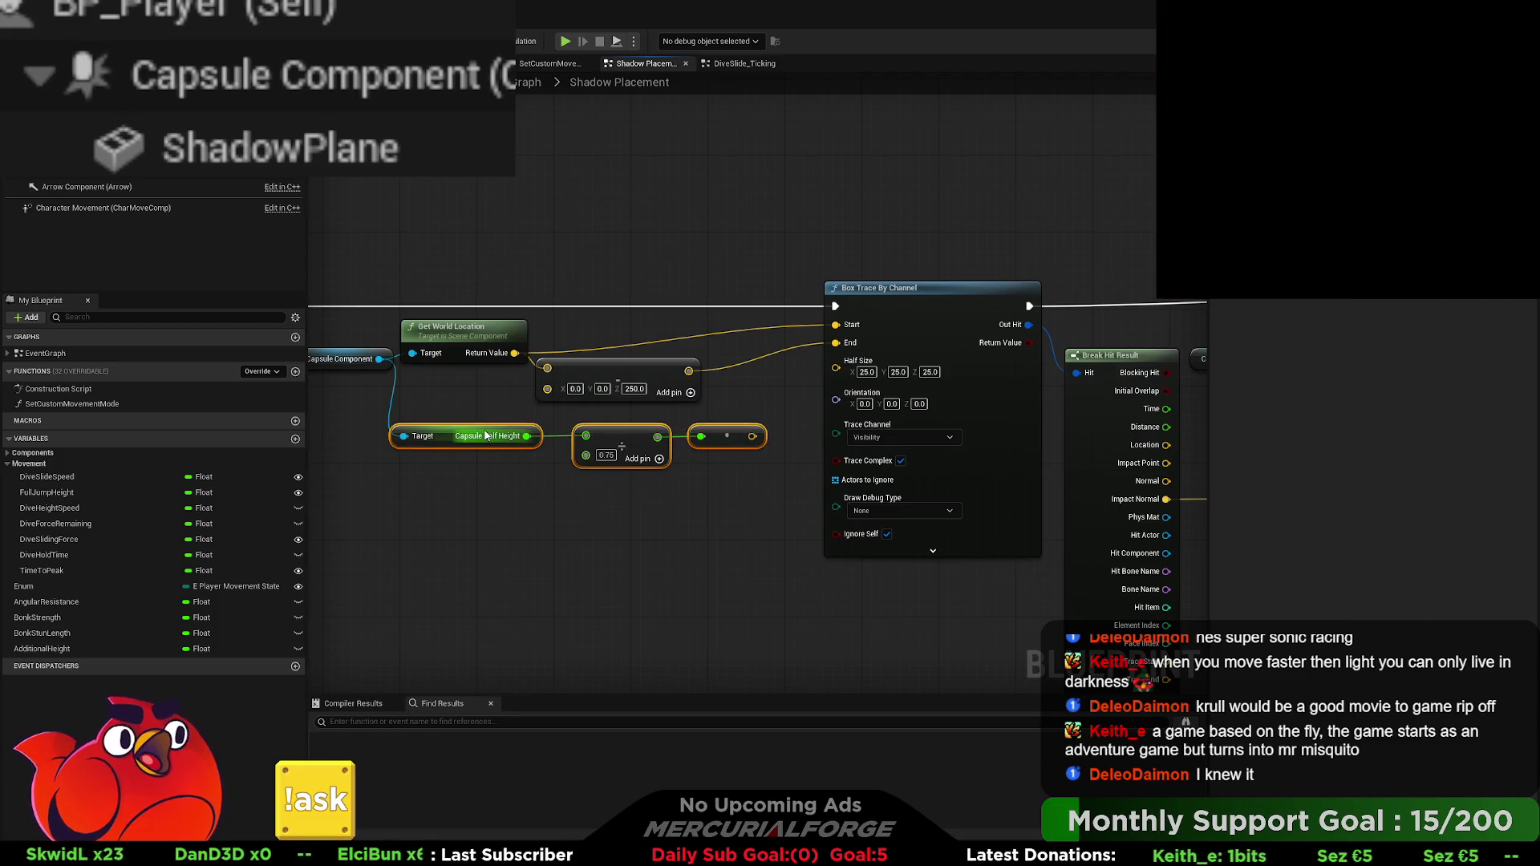
{"action": "key", "text": "Delete"}
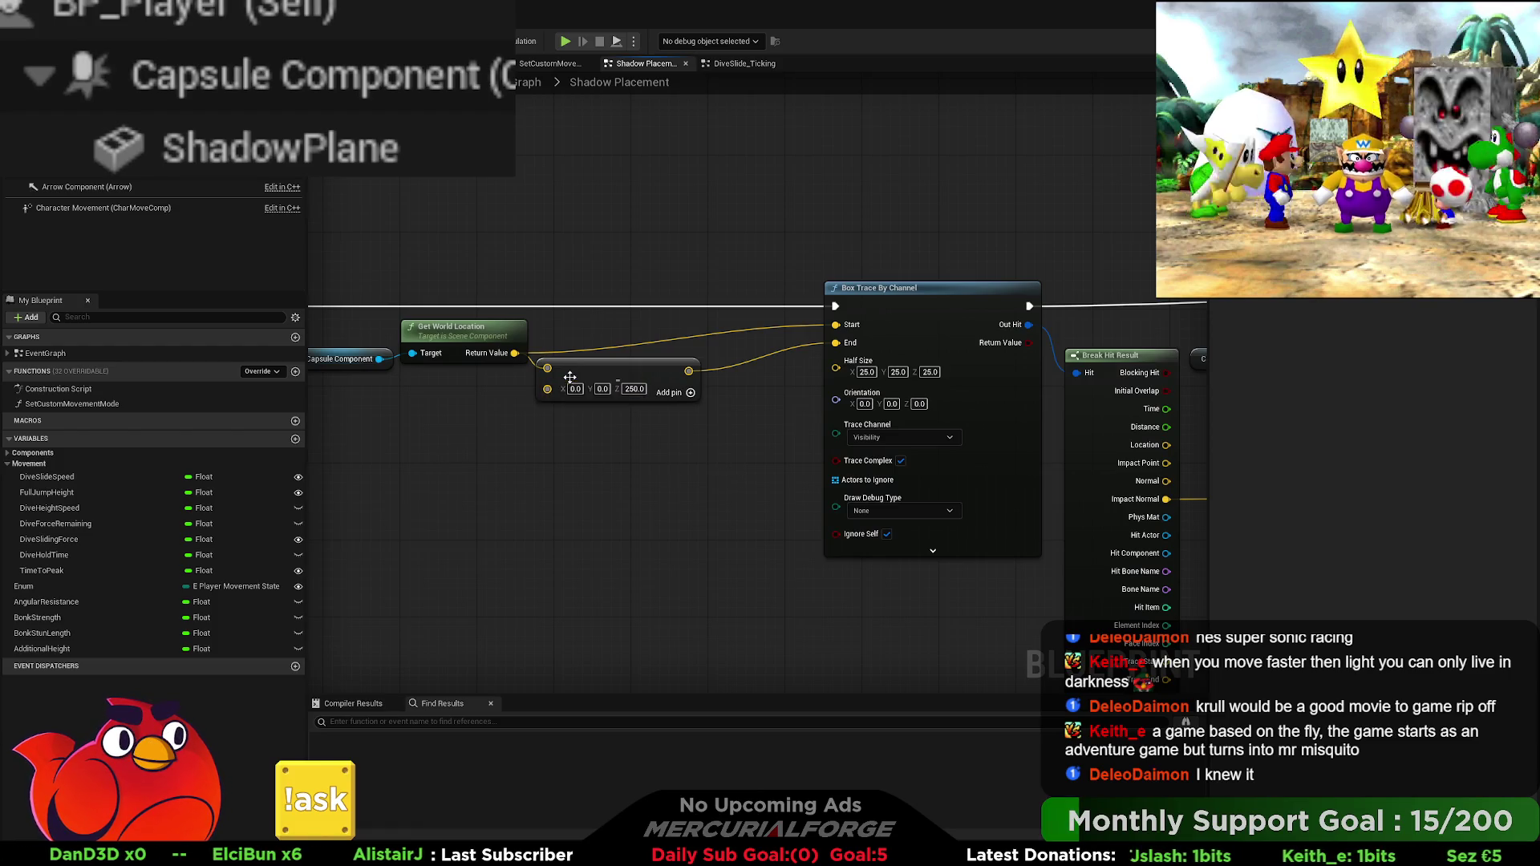
Step: Shift the location and 250 offset vector nodes up-right toward the box trace
{"action": "left_click_drag", "start_coordinate": [569, 377], "coordinate": [658, 387]}
{"action": "left_click", "coordinate": [697, 395]}
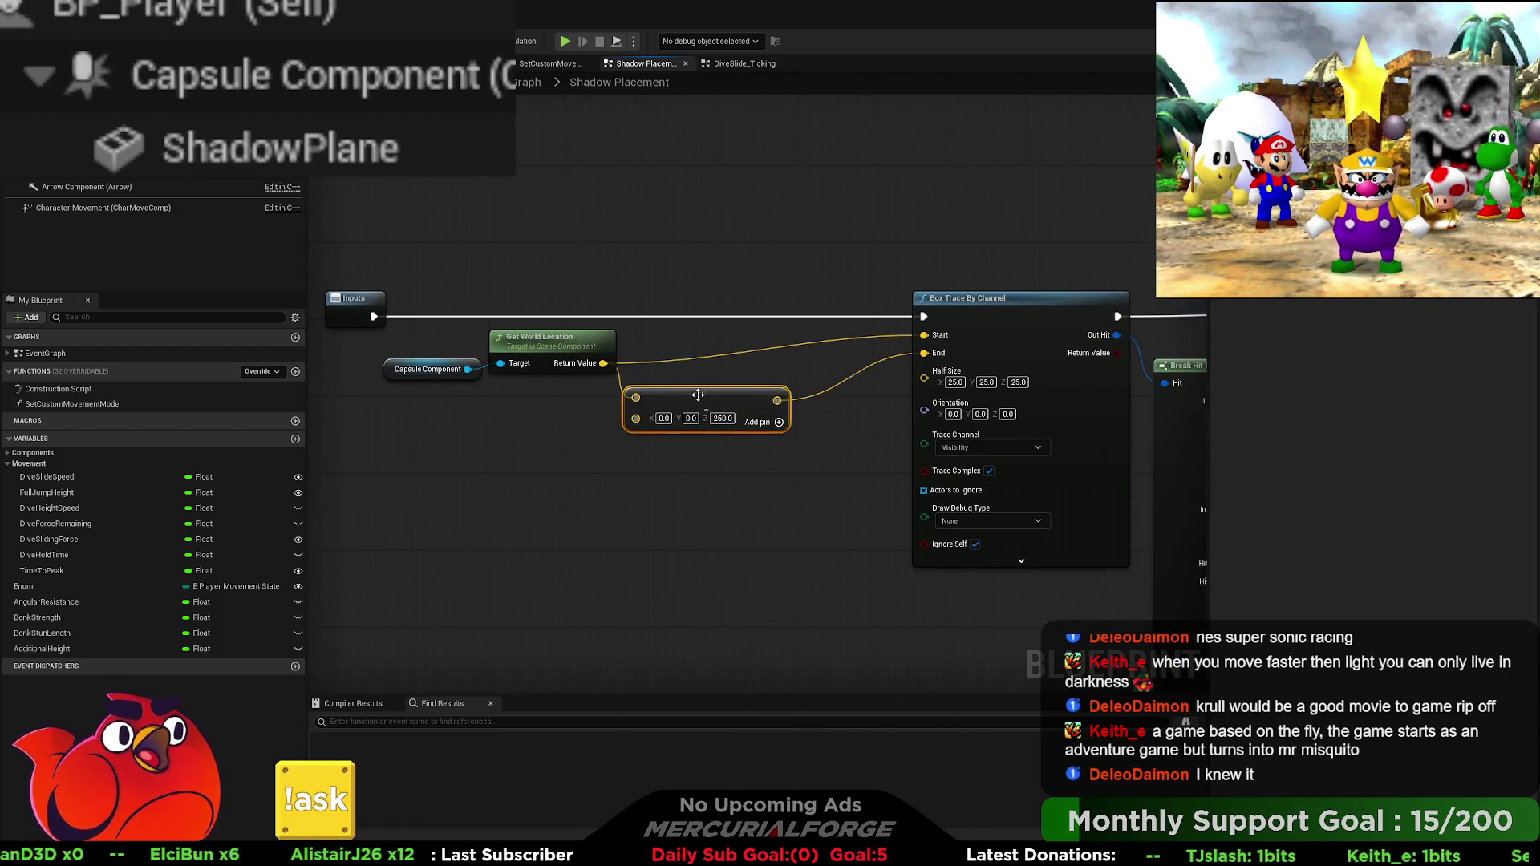
{"action": "left_click_drag", "start_coordinate": [669, 445], "coordinate": [380, 325]}
{"action": "left_click_drag", "start_coordinate": [539, 338], "coordinate": [576, 329]}
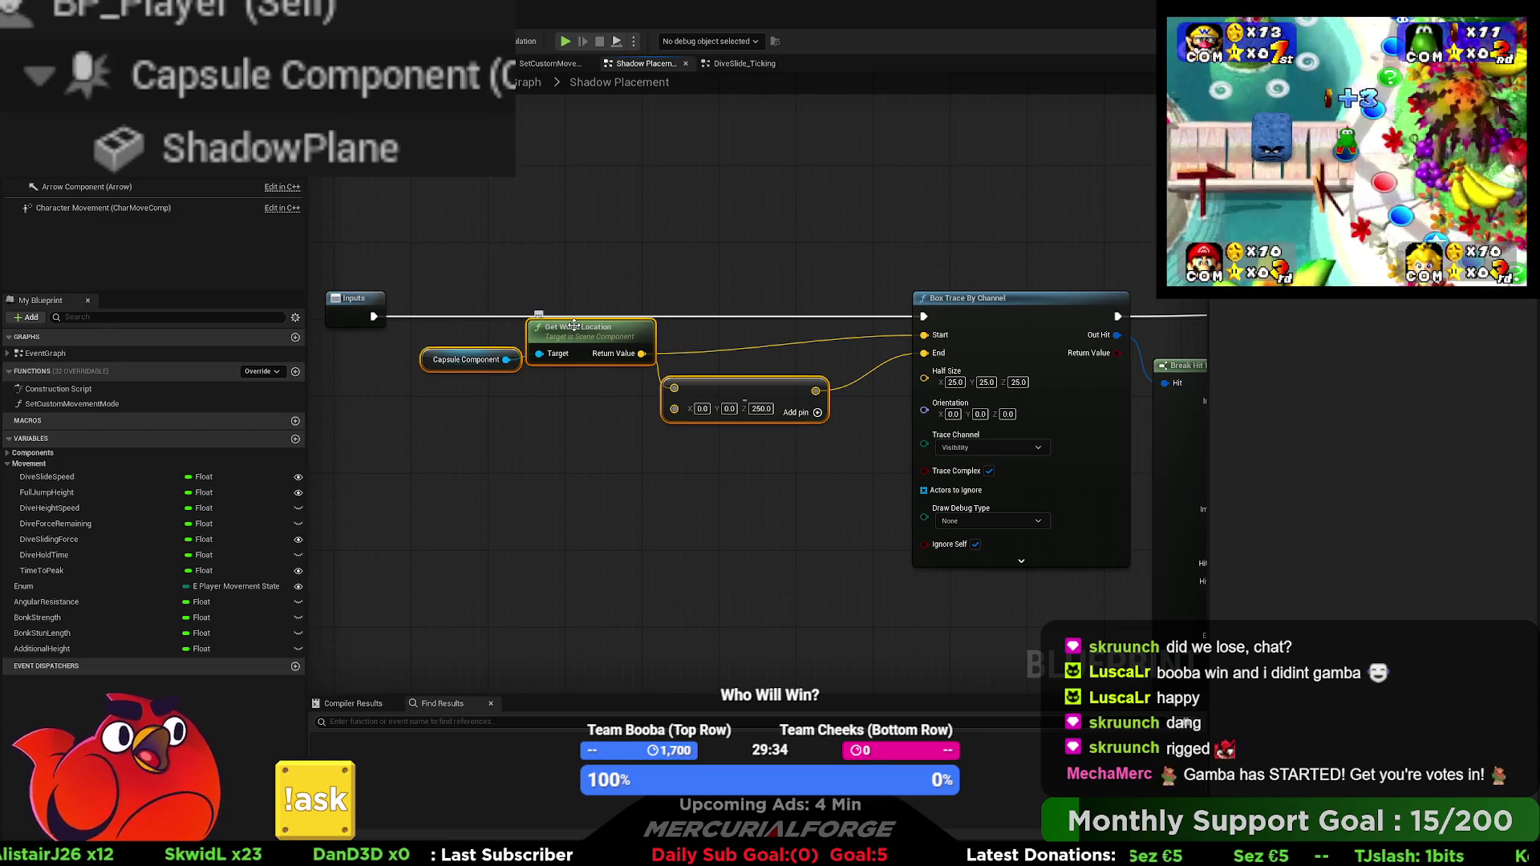
Step: Nudge the capsule, location and vector nodes slightly down, then pan to reveal Break Hit Result
{"action": "left_click", "coordinate": [639, 449]}
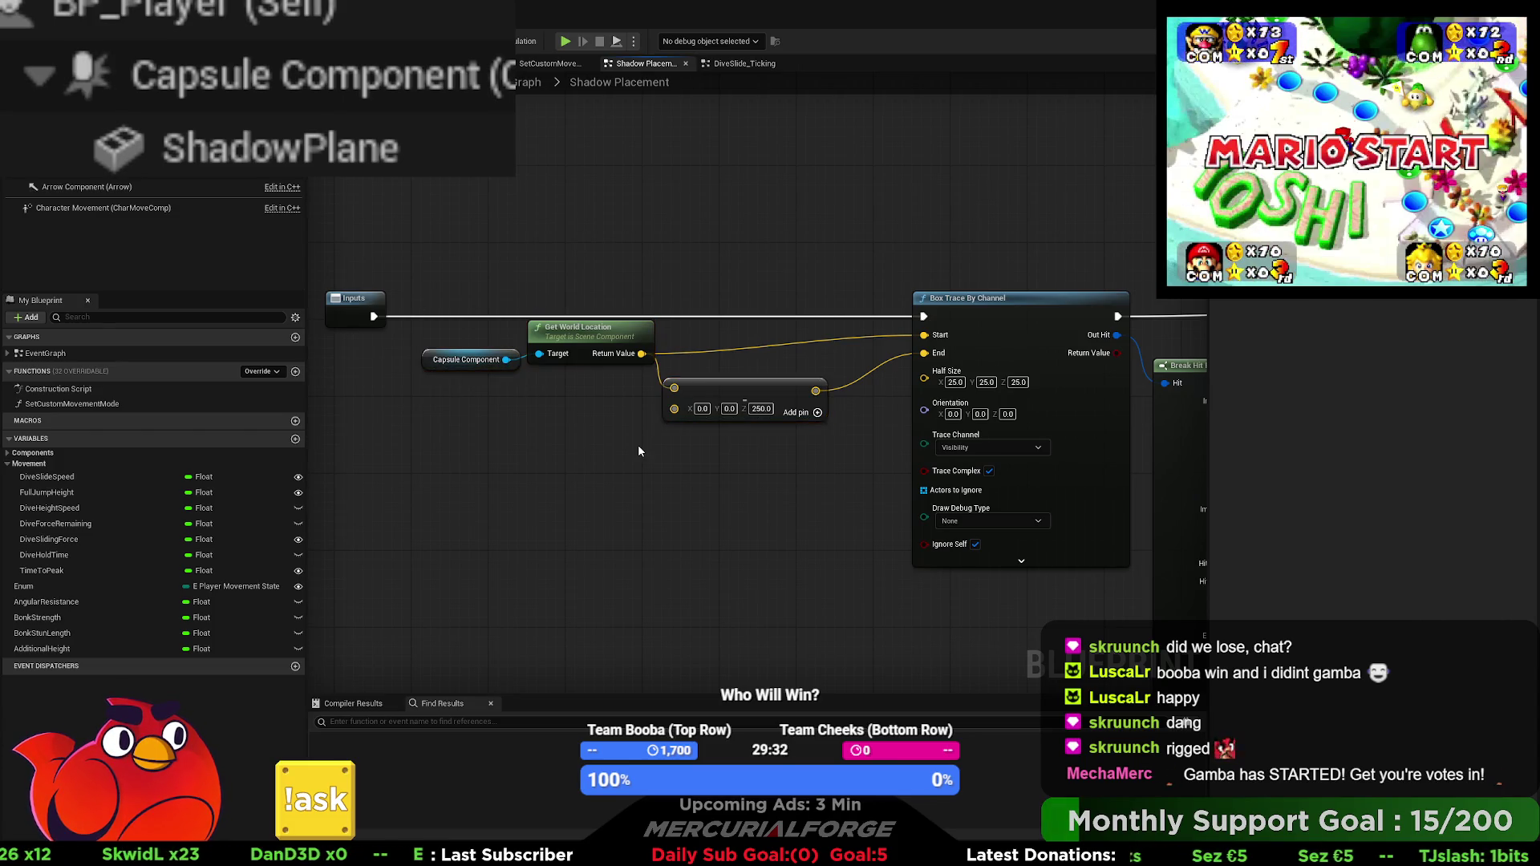
{"action": "left_click_drag", "start_coordinate": [776, 462], "coordinate": [473, 353]}
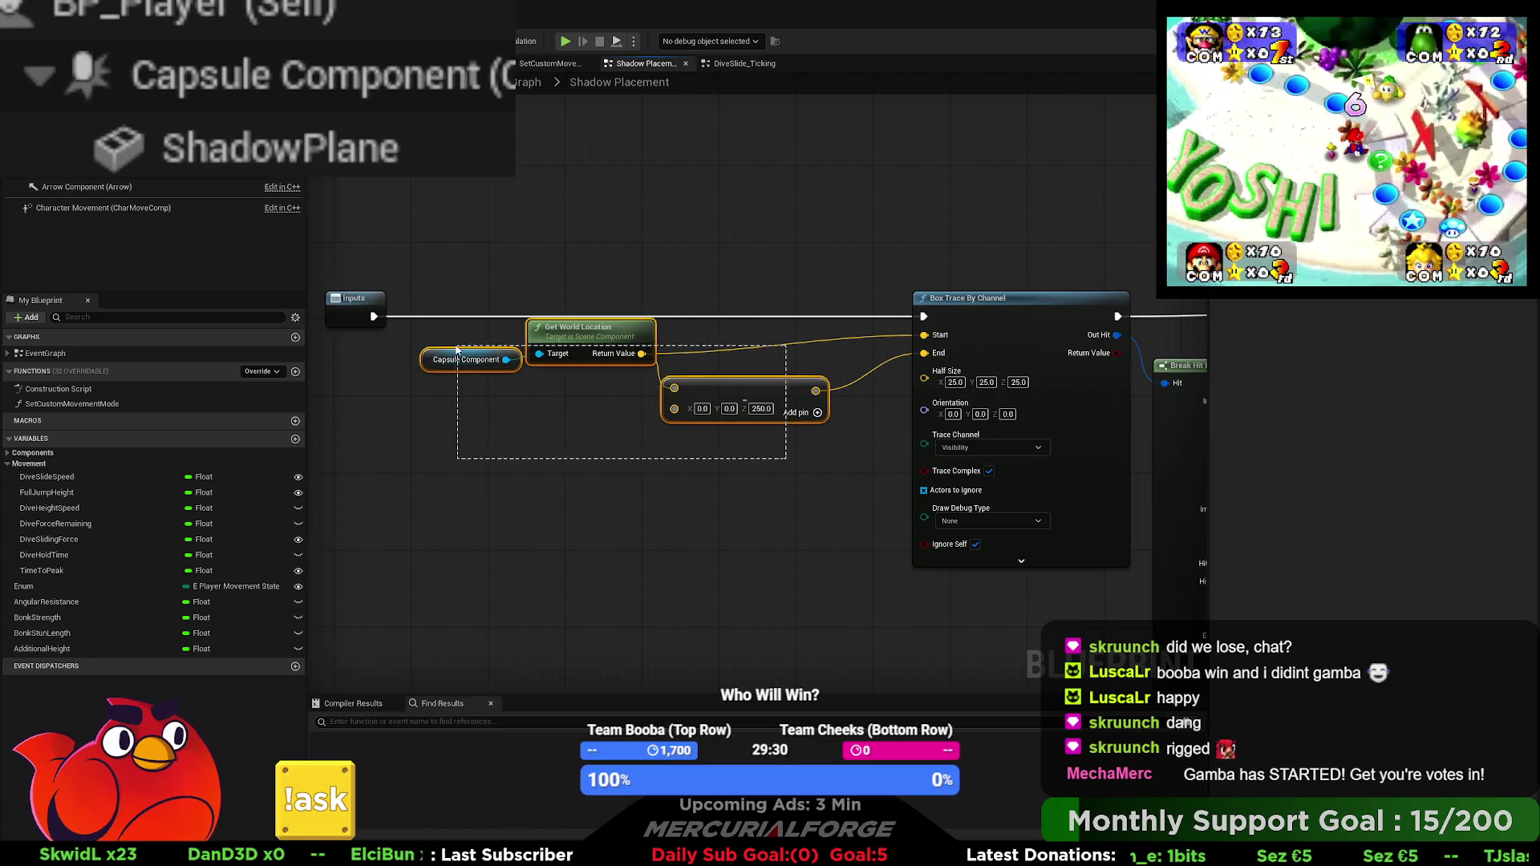
{"action": "left_click_drag", "start_coordinate": [590, 328], "coordinate": [589, 348]}
{"action": "left_click", "coordinate": [744, 340]}
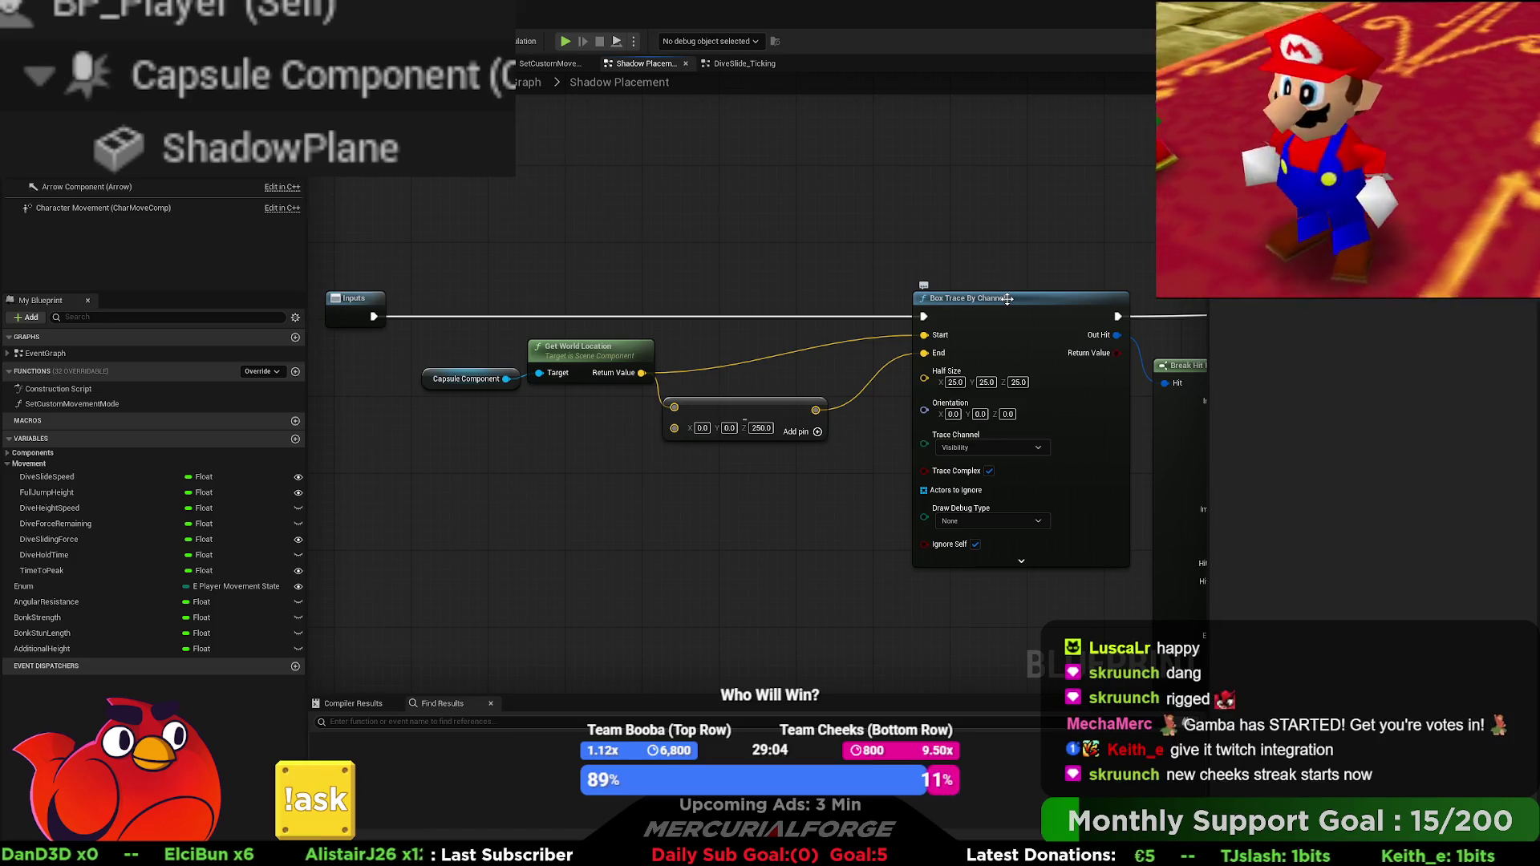
{"action": "left_click_drag", "start_coordinate": [912, 236], "coordinate": [782, 238]}
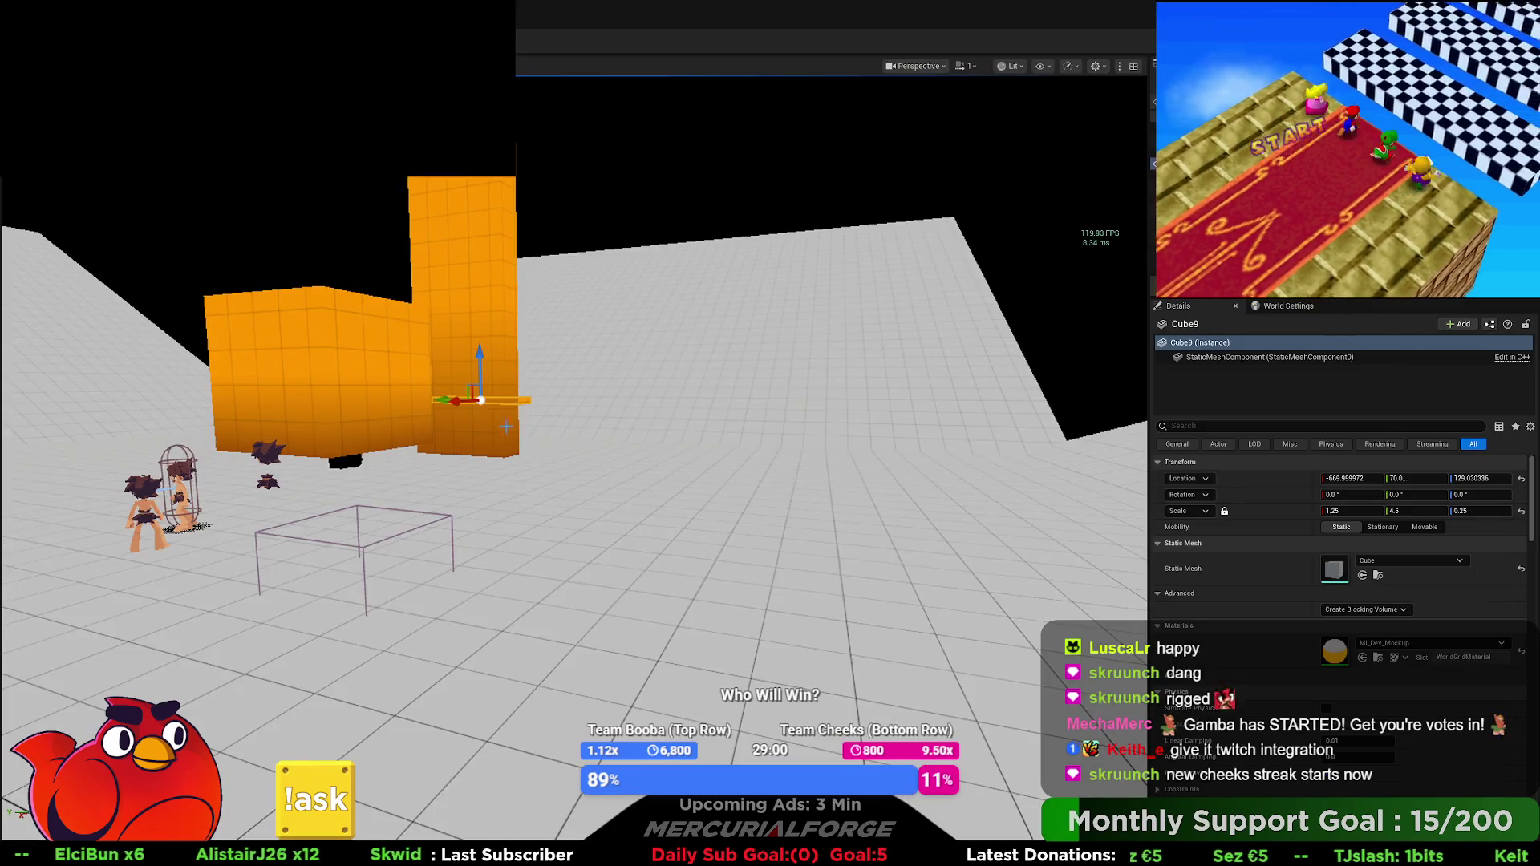
{"action": "left_click_drag", "start_coordinate": [507, 426], "coordinate": [385, 426]}
Step: Select the Cube3 platform and set its Collision Presets to Custom
{"action": "left_click", "coordinate": [475, 518]}
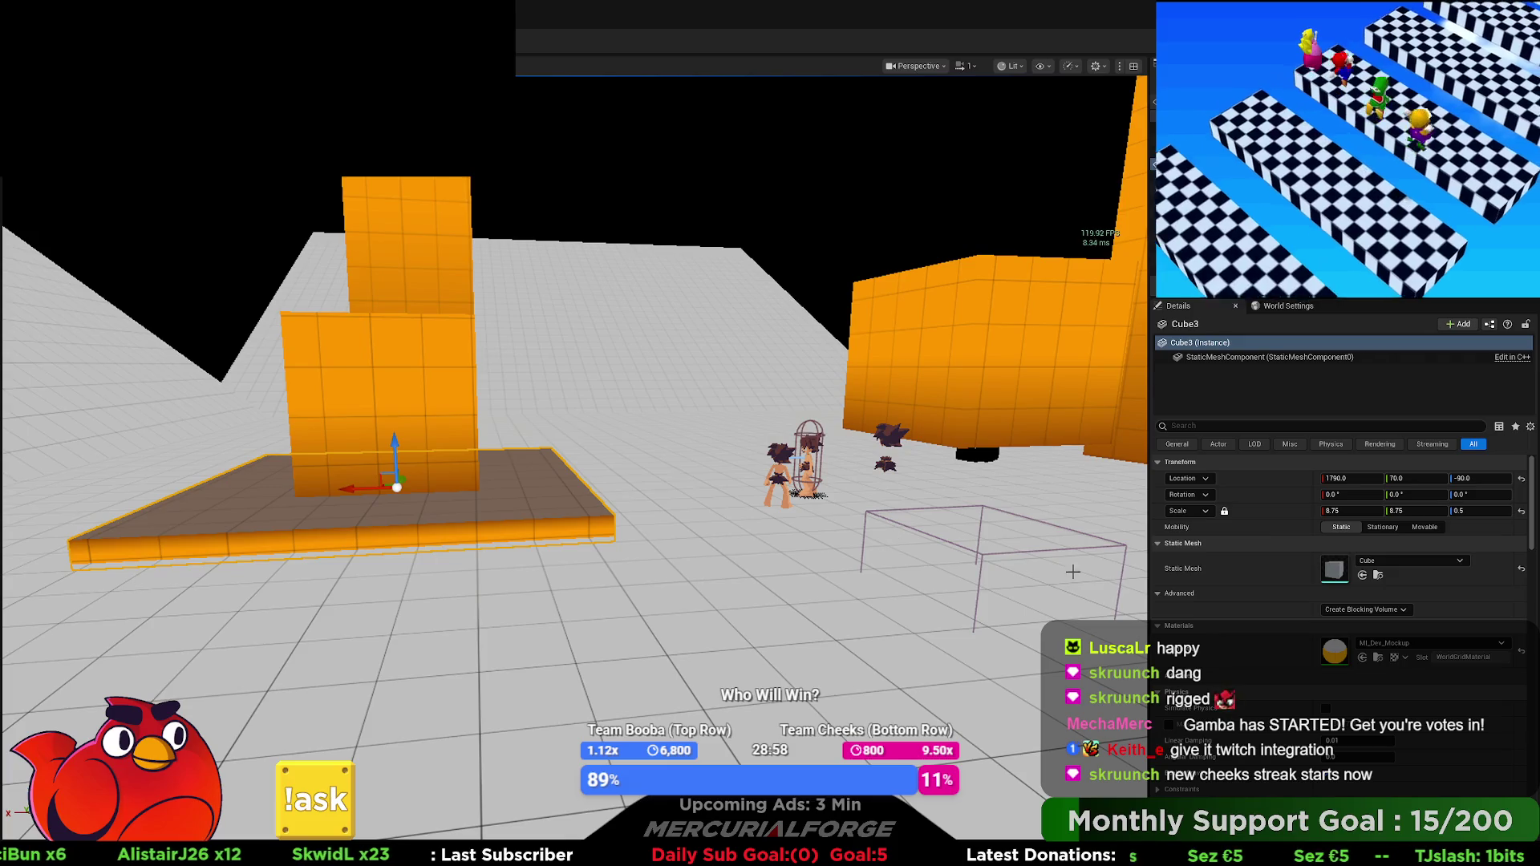
{"action": "scroll", "coordinate": [1244, 636], "scroll_direction": "down", "scroll_amount": 10}
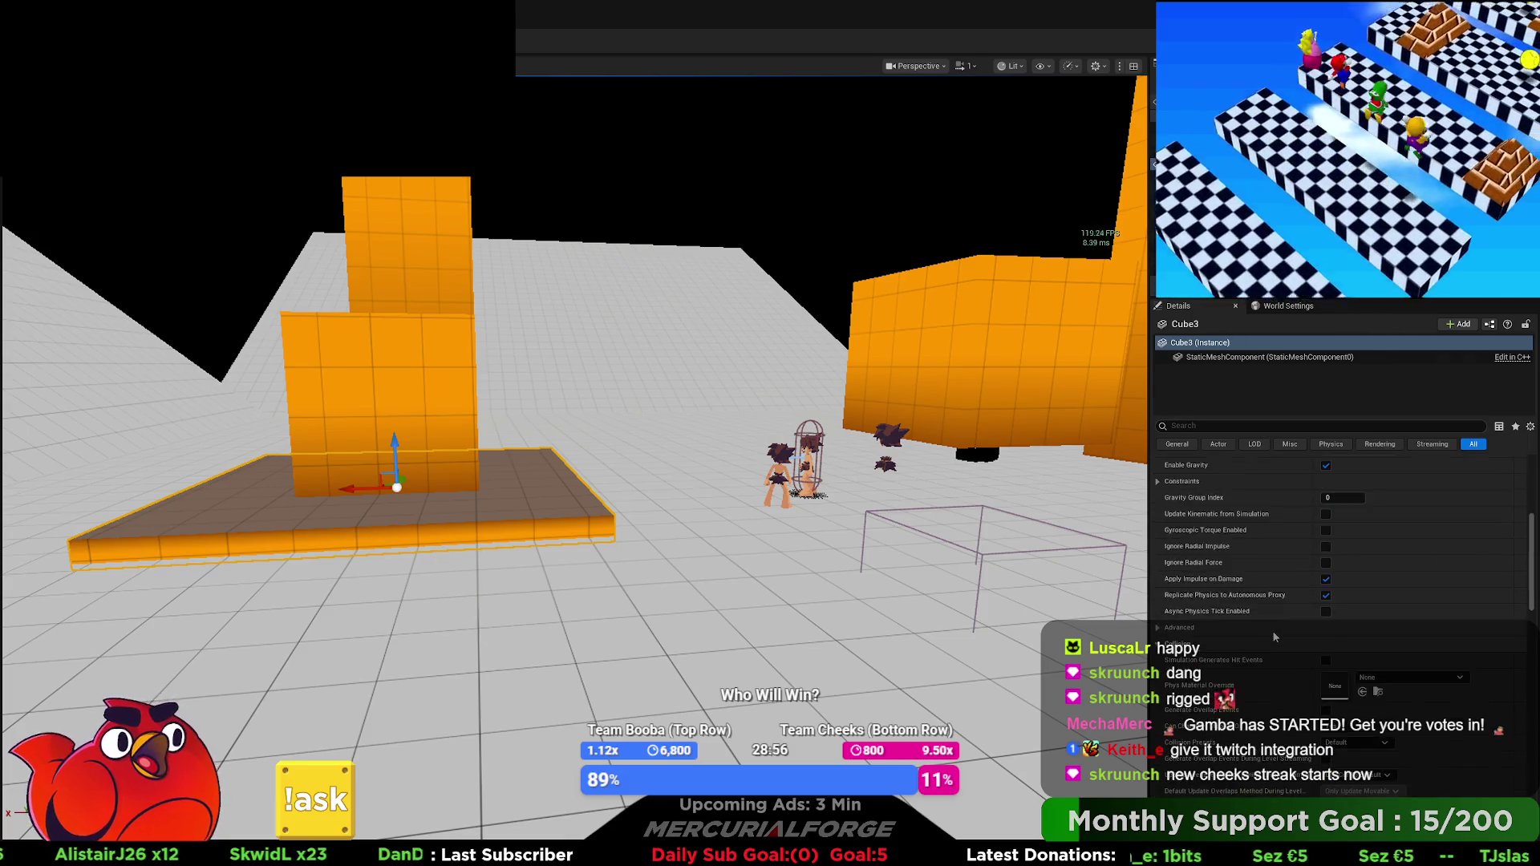
{"action": "scroll", "coordinate": [1304, 643], "scroll_direction": "down", "scroll_amount": 3}
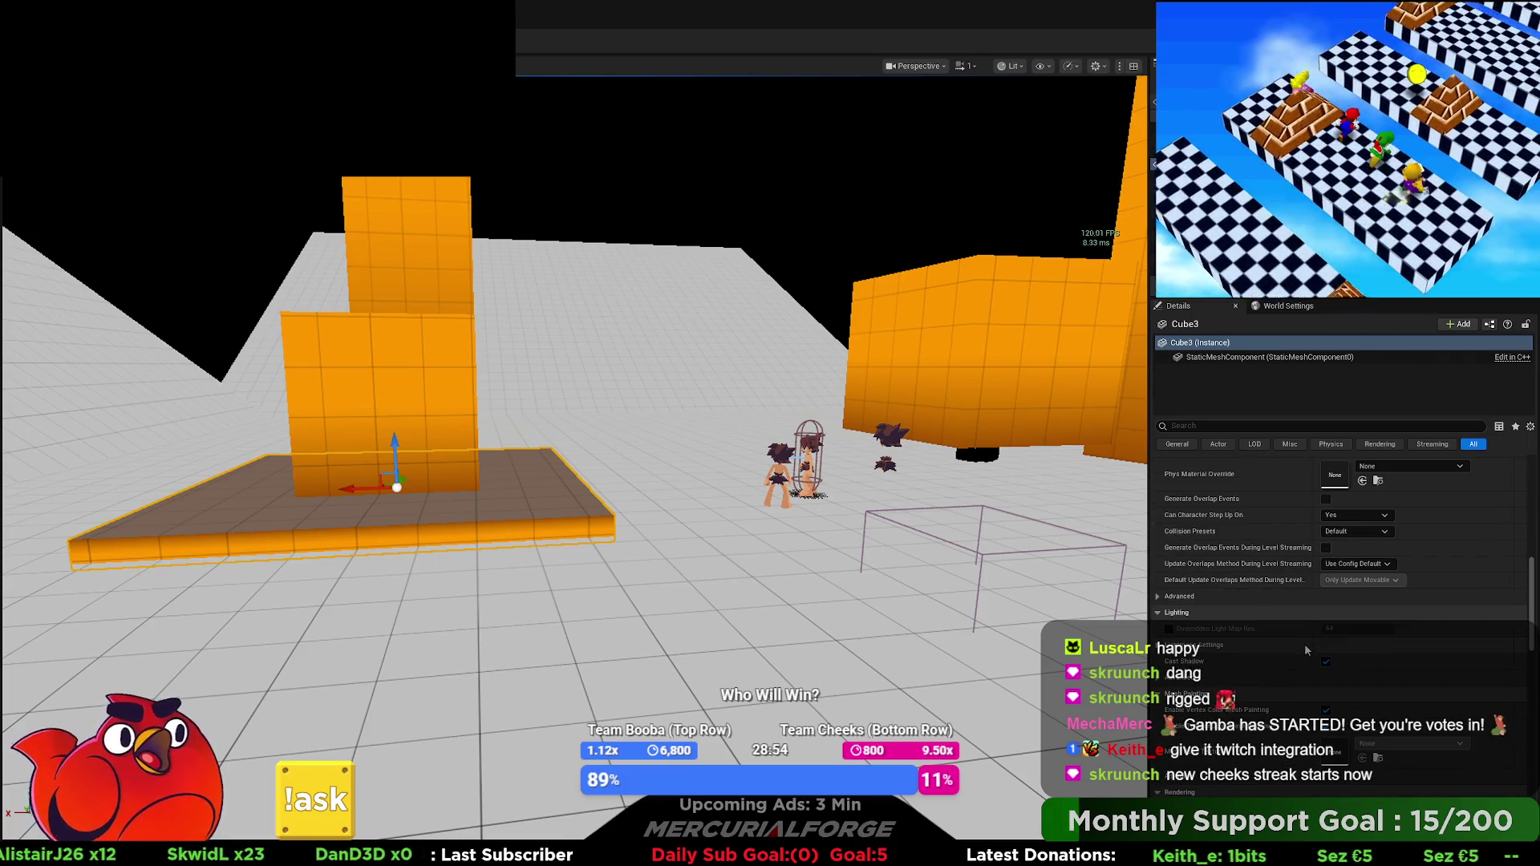
{"action": "scroll", "coordinate": [1304, 644], "scroll_direction": "down", "scroll_amount": 4}
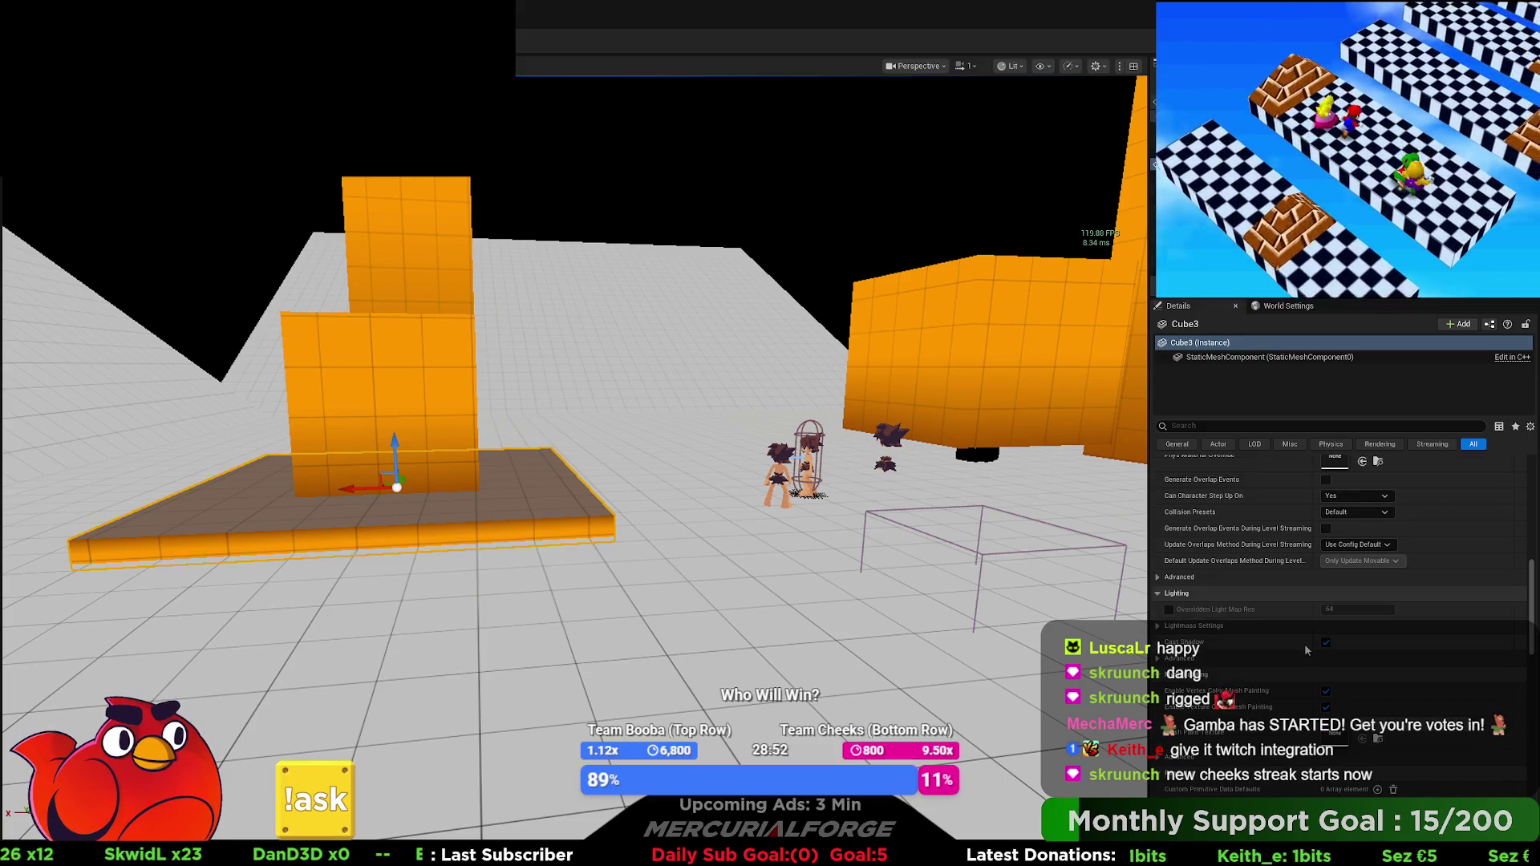
{"action": "scroll", "coordinate": [1304, 643], "scroll_direction": "up", "scroll_amount": 5}
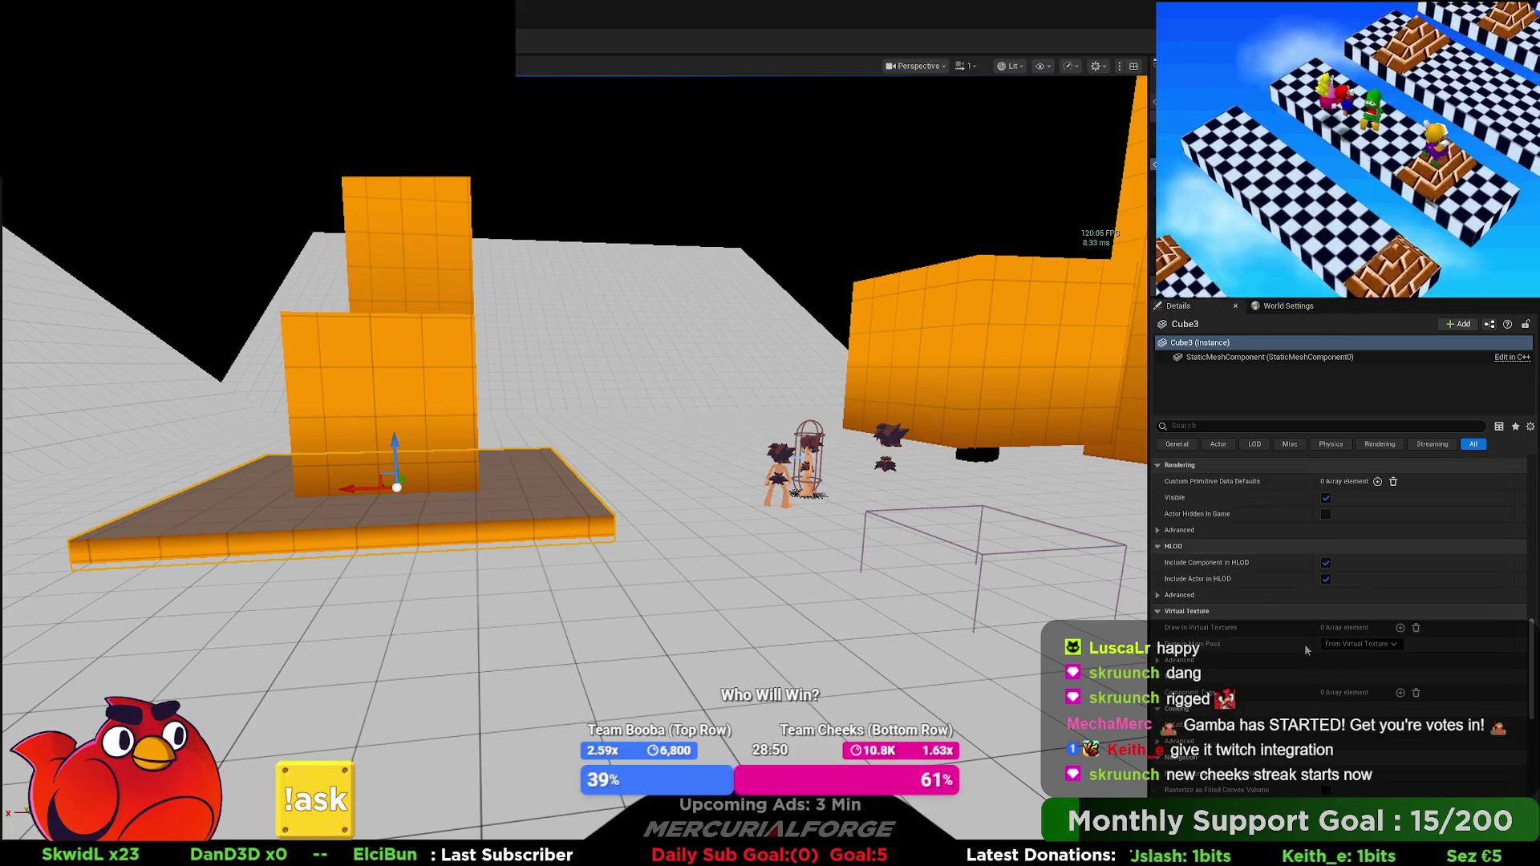
{"action": "scroll", "coordinate": [1304, 643], "scroll_direction": "up", "scroll_amount": 3}
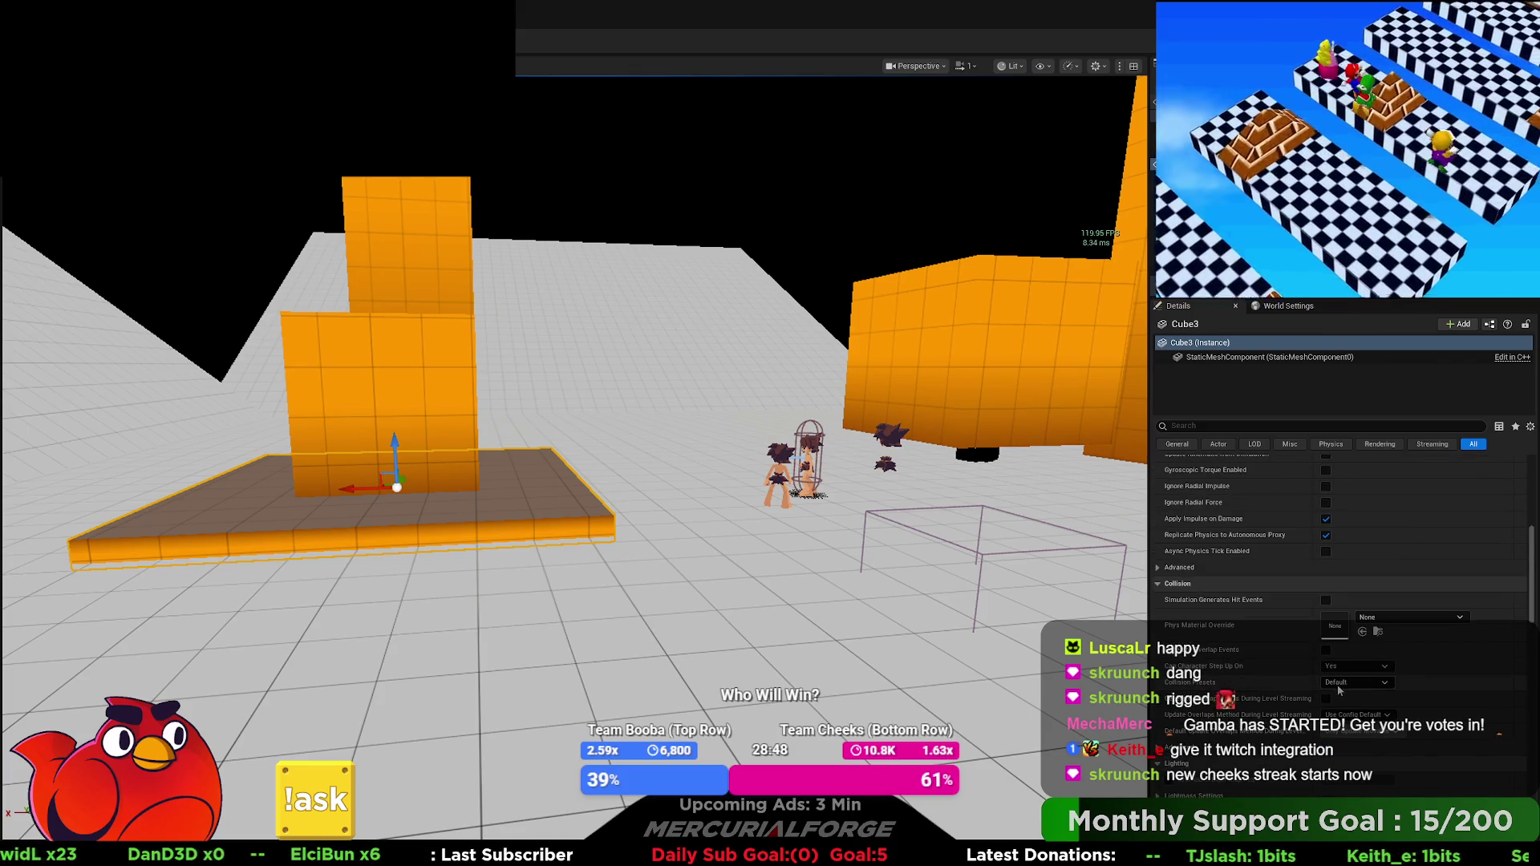
{"action": "left_click", "coordinate": [1345, 684]}
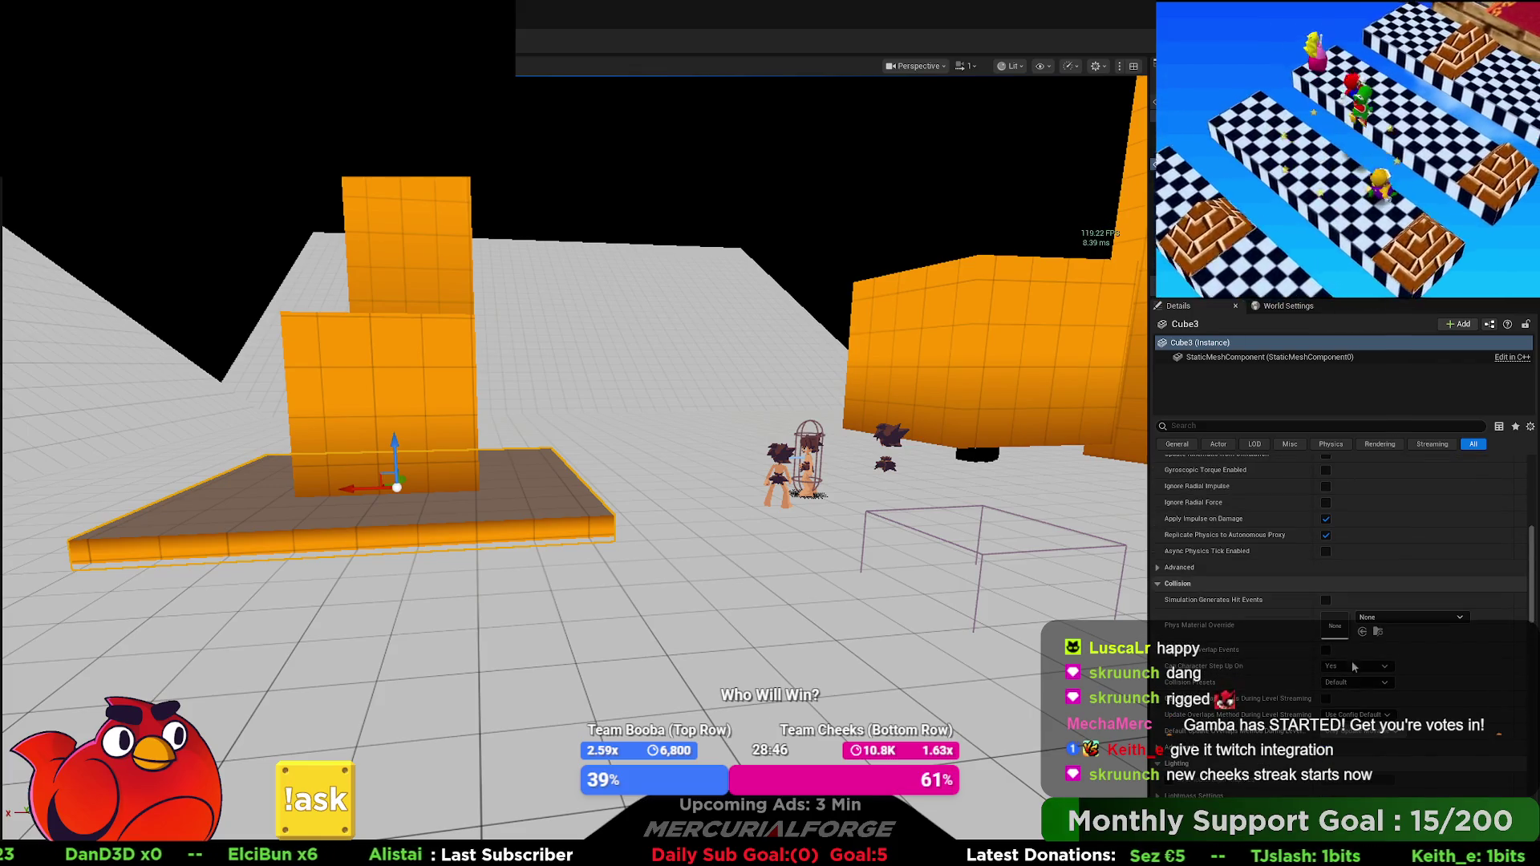
{"action": "left_click", "coordinate": [1355, 475]}
{"action": "scroll", "coordinate": [1263, 724], "scroll_direction": "down", "scroll_amount": 5}
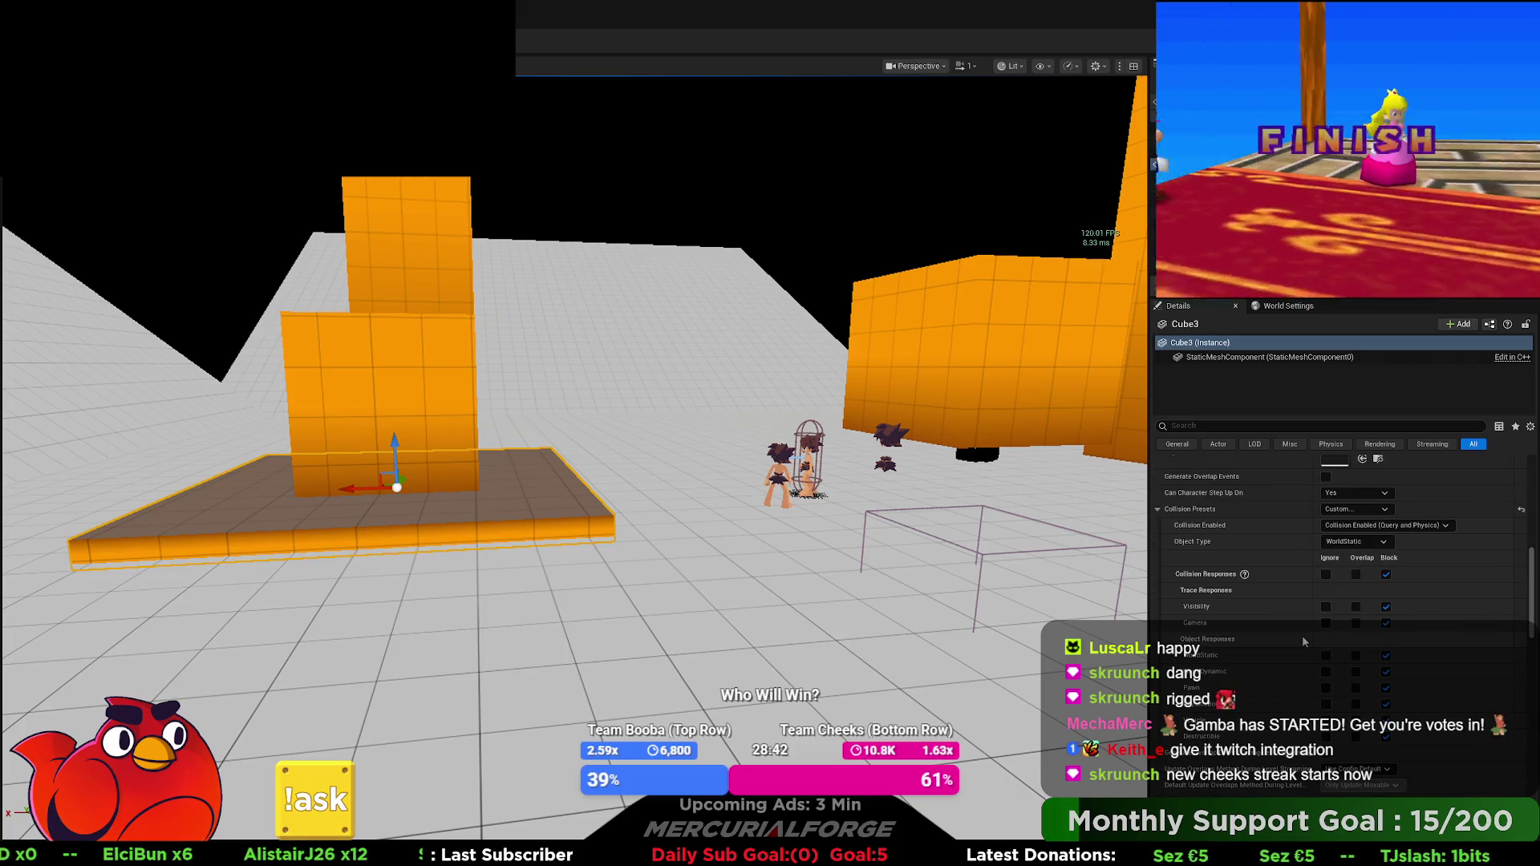
{"action": "key", "text": "alt+p"}
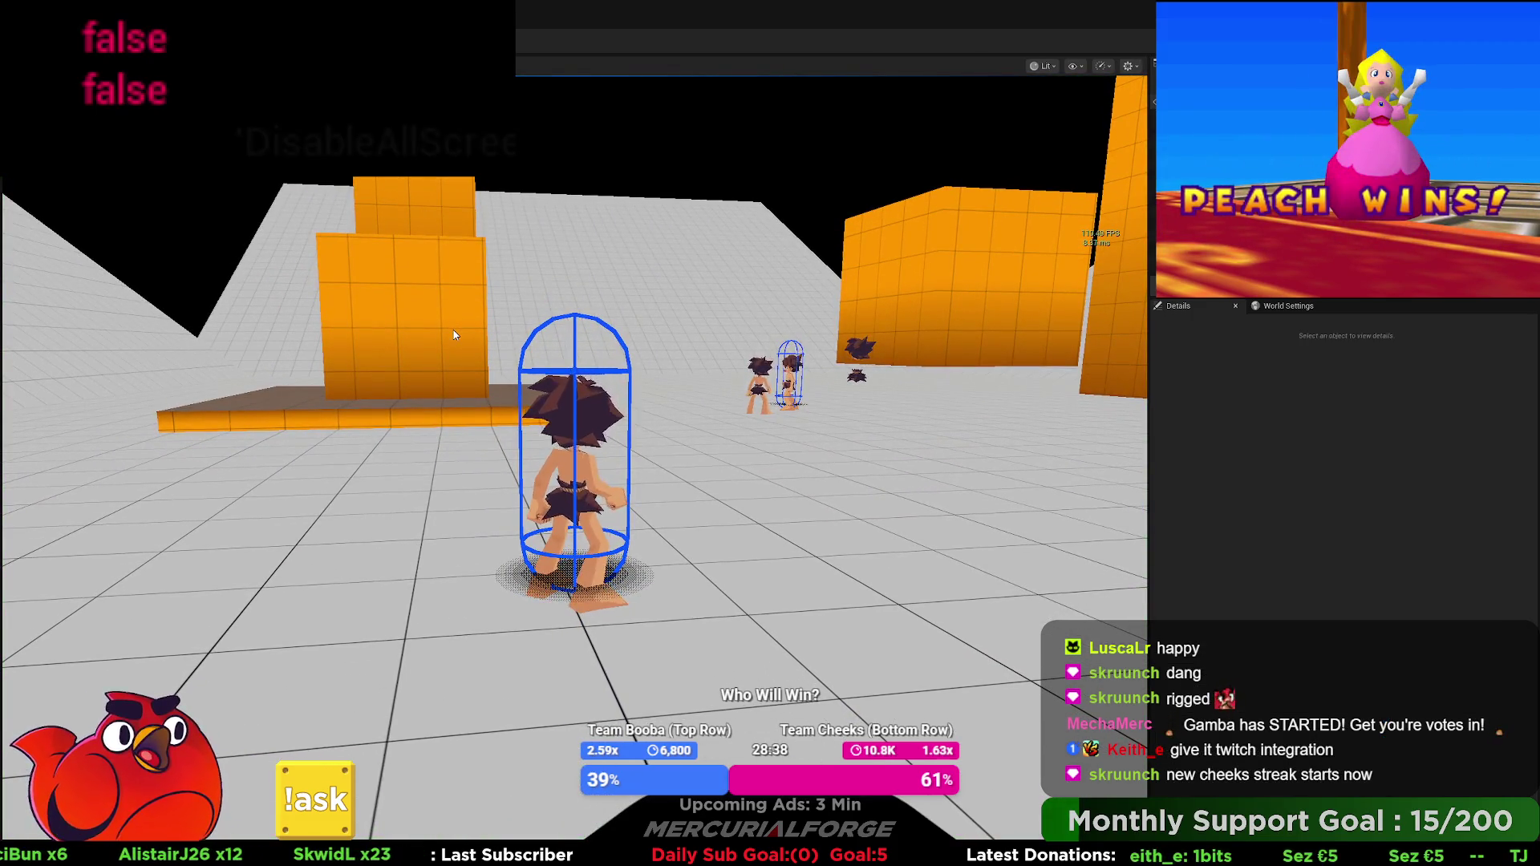
Step: Play-test by running the character forward and back, then return to Shadow Placement
{"action": "key", "text": "w"}
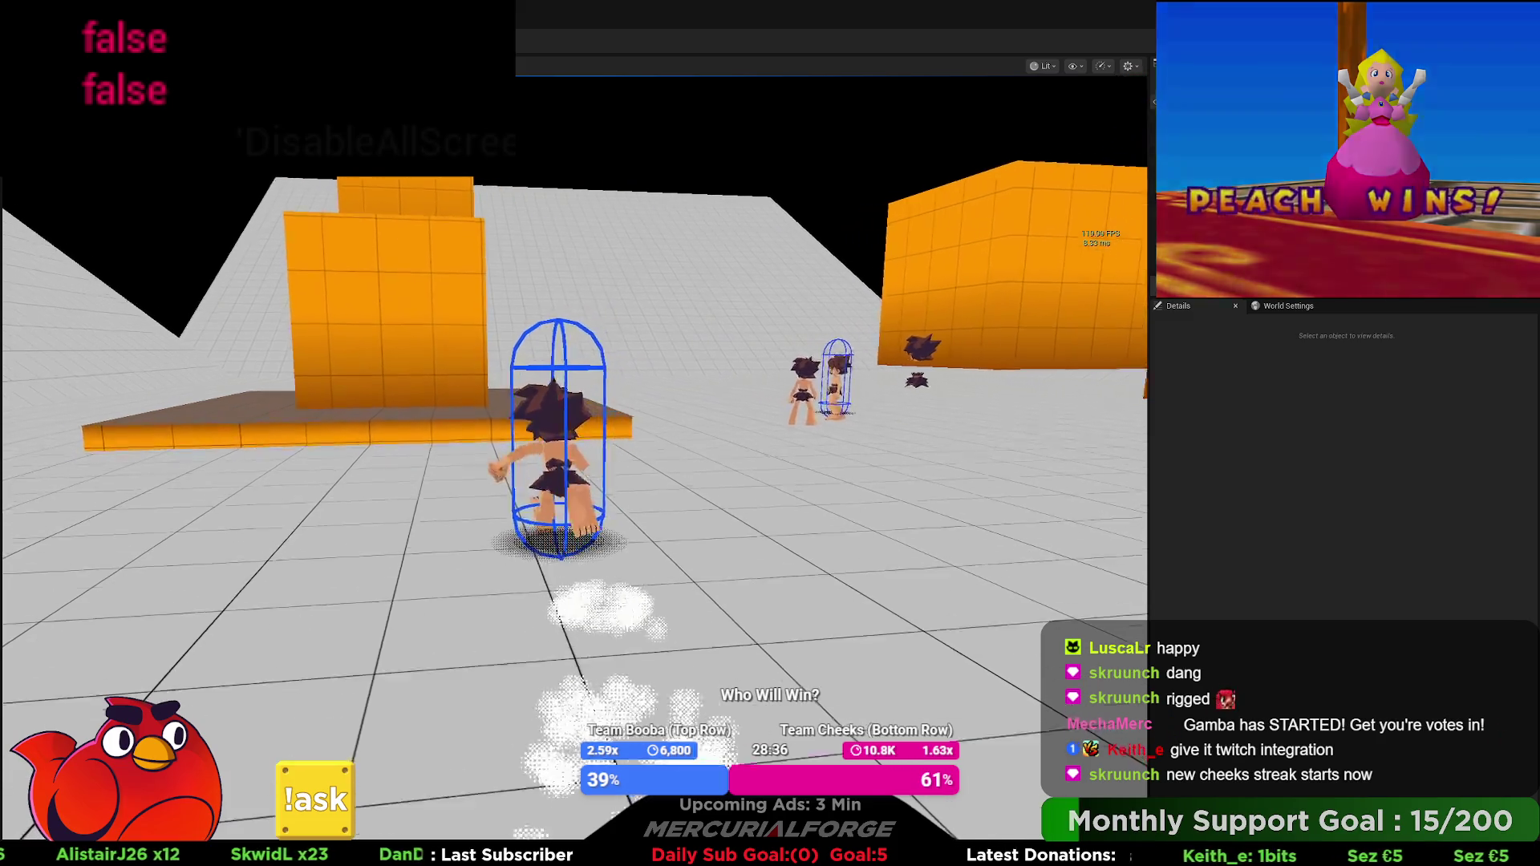
{"action": "key", "text": "s"}
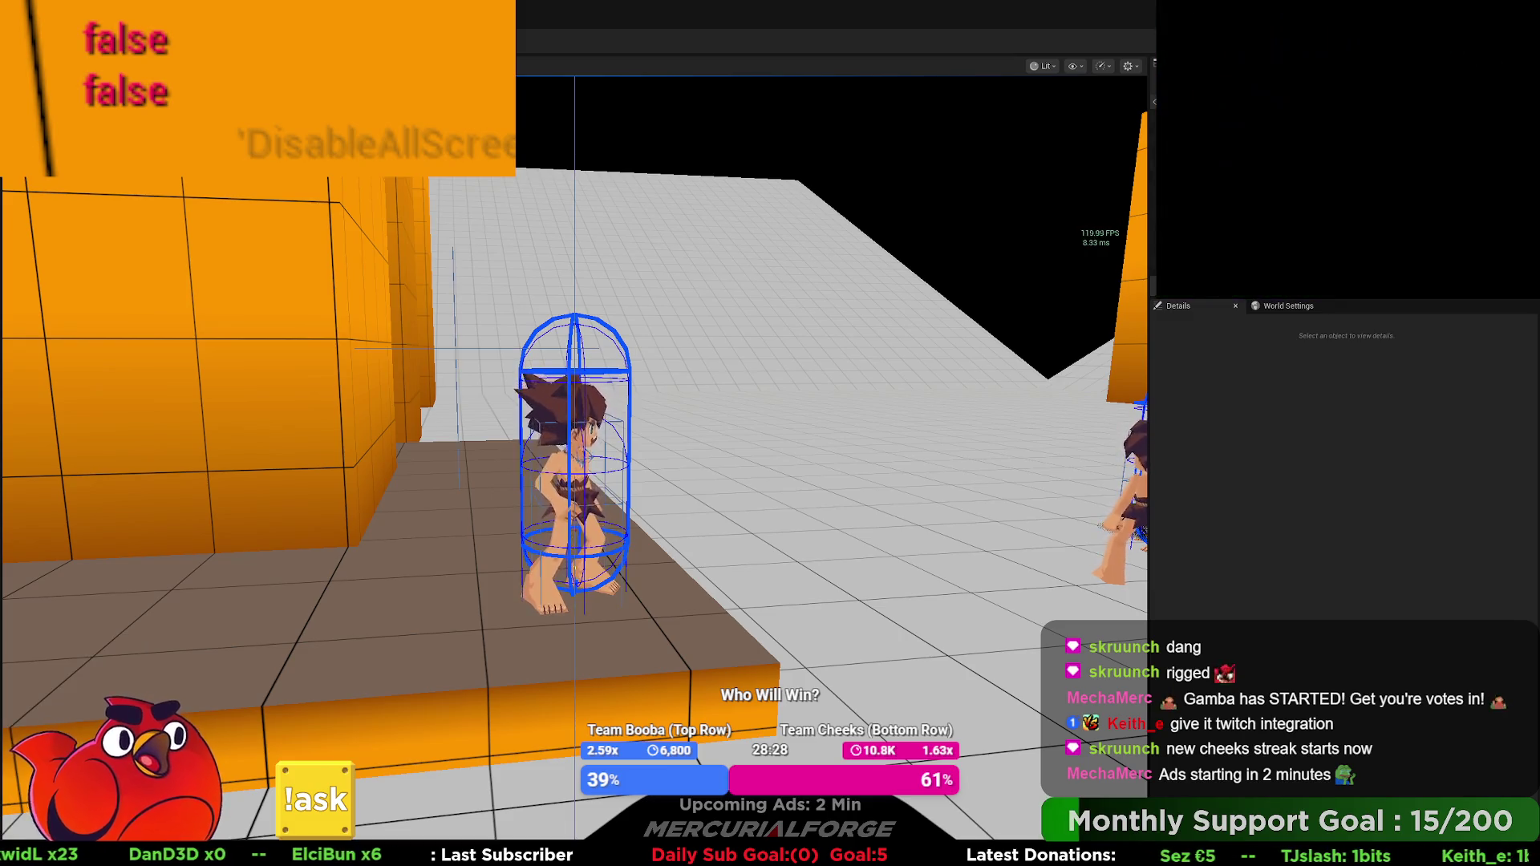
{"action": "key", "text": "Escape"}
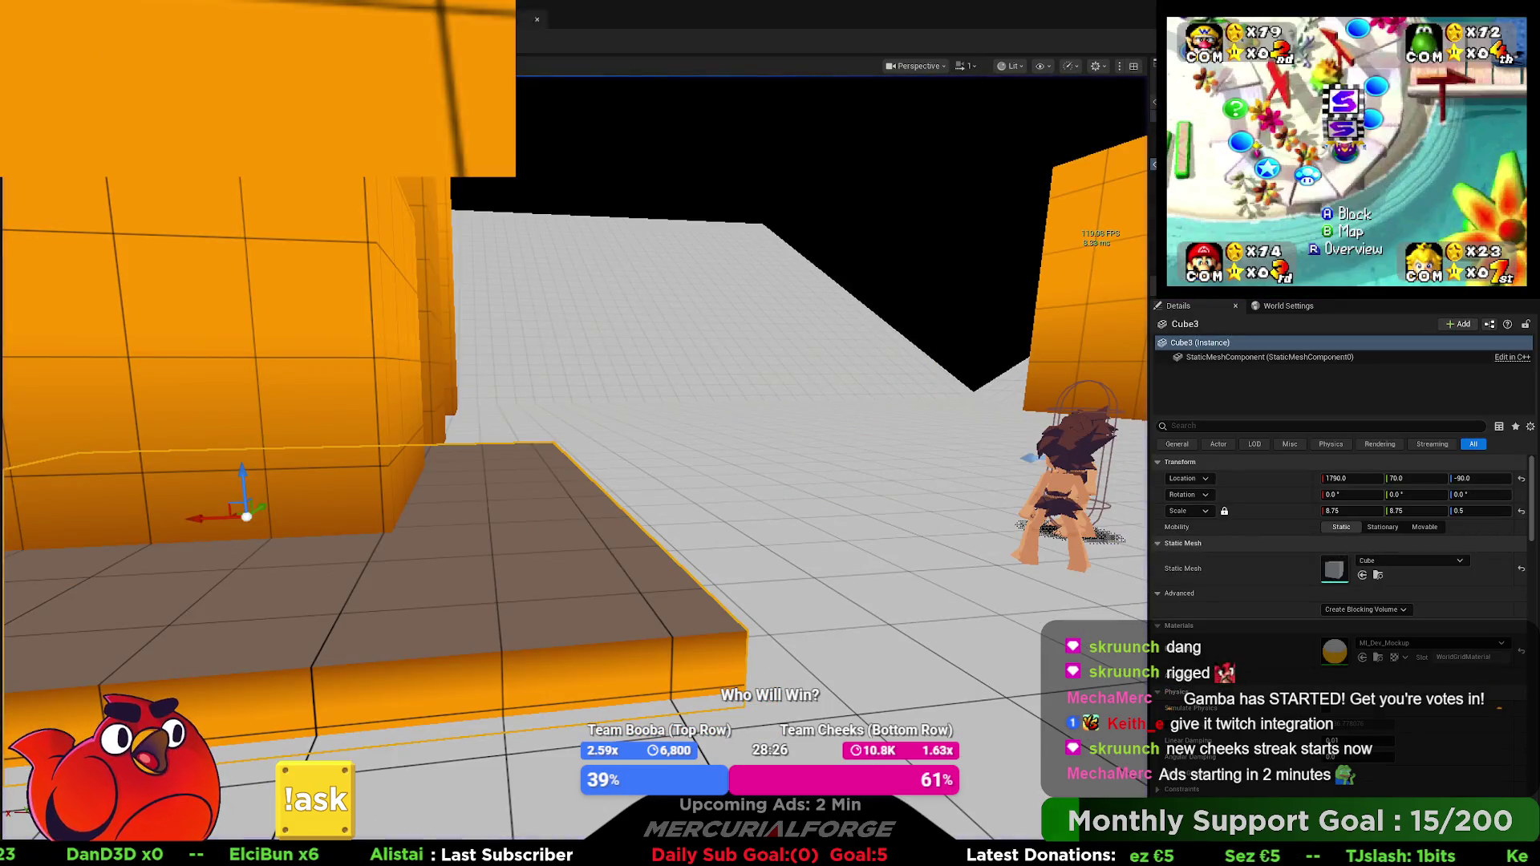
{"action": "left_click", "coordinate": [506, 18]}
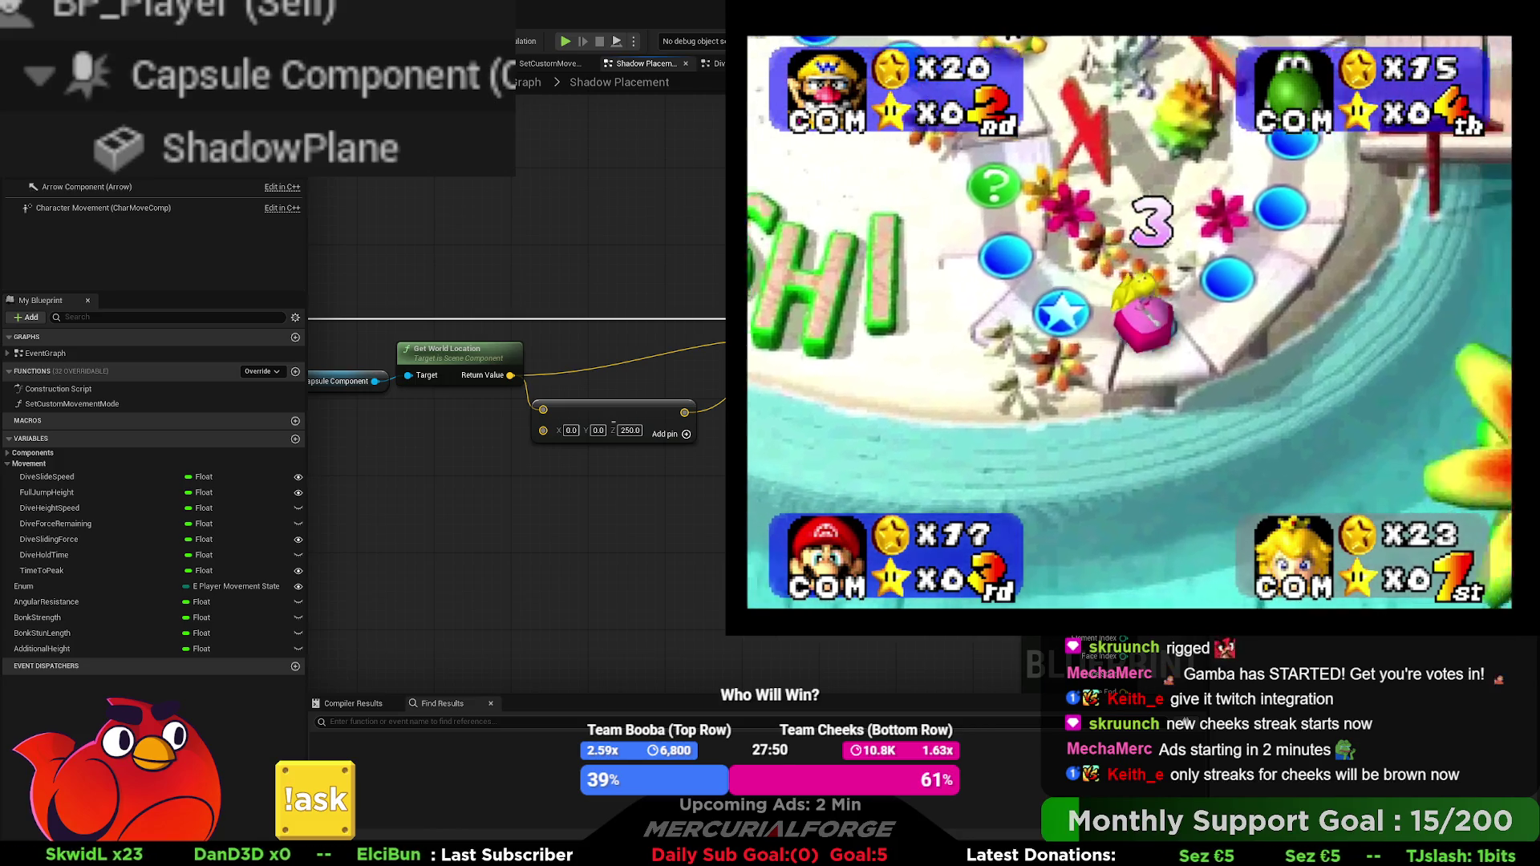
Step: Add a graph comment titled 'Does not hit surface' above the capsule location nodes
{"action": "scroll", "coordinate": [650, 294], "scroll_direction": "down", "scroll_amount": 2}
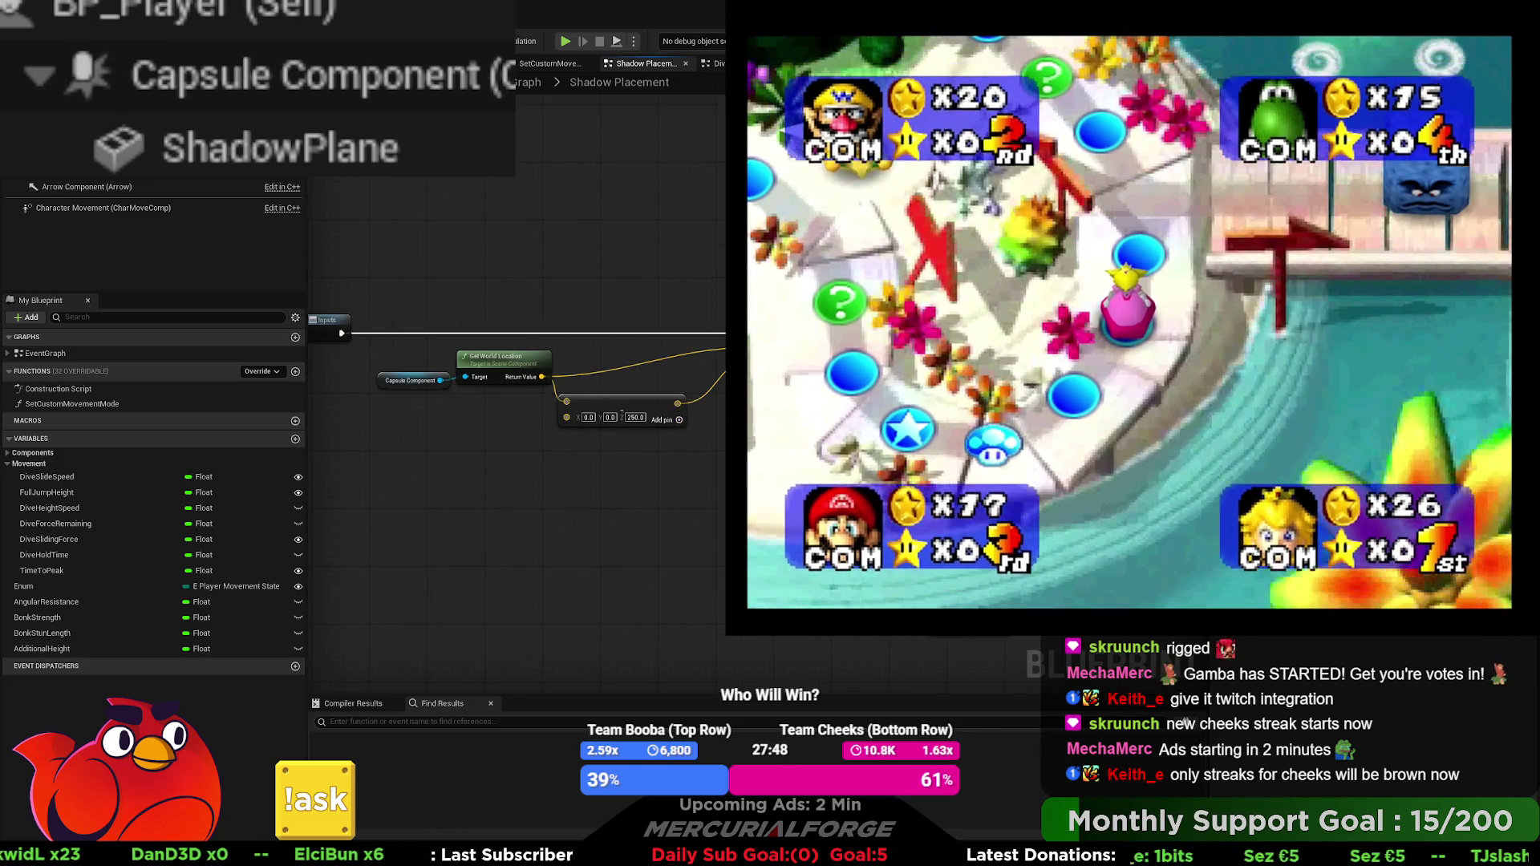
{"action": "key", "text": "c"}
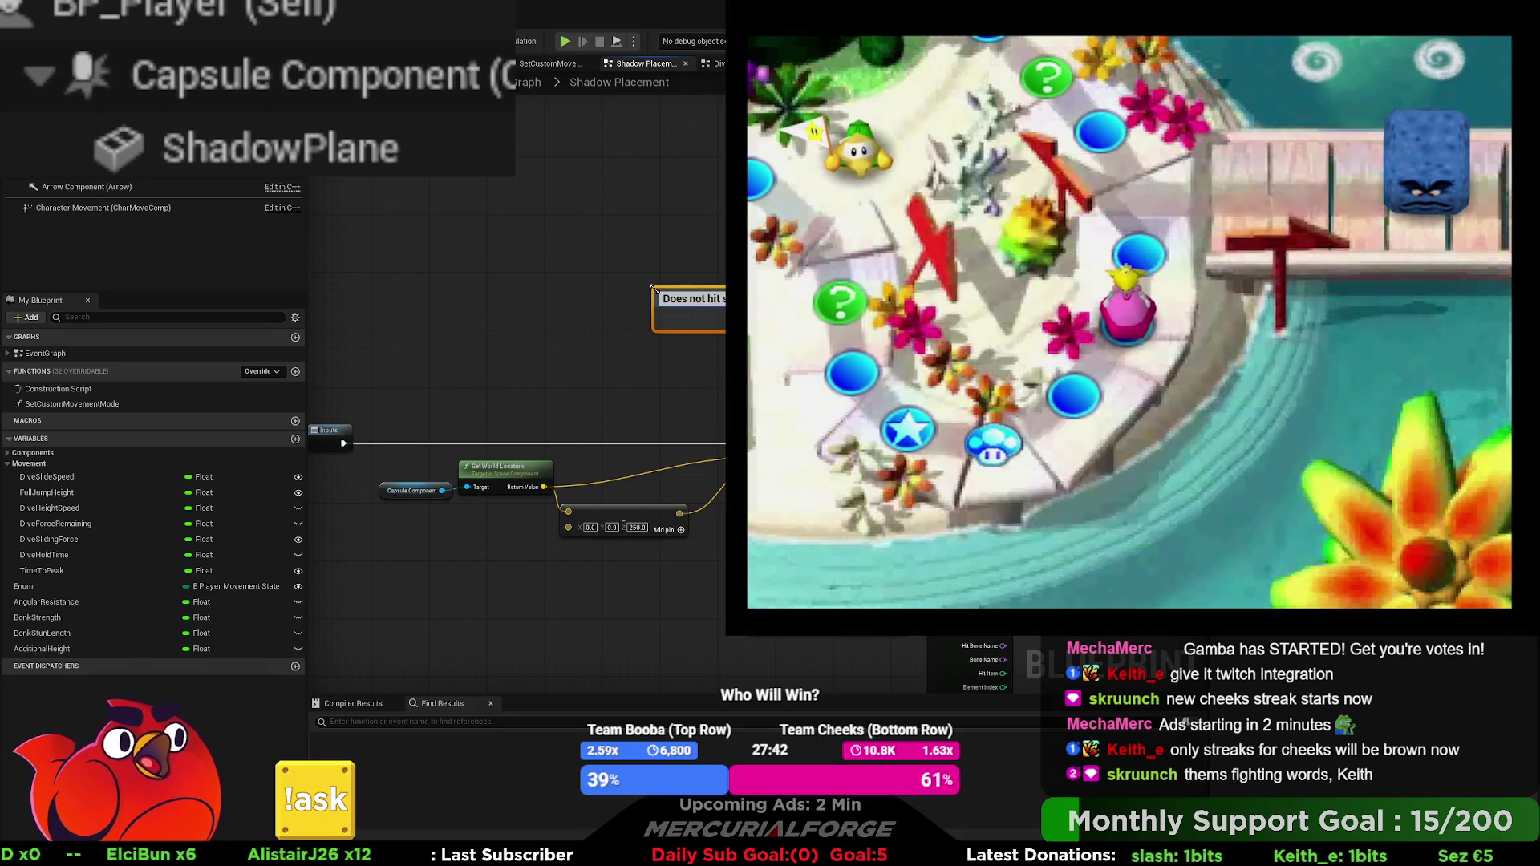
{"action": "key", "text": "Return"}
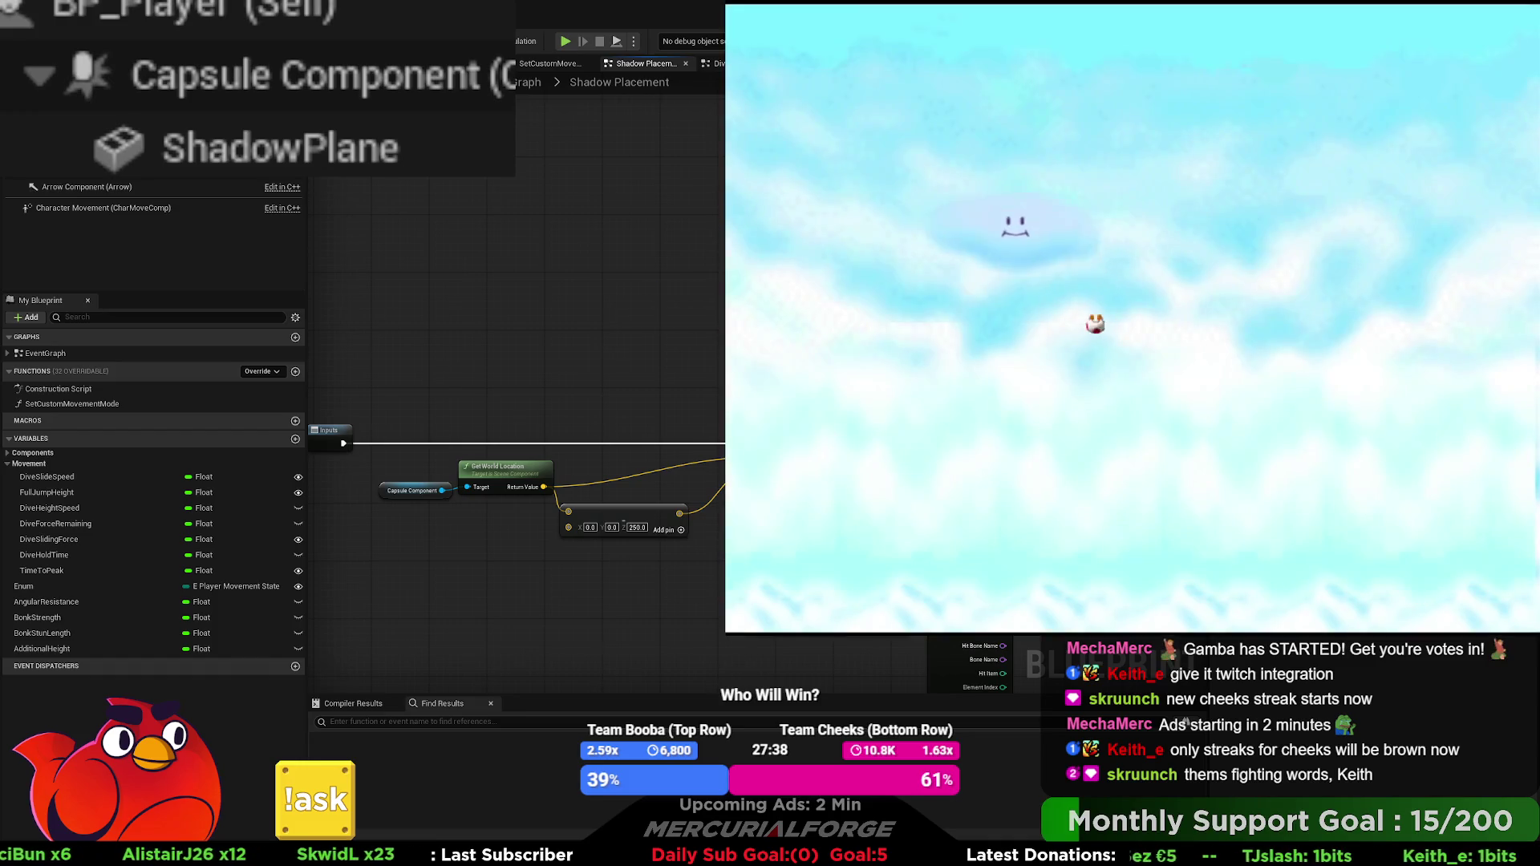
Step: Stretch the comment over the box trace nodes and prefix its title with 'BUG: '
{"action": "left_click_drag", "start_coordinate": [848, 354], "coordinate": [689, 239]}
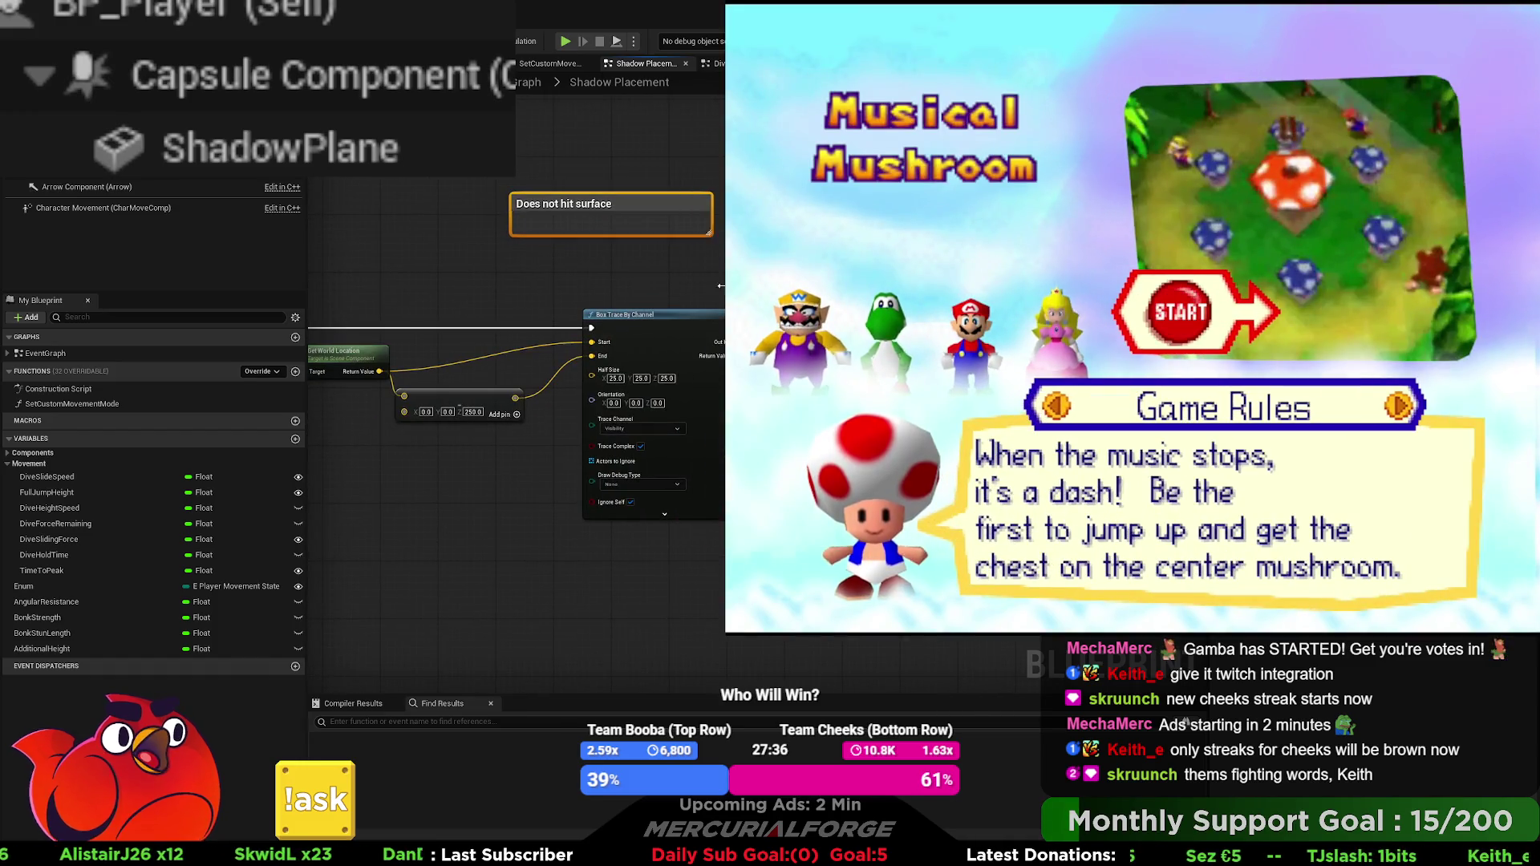
{"action": "left_click_drag", "start_coordinate": [826, 235], "coordinate": [826, 674]}
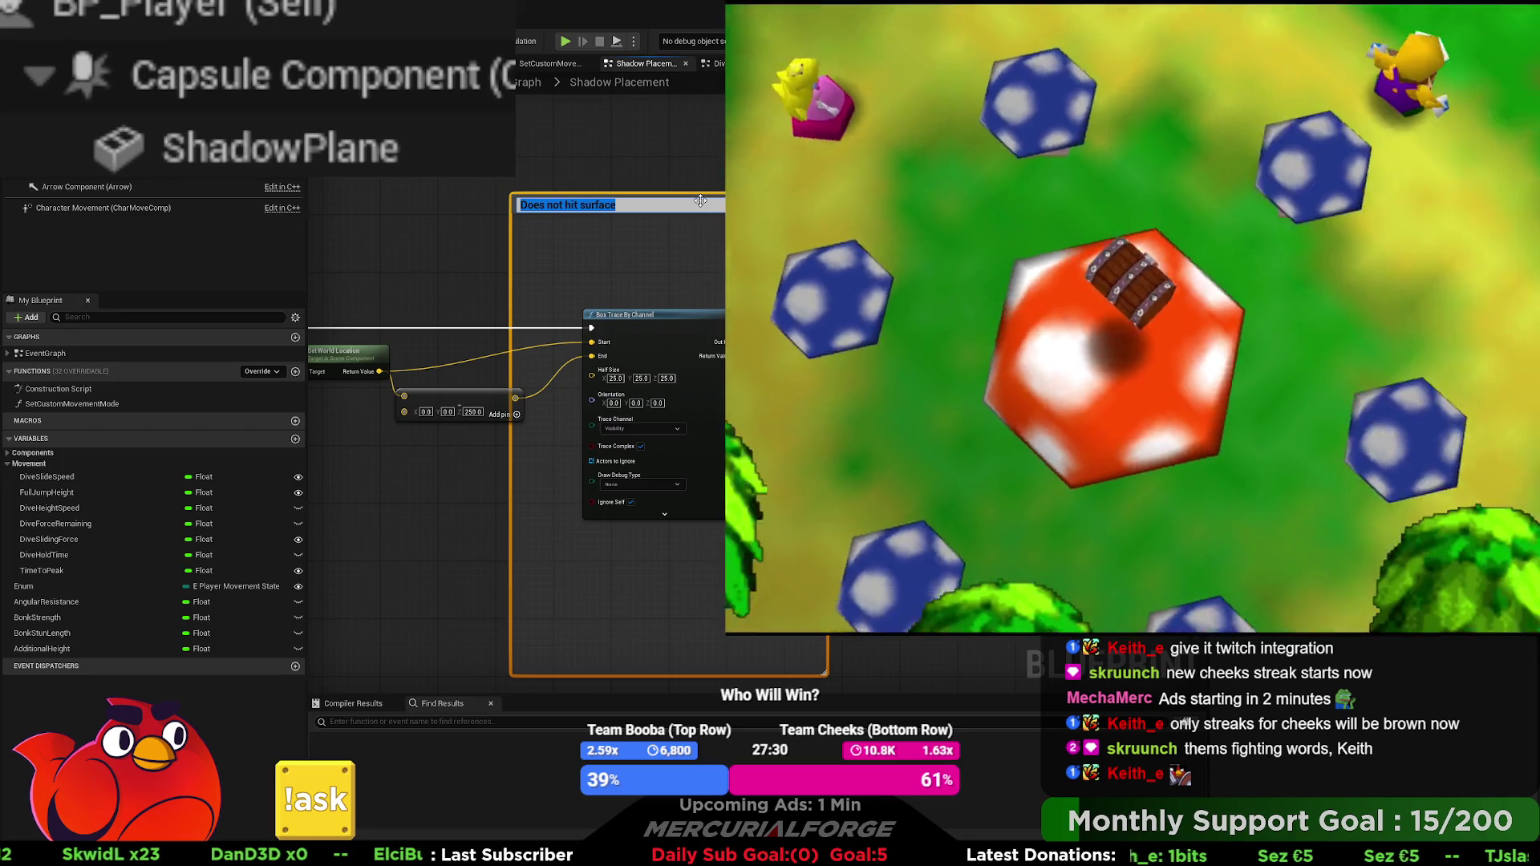
{"action": "double_click", "coordinate": [700, 200]}
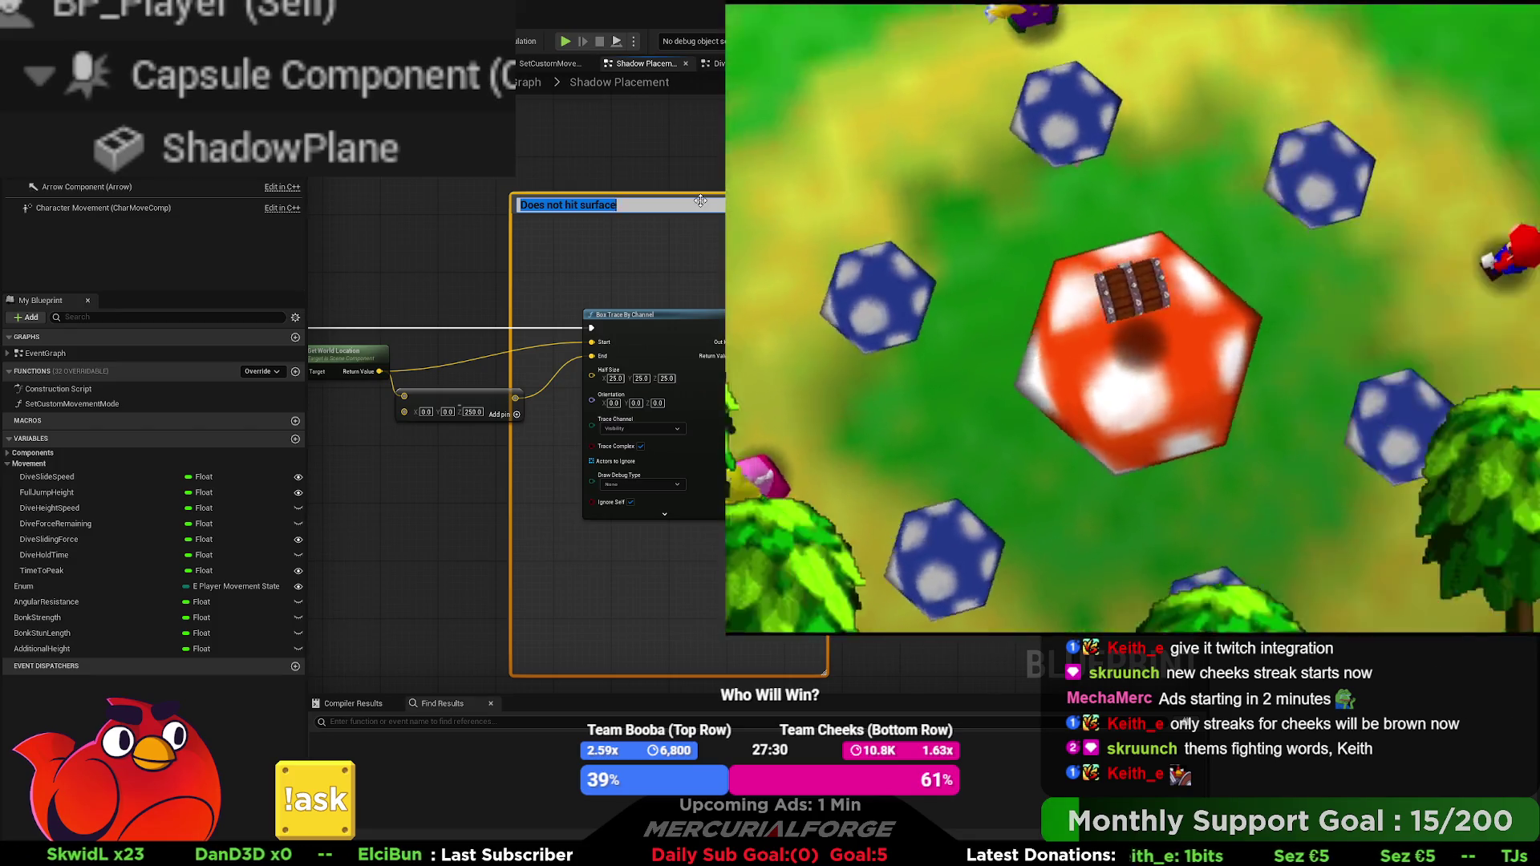
{"action": "key", "text": "Home"}
{"action": "type", "text": "BUG:"}
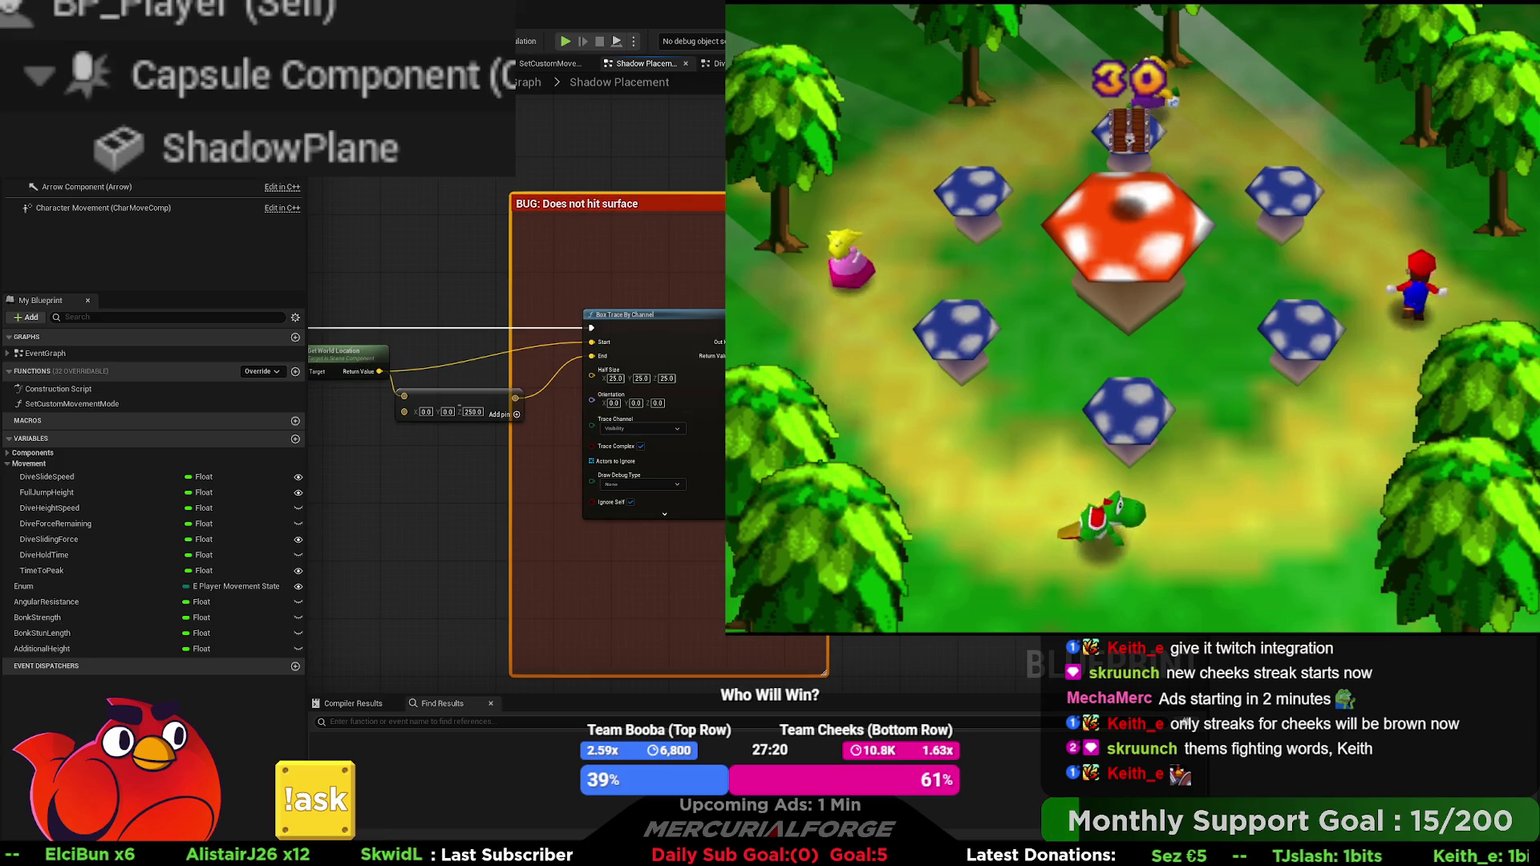
{"action": "key", "text": "Escape"}
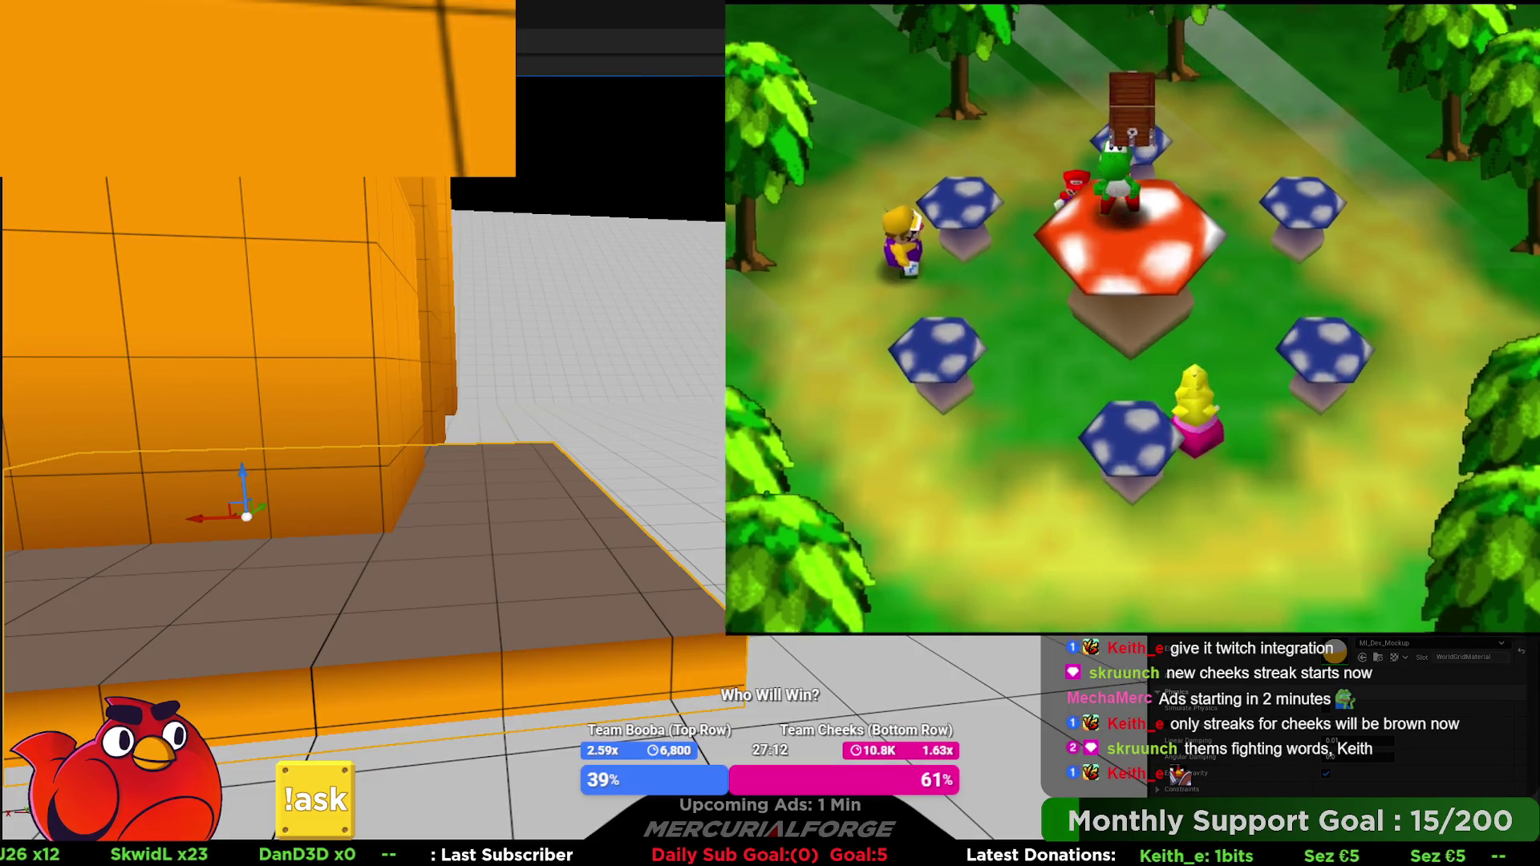
Step: Open the Content Drawer and browse Materials, Input, then the Developers TEST animation folder
{"action": "key", "text": "ctrl+space"}
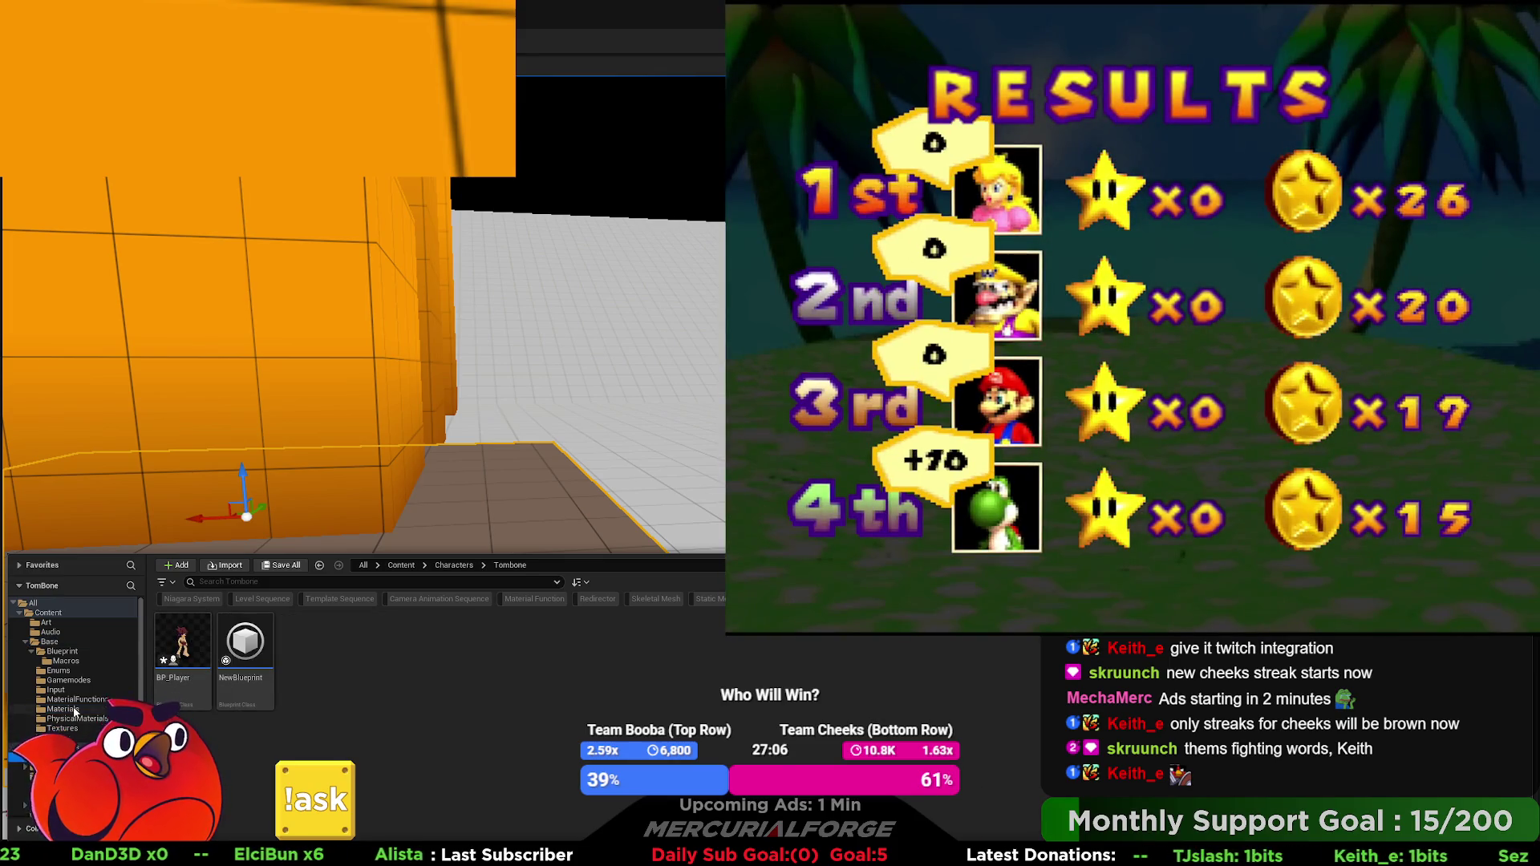
{"action": "left_click", "coordinate": [68, 709]}
{"action": "left_click", "coordinate": [80, 690]}
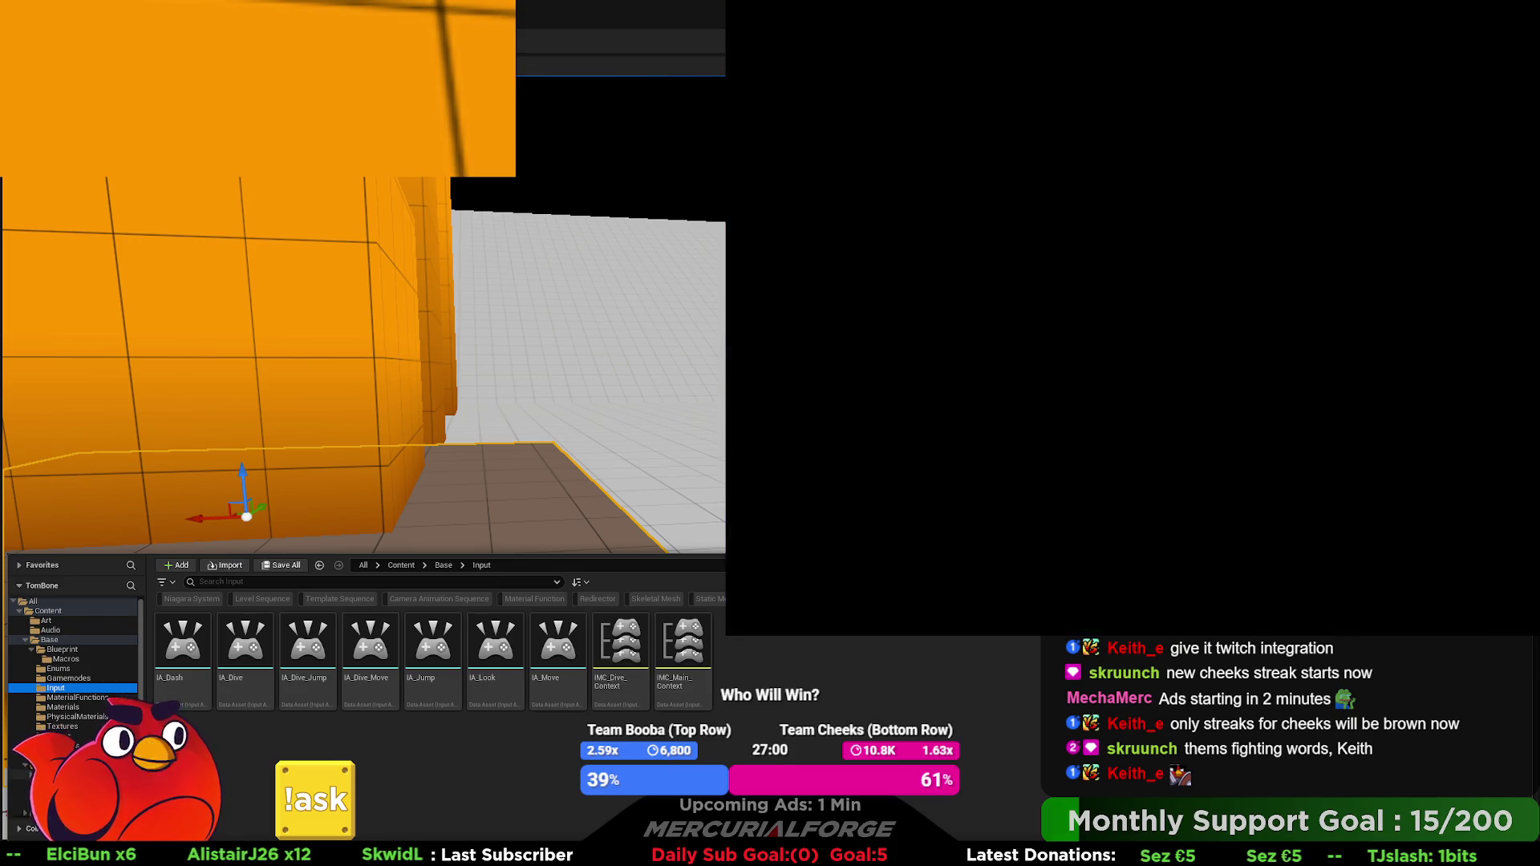
{"action": "scroll", "coordinate": [73, 650], "scroll_direction": "down", "scroll_amount": 1}
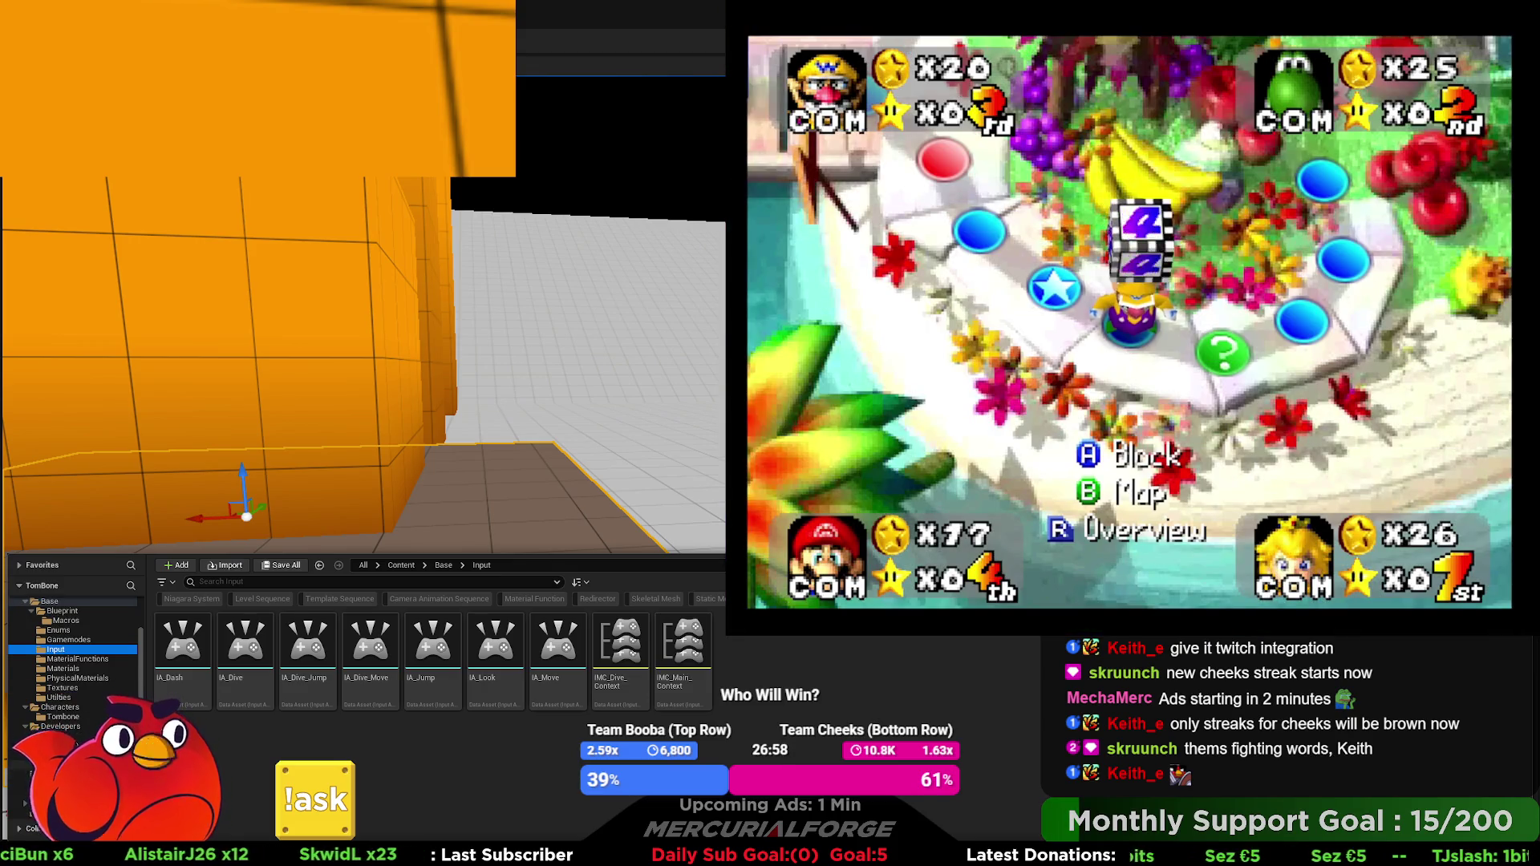
{"action": "left_click", "coordinate": [48, 765]}
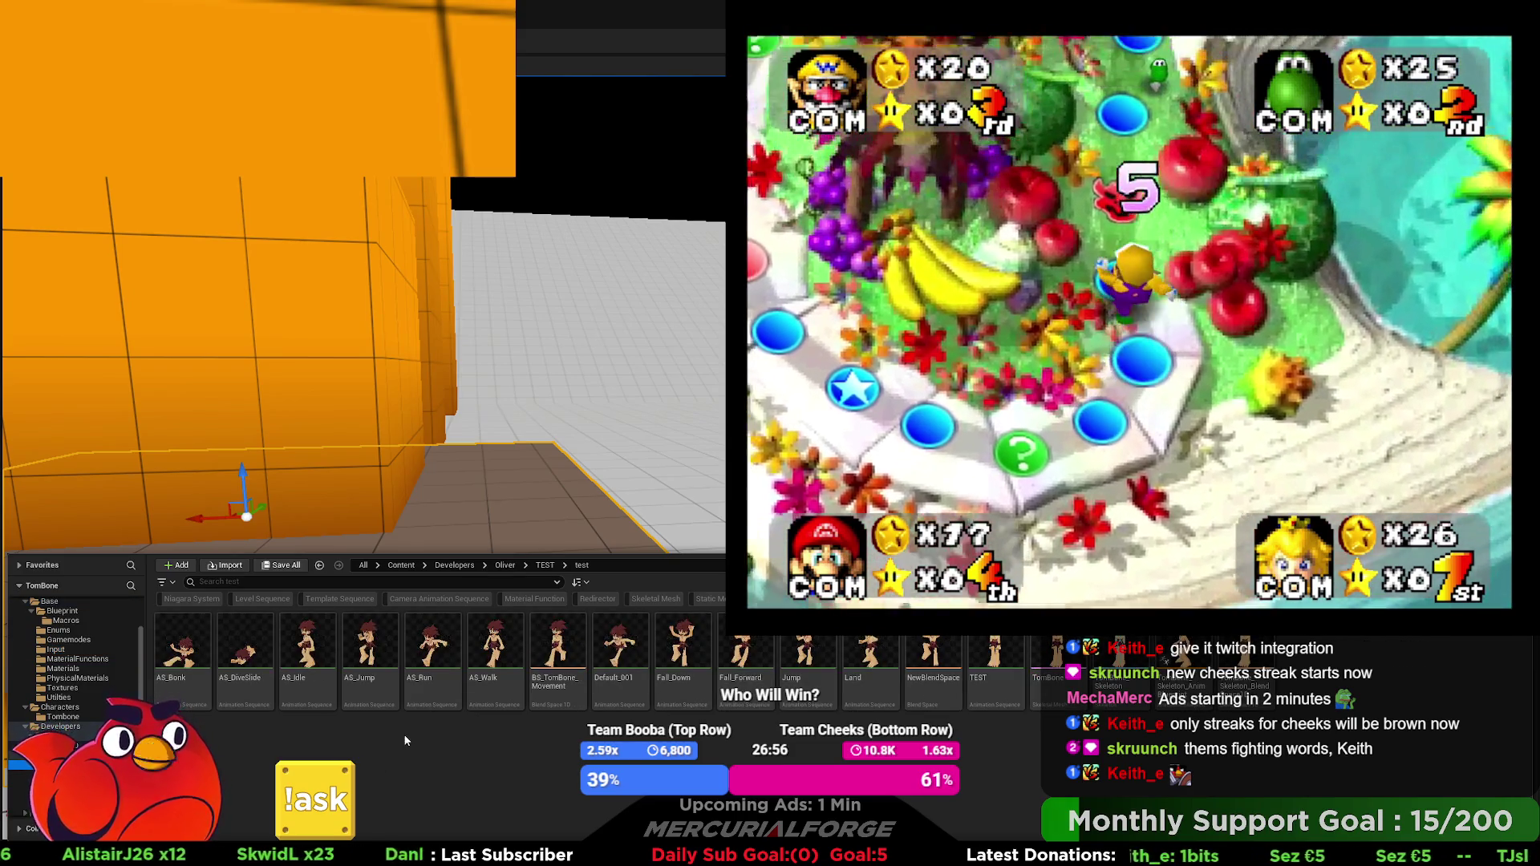